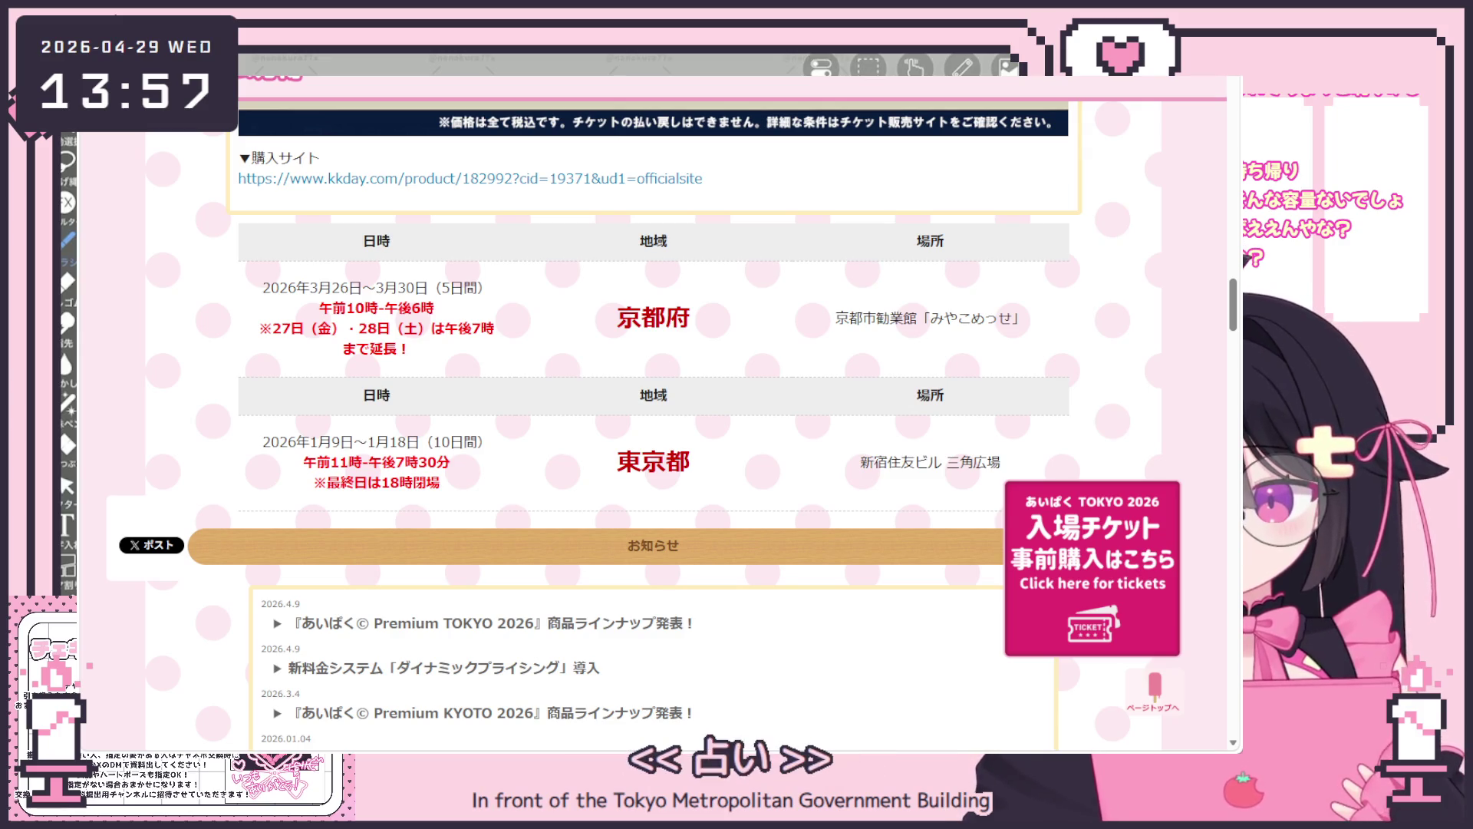
pyautogui.scroll(5, 517, 384)
pyautogui.scroll(5, 517, 383)
pyautogui.scroll(5, 529, 383)
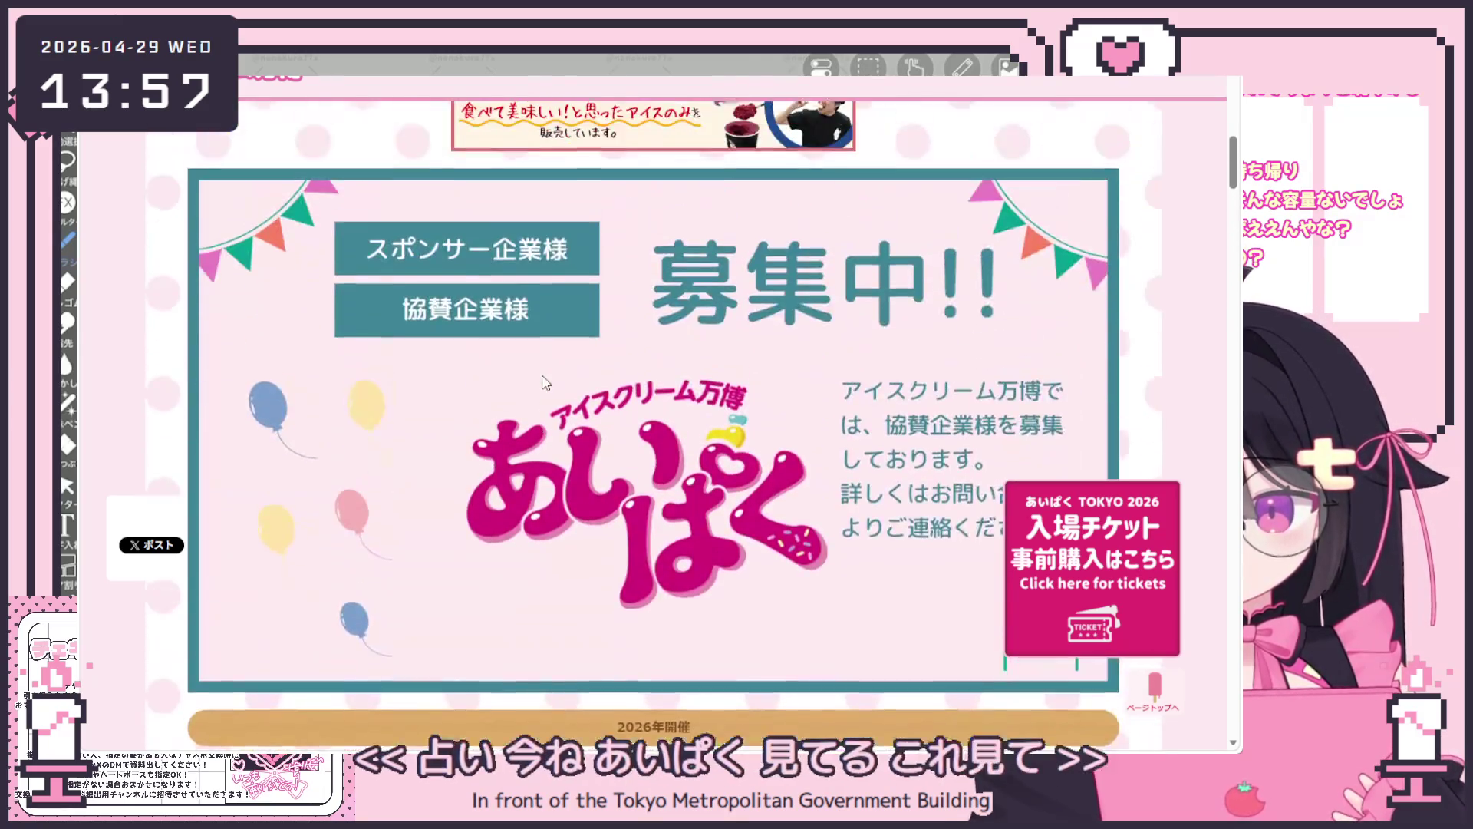
pyautogui.scroll(5, 547, 381)
pyautogui.scroll(5, 548, 383)
pyautogui.scroll(5, 543, 373)
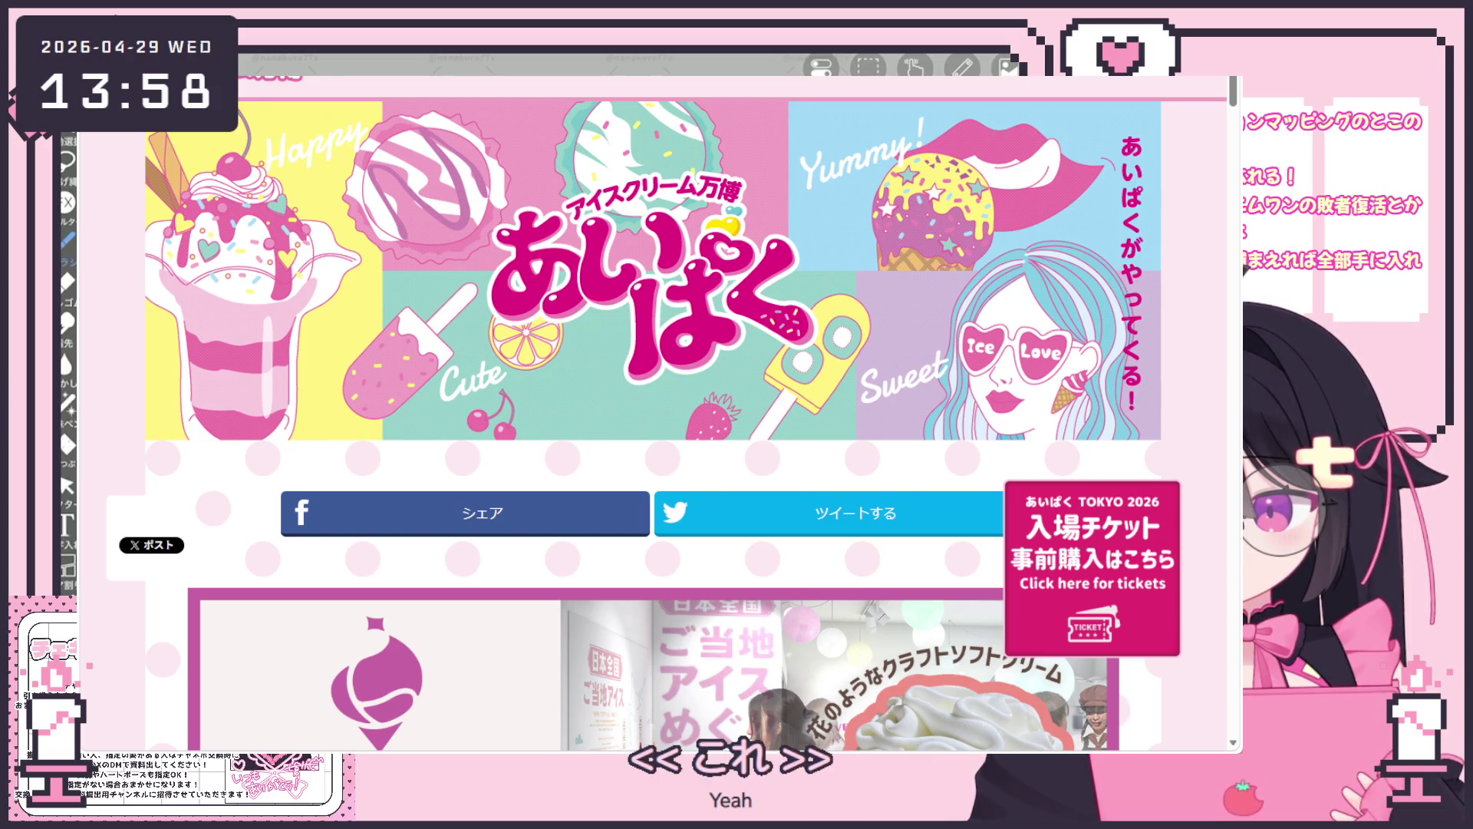
pyautogui.scroll(-1, 673, 289)
pyautogui.scroll(-4, 713, 310)
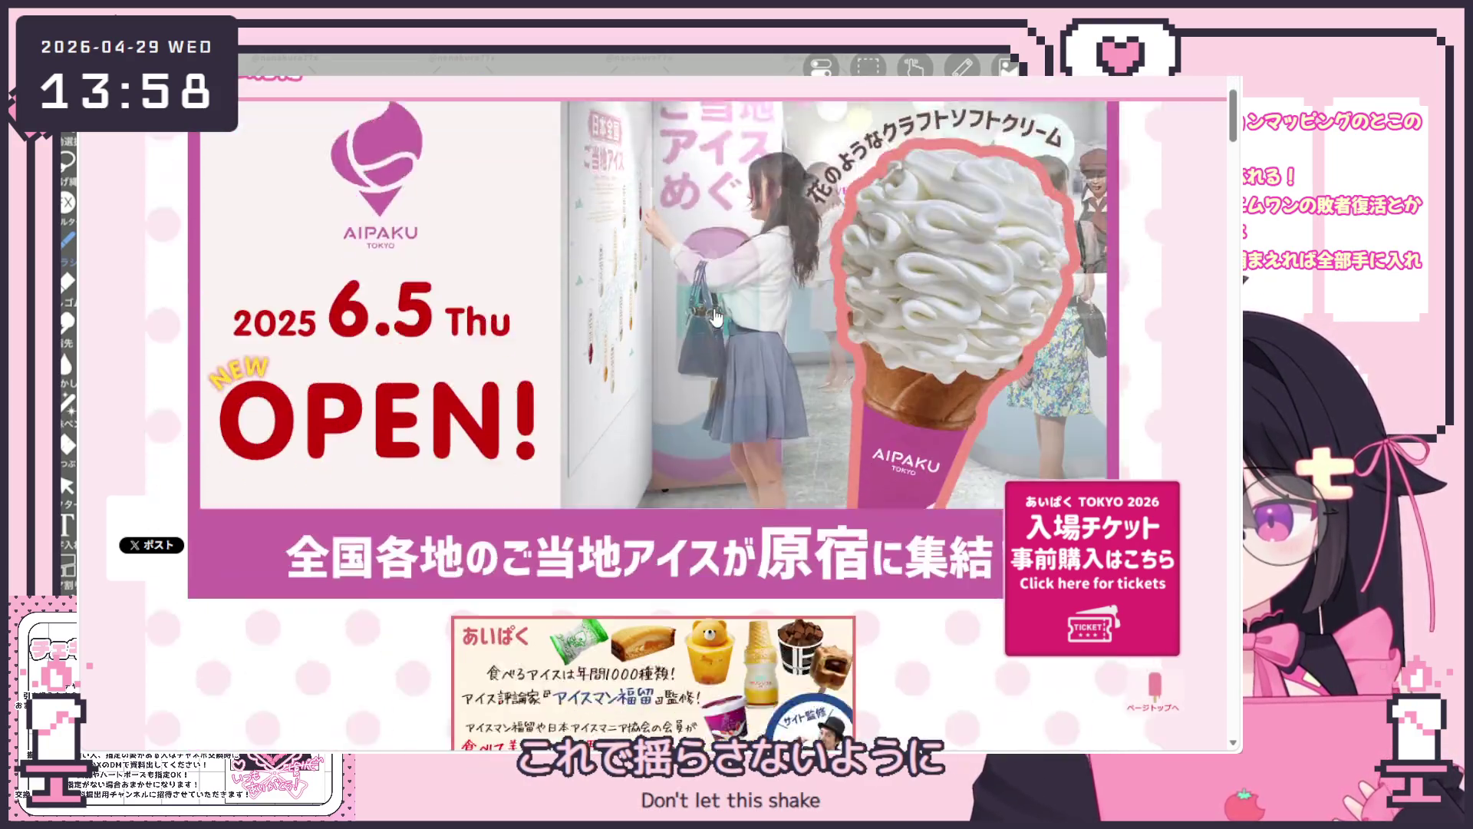
pyautogui.scroll(-4, 715, 311)
pyautogui.scroll(-3, 708, 313)
pyautogui.scroll(-3, 706, 304)
pyautogui.scroll(-3, 706, 305)
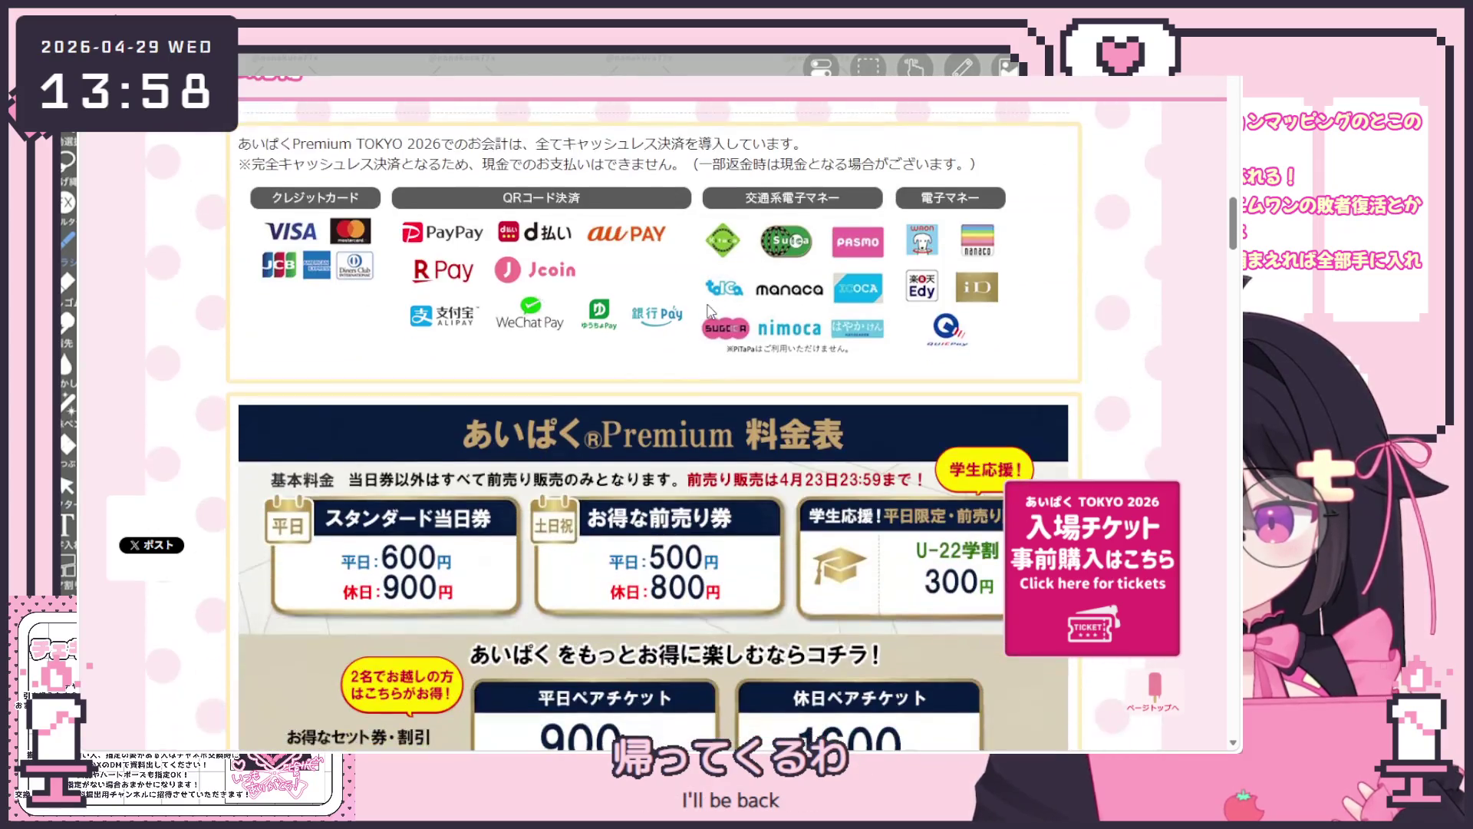
pyautogui.scroll(-2, 707, 309)
pyautogui.scroll(-3, 710, 311)
pyautogui.scroll(-3, 898, 335)
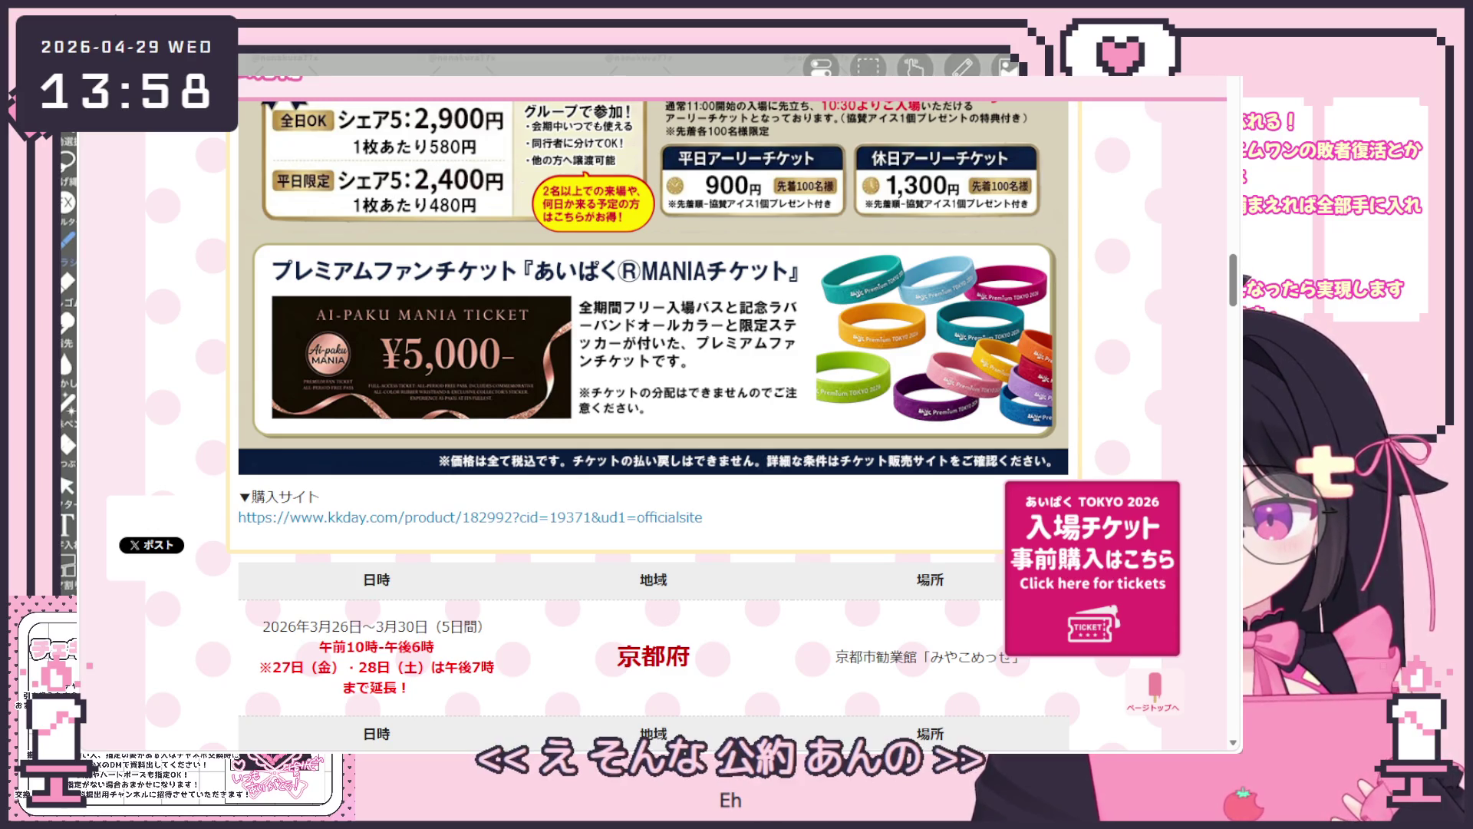
pyautogui.scroll(-3, 587, 429)
pyautogui.scroll(-5, 587, 429)
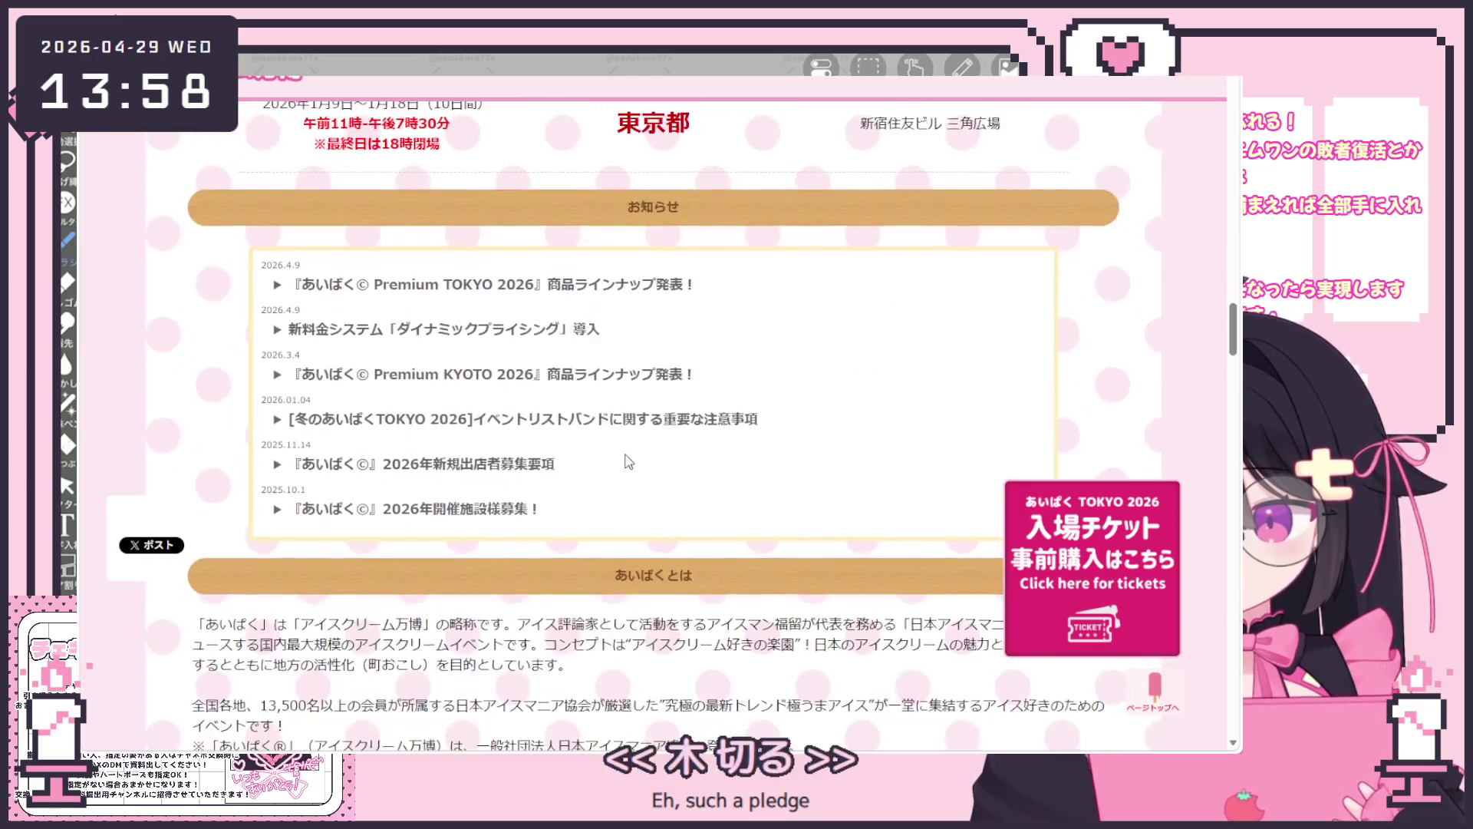
pyautogui.scroll(-5, 599, 425)
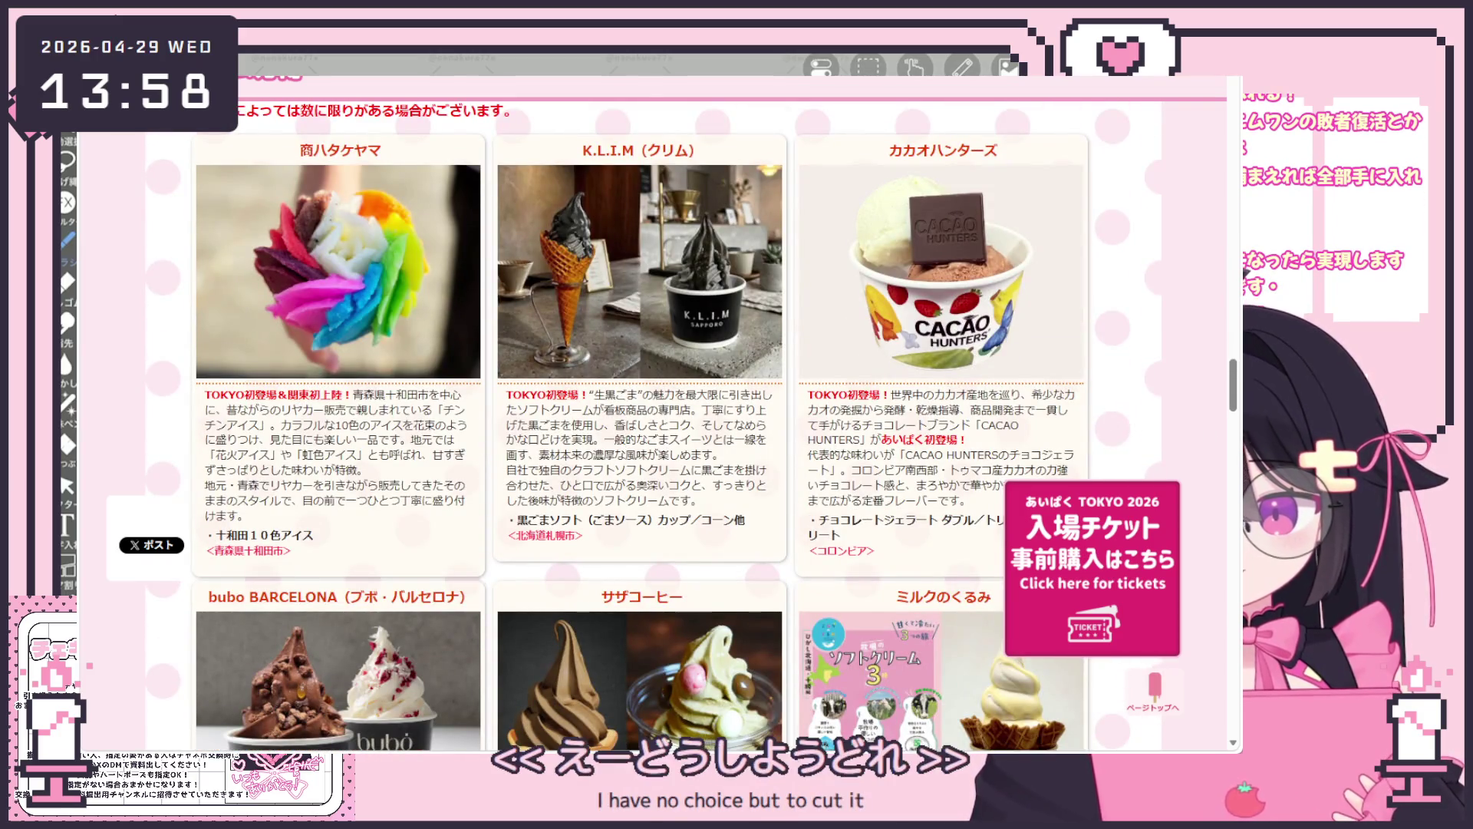
pyautogui.scroll(-3, 555, 392)
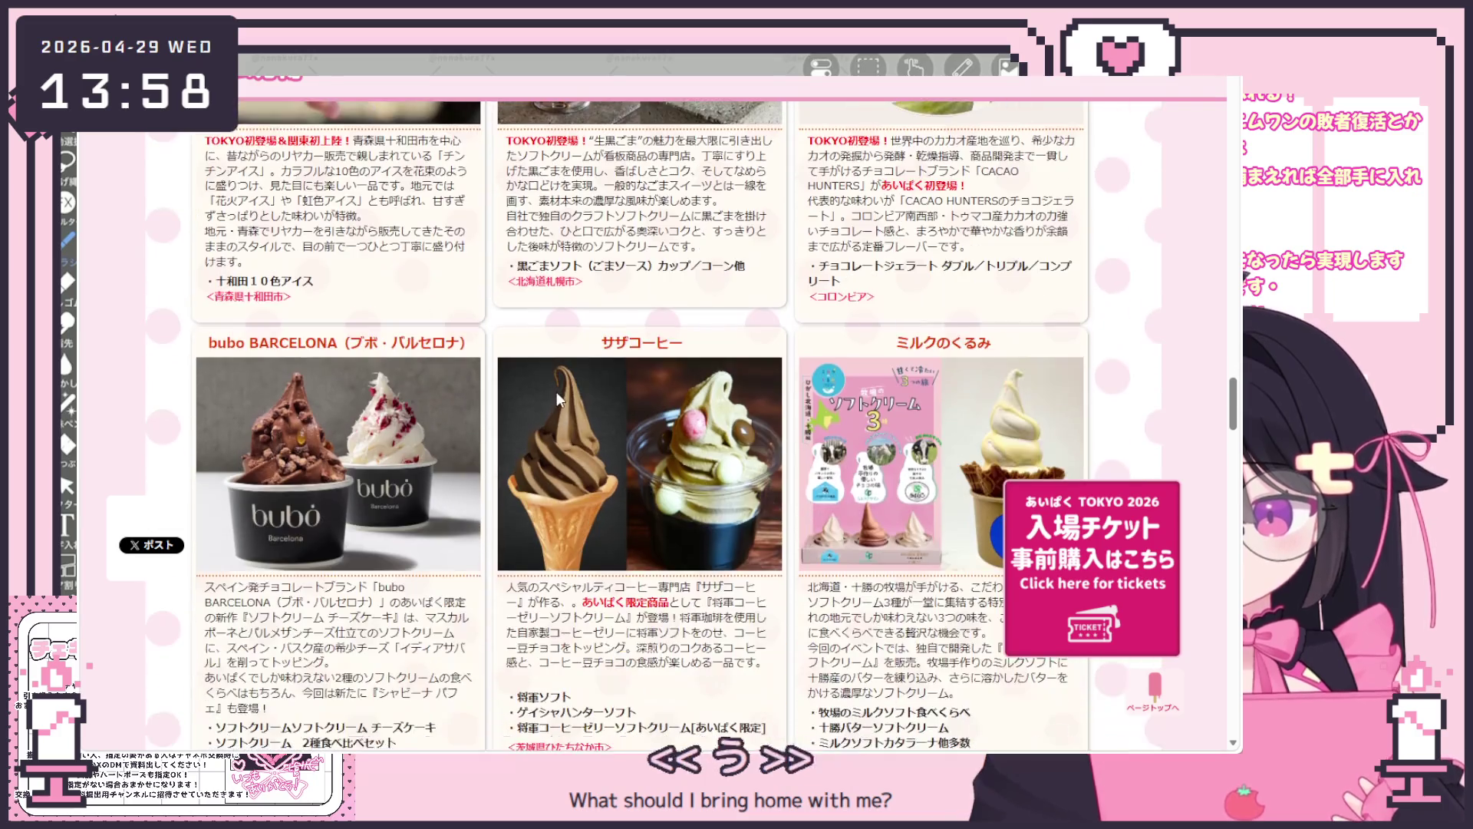
pyautogui.scroll(-3, 633, 391)
pyautogui.scroll(1, 598, 404)
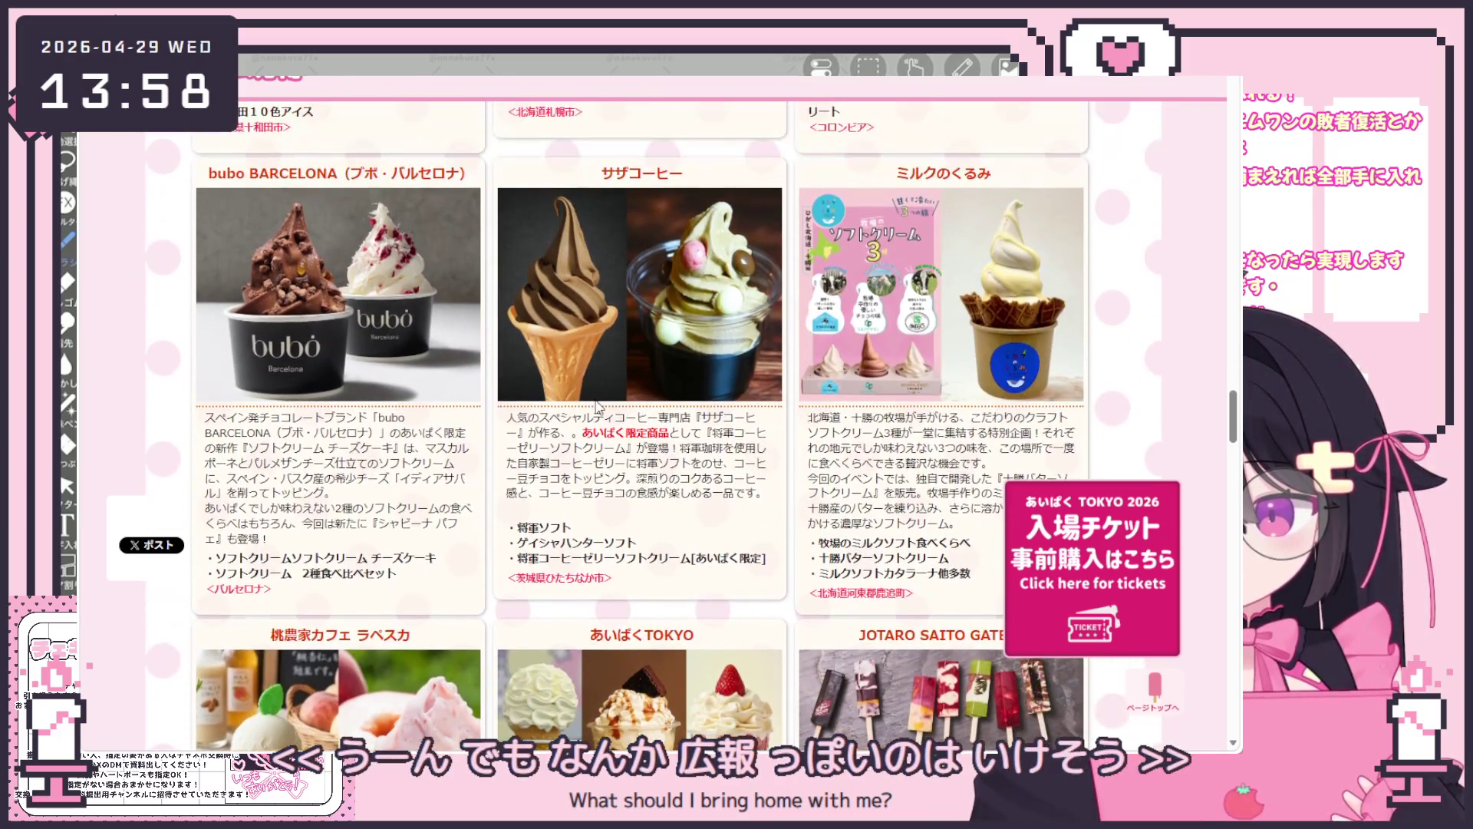
pyautogui.scroll(-3, 597, 406)
pyautogui.scroll(-2, 730, 398)
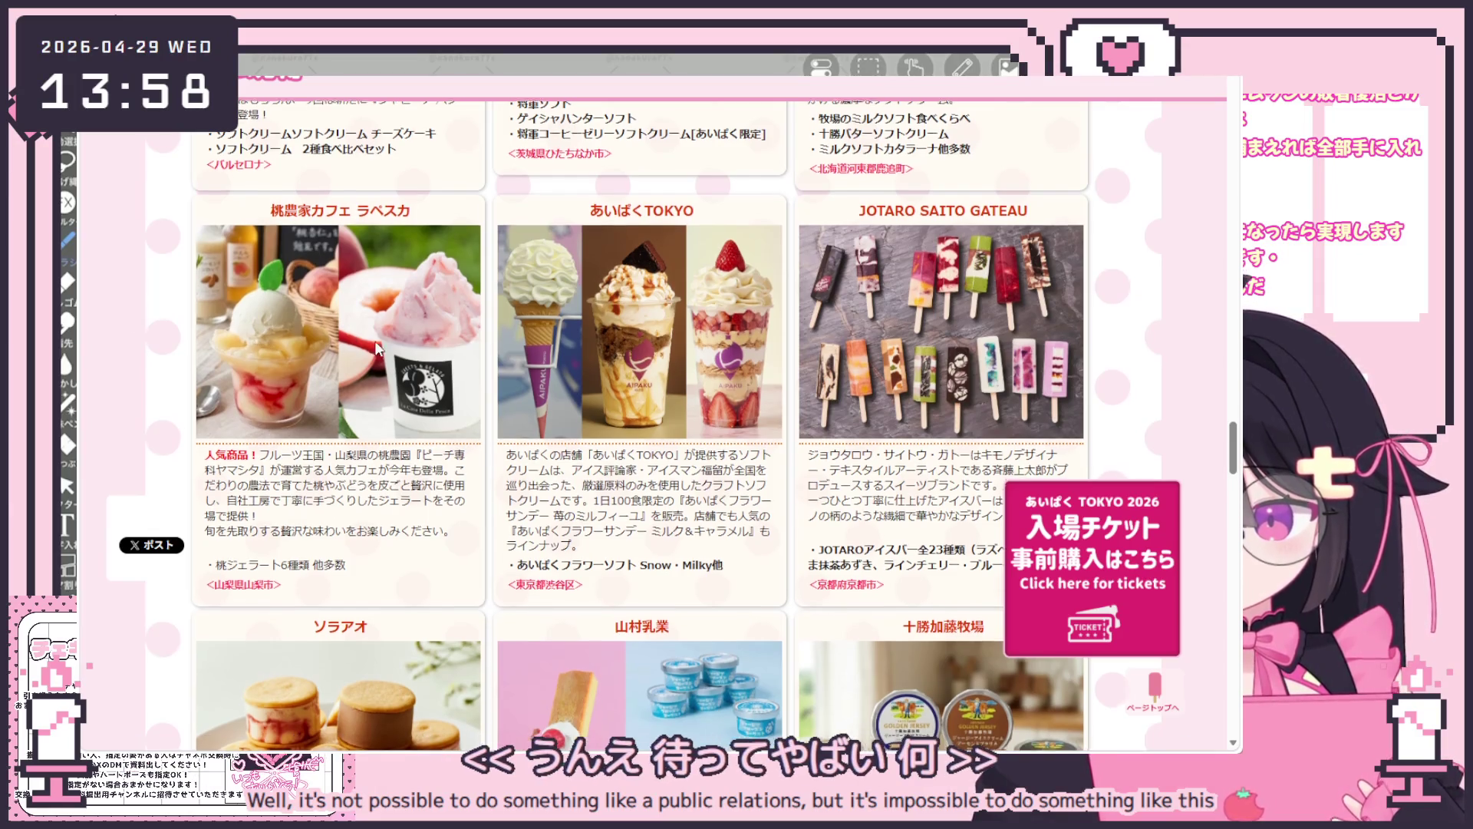
pyautogui.scroll(-2, 511, 371)
pyautogui.scroll(-2, 511, 371)
pyautogui.scroll(-1, 512, 370)
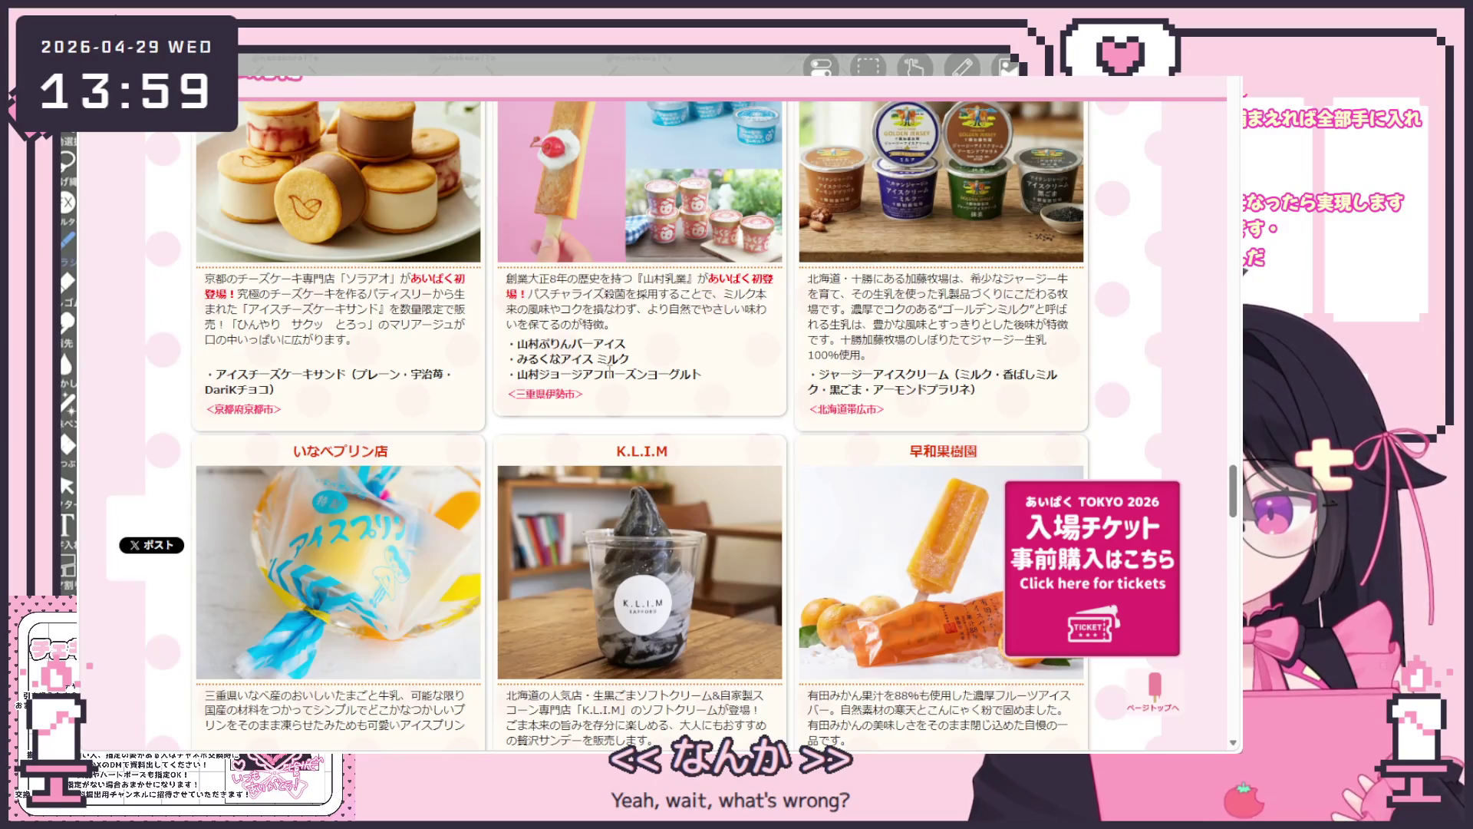
pyautogui.scroll(2, 657, 352)
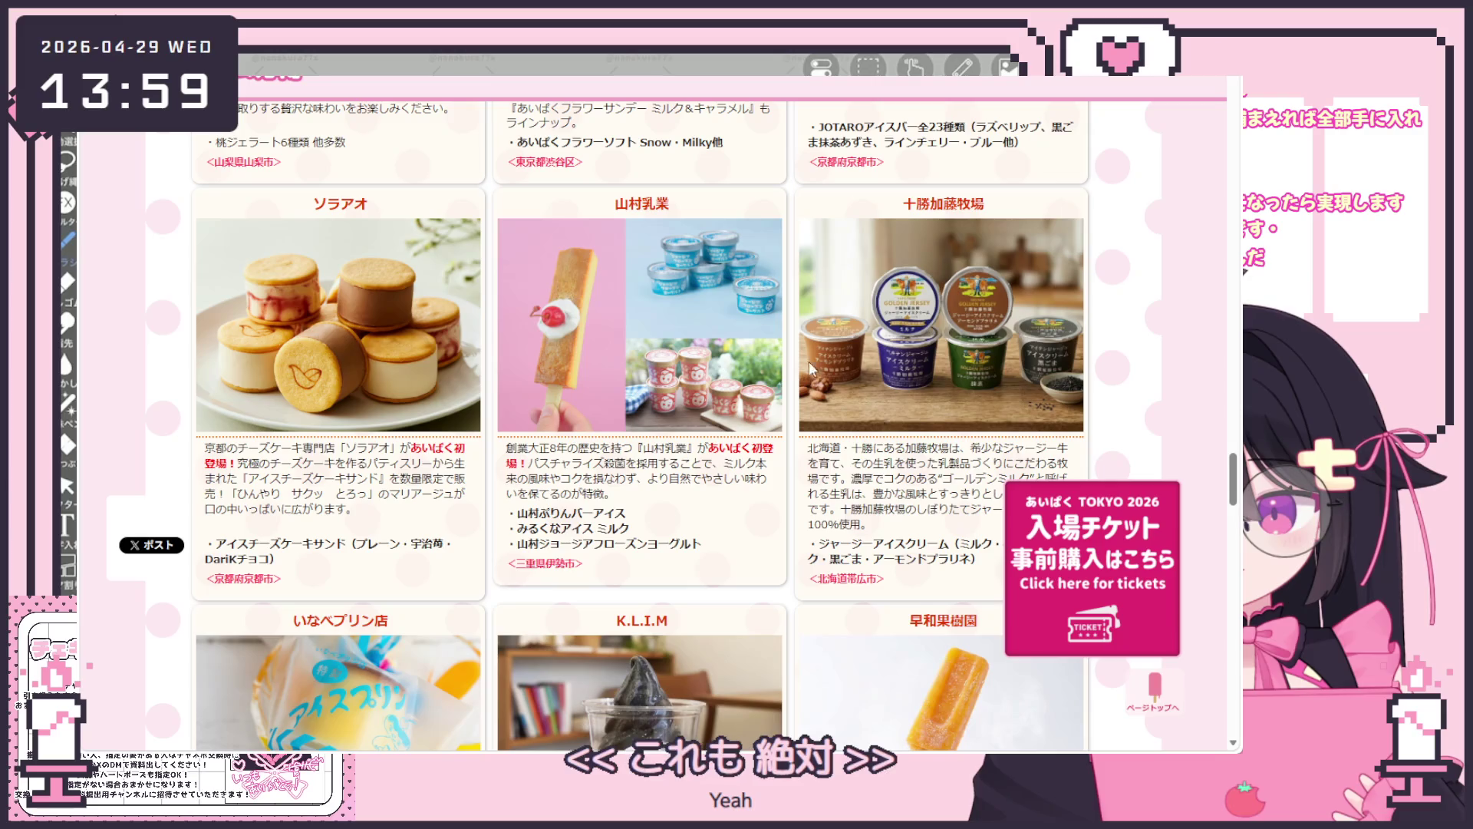
pyautogui.scroll(-1, 897, 304)
pyautogui.scroll(-2, 990, 346)
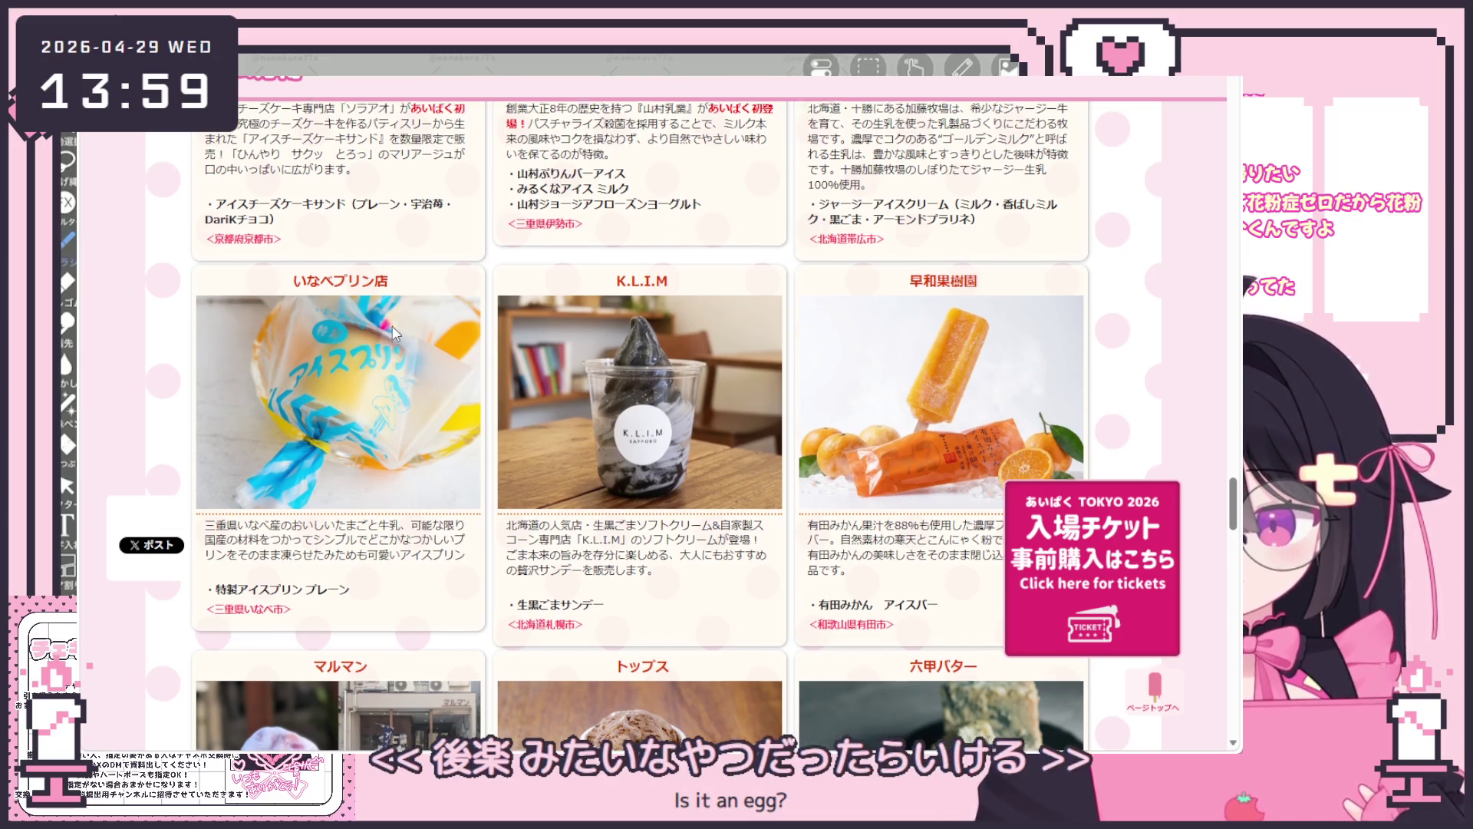
pyautogui.scroll(-1, 462, 297)
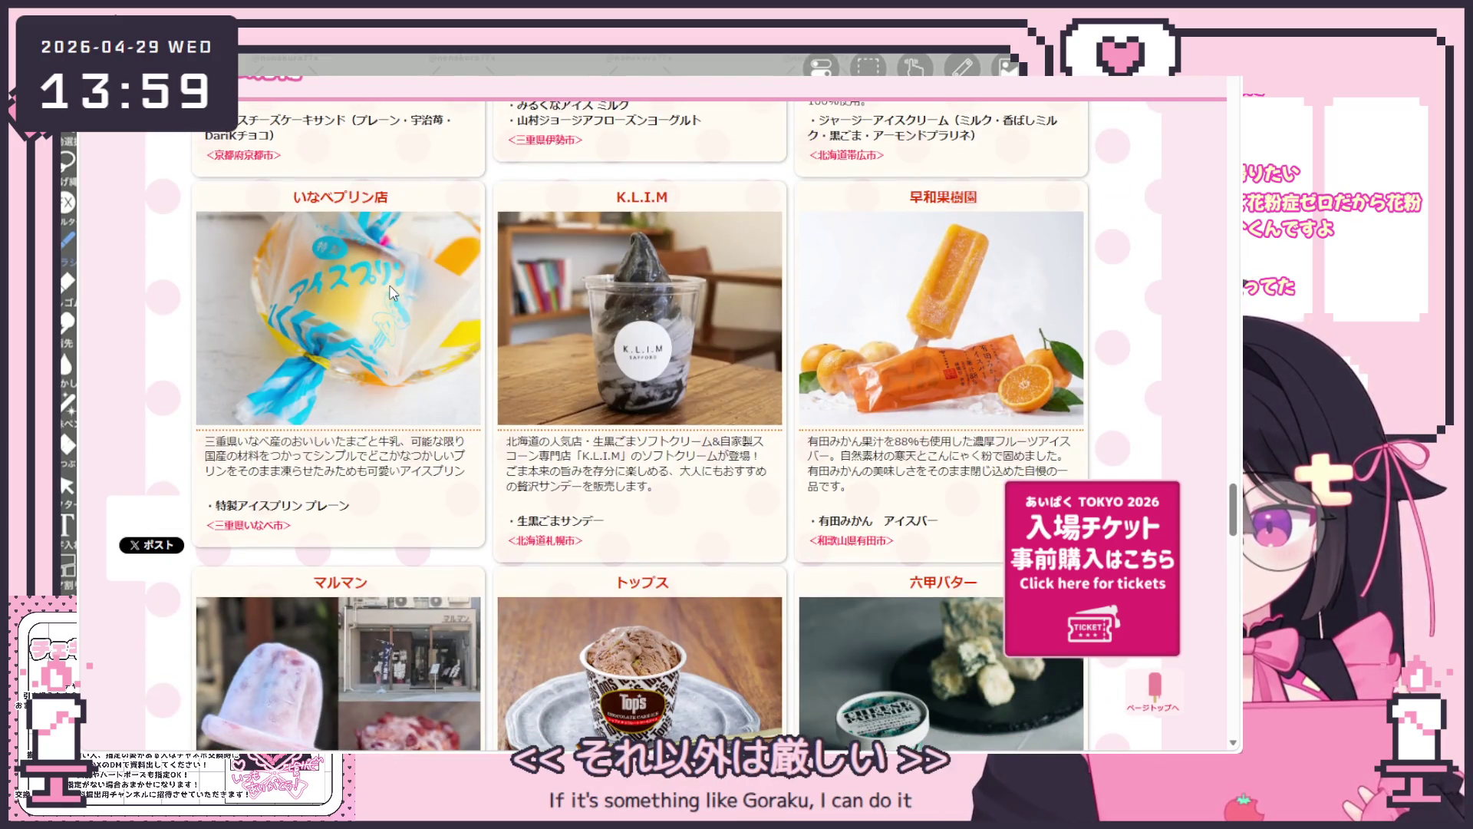
pyautogui.scroll(-1, 386, 302)
pyautogui.scroll(-1, 395, 289)
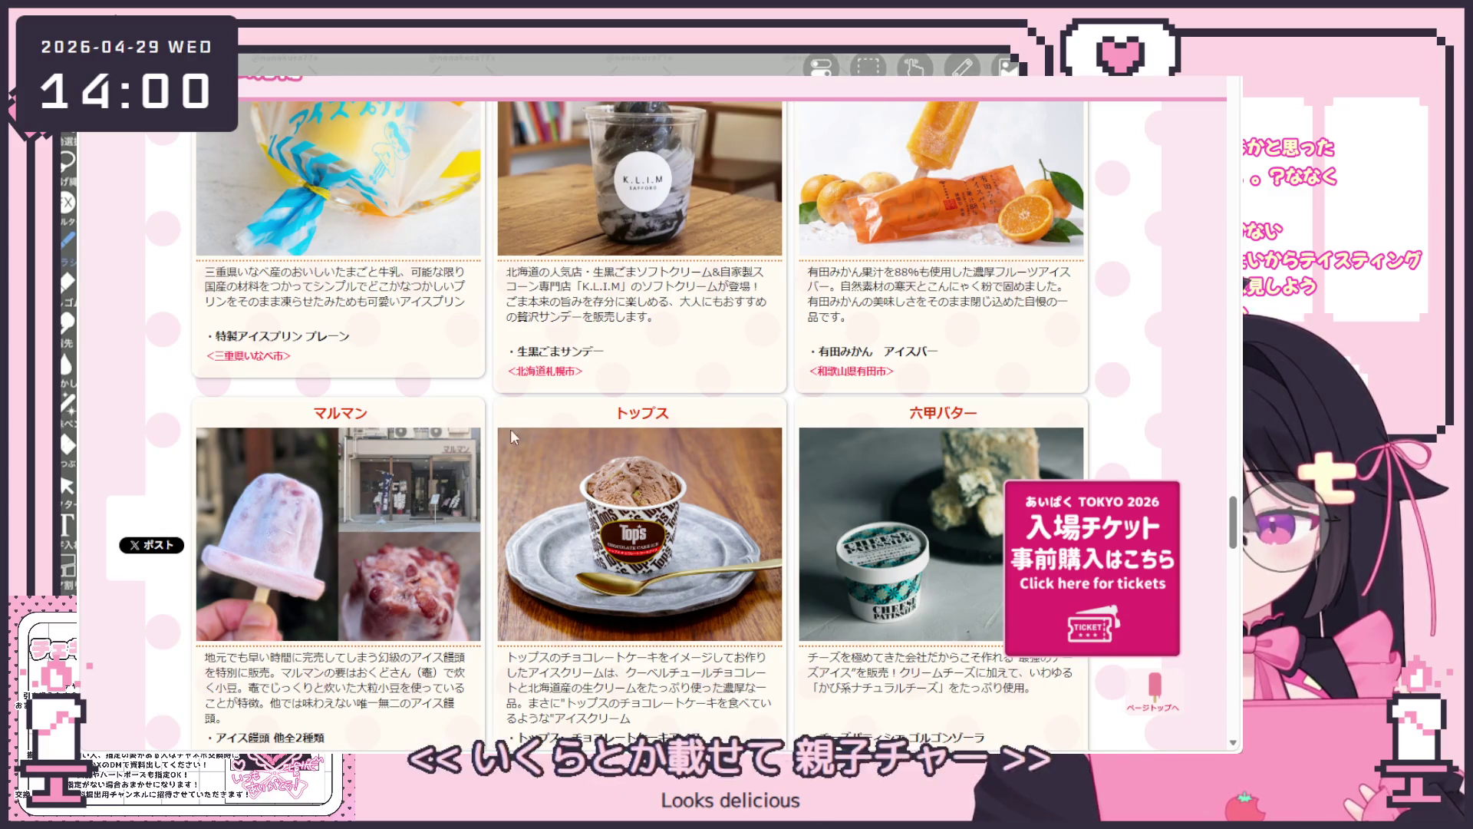
pyautogui.scroll(-1, 645, 427)
pyautogui.scroll(-1, 689, 411)
pyautogui.scroll(-1, 689, 412)
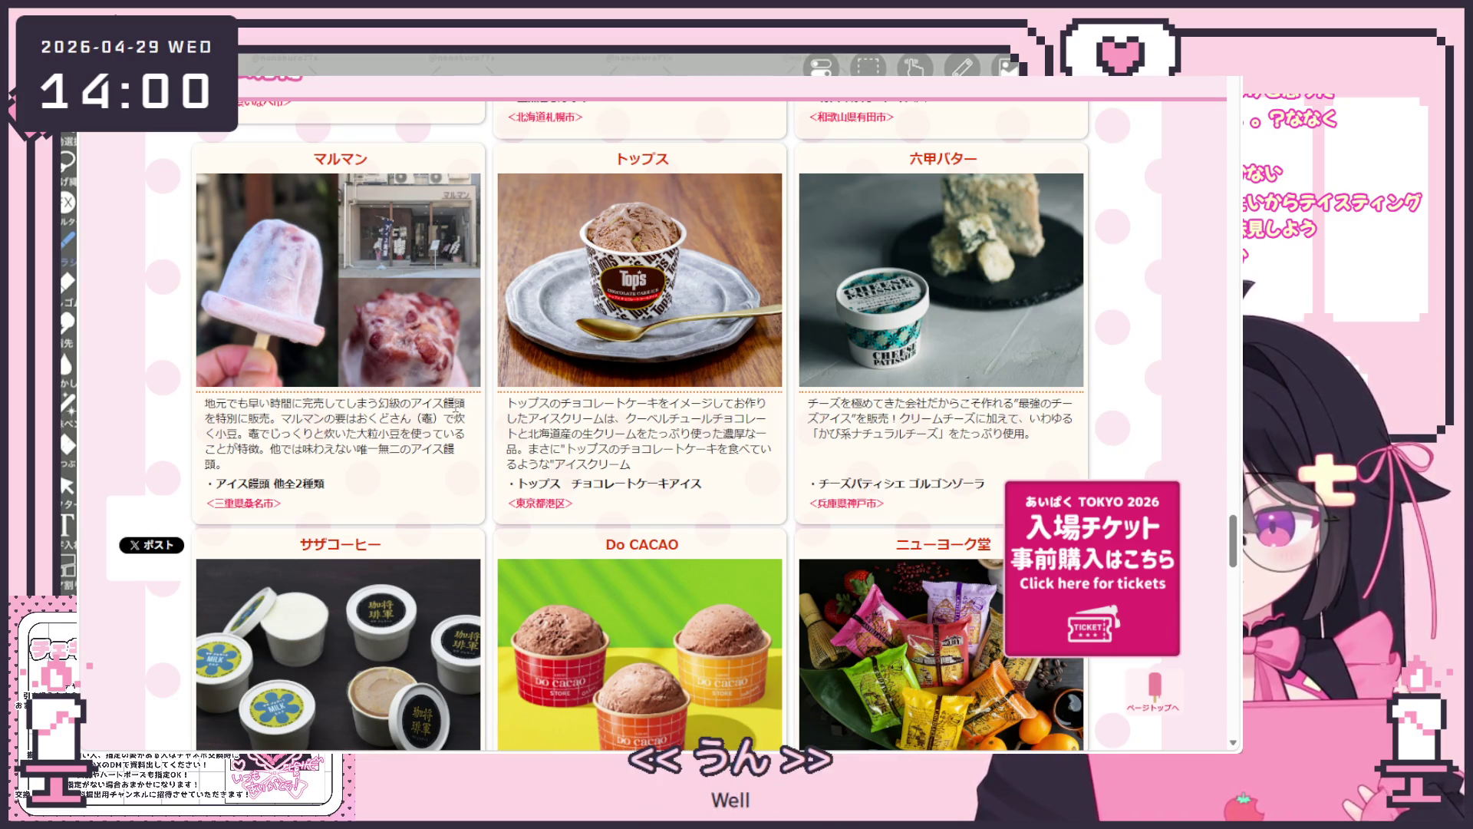
pyautogui.scroll(-1, 607, 376)
pyautogui.scroll(-3, 607, 377)
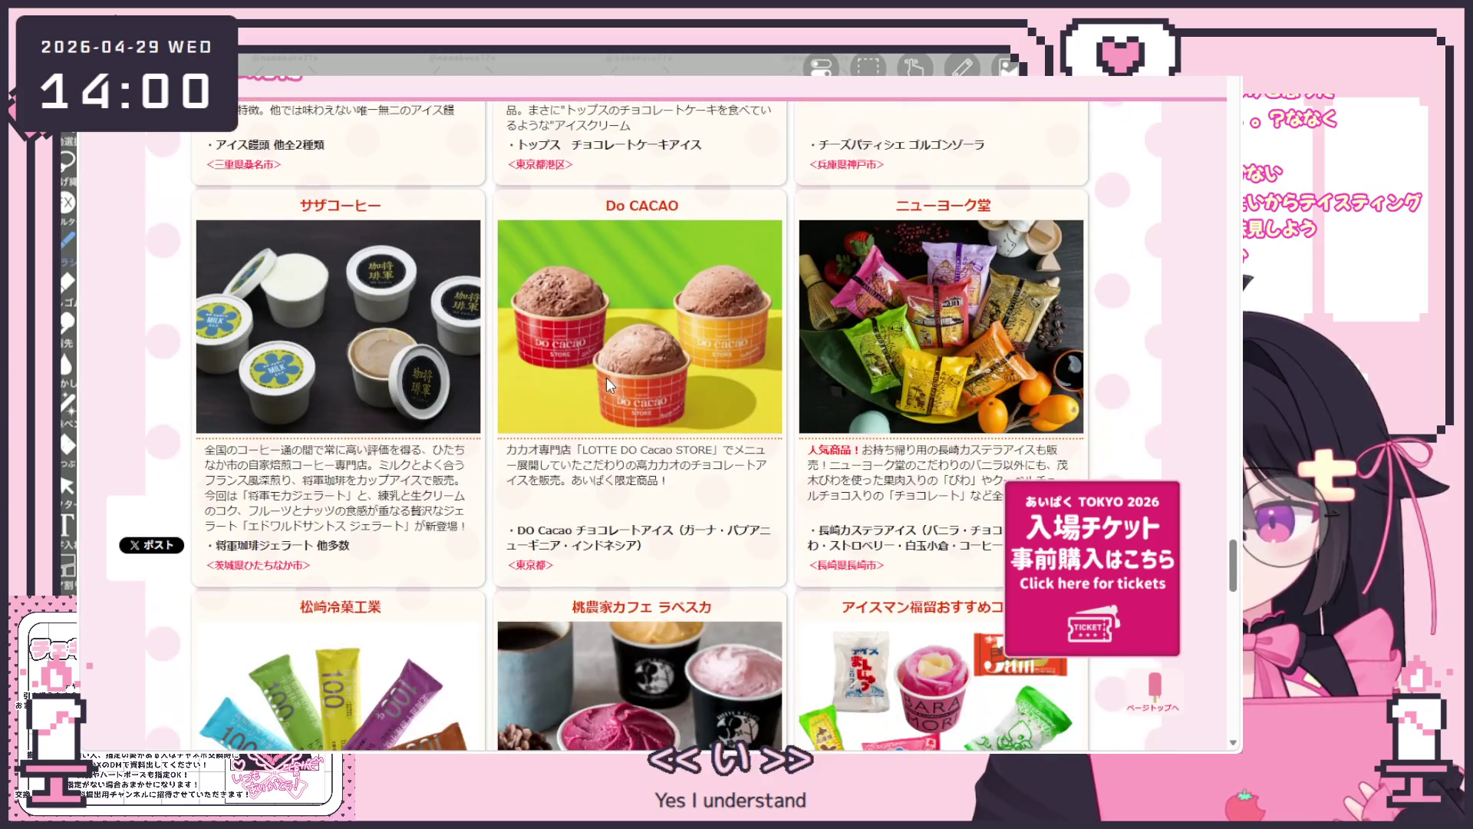
pyautogui.scroll(-1, 606, 377)
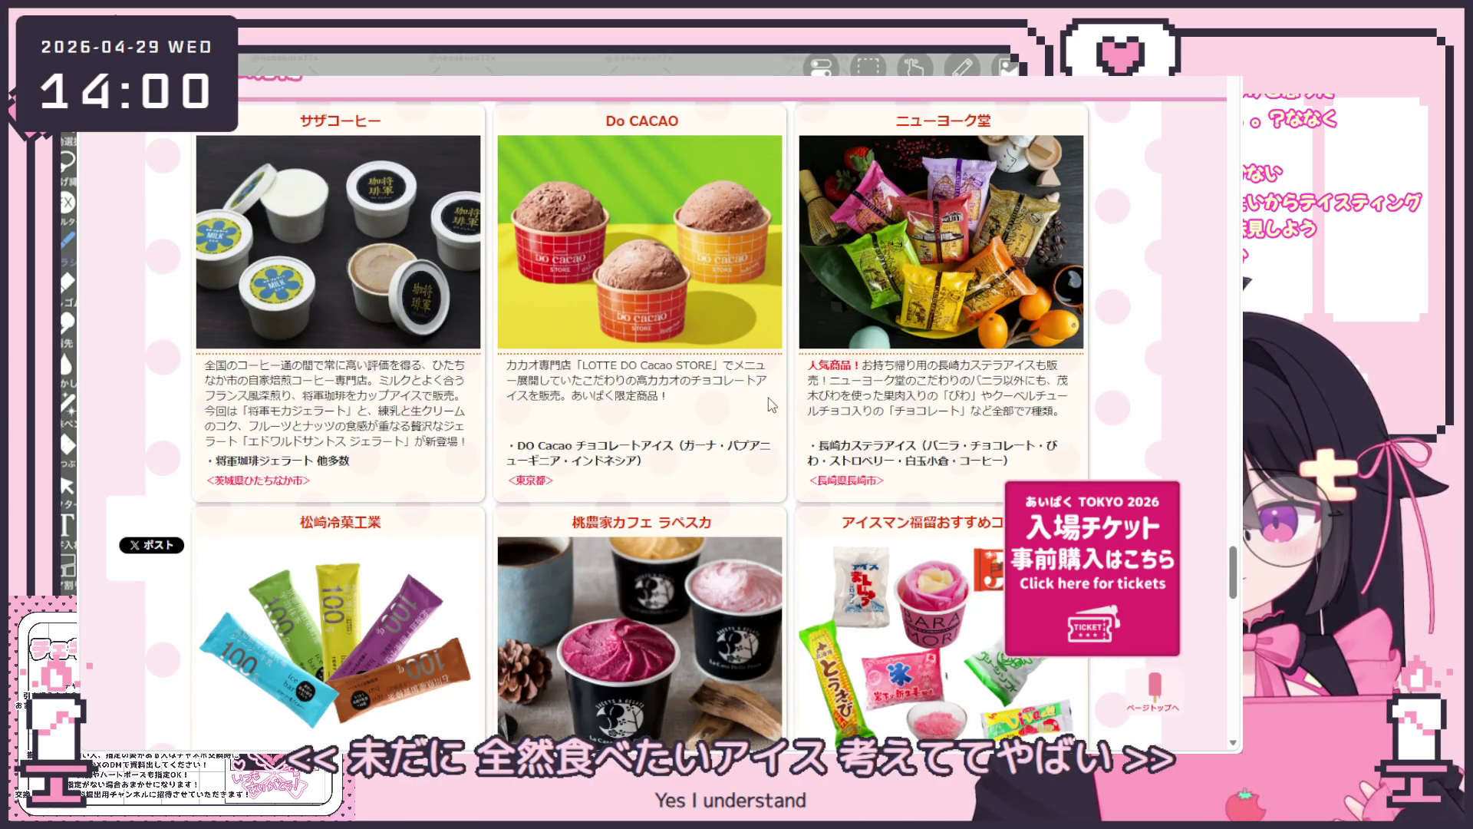
pyautogui.scroll(-1, 791, 394)
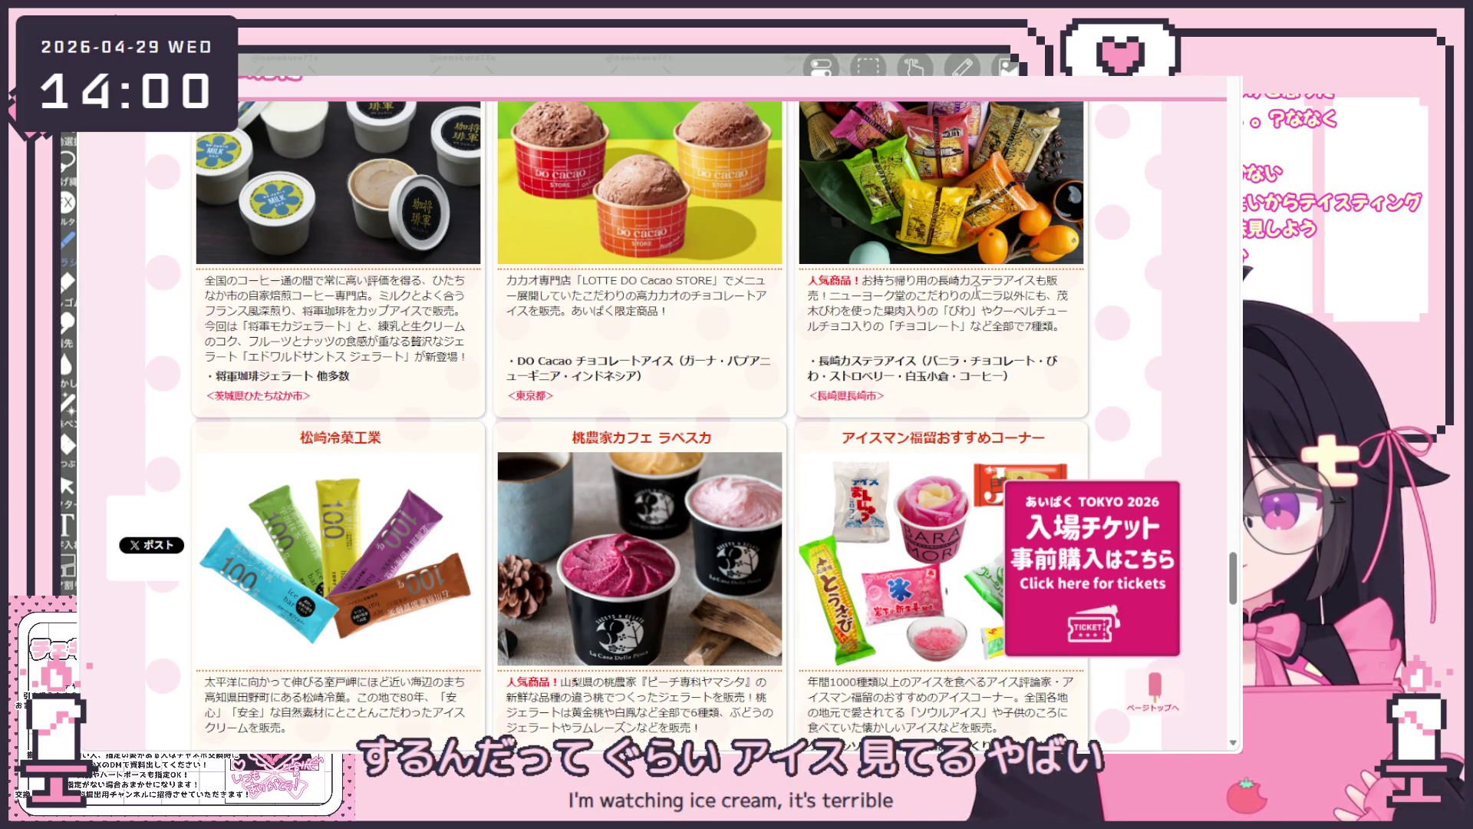
pyautogui.scroll(-1, 974, 326)
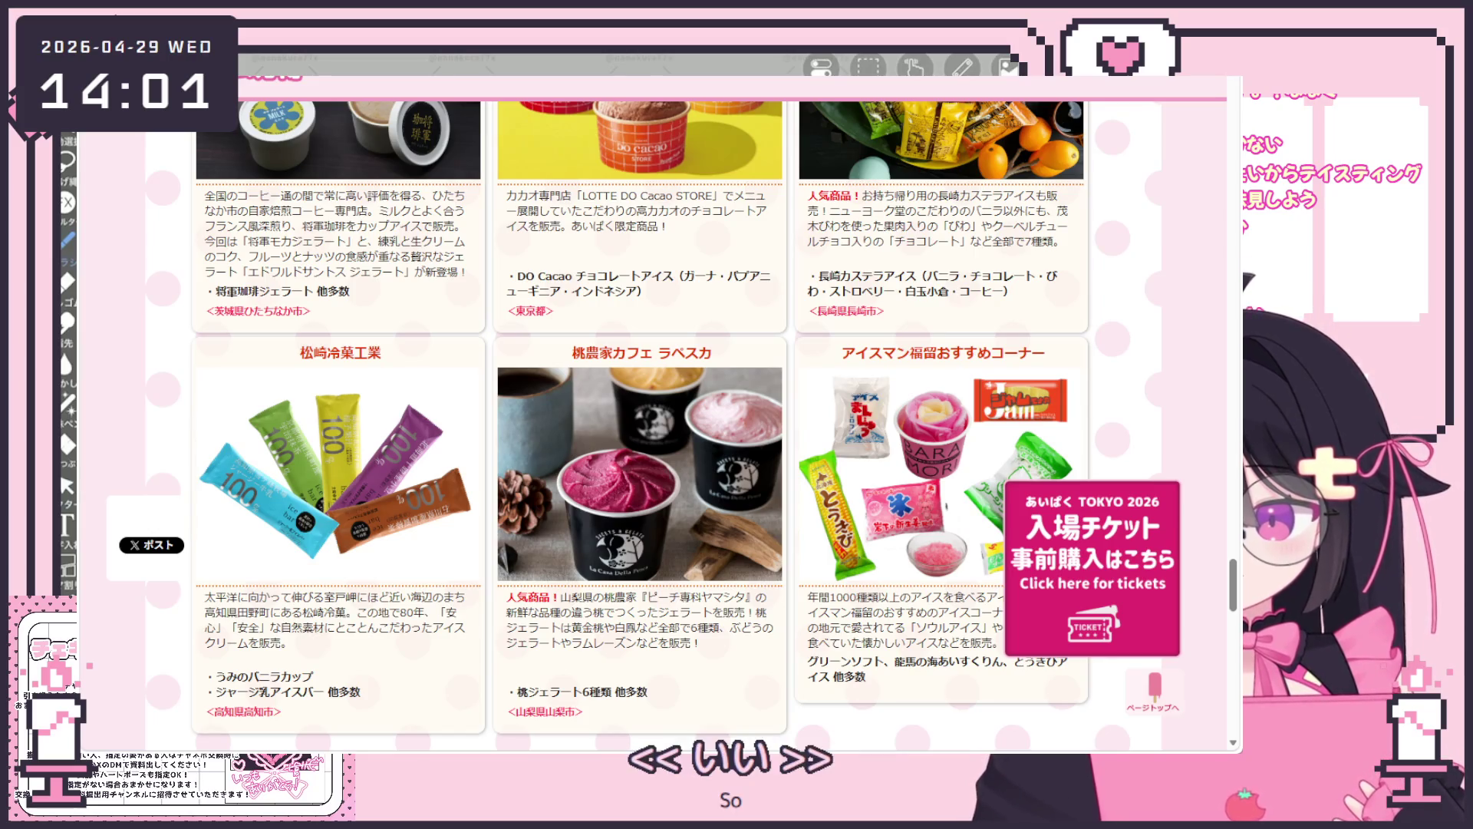
pyautogui.scroll(-5, 448, 365)
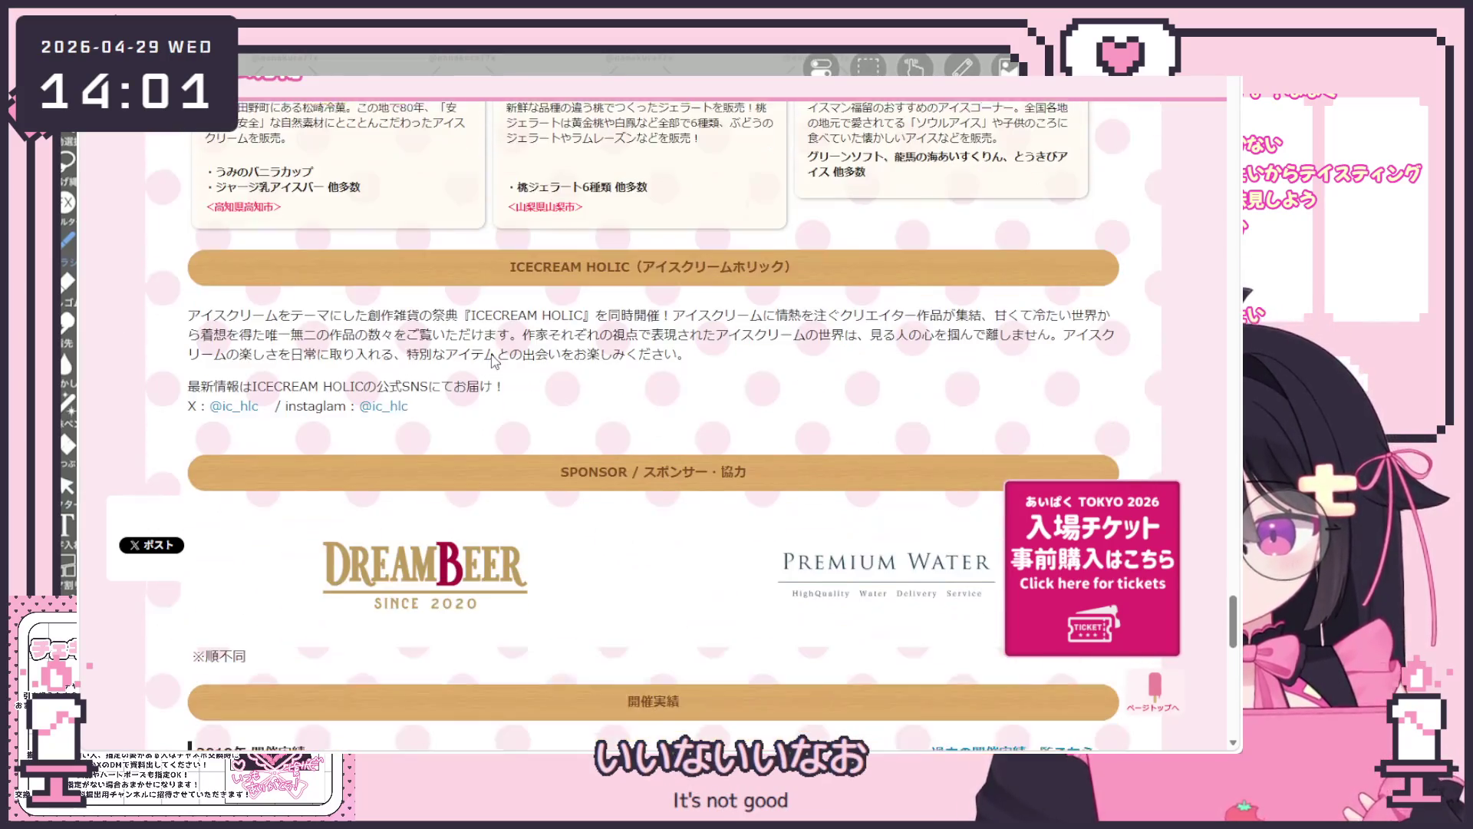
pyautogui.scroll(-1, 548, 346)
pyautogui.scroll(-2, 549, 346)
pyautogui.scroll(-3, 548, 349)
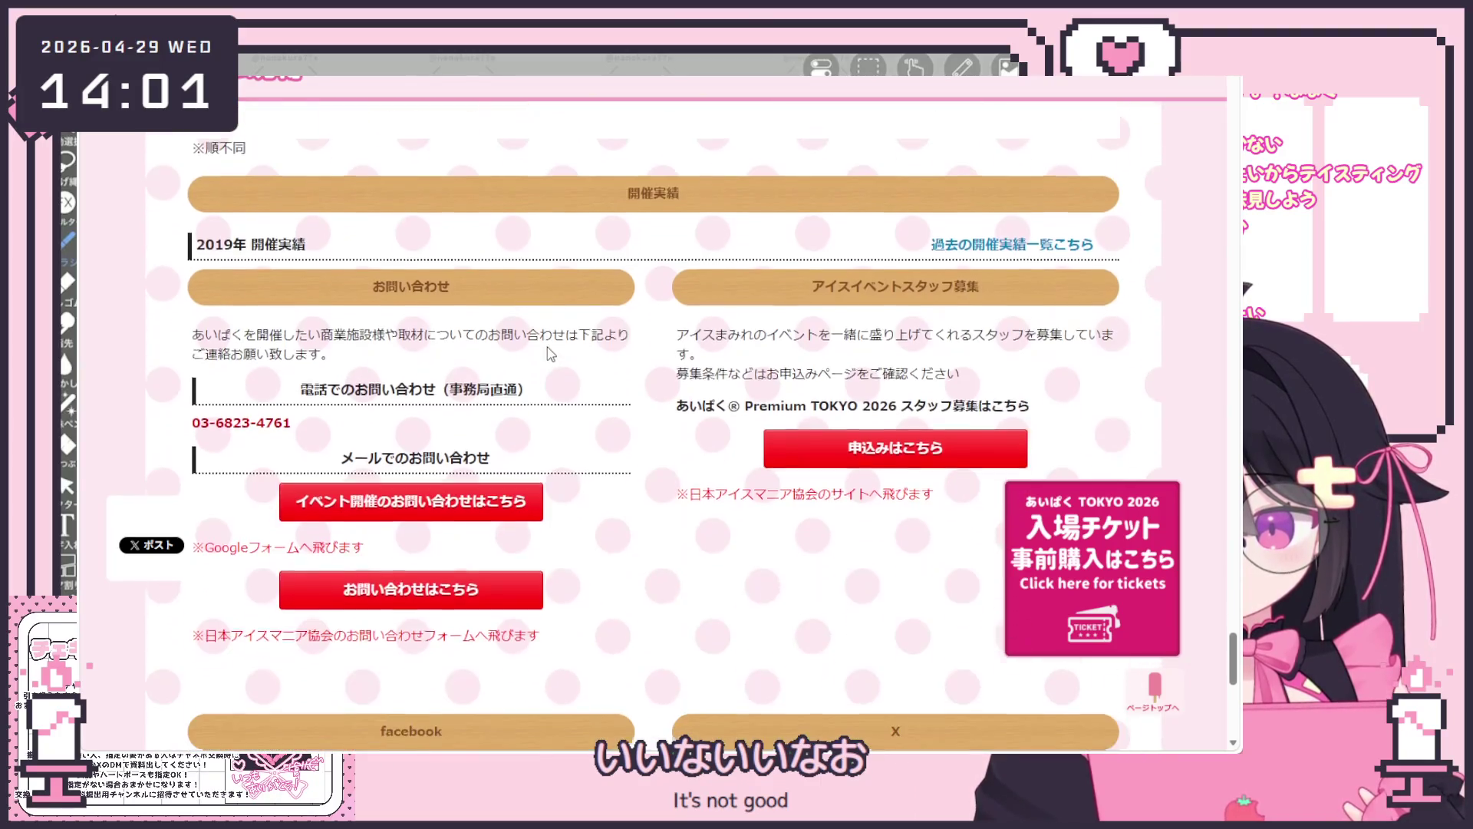
pyautogui.scroll(-2, 549, 351)
pyautogui.scroll(-3, 546, 354)
pyautogui.scroll(-2, 547, 355)
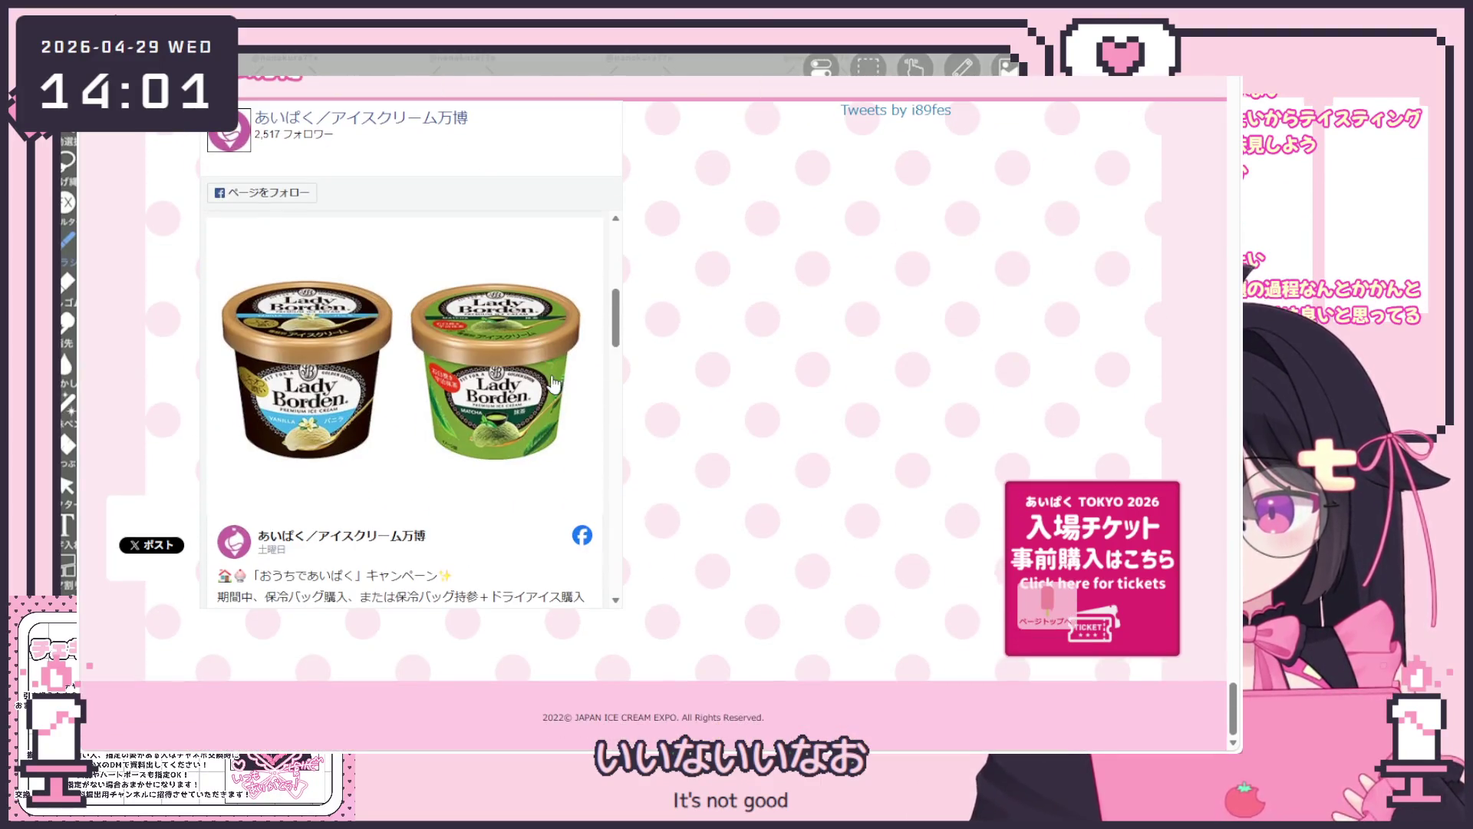
pyautogui.scroll(-1, 510, 398)
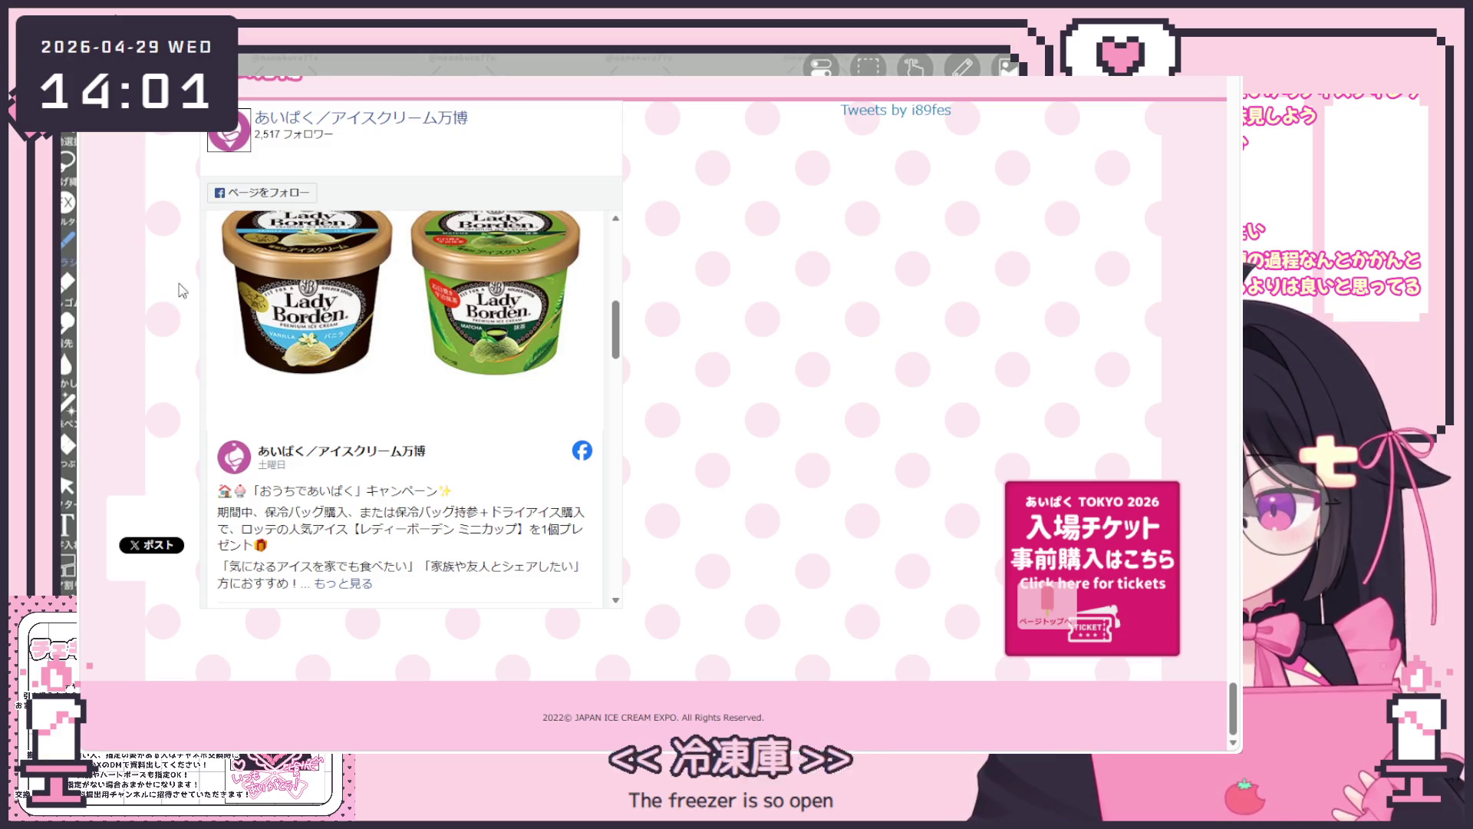
pyautogui.scroll(-2, 438, 395)
pyautogui.scroll(-2, 429, 365)
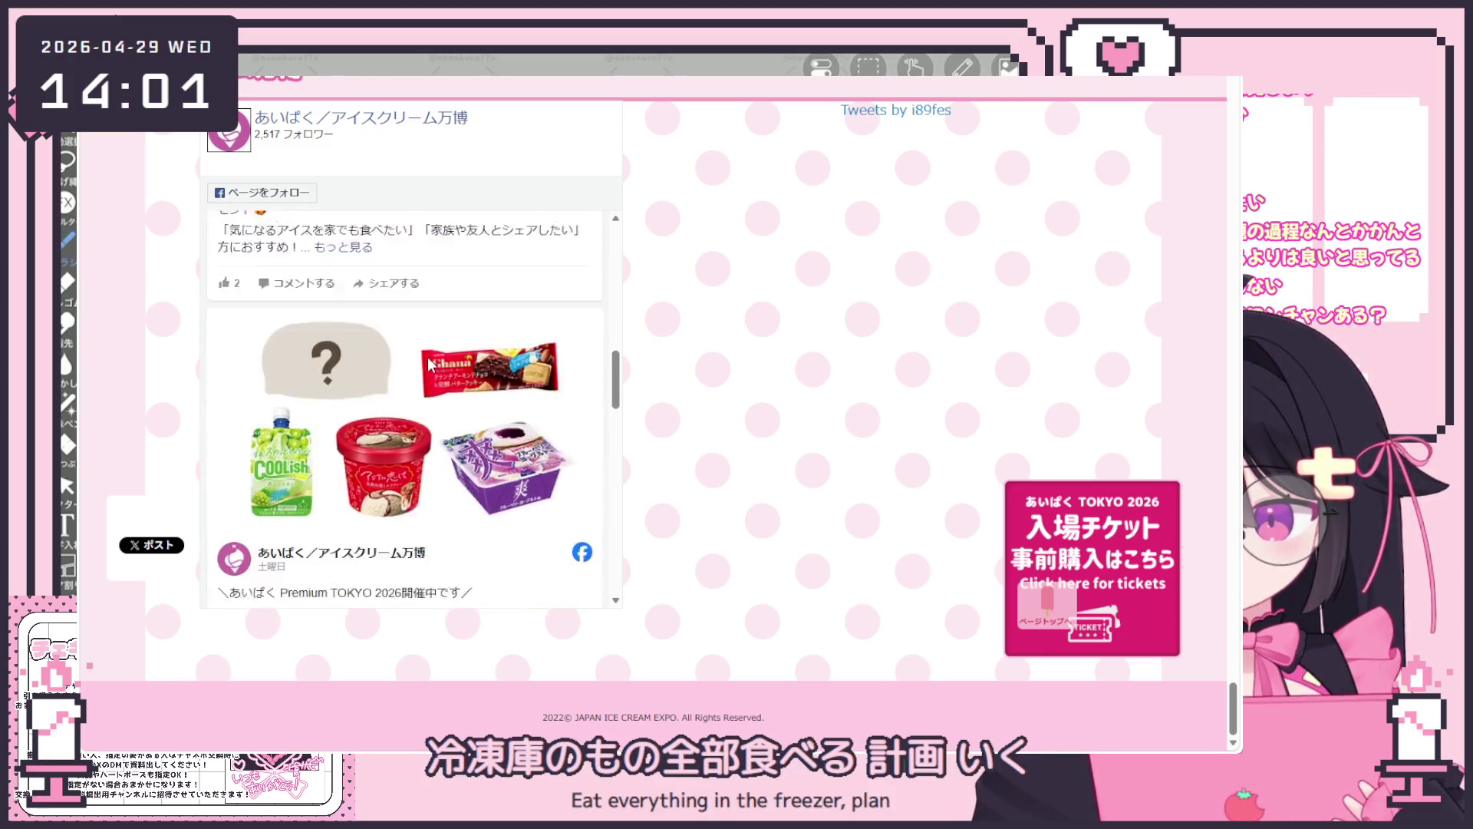
pyautogui.scroll(-1, 426, 403)
pyautogui.scroll(-1, 425, 444)
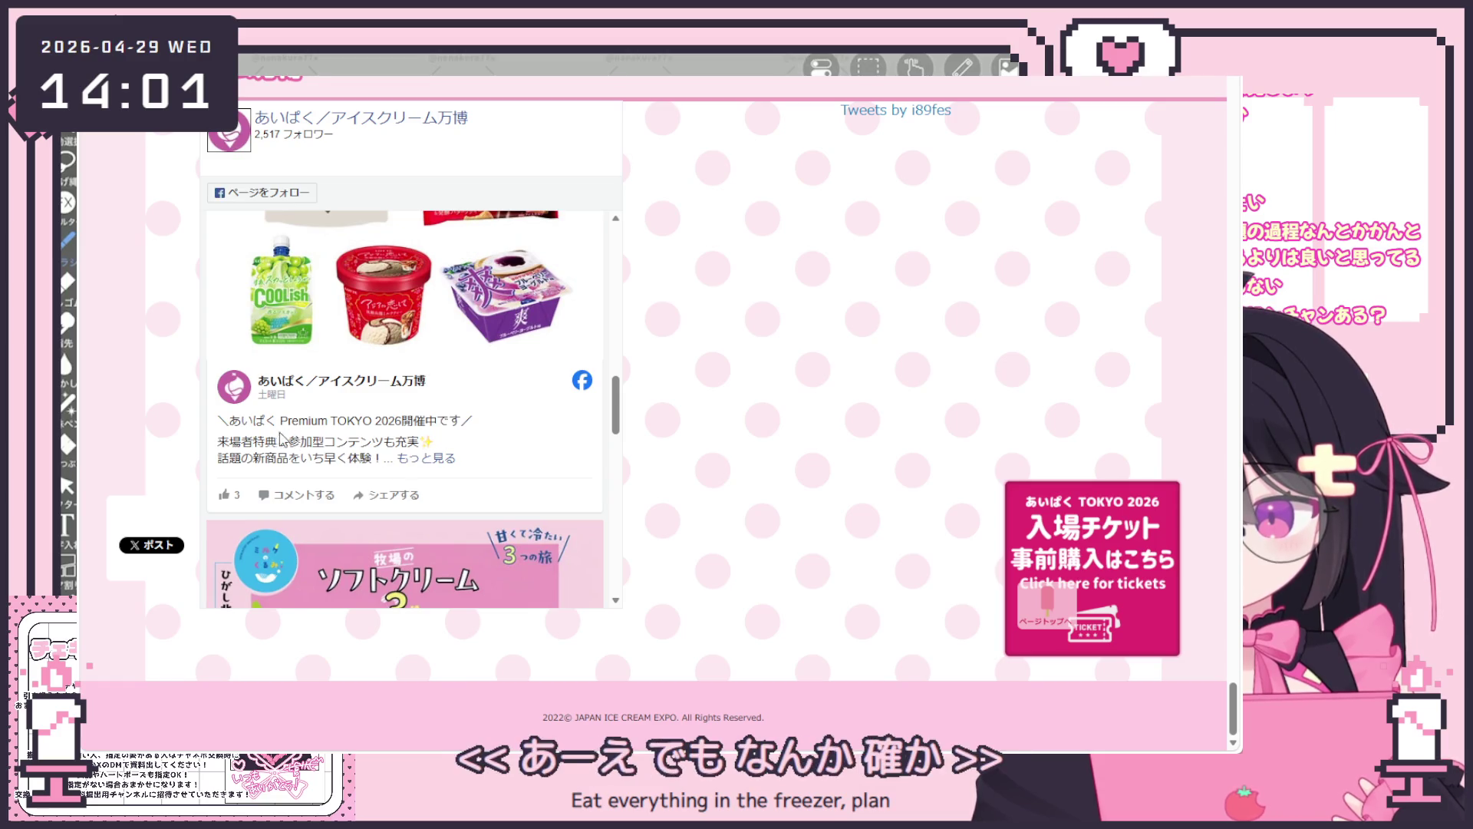
pyautogui.scroll(1, 437, 443)
pyautogui.scroll(2, 439, 443)
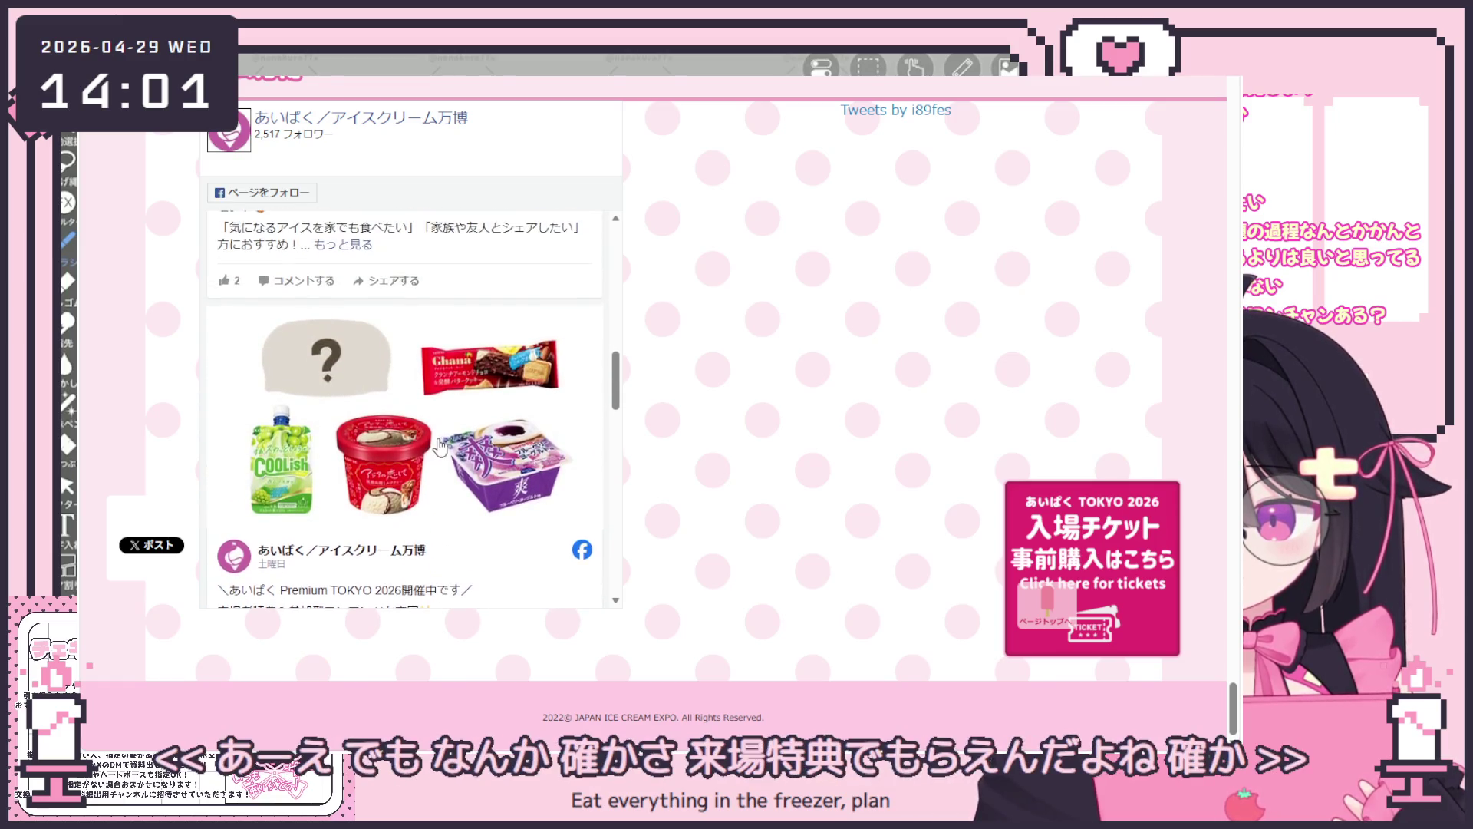
pyautogui.scroll(-2, 449, 455)
pyautogui.scroll(-1, 483, 389)
pyautogui.scroll(-1, 483, 388)
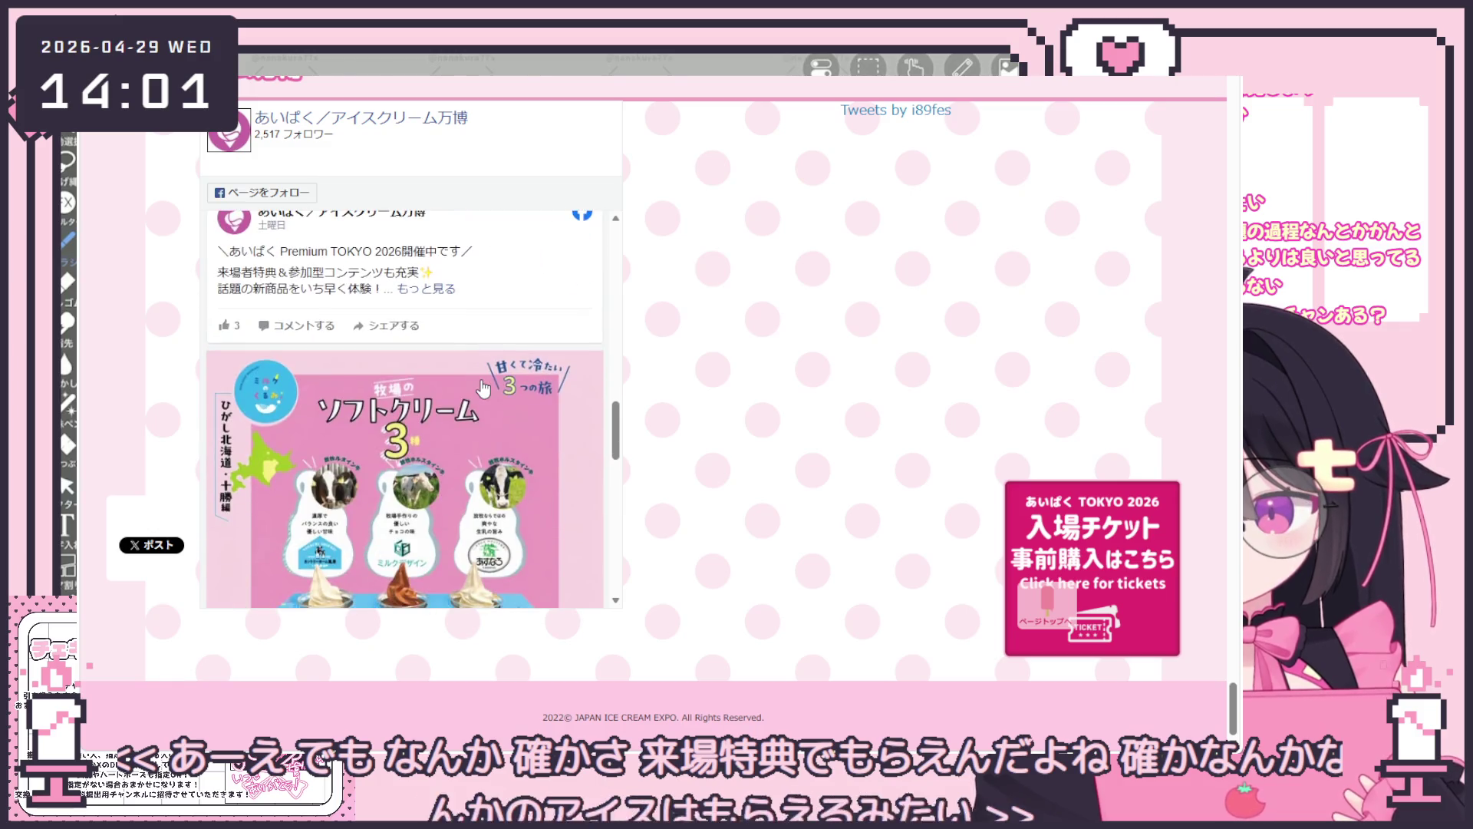
pyautogui.scroll(1, 480, 384)
pyautogui.scroll(2, 472, 386)
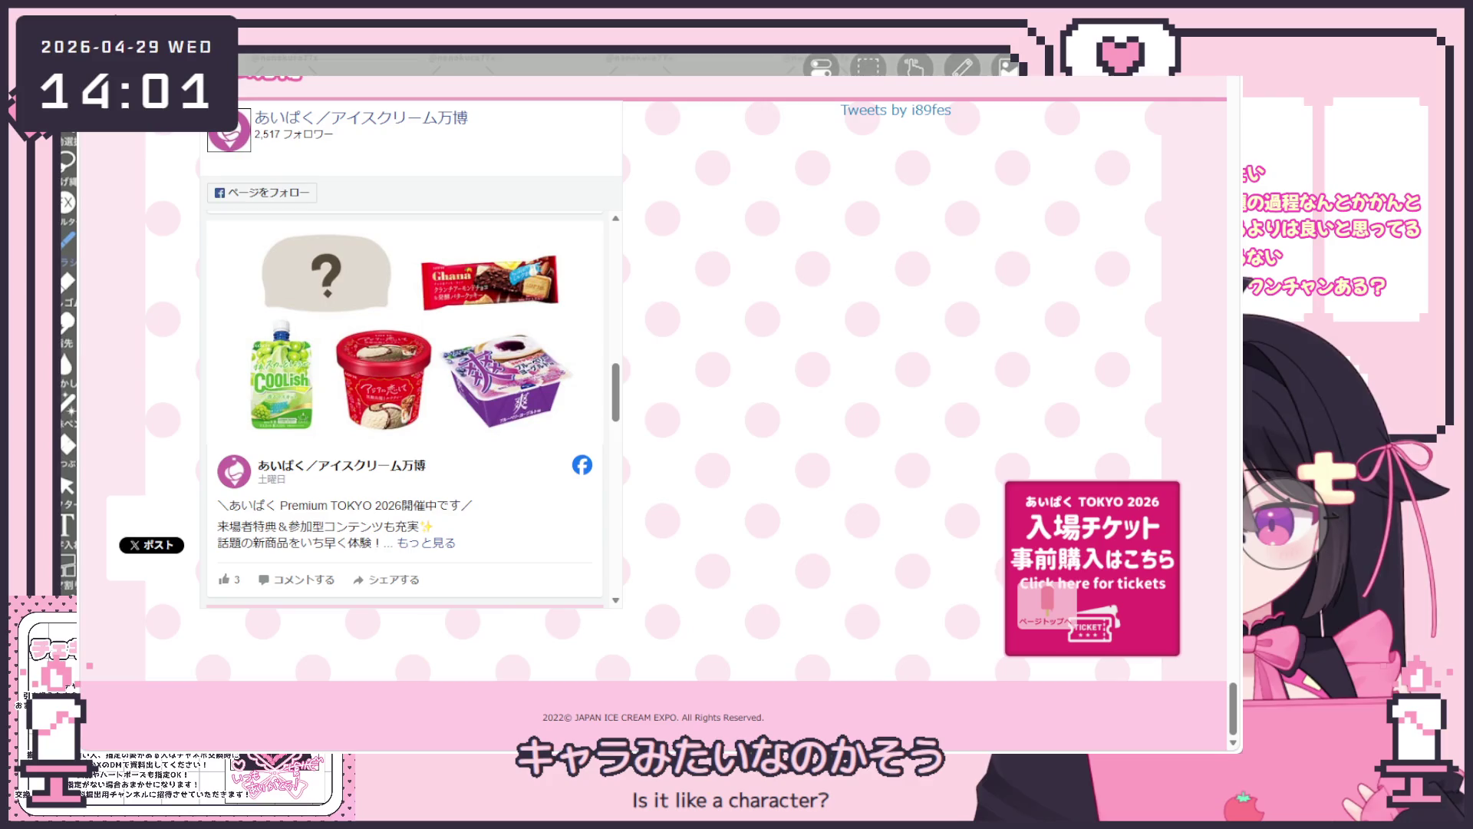
pyautogui.scroll(-2, 337, 352)
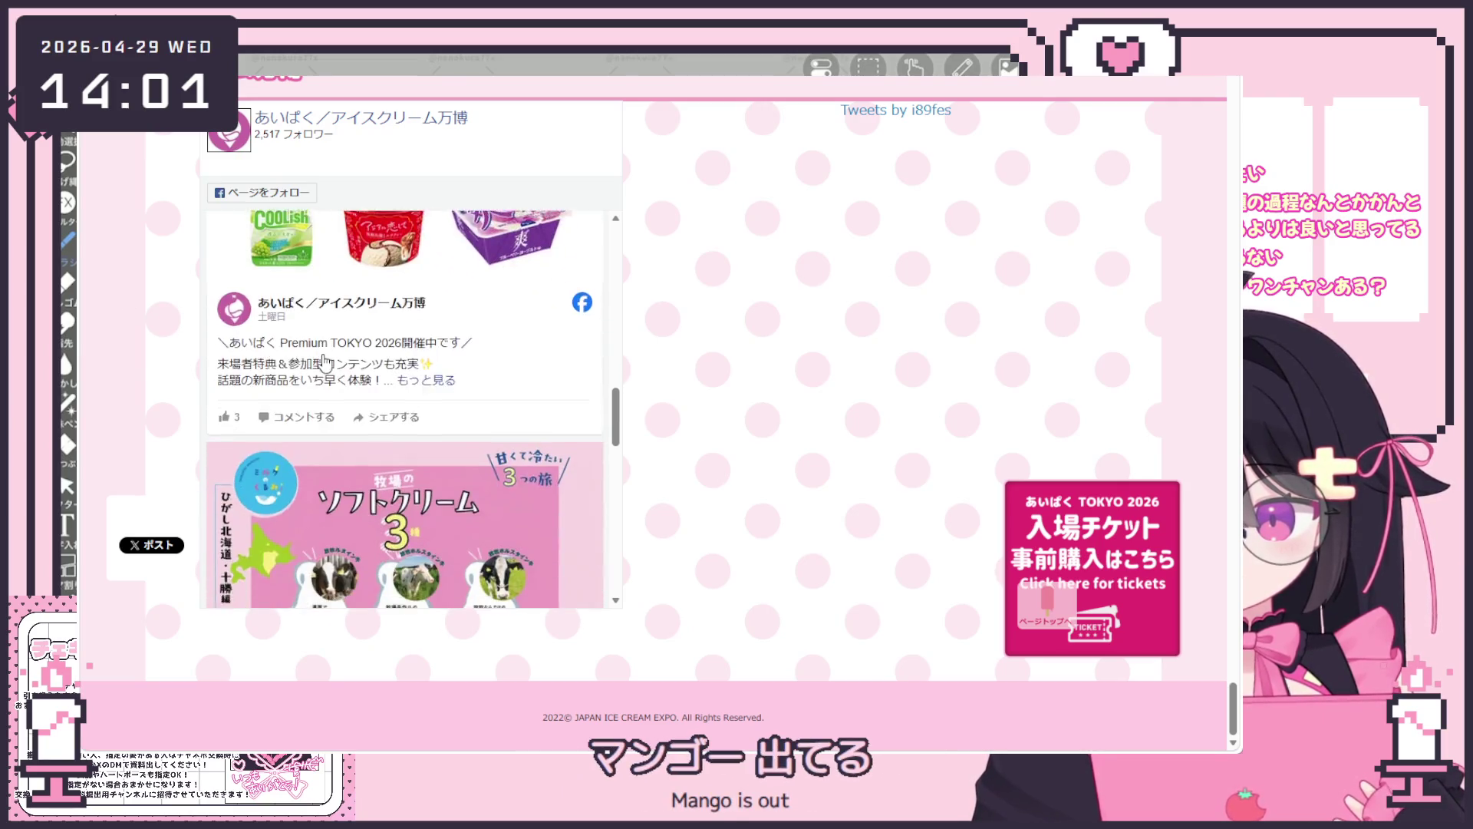
pyautogui.scroll(1, 337, 350)
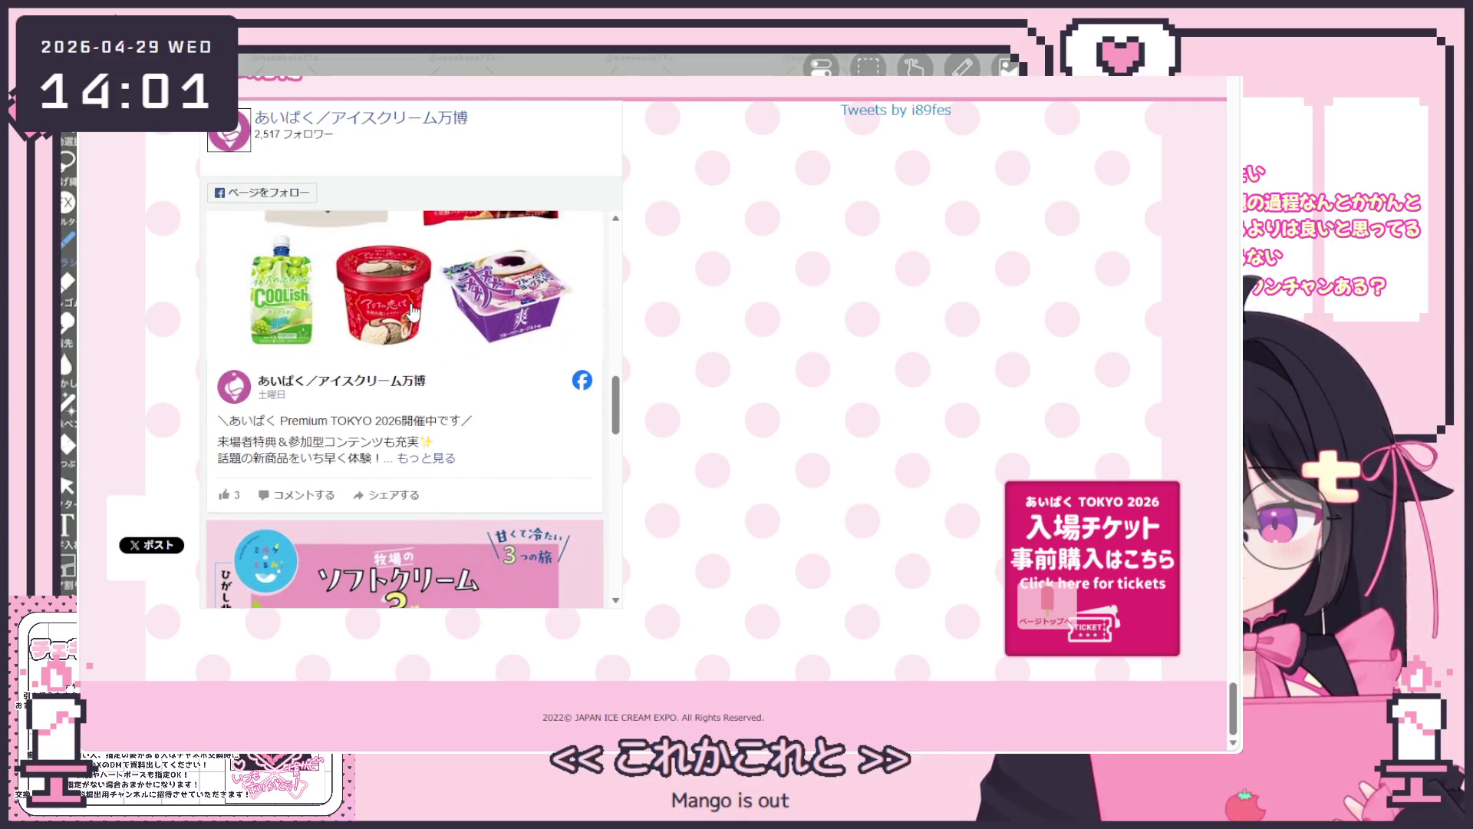
pyautogui.scroll(-1, 415, 316)
pyautogui.scroll(-3, 412, 311)
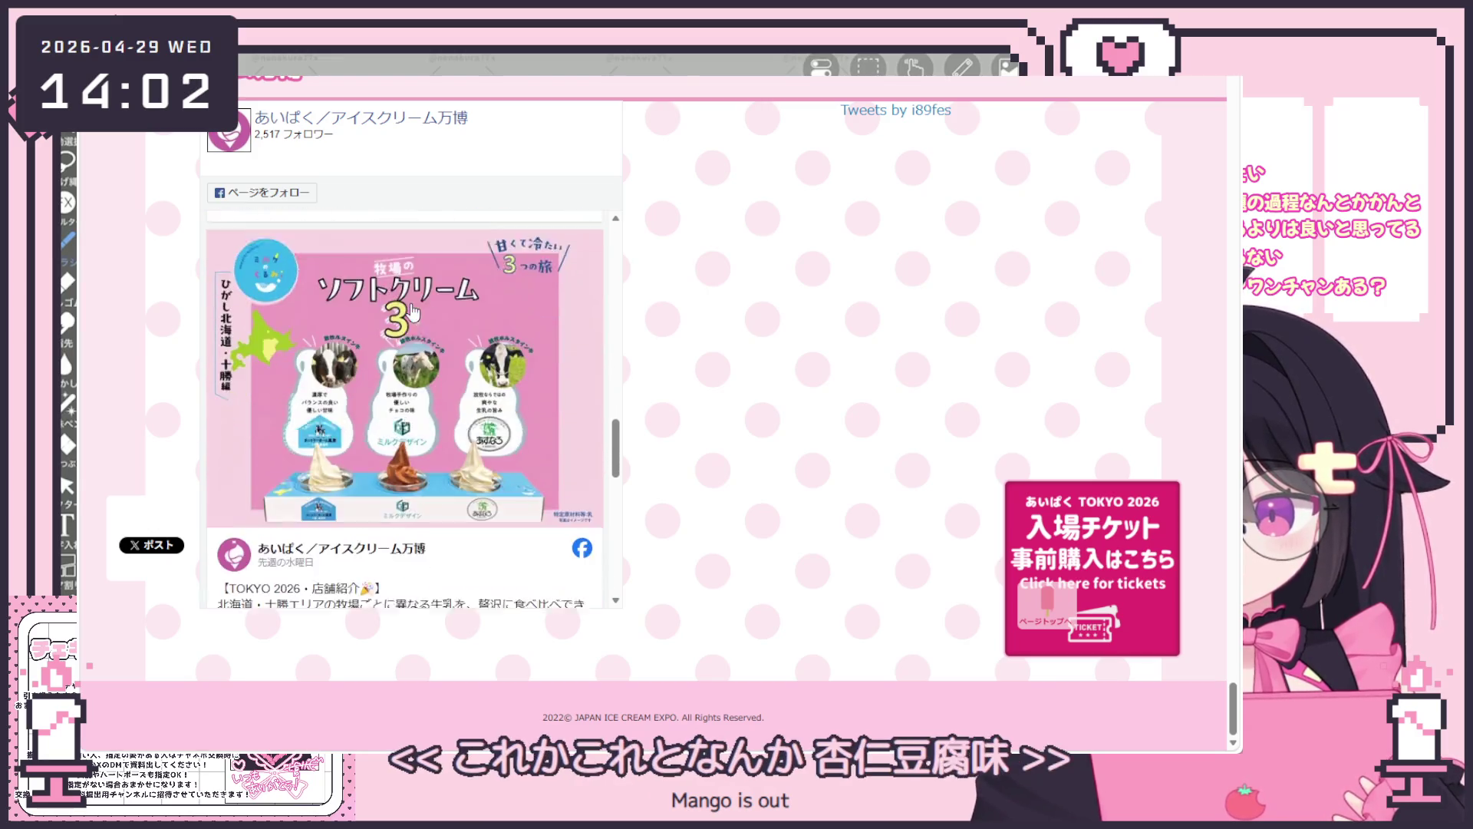
pyautogui.scroll(-4, 412, 311)
pyautogui.scroll(-2, 412, 311)
pyautogui.scroll(-2, 413, 310)
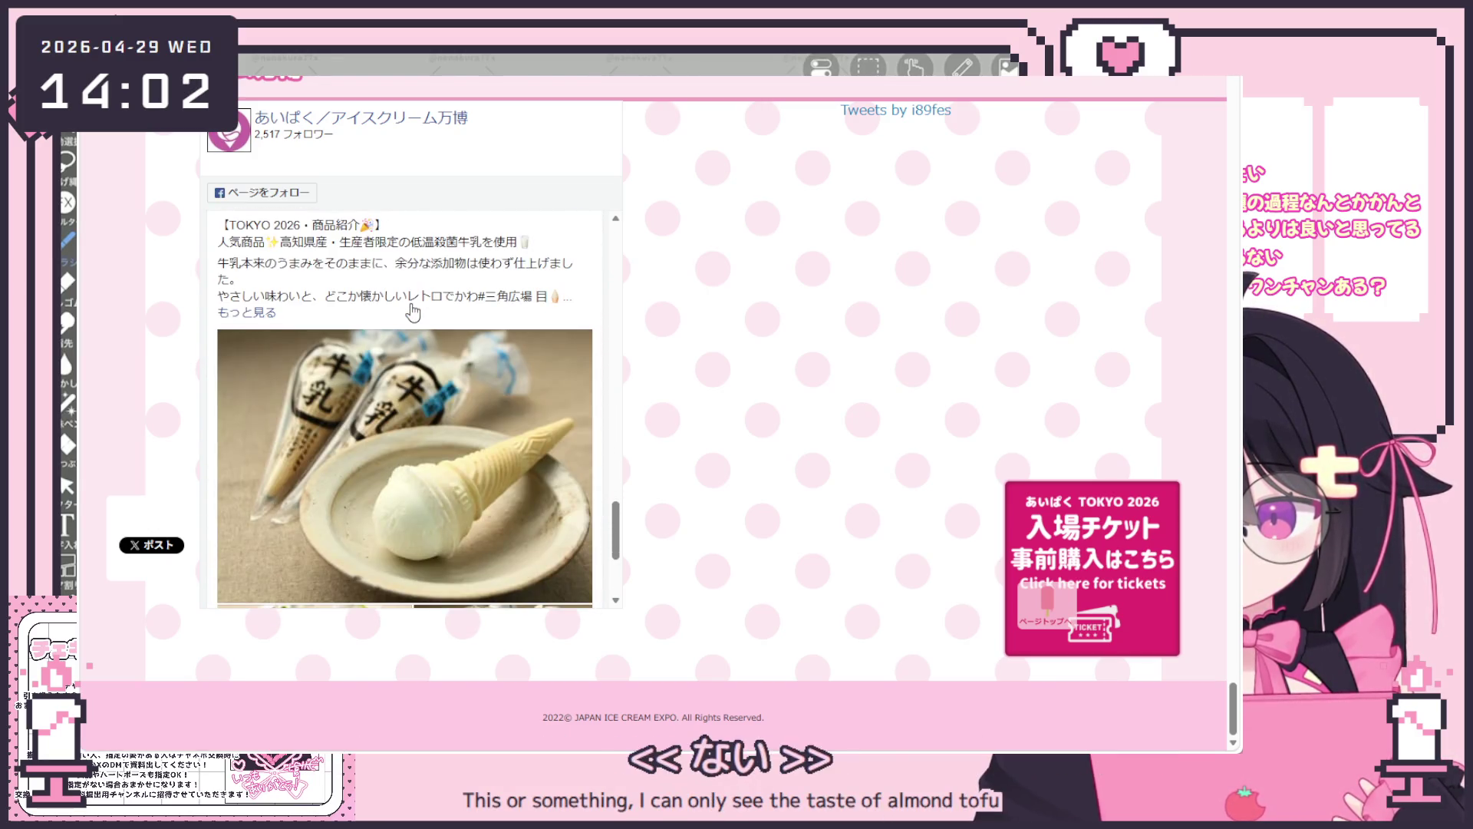
pyautogui.scroll(-1, 412, 311)
pyautogui.scroll(-1, 393, 338)
pyautogui.scroll(-1, 393, 337)
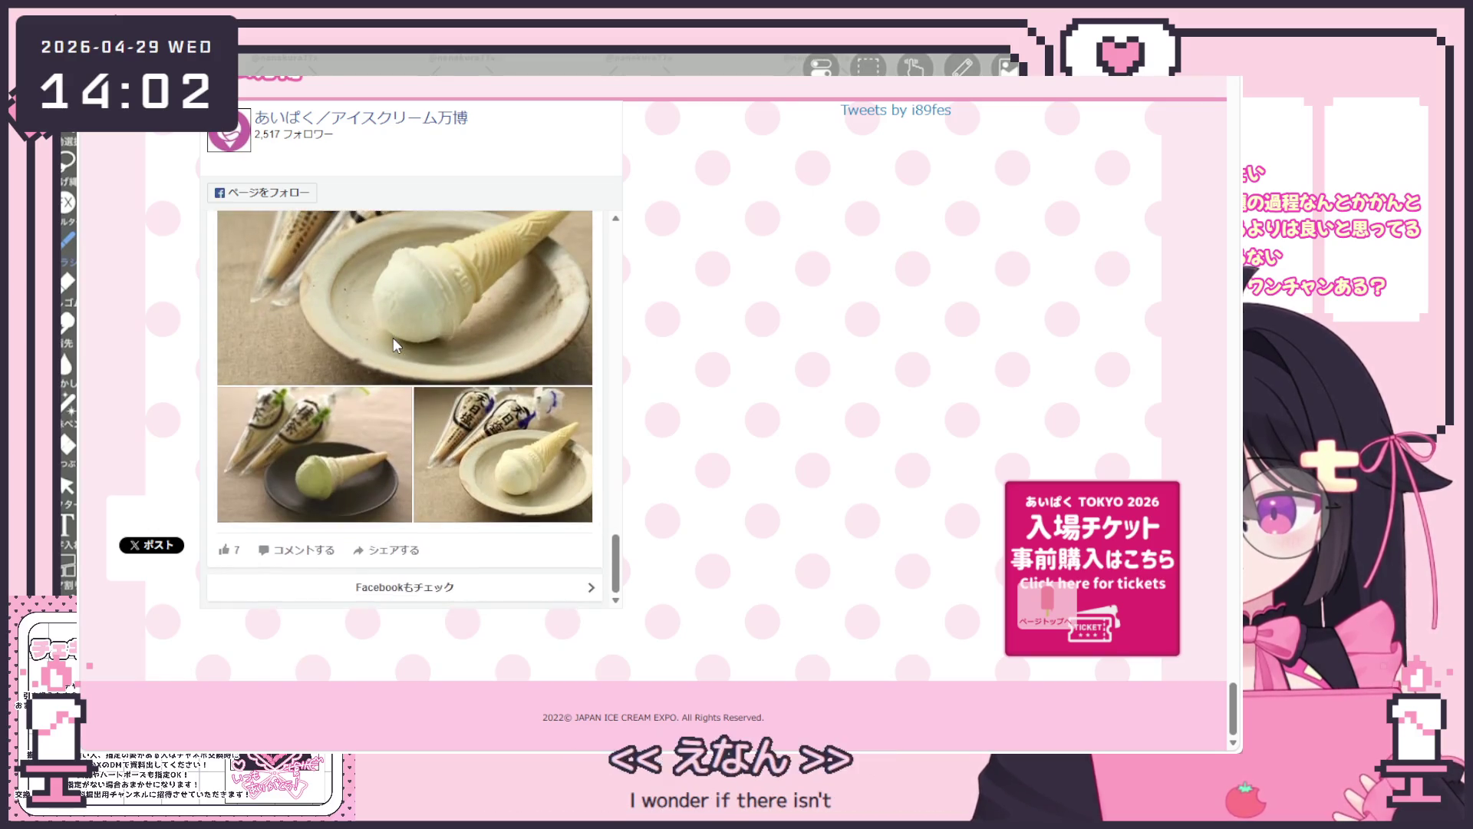
pyautogui.scroll(4, 393, 337)
pyautogui.scroll(2, 393, 338)
pyautogui.scroll(1, 393, 343)
pyautogui.scroll(3, 393, 344)
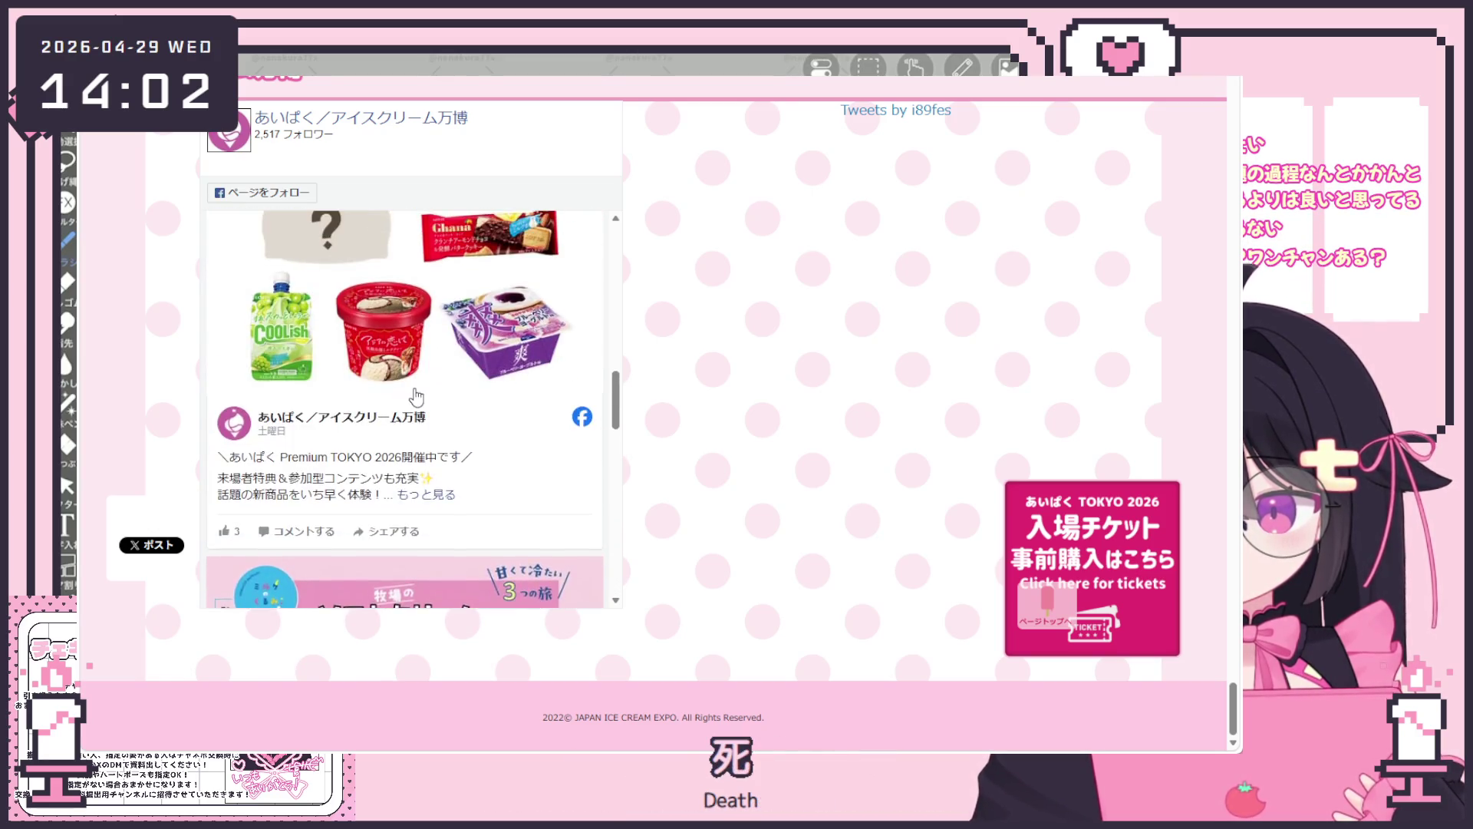
pyautogui.scroll(3, 393, 343)
pyautogui.scroll(2, 637, 342)
pyautogui.scroll(1, 636, 341)
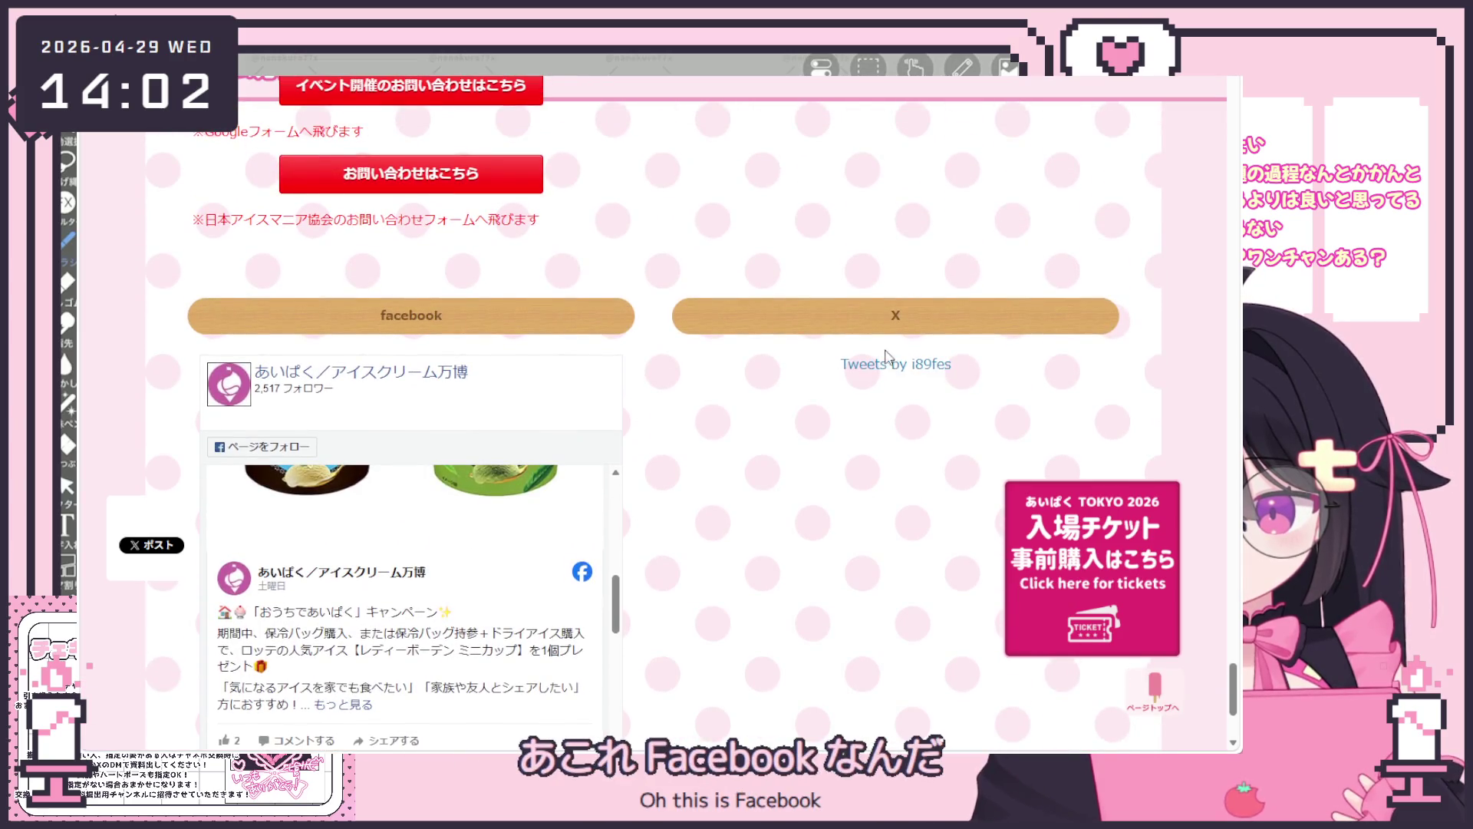
pyautogui.click(925, 366)
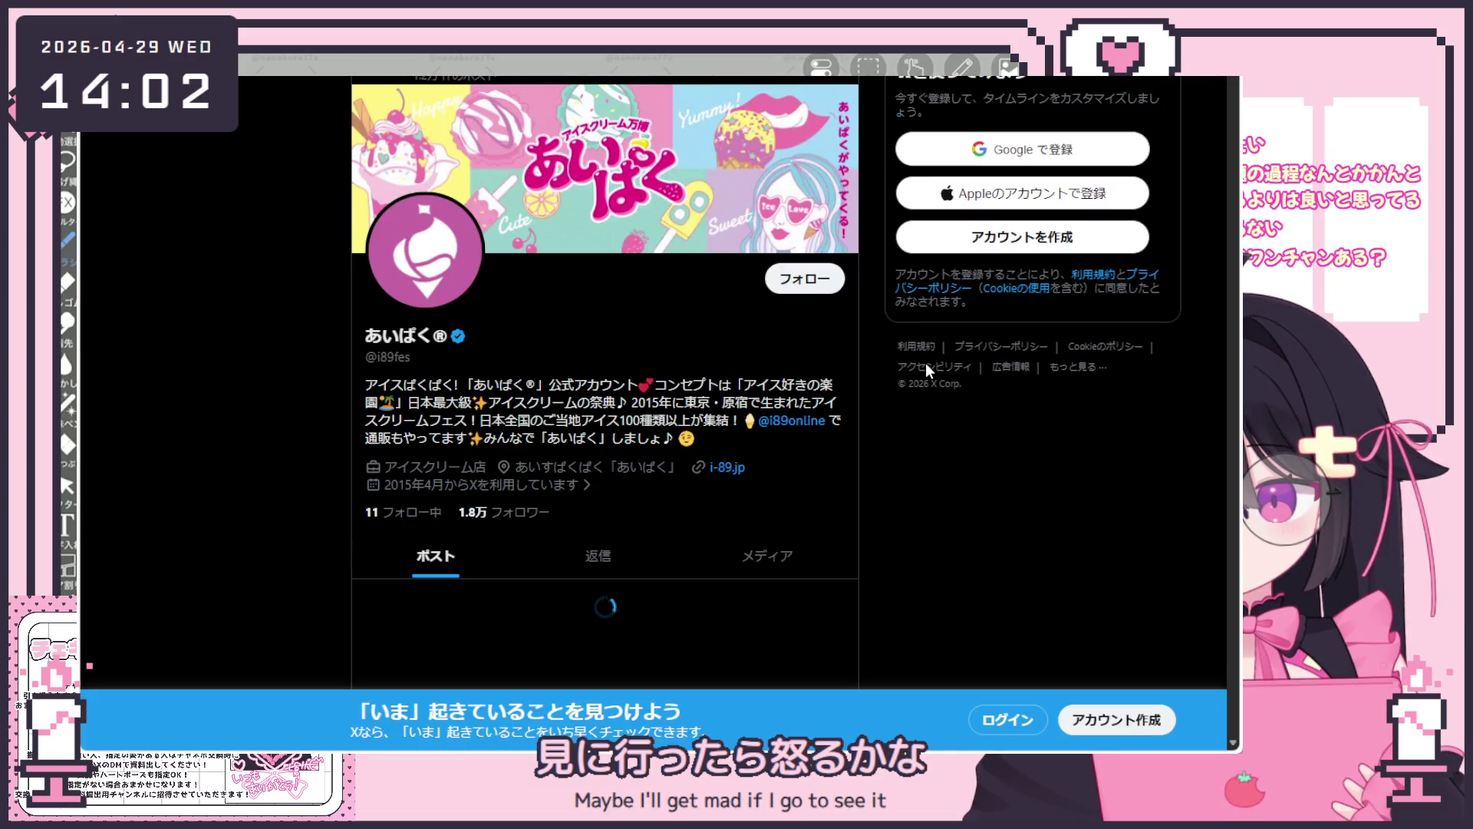
pyautogui.scroll(-1, 714, 399)
pyautogui.scroll(-3, 714, 398)
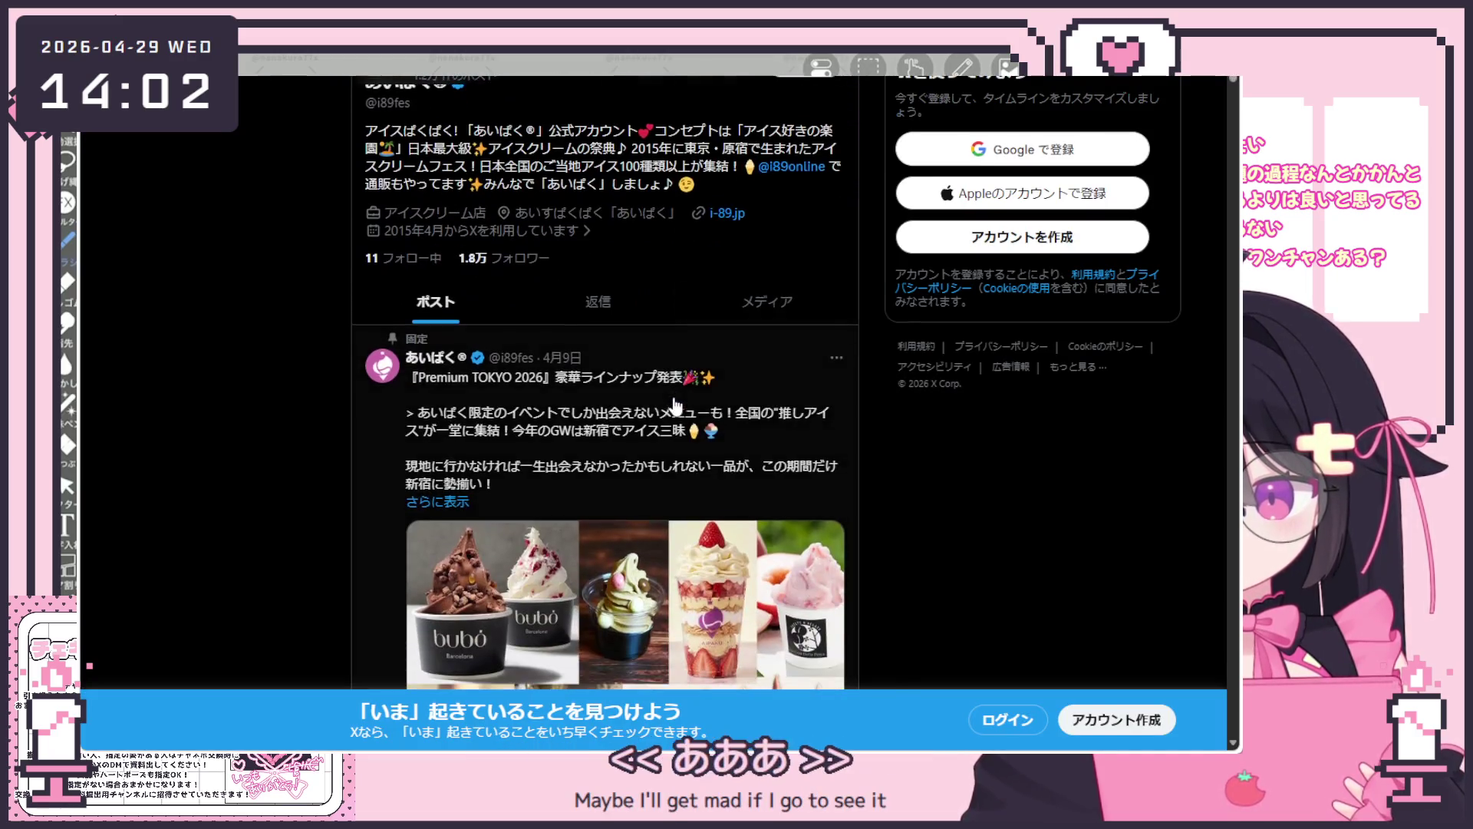
pyautogui.scroll(-3, 713, 399)
pyautogui.scroll(-4, 714, 399)
pyautogui.scroll(-4, 714, 399)
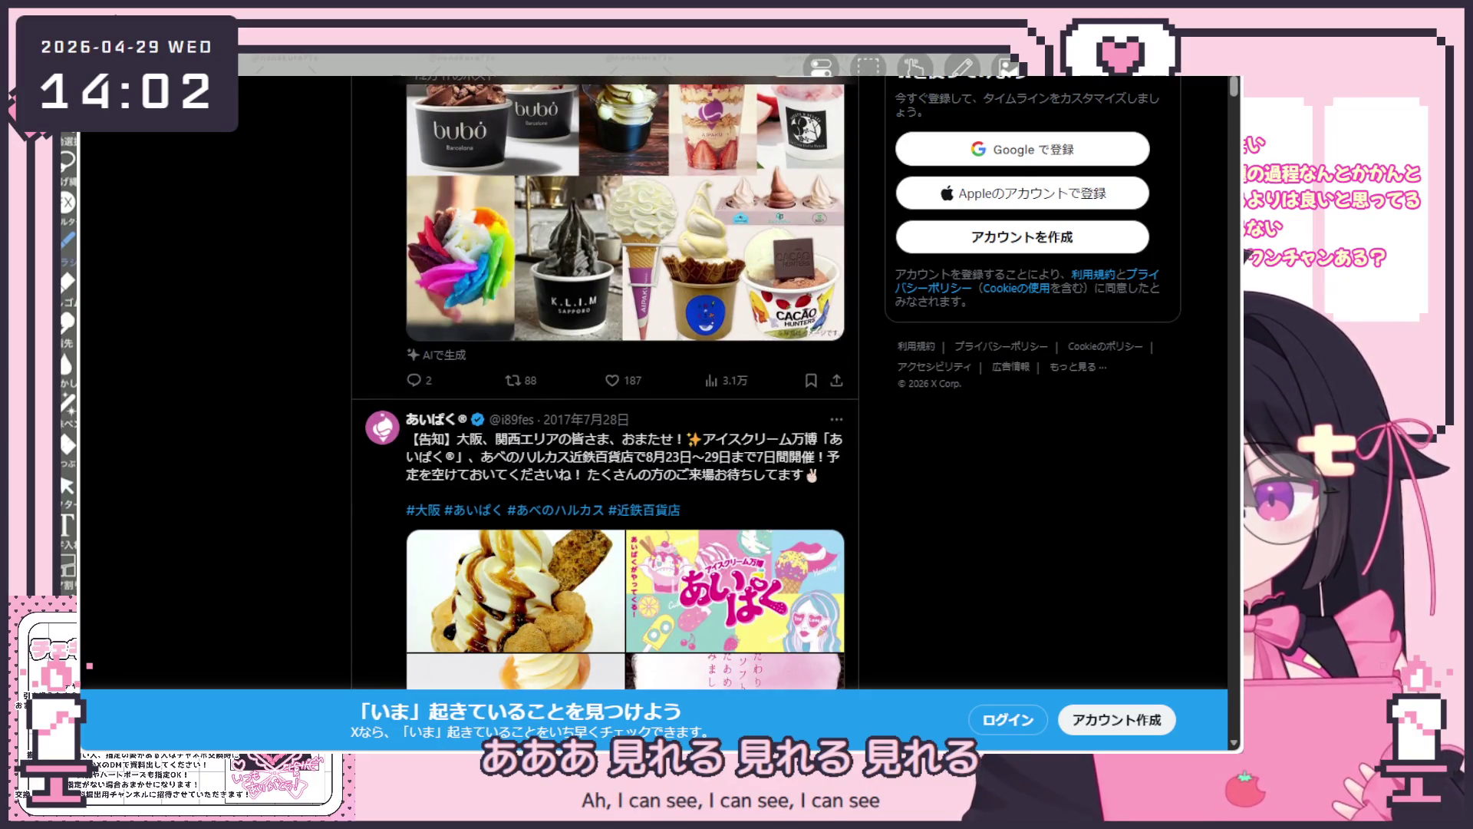
pyautogui.scroll(-2, 415, 382)
pyautogui.scroll(-1, 504, 335)
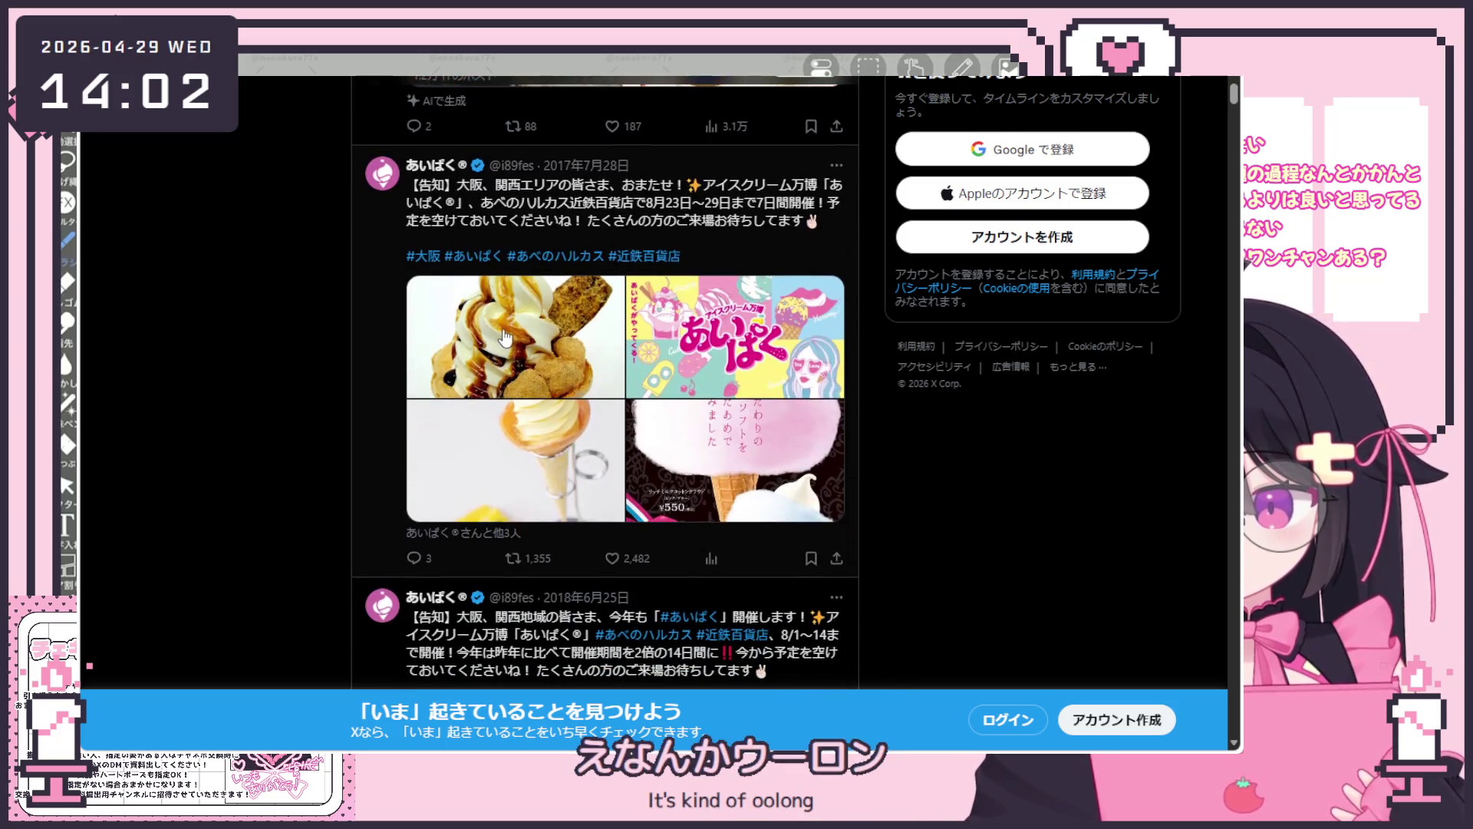
pyautogui.scroll(-3, 503, 335)
pyautogui.scroll(1, 542, 339)
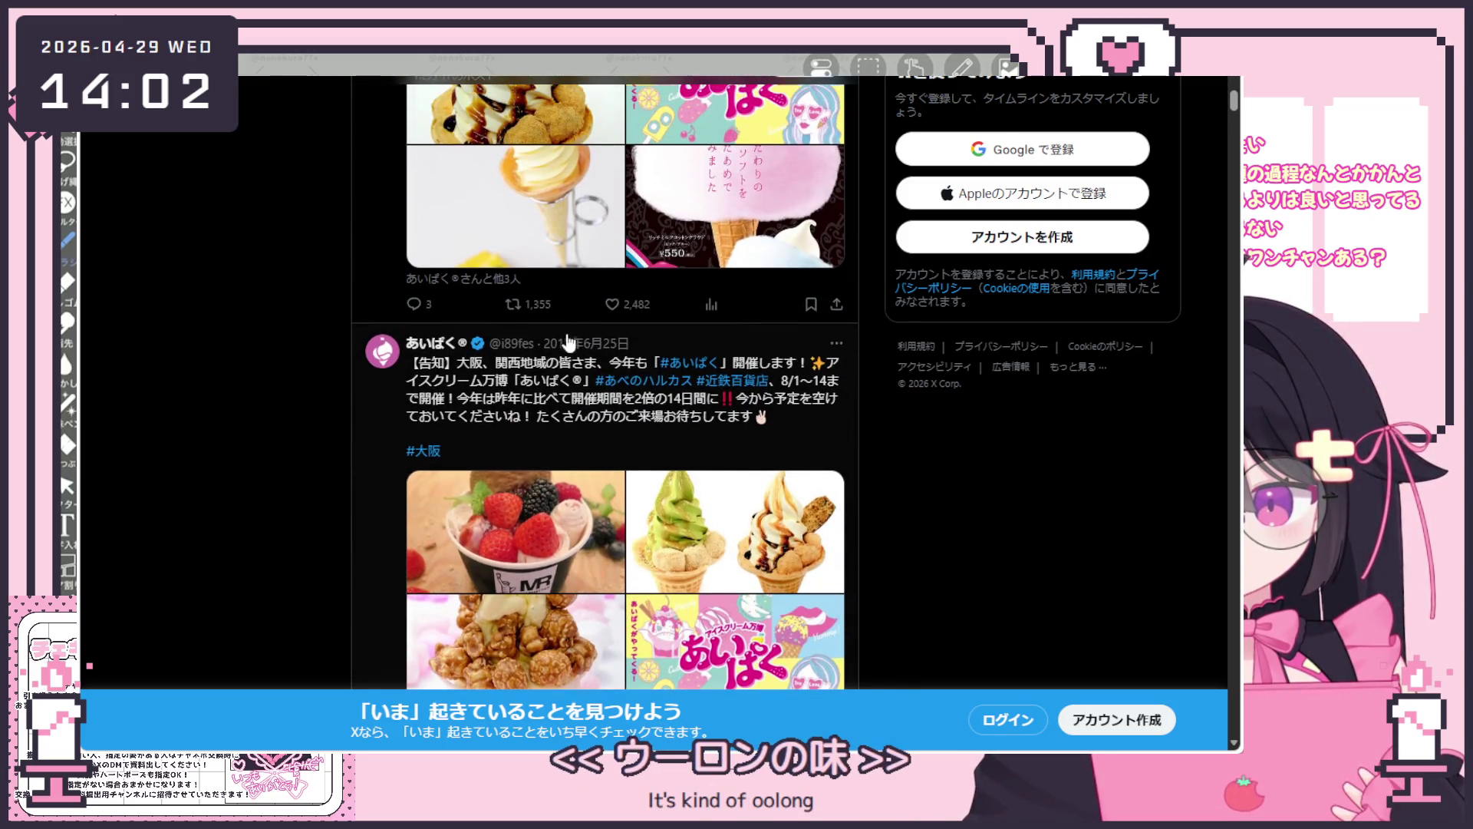
pyautogui.scroll(3, 573, 351)
pyautogui.scroll(3, 530, 346)
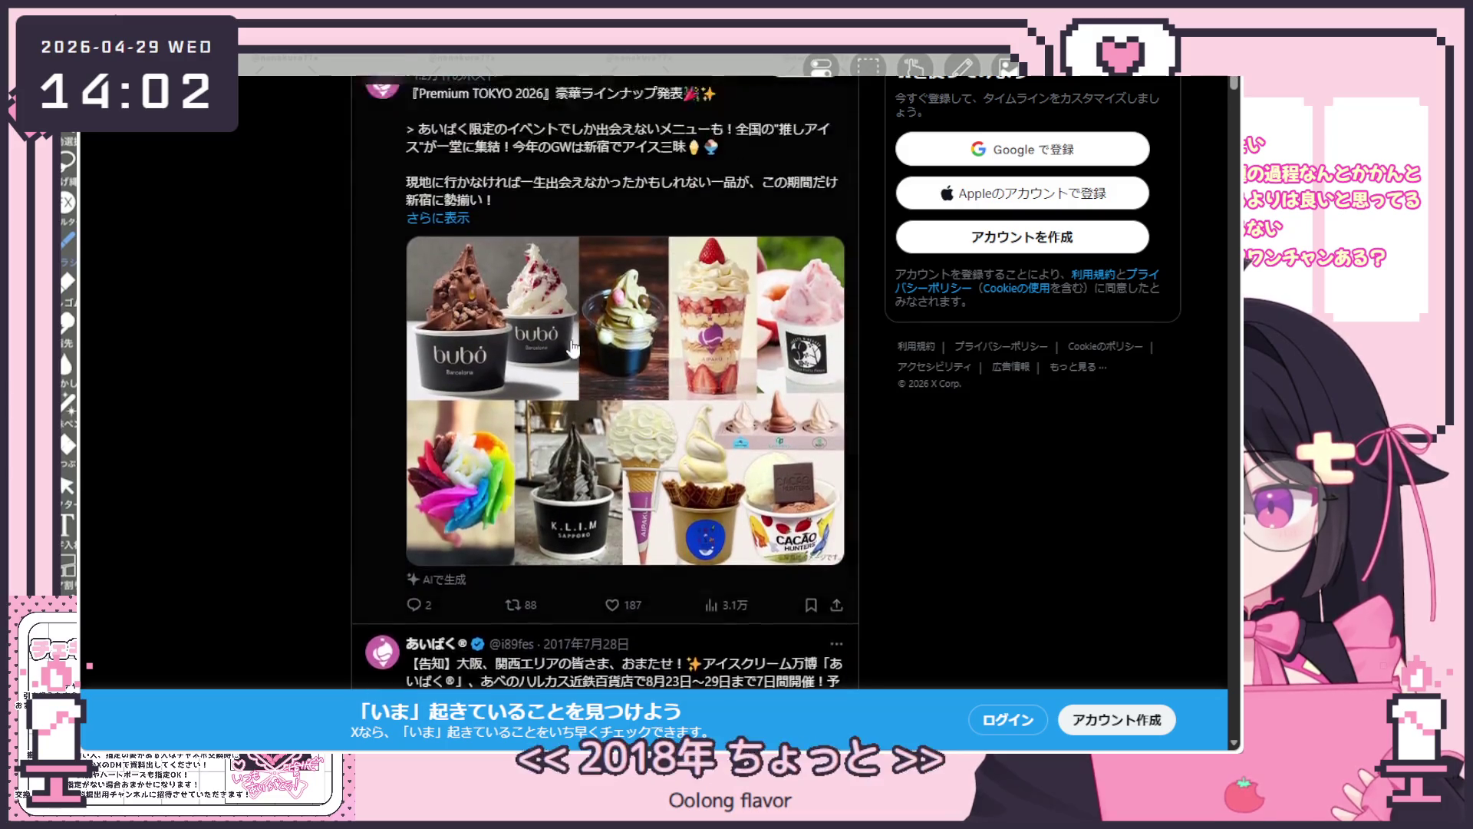
pyautogui.scroll(2, 475, 341)
pyautogui.scroll(1, 475, 341)
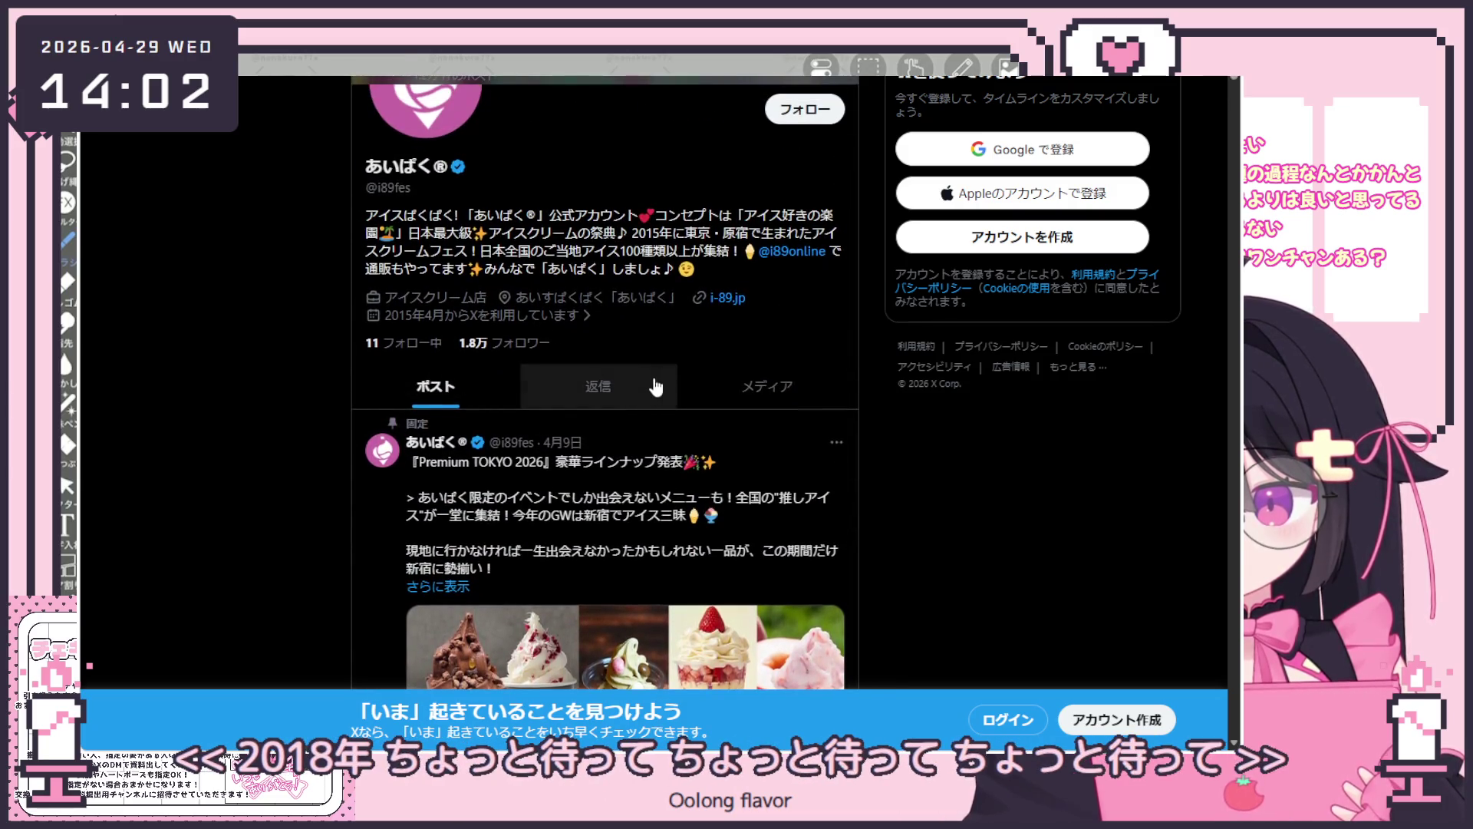
pyautogui.scroll(-2, 773, 403)
pyautogui.scroll(-2, 975, 419)
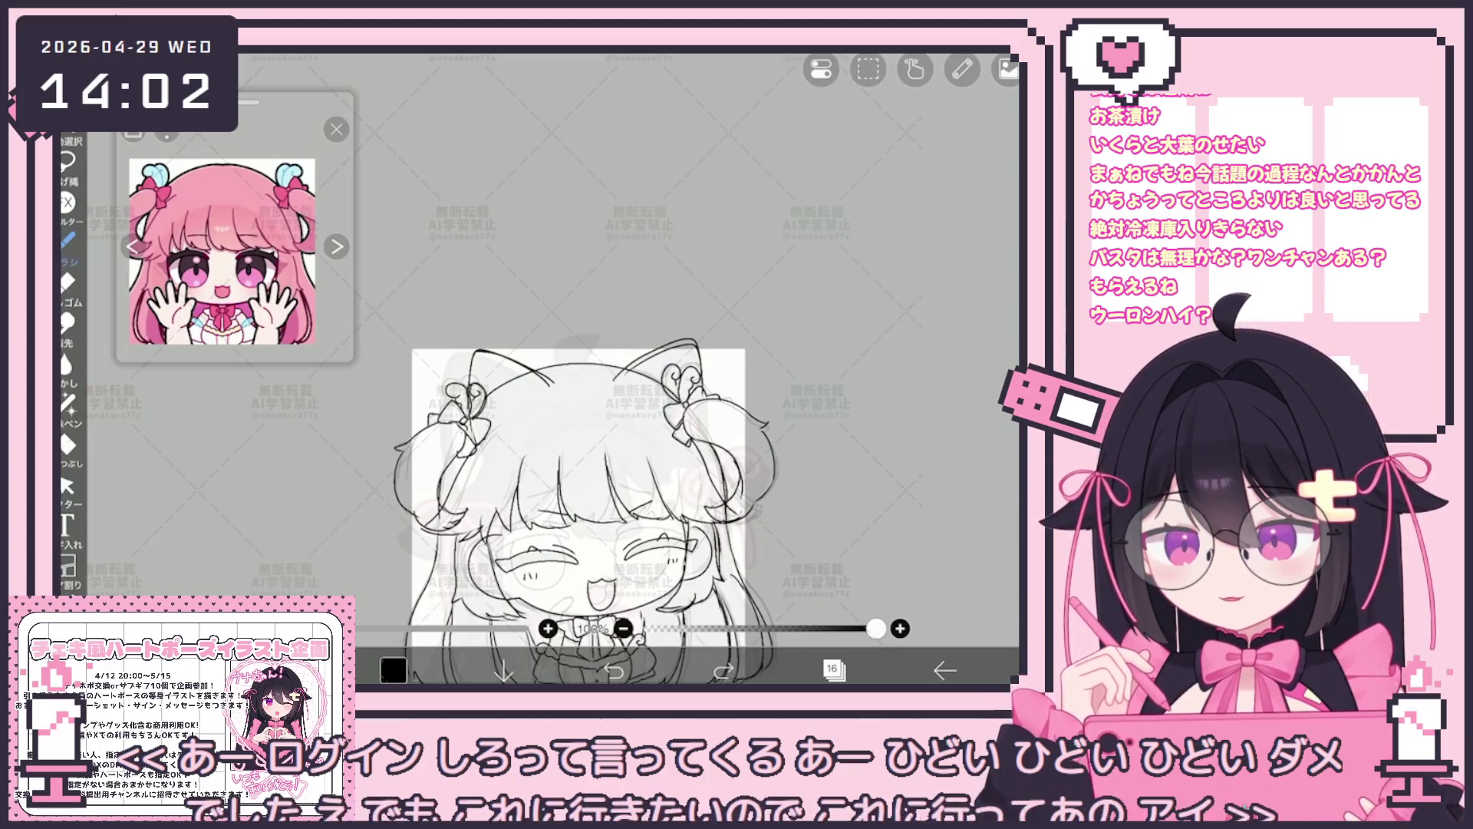
# Add a small stroke beside the right hair ribbon, then bring up the layer list.
pyautogui.moveTo(577, 507); pyautogui.dragTo(543, 415)
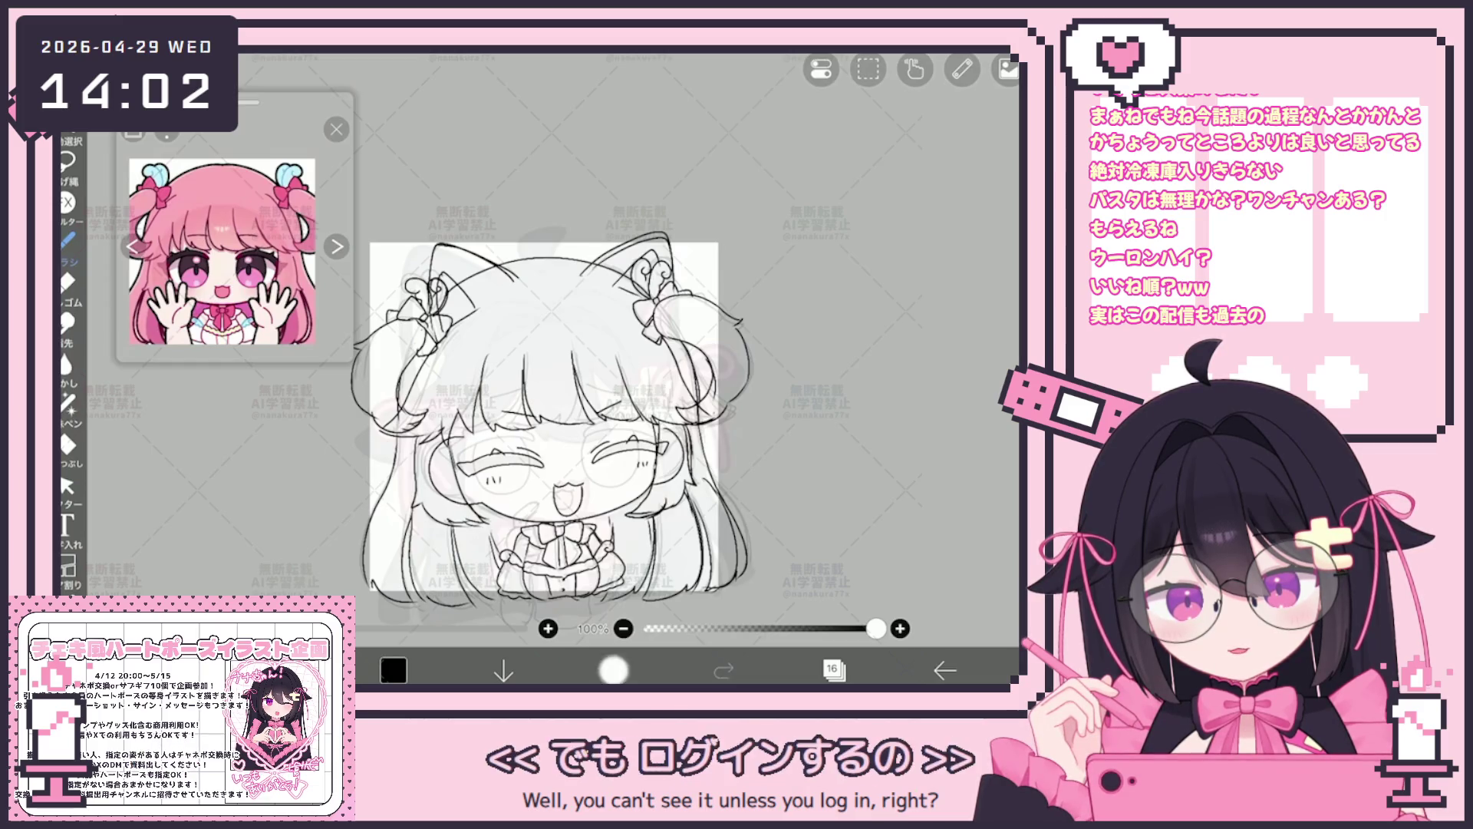
pyautogui.click(723, 670)
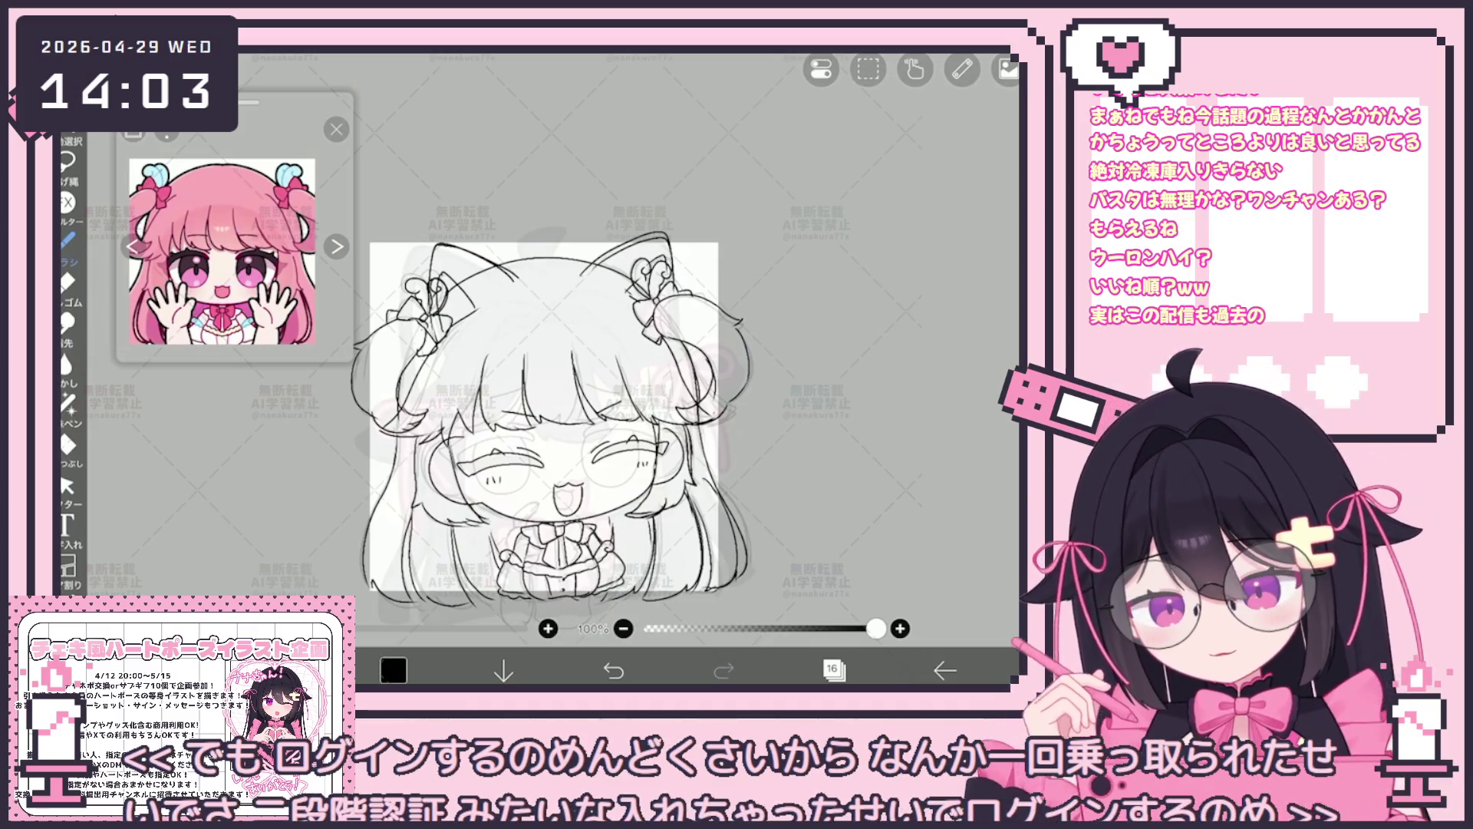
pyautogui.click(834, 669)
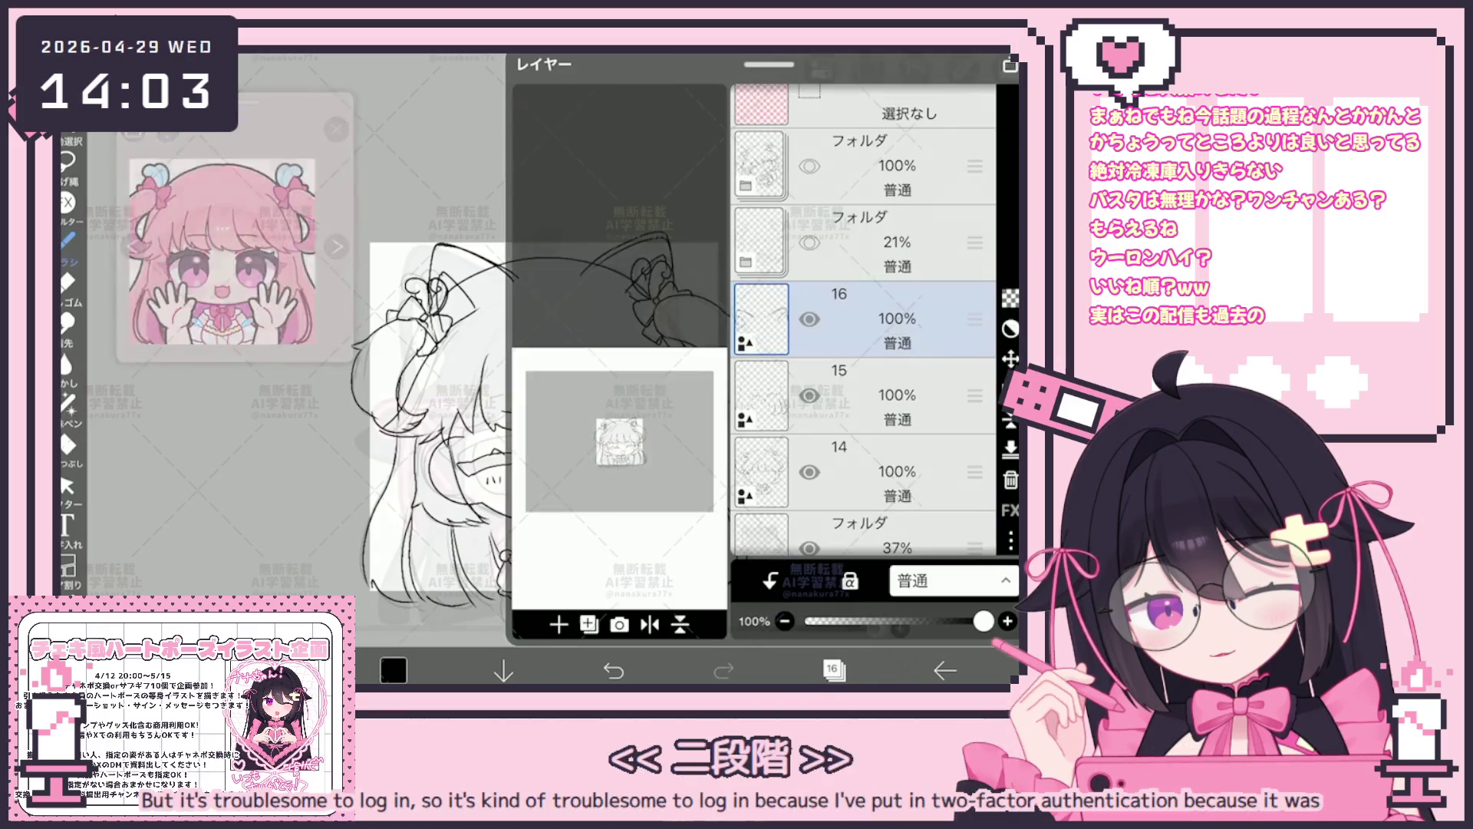
# Create a new layer folder grouping layers 16 and 15 and collapse it.
pyautogui.click(589, 624)
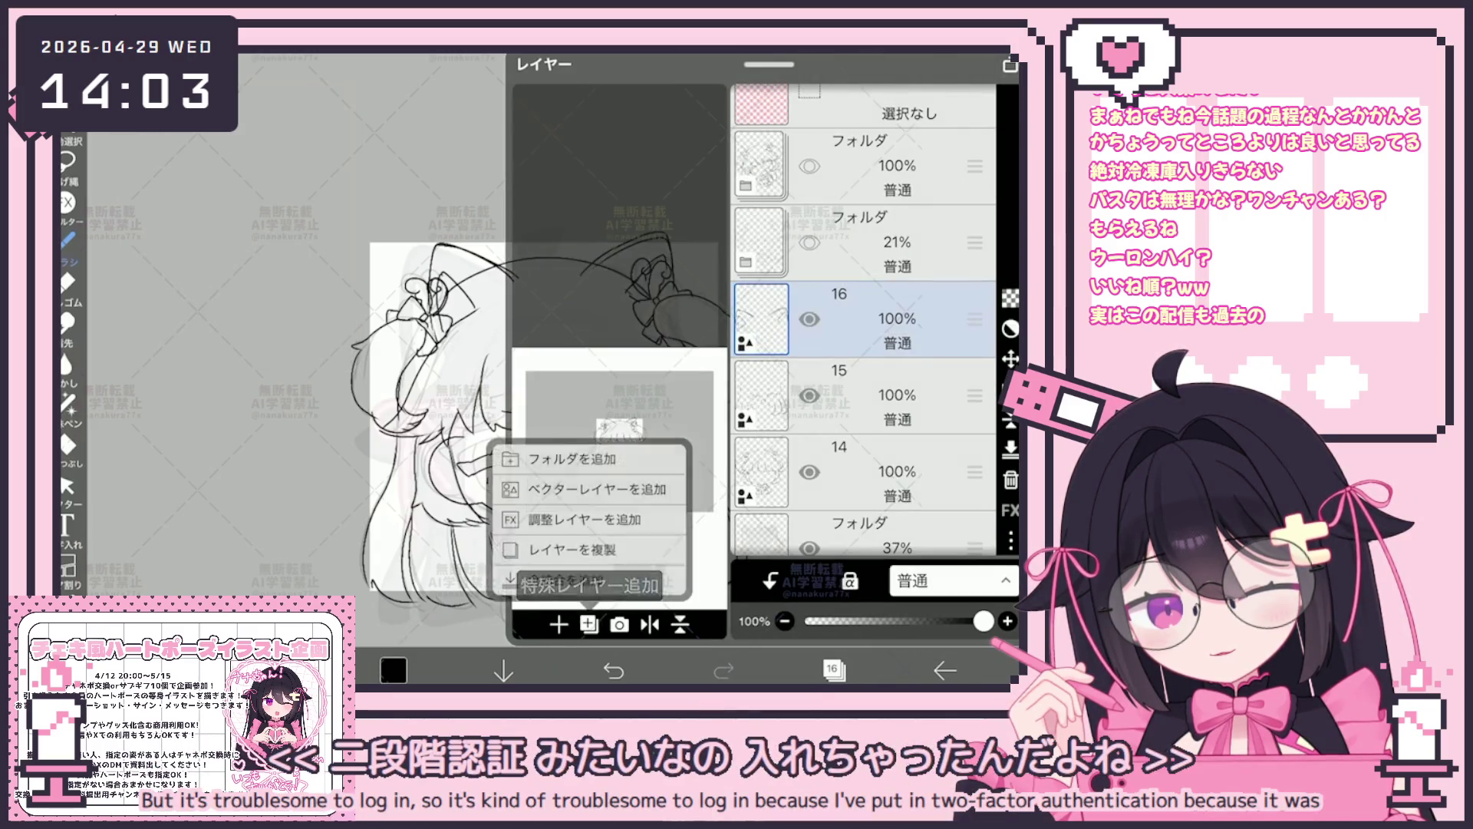
pyautogui.click(576, 457)
pyautogui.click(863, 465)
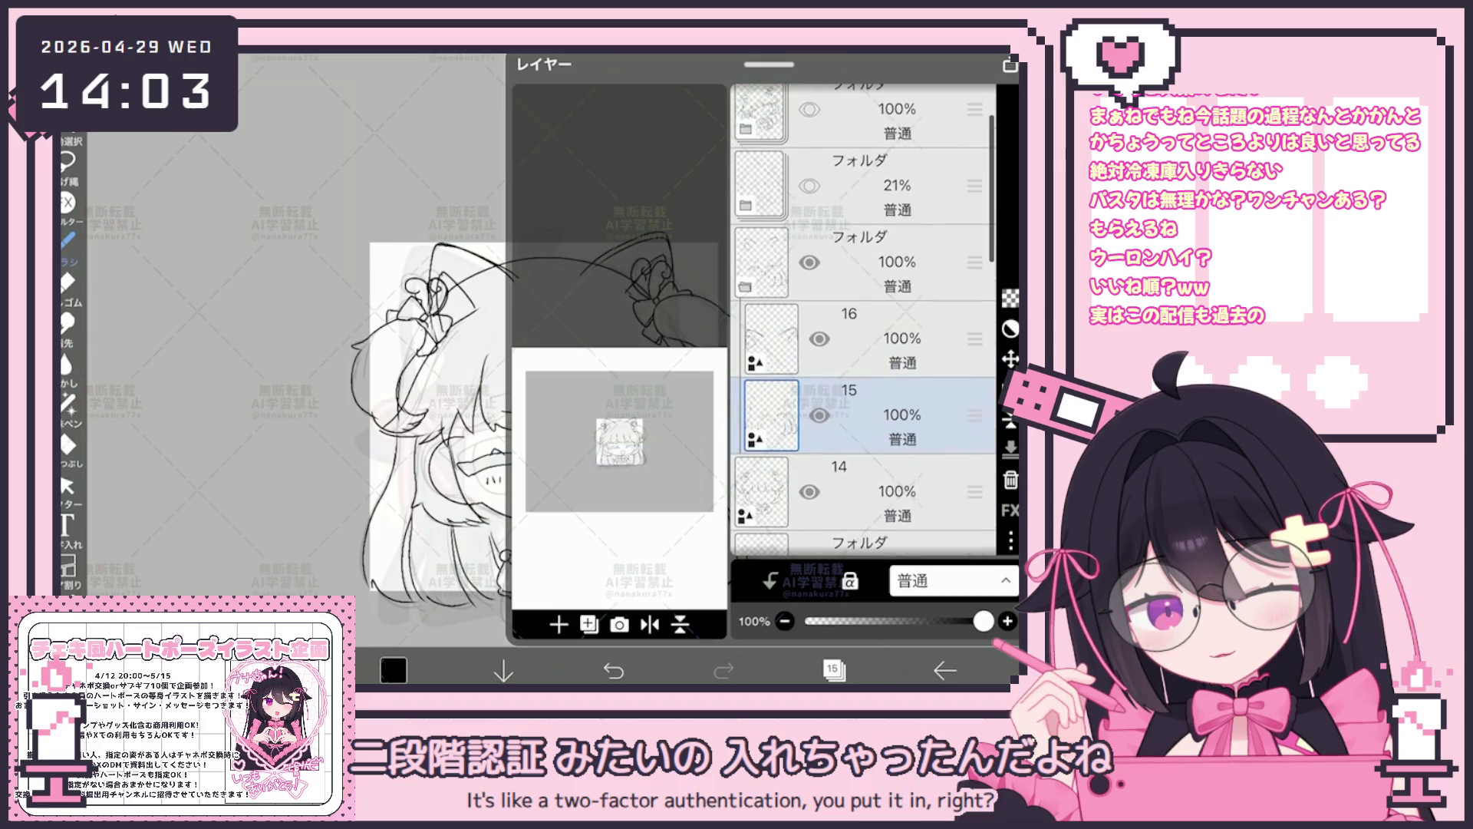
pyautogui.click(760, 319)
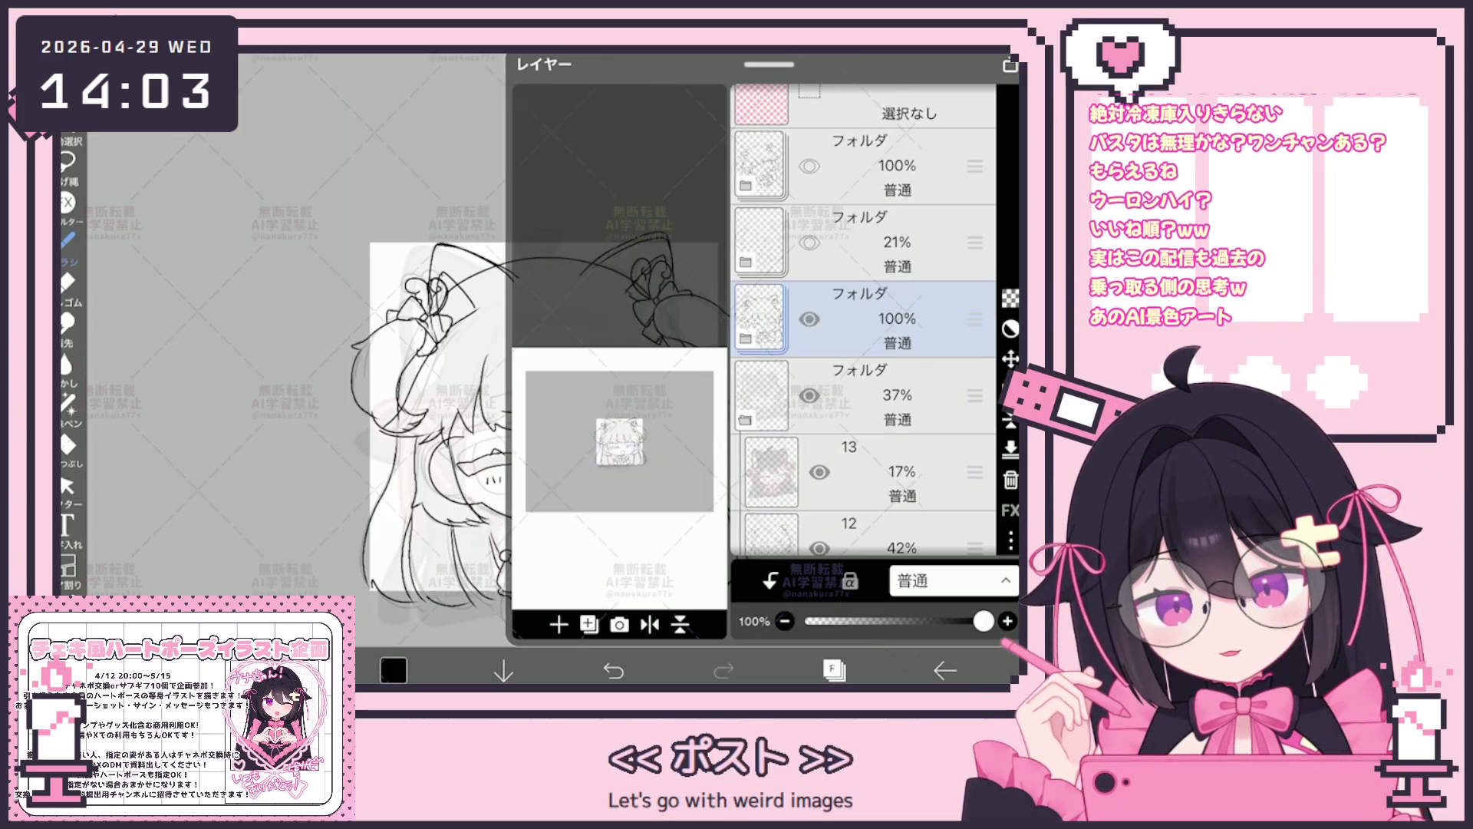
# Delete the unneeded 37% folder, then make the 21% folder visible at full opacity.
pyautogui.click(864, 394)
pyautogui.click(863, 472)
pyautogui.click(1012, 479)
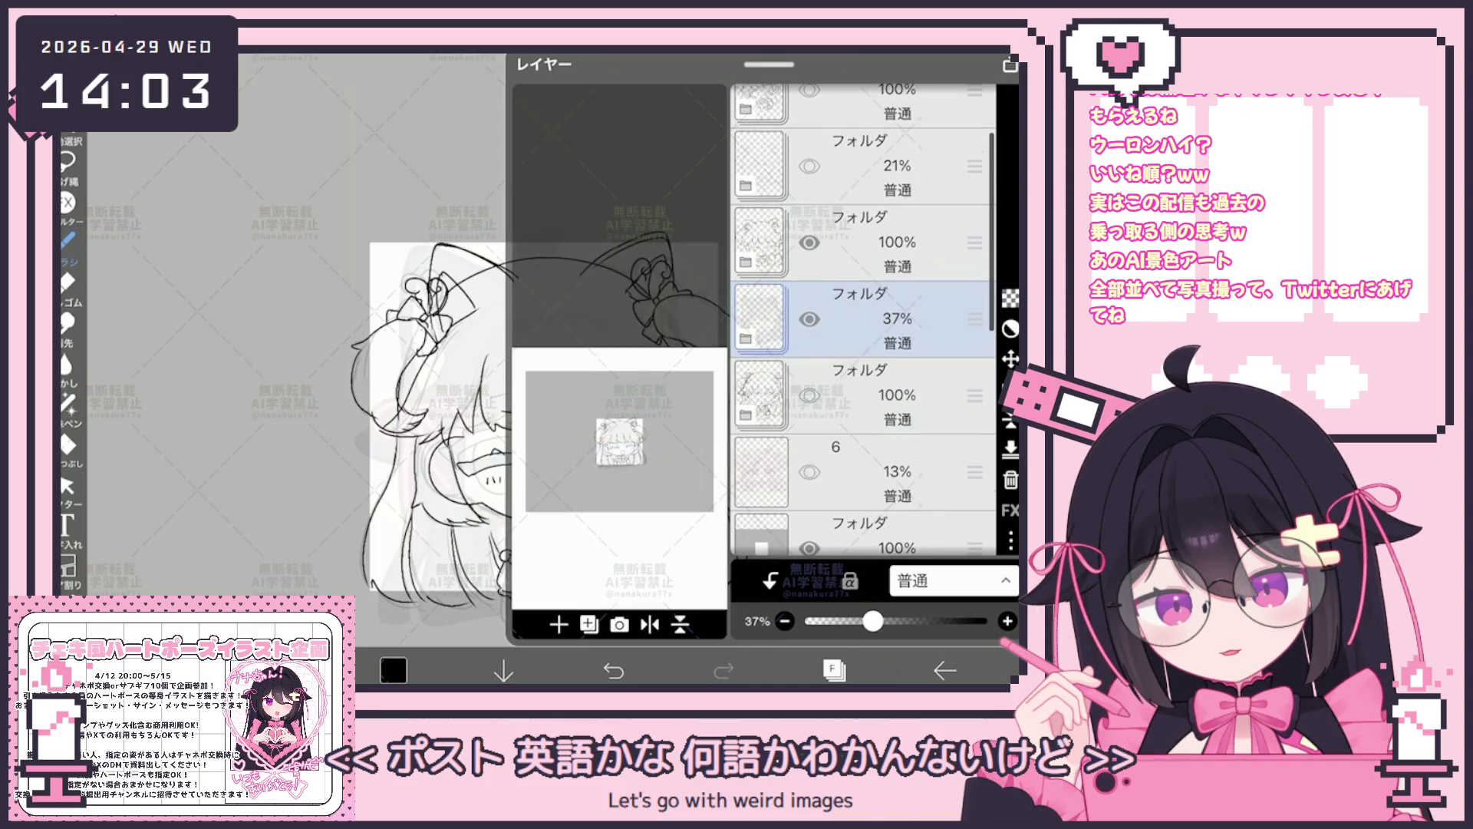
pyautogui.scroll(1, 864, 316)
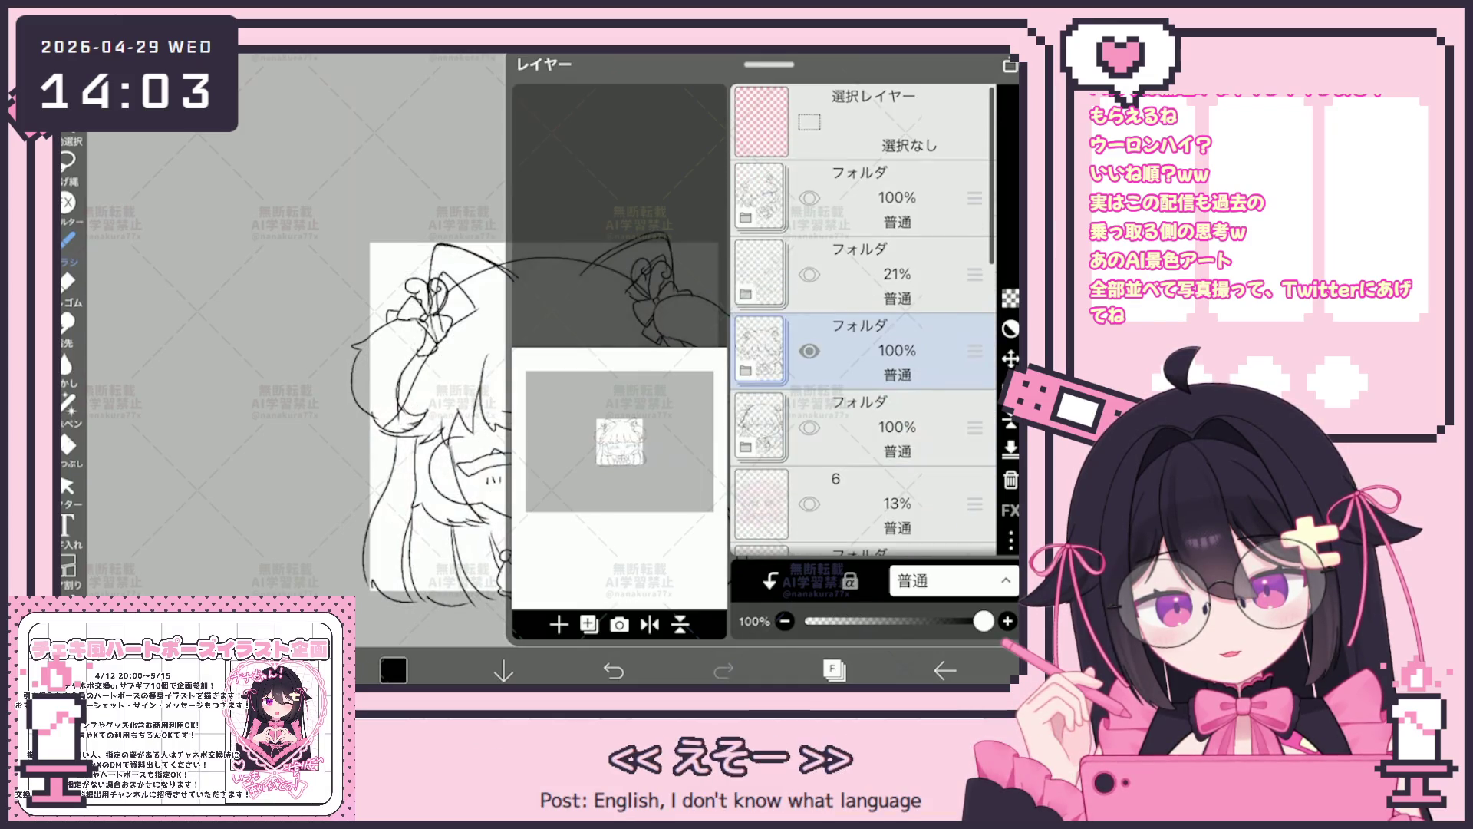
pyautogui.click(863, 273)
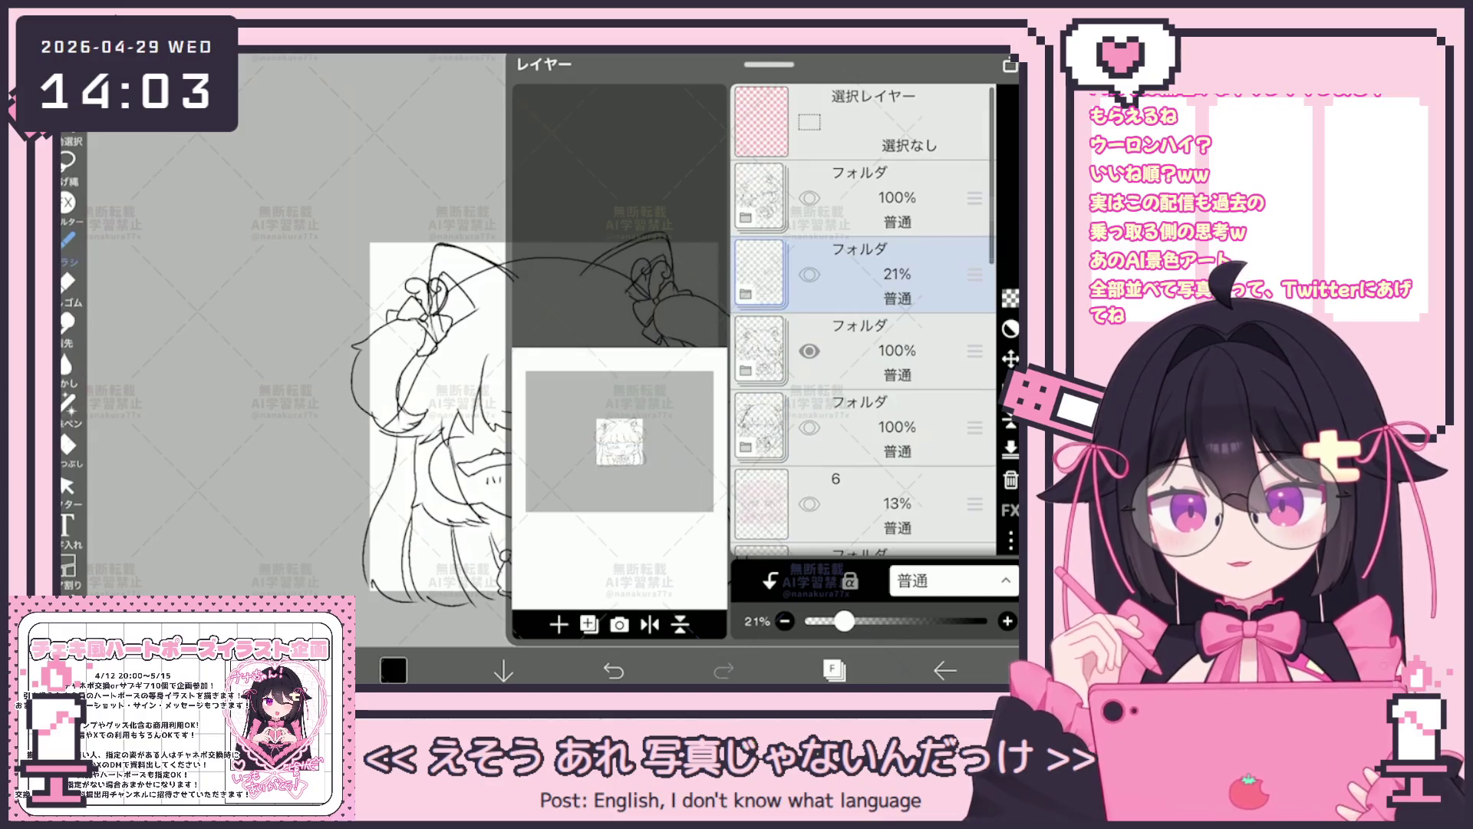
pyautogui.click(810, 274)
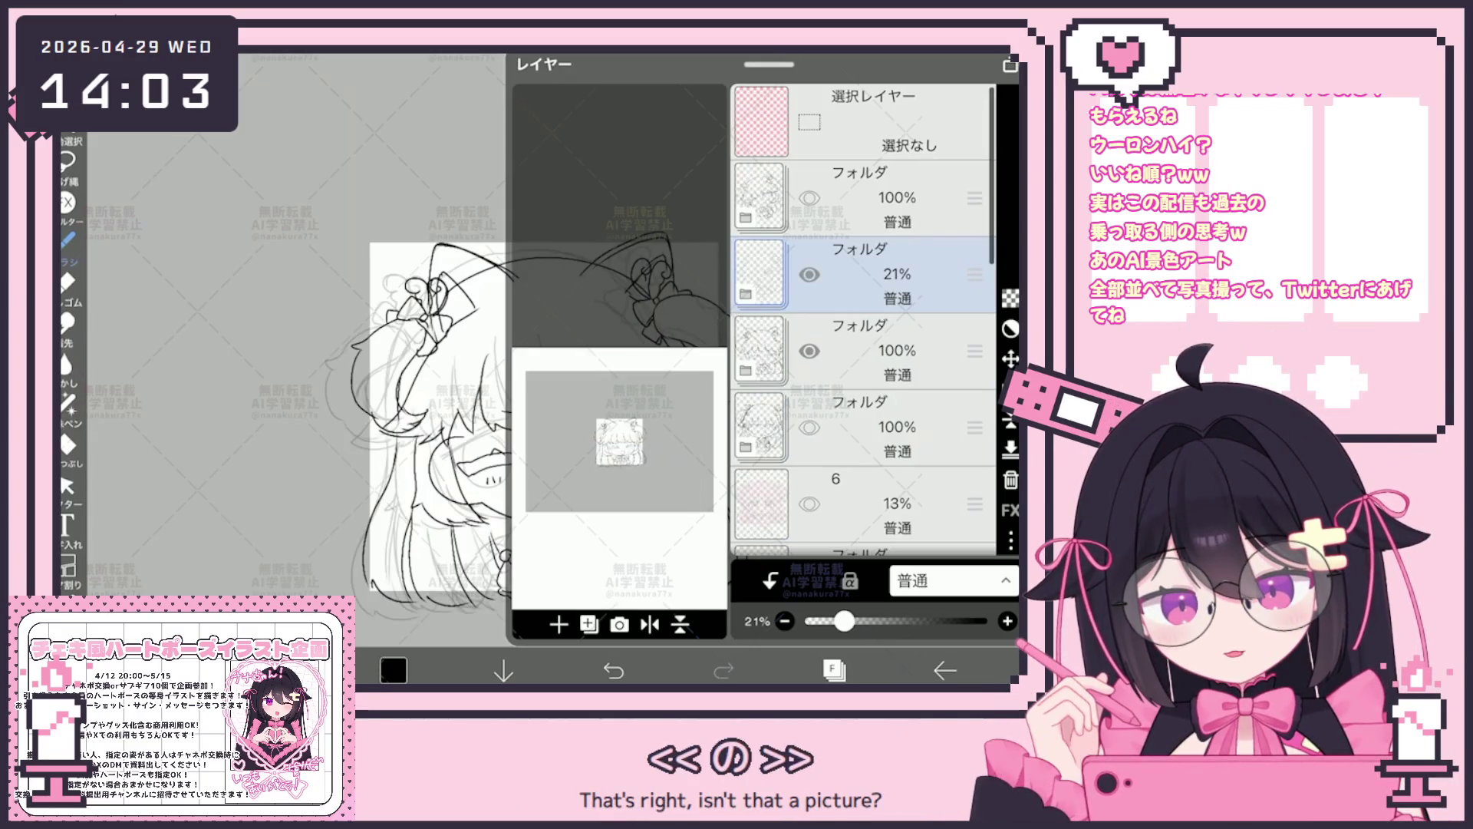
pyautogui.moveTo(845, 621); pyautogui.dragTo(988, 620)
# Make layer 13 the active layer and return to the canvas.
pyautogui.click(834, 669)
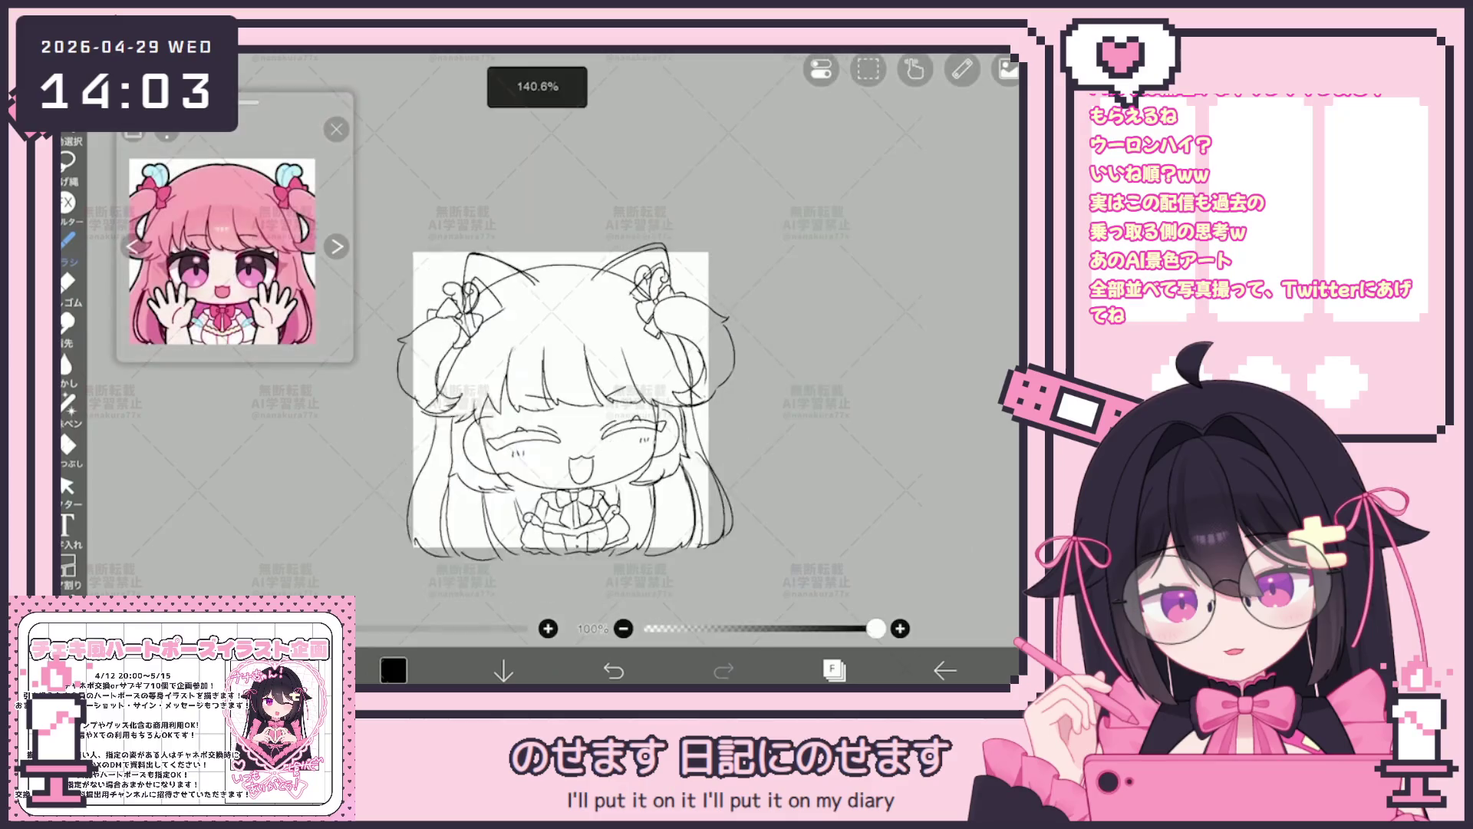
pyautogui.click(835, 669)
pyautogui.click(863, 395)
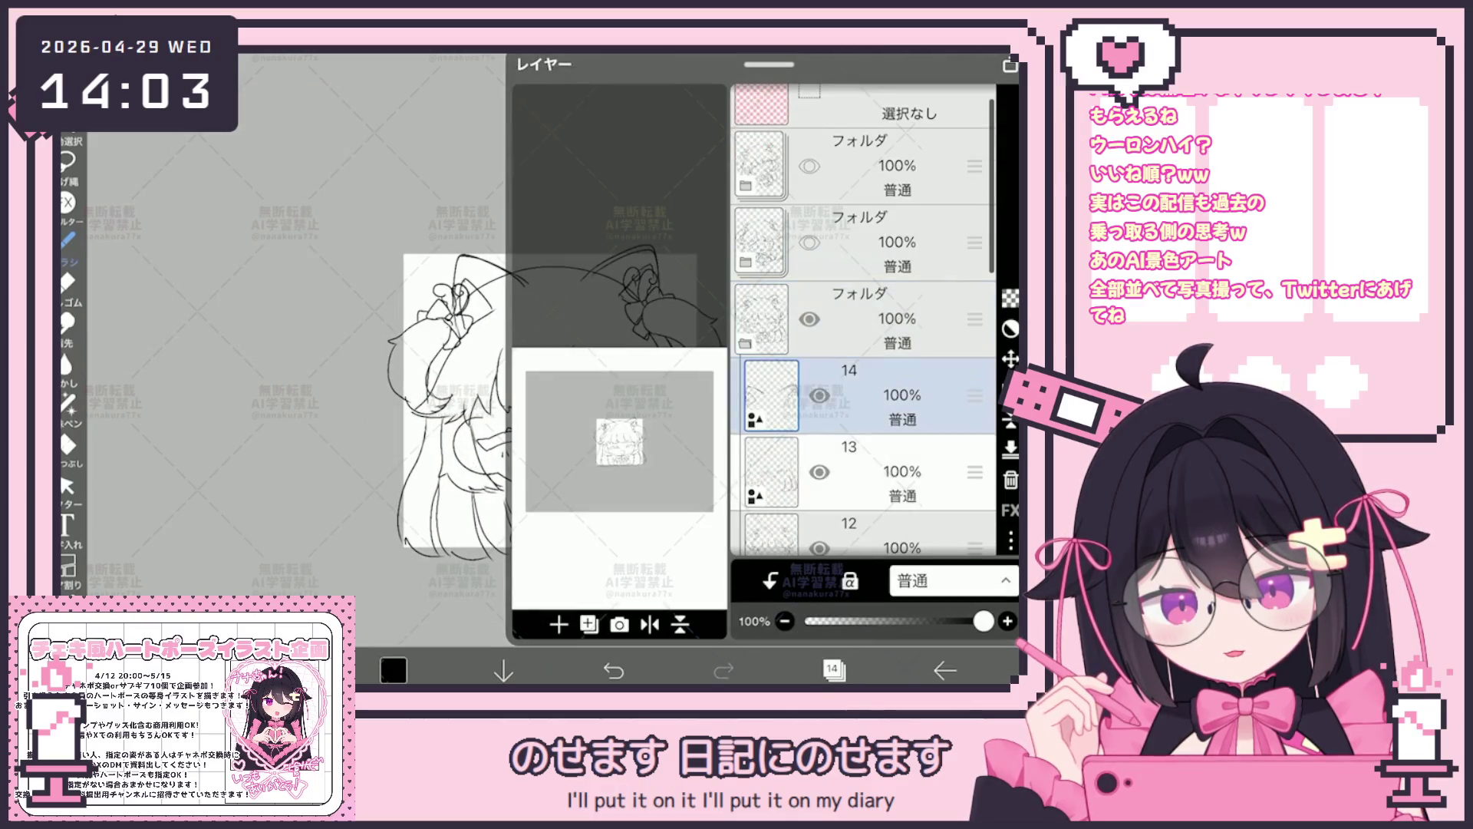
pyautogui.click(864, 472)
pyautogui.click(835, 669)
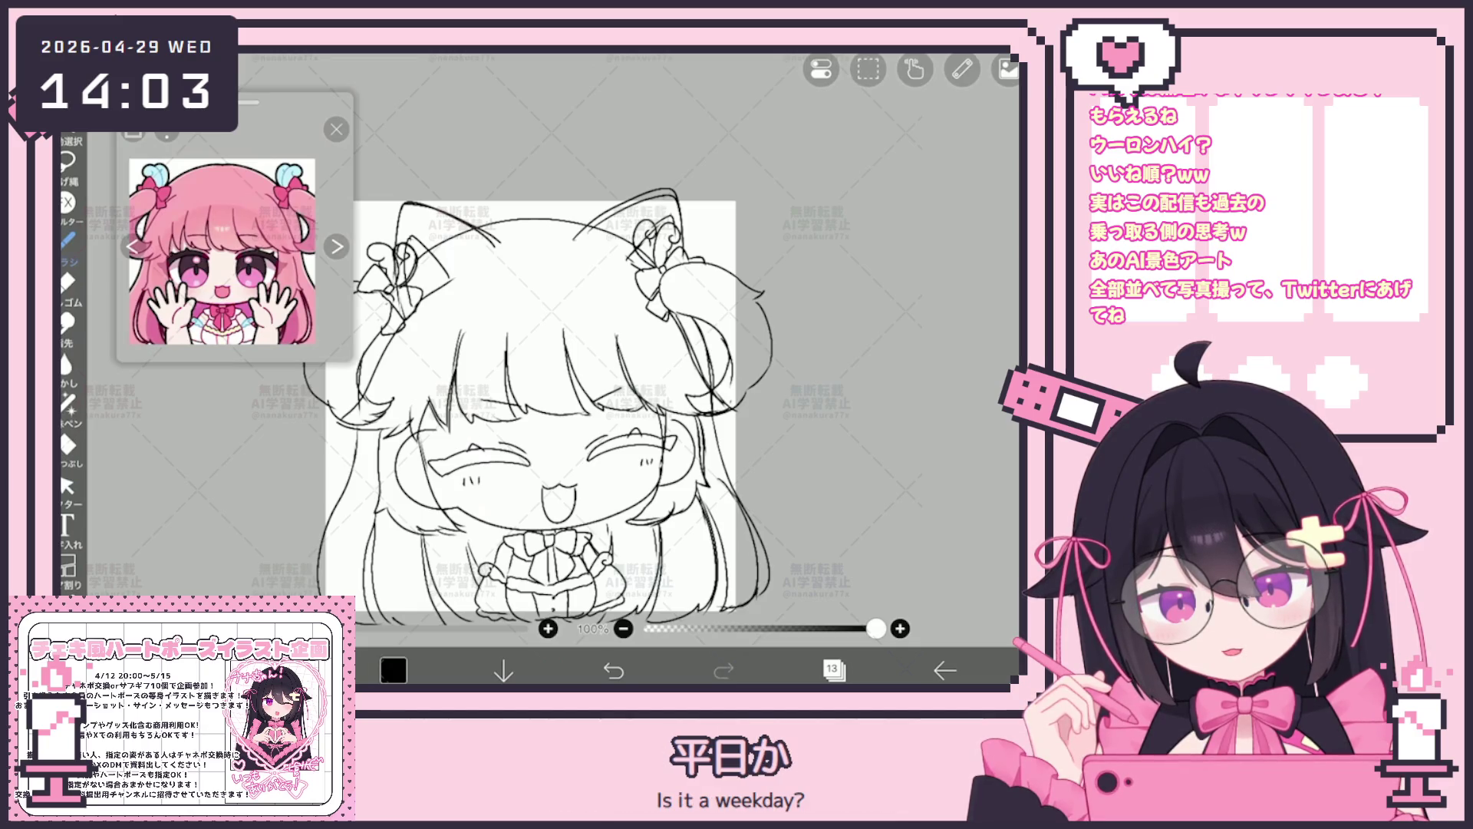
pyautogui.scroll(-2, 537, 409)
pyautogui.scroll(-2, 537, 392)
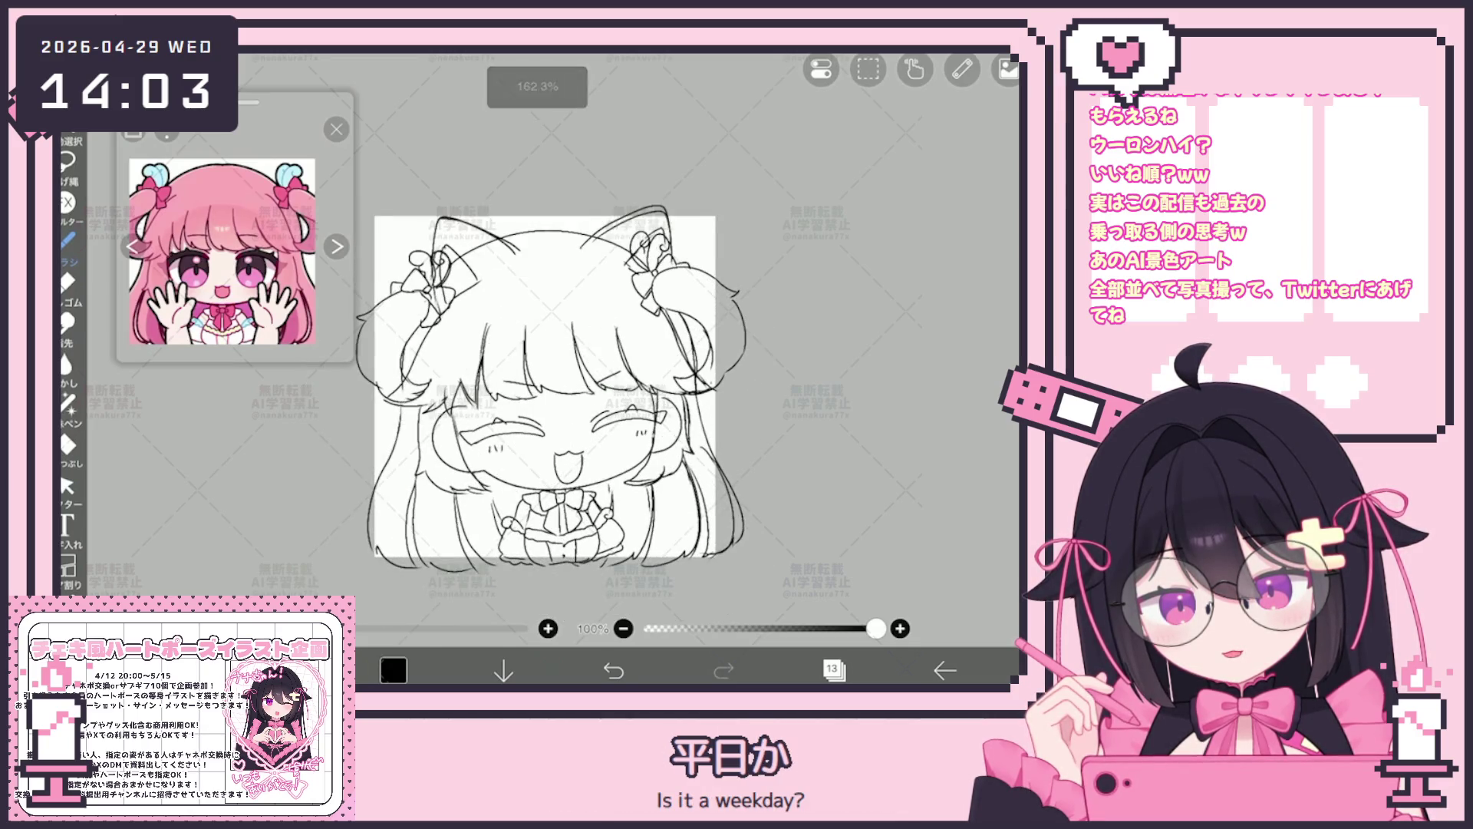
pyautogui.scroll(1, 546, 386)
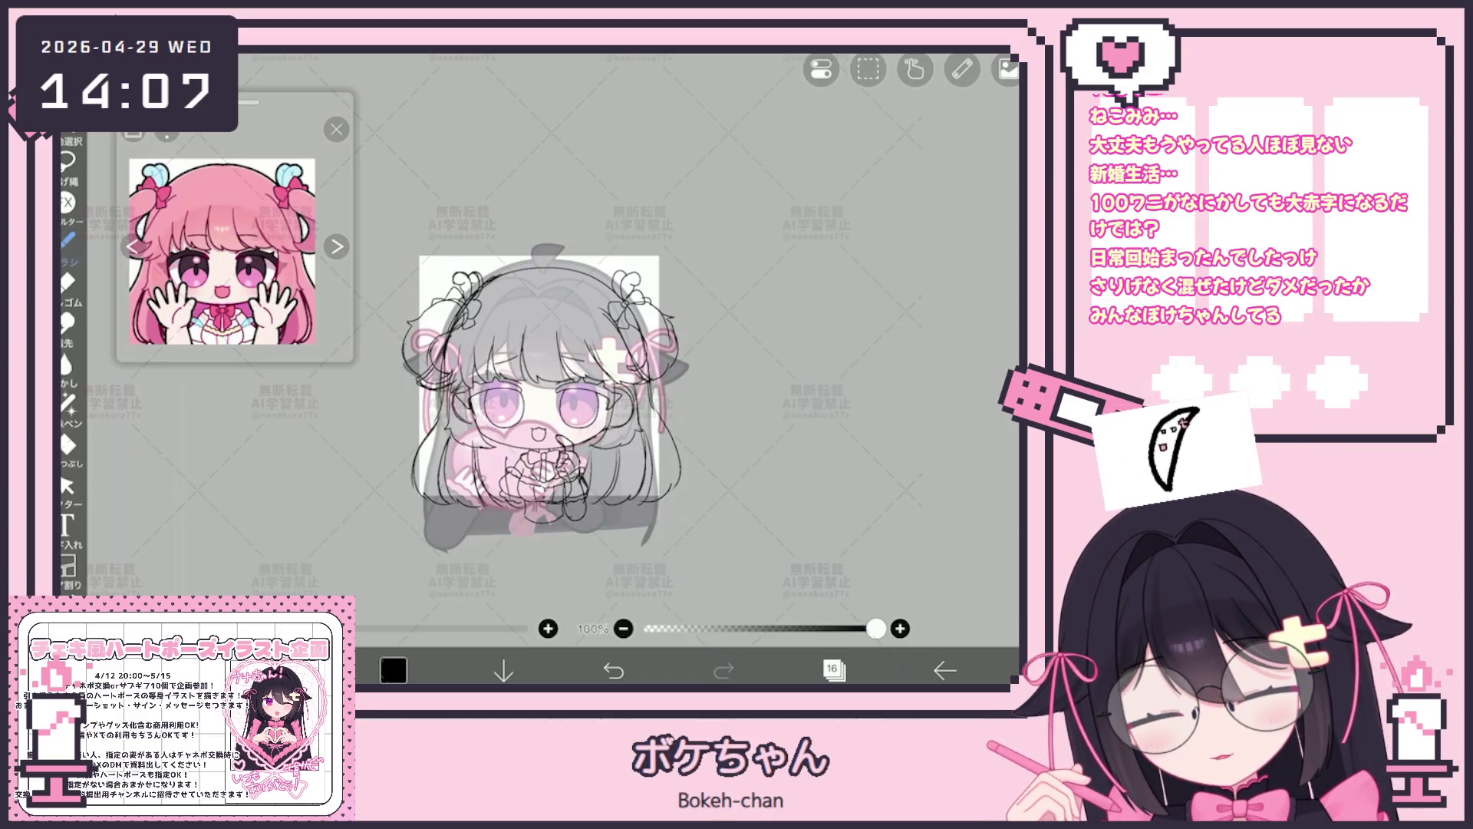
# Nudge the faint coloured image on layer 15 slightly up and left with Transform.
pyautogui.click(834, 669)
pyautogui.click(864, 395)
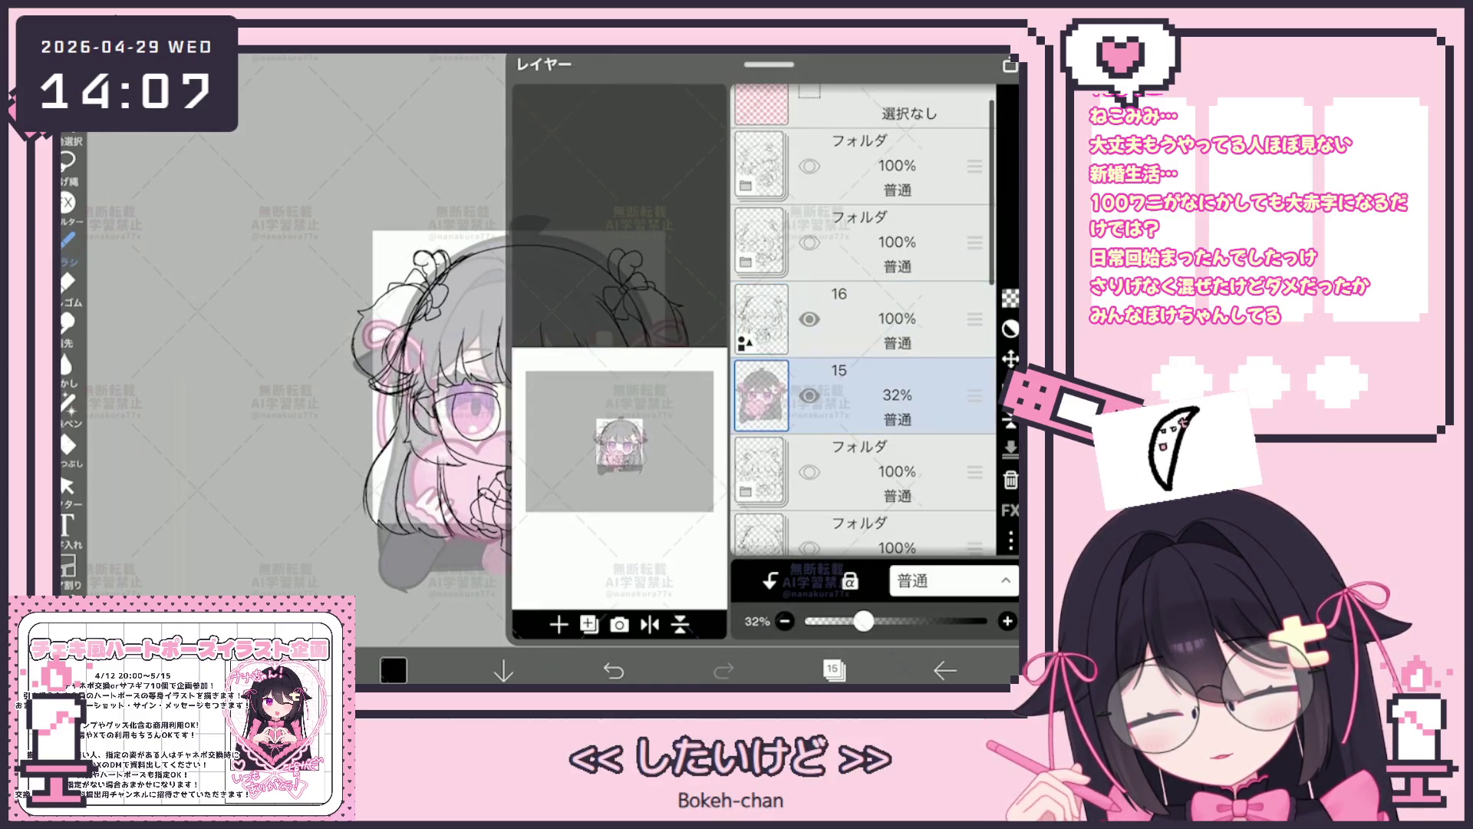
pyautogui.hotkey('ctrl', 't')
pyautogui.moveTo(528, 403); pyautogui.dragTo(528, 405)
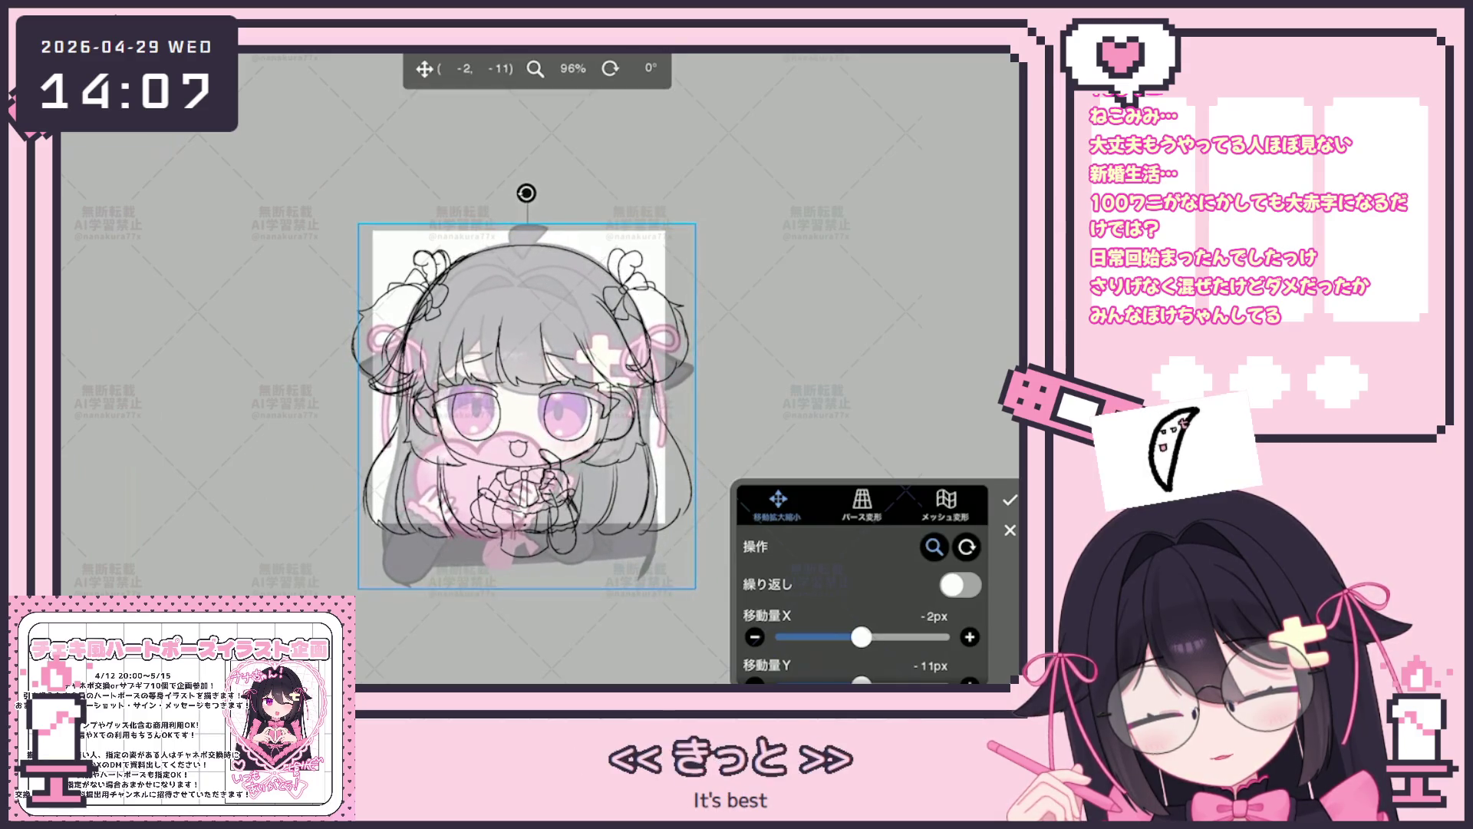
pyautogui.press('Return')
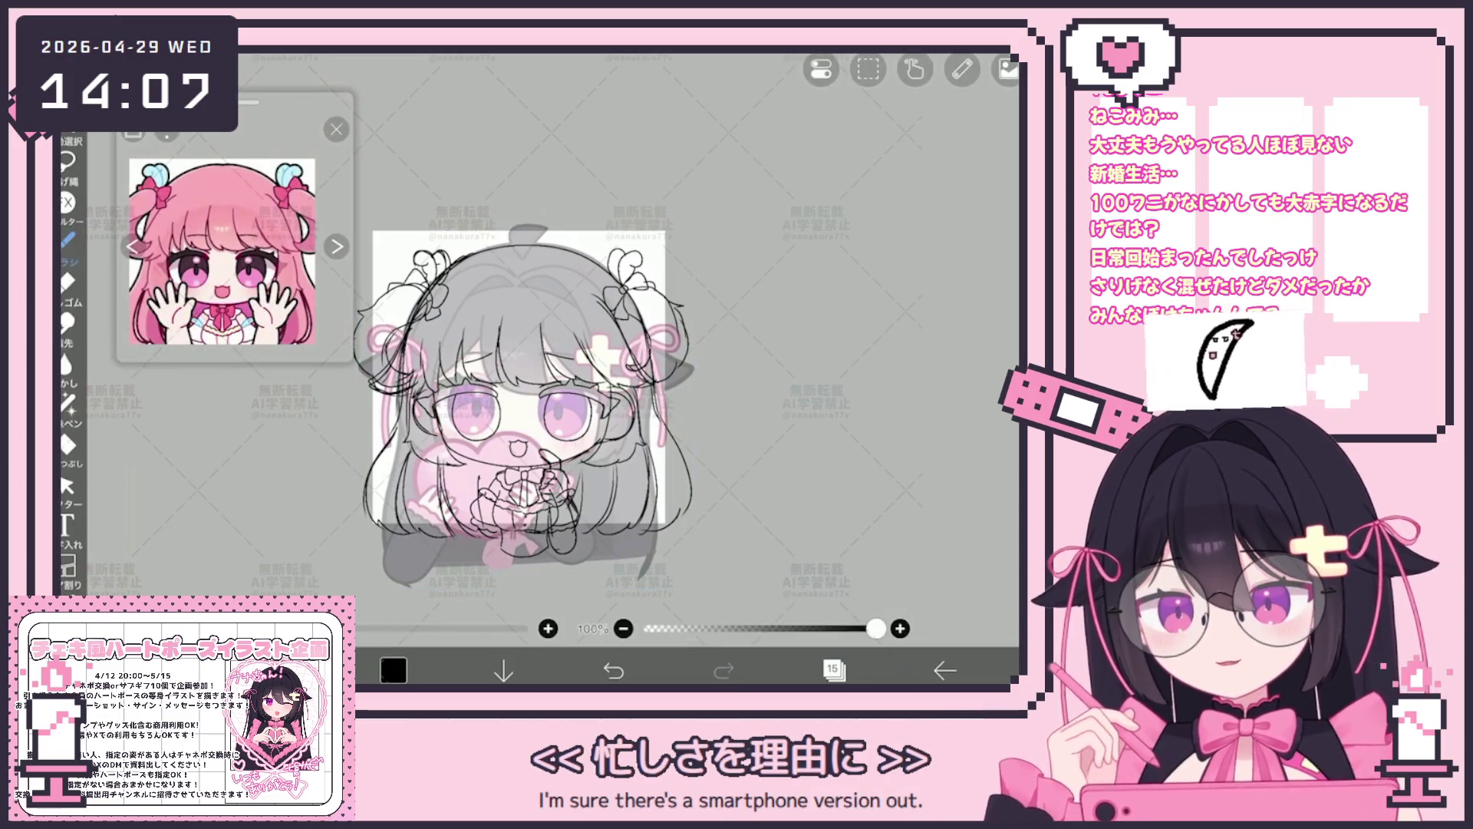
# Switch to layer 16 above the image and return to drawing.
pyautogui.click(833, 669)
pyautogui.click(863, 242)
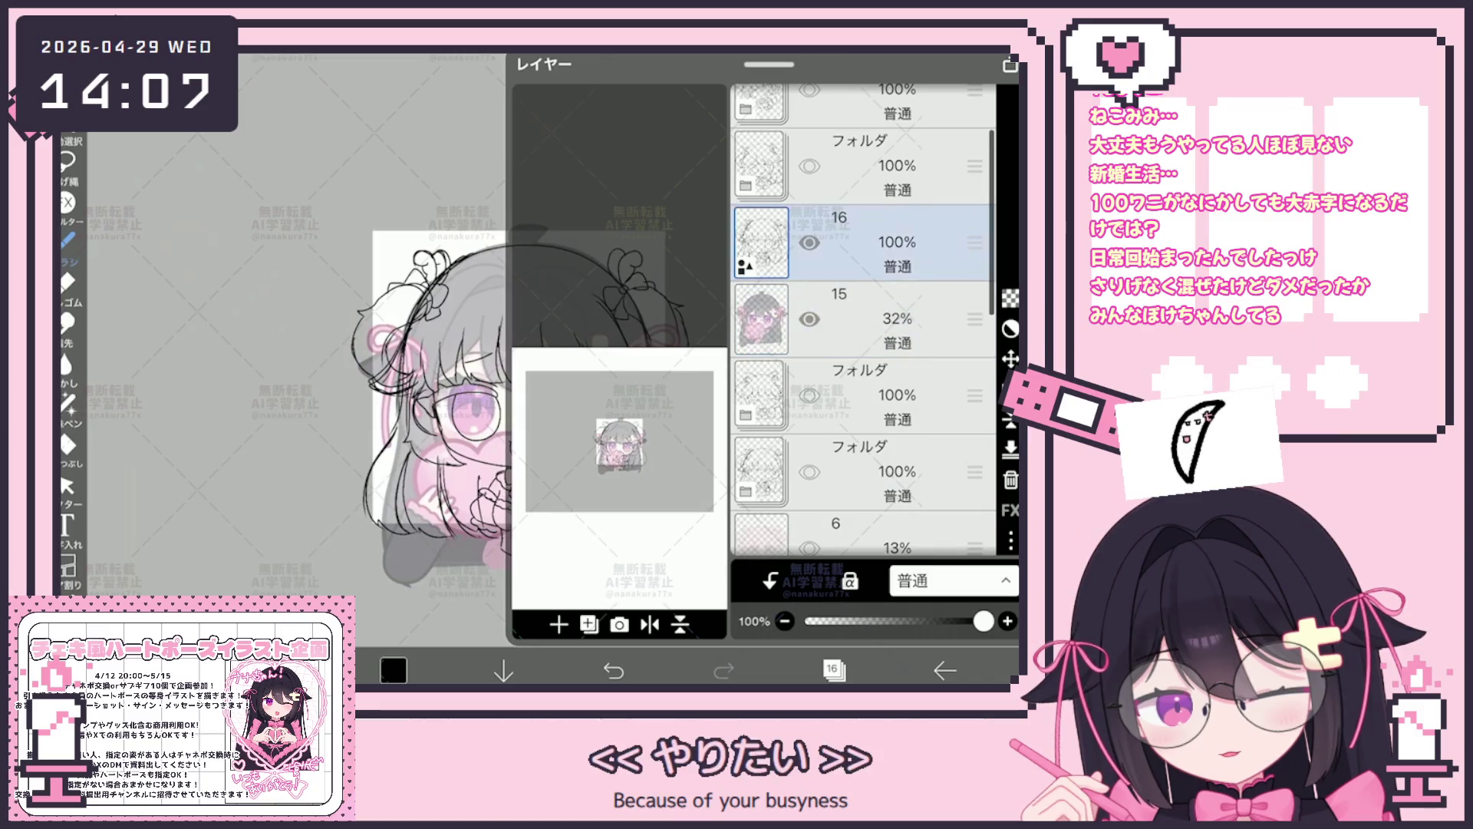
pyautogui.click(834, 669)
pyautogui.scroll(3, 627, 369)
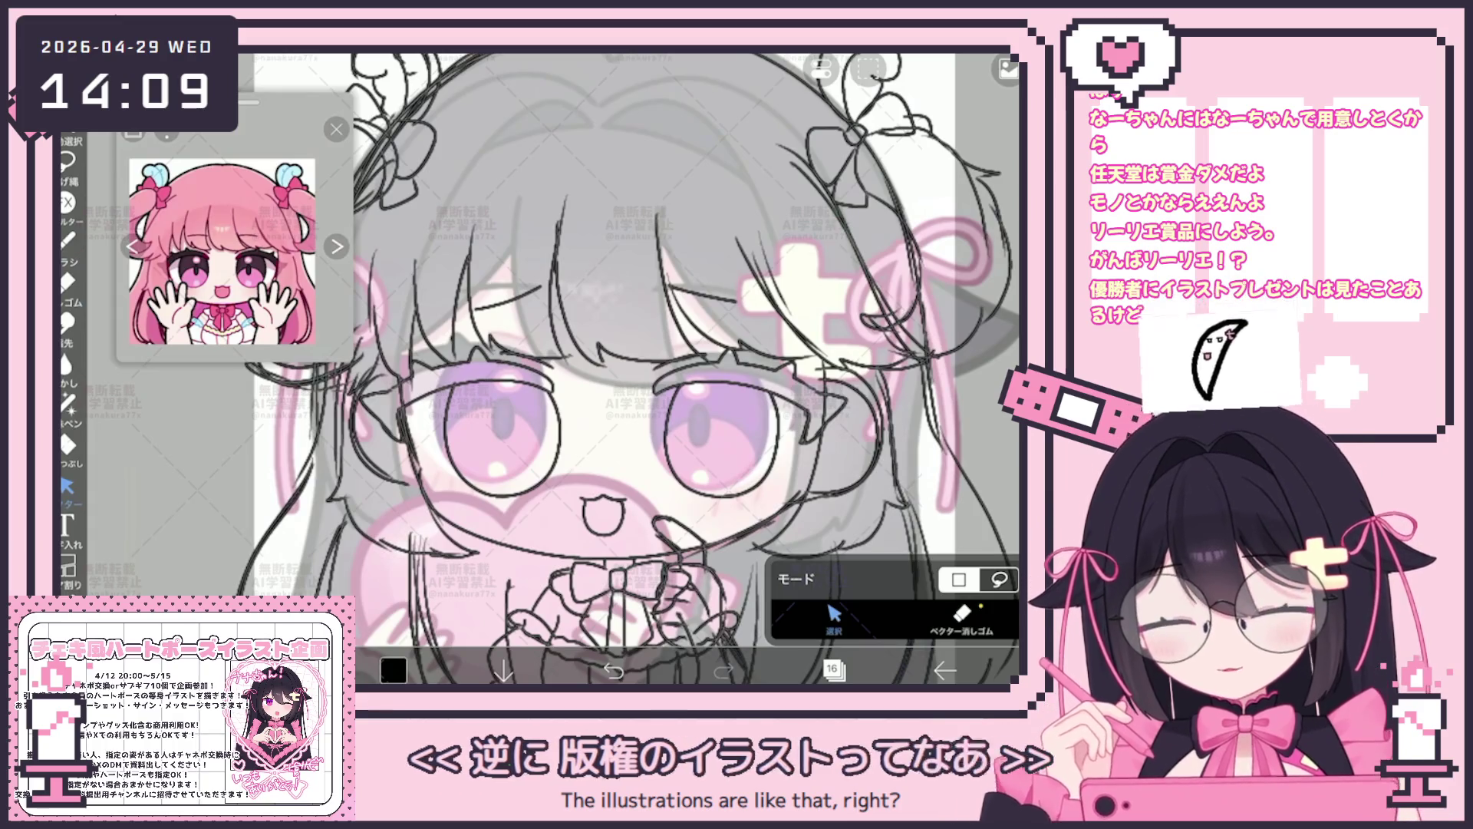
pyautogui.scroll(-3, 627, 369)
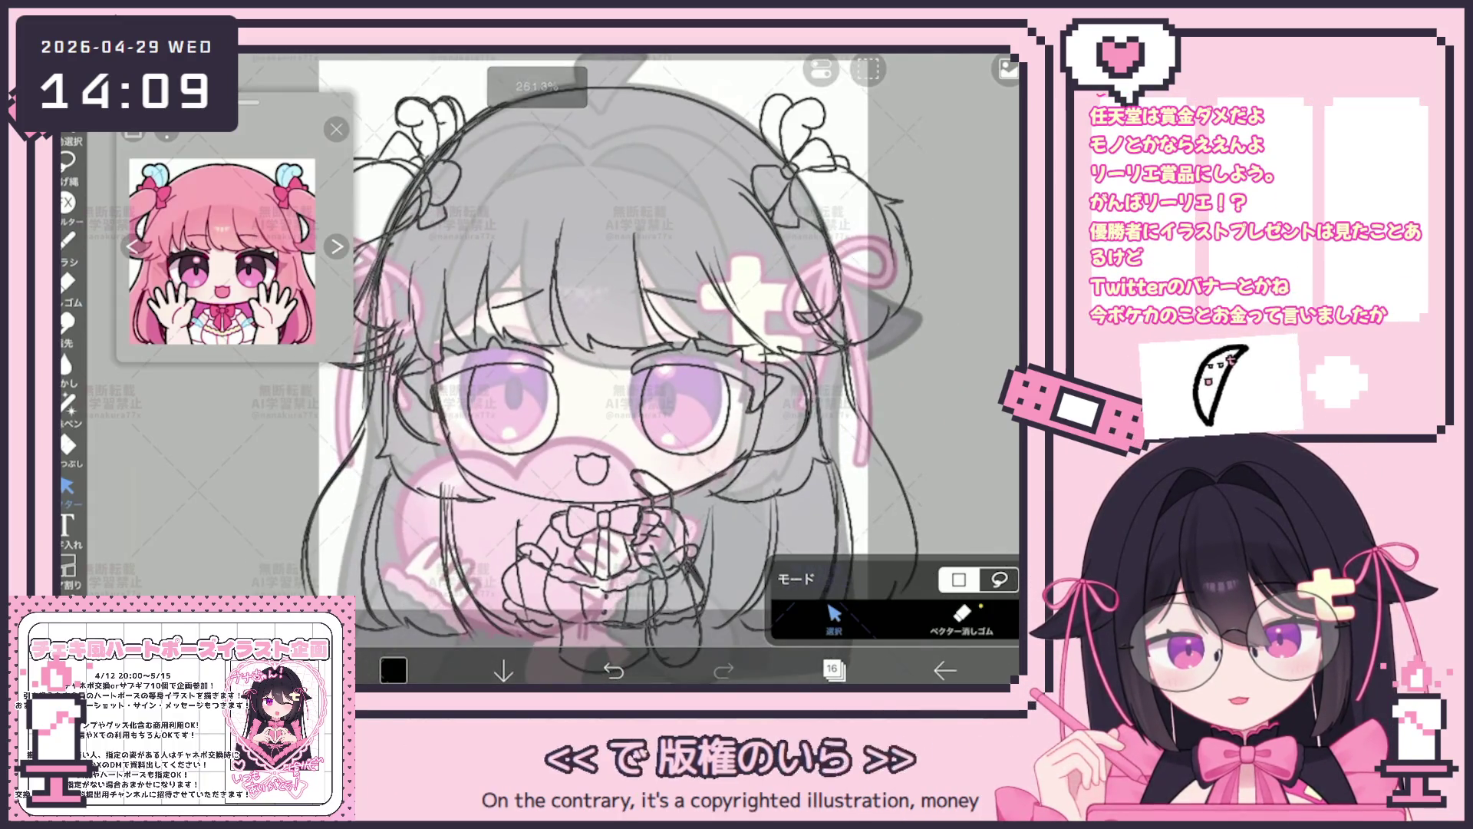
pyautogui.scroll(3, 627, 368)
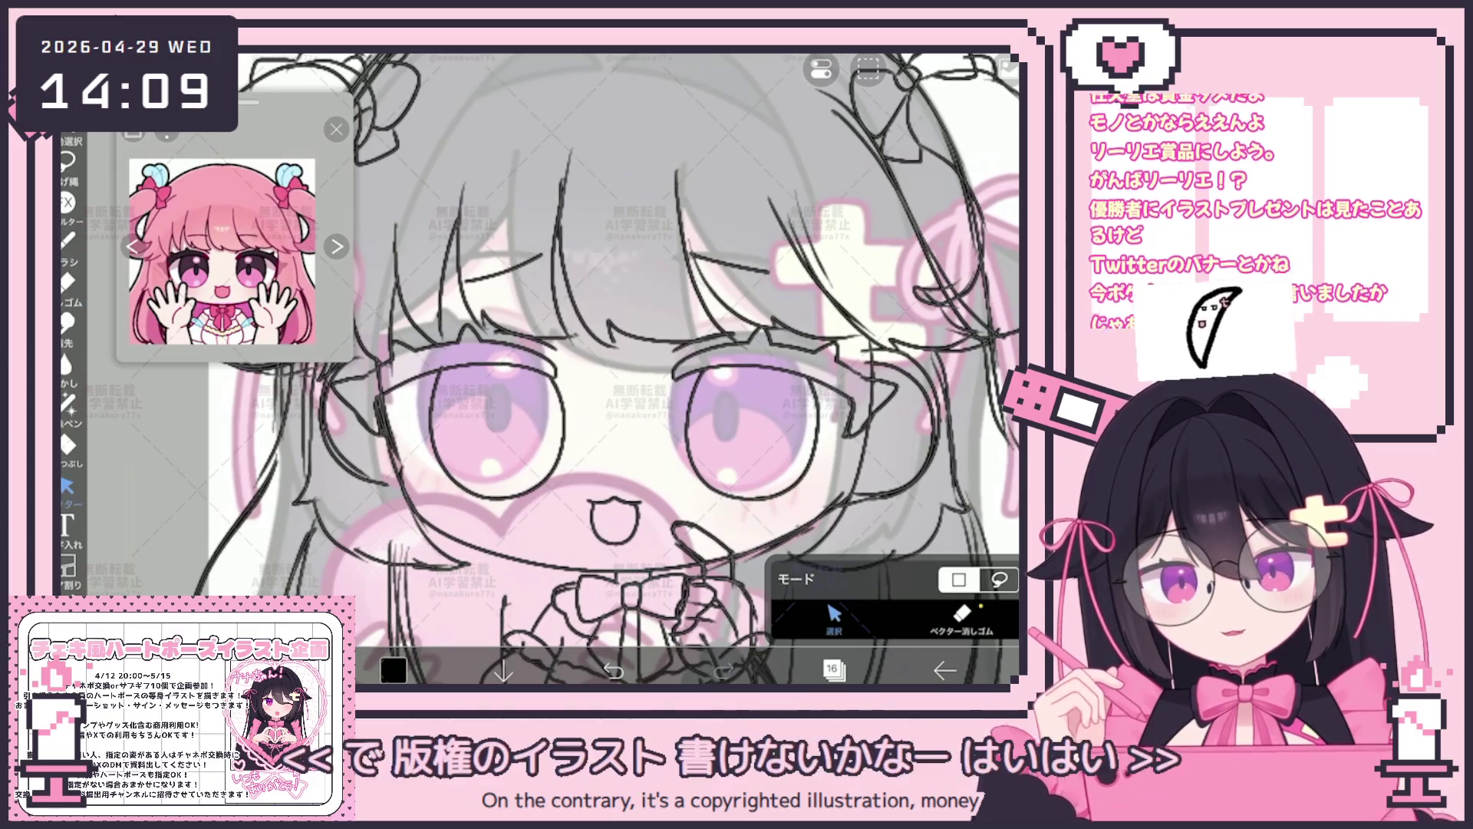
# Stretch the left eyelid stroke slightly upward.
pyautogui.click(465, 381)
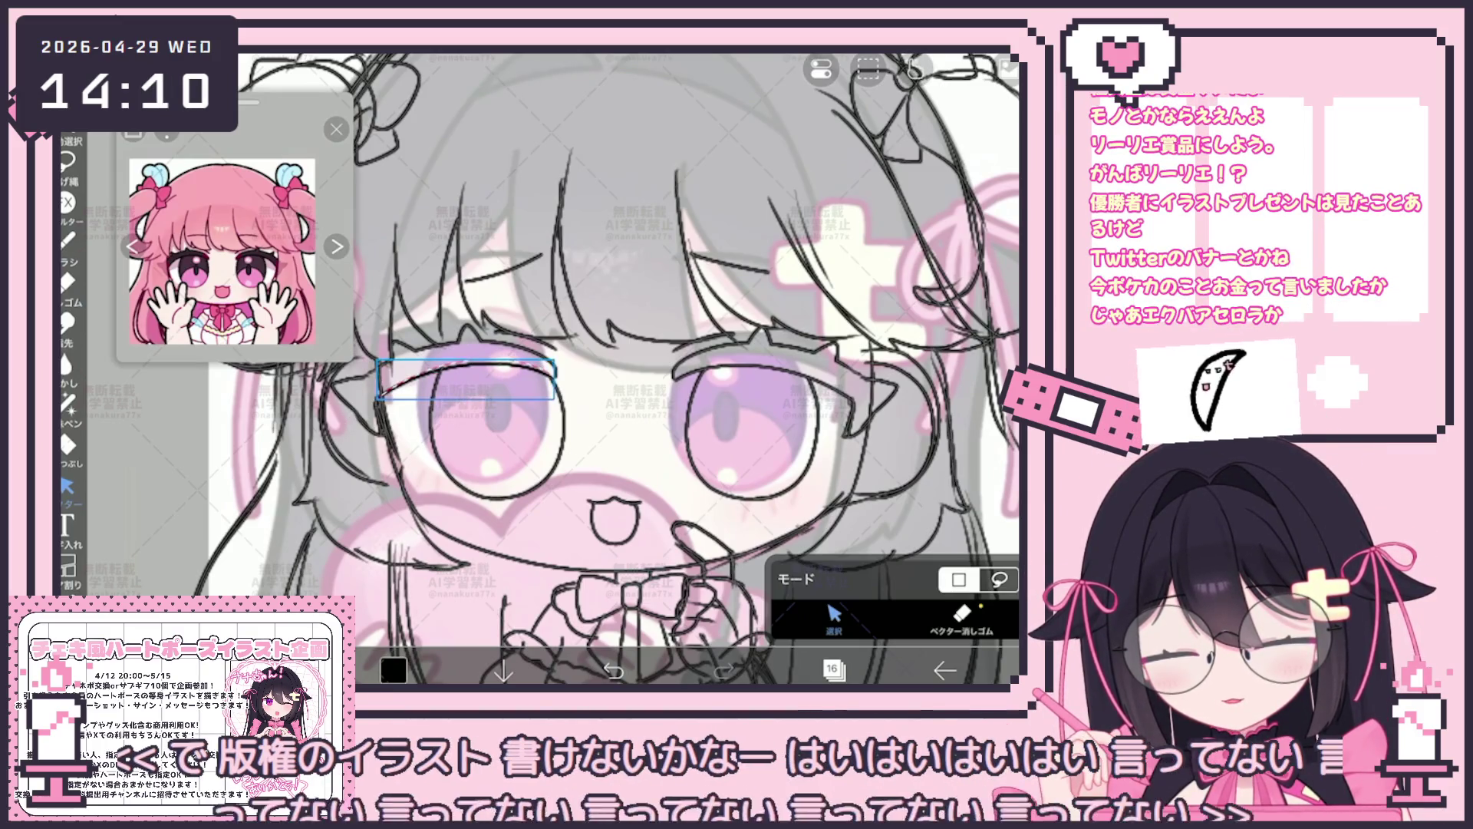
pyautogui.moveTo(465, 365); pyautogui.dragTo(555, 394)
pyautogui.click(465, 381)
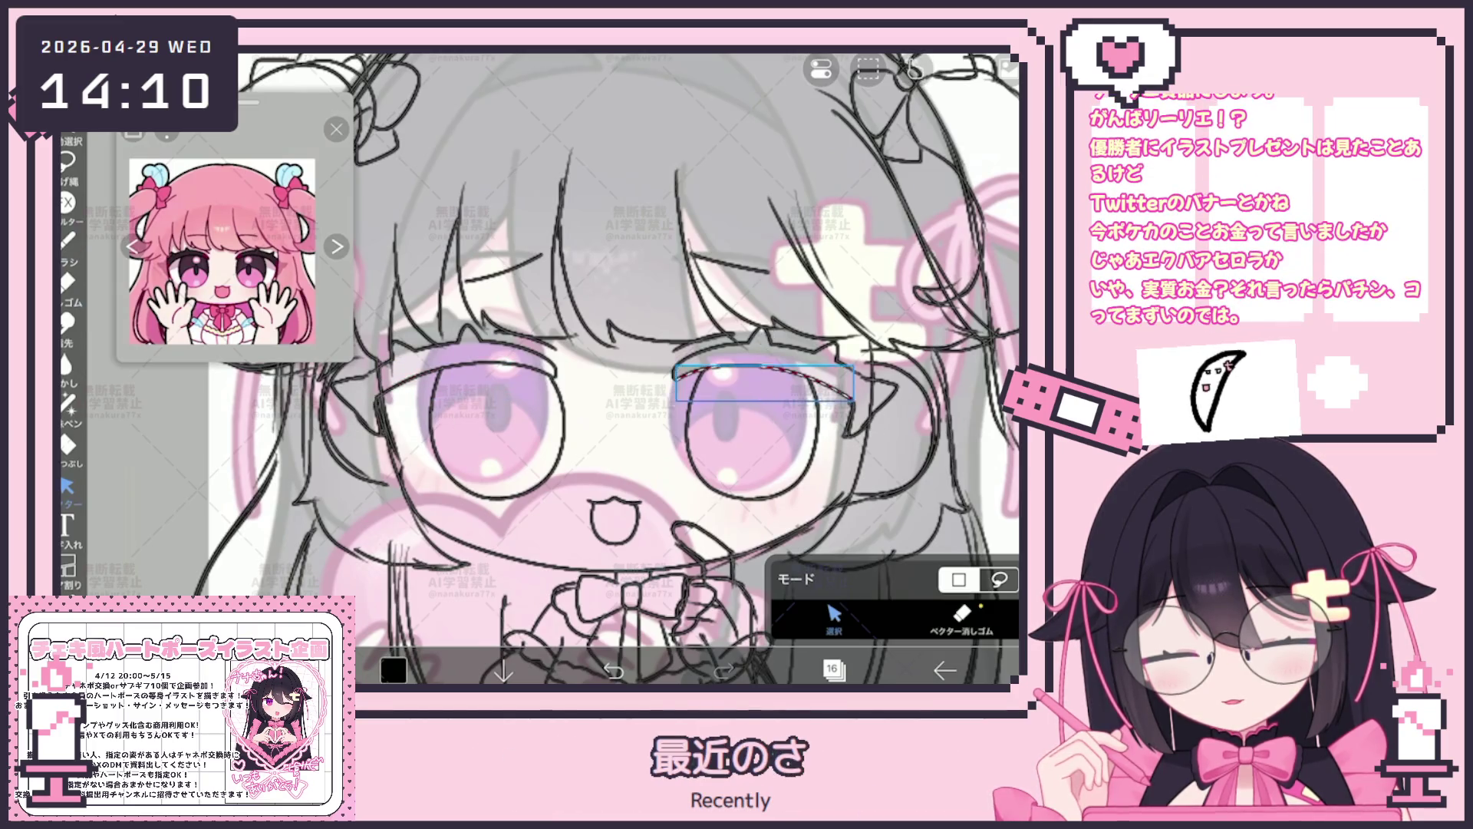
# Tilt the right eyelid stroke about -2°, then select the whole right eye outline.
pyautogui.moveTo(676, 359); pyautogui.dragTo(857, 403)
pyautogui.moveTo(763, 331); pyautogui.dragTo(756, 331)
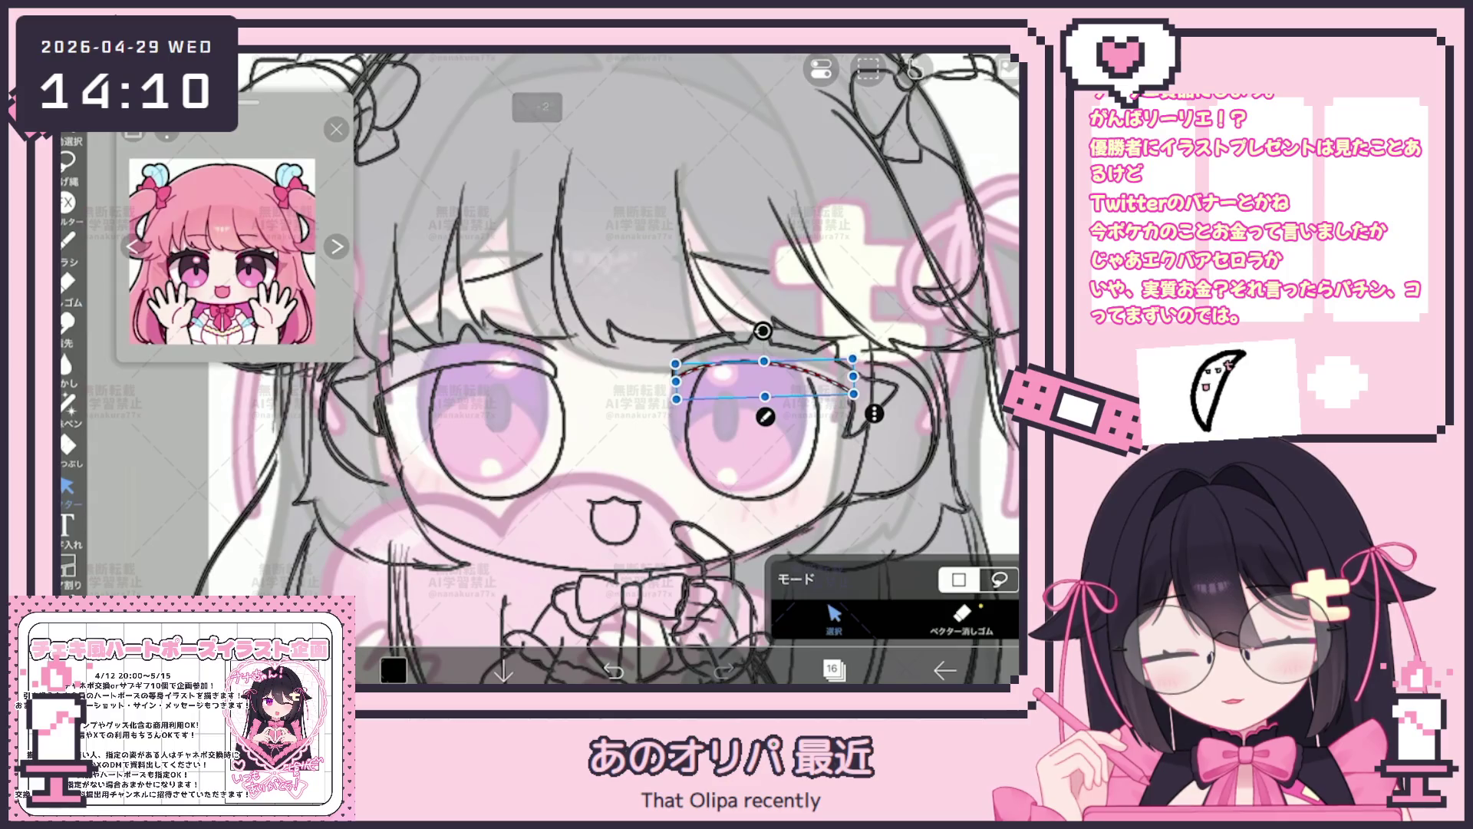
pyautogui.press('Escape')
pyautogui.scroll(3, 541, 368)
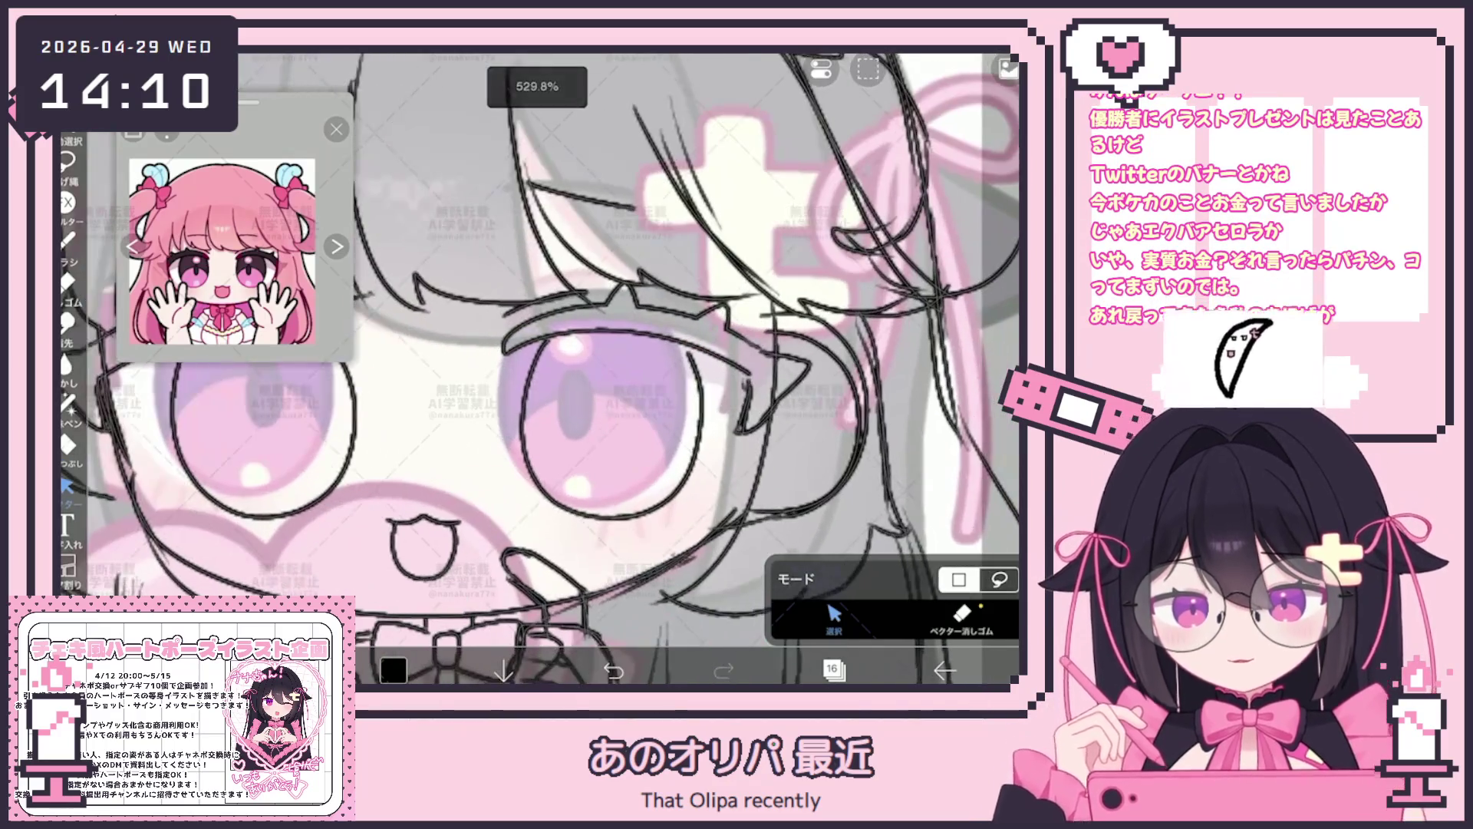
pyautogui.moveTo(521, 290); pyautogui.dragTo(806, 520)
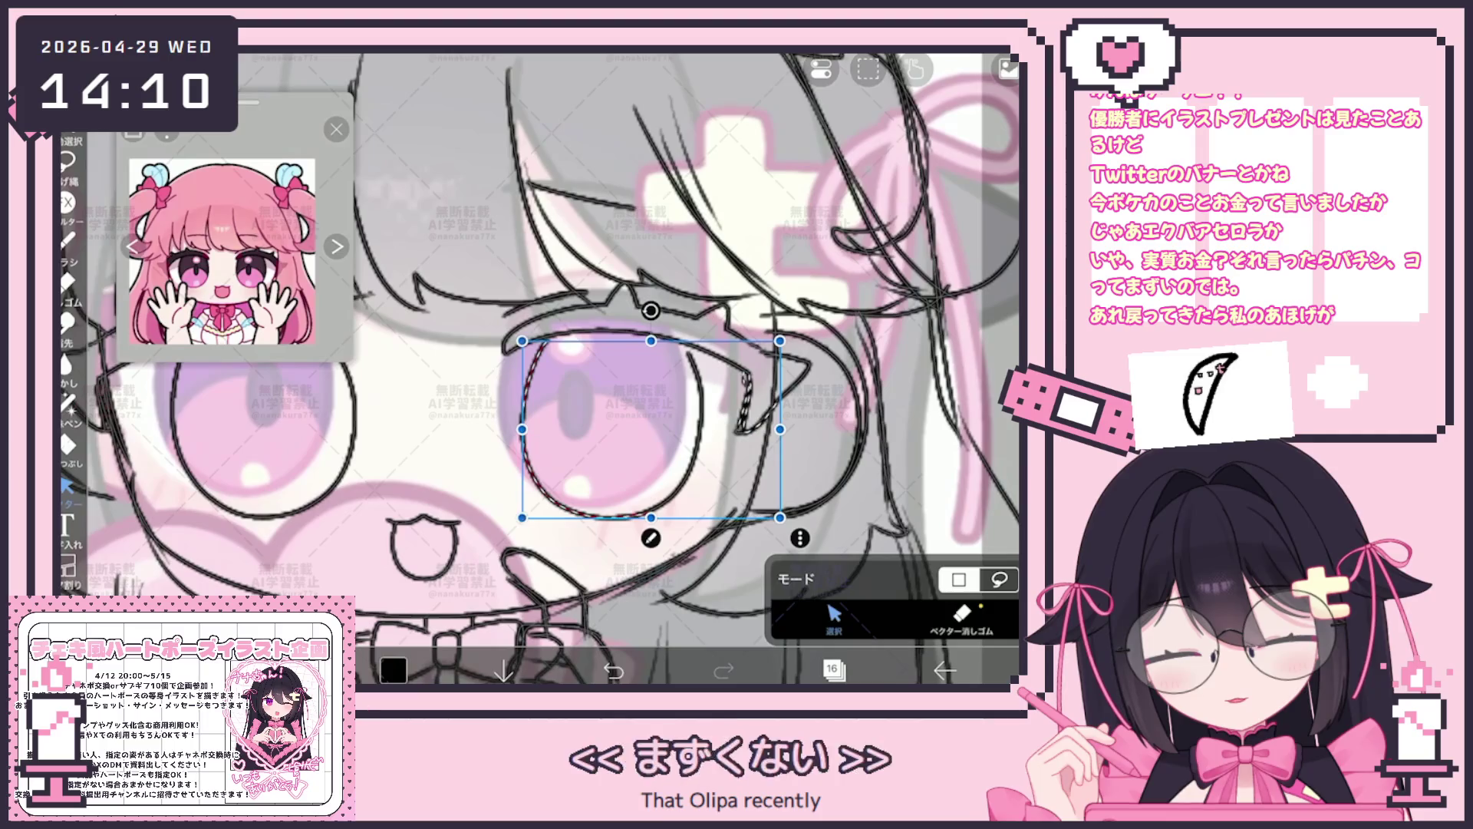
pyautogui.scroll(-2, 541, 368)
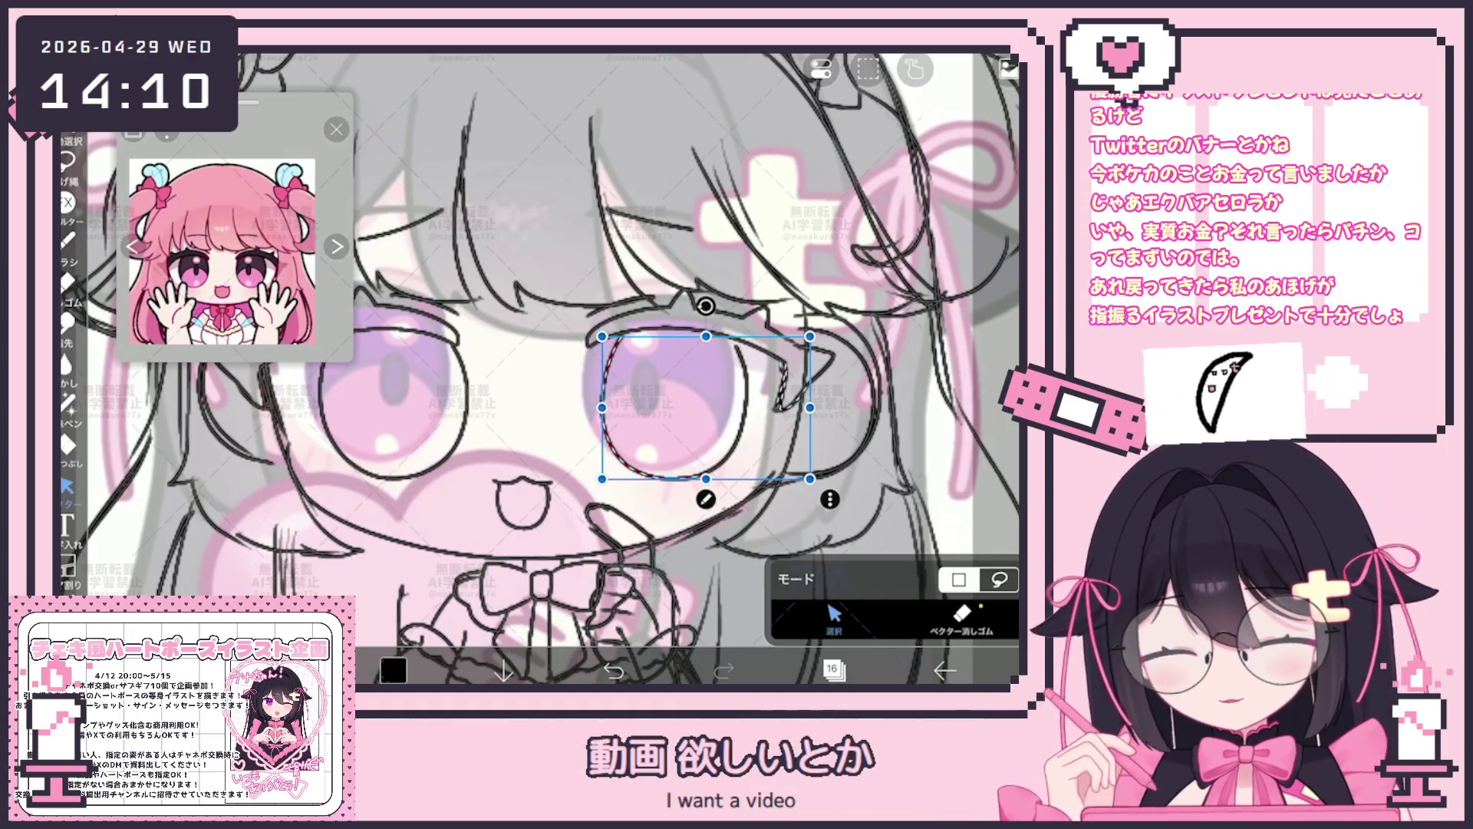
pyautogui.hscroll(-3, 541, 369)
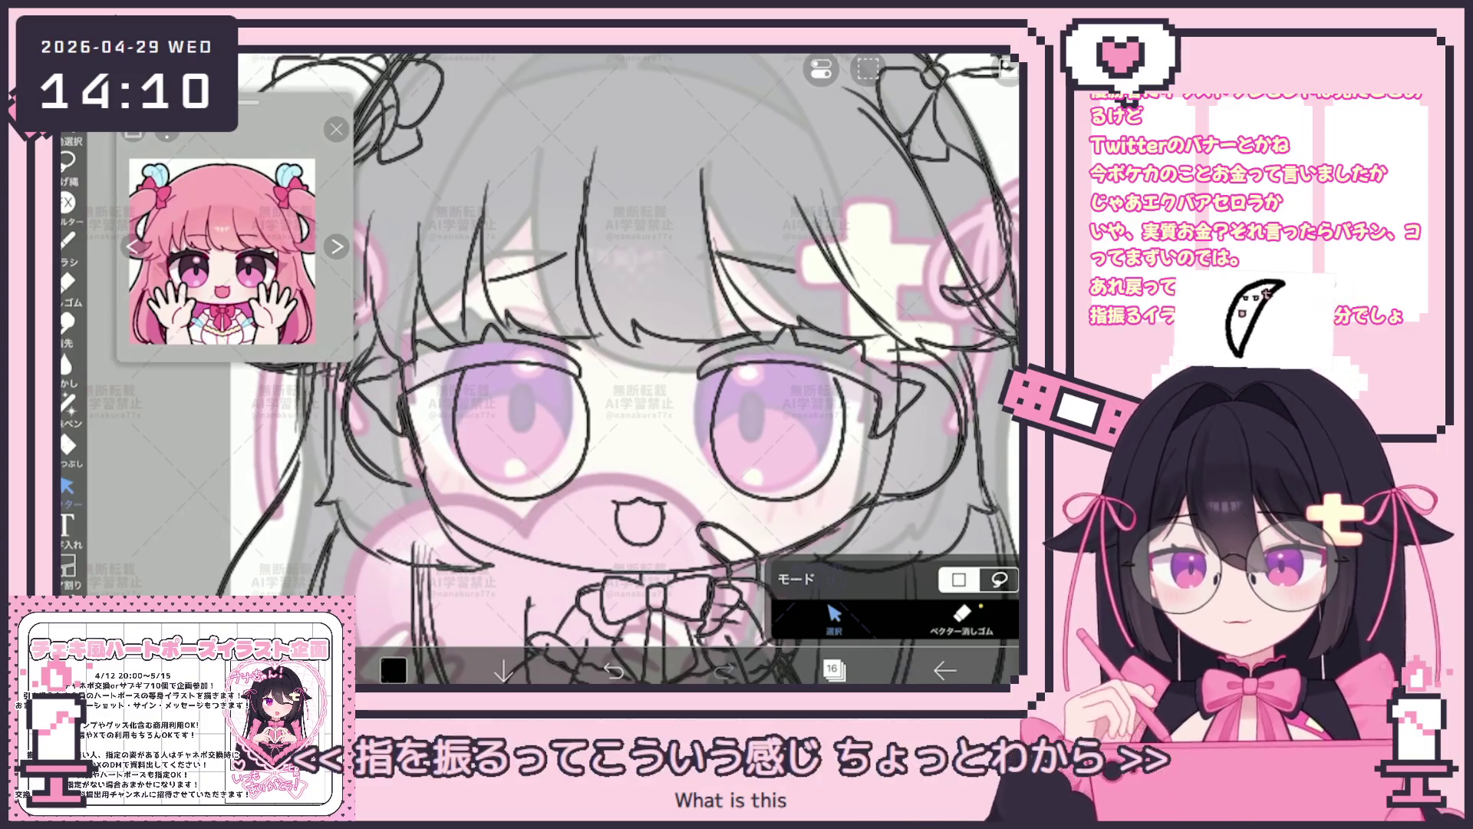
pyautogui.scroll(-3, 618, 369)
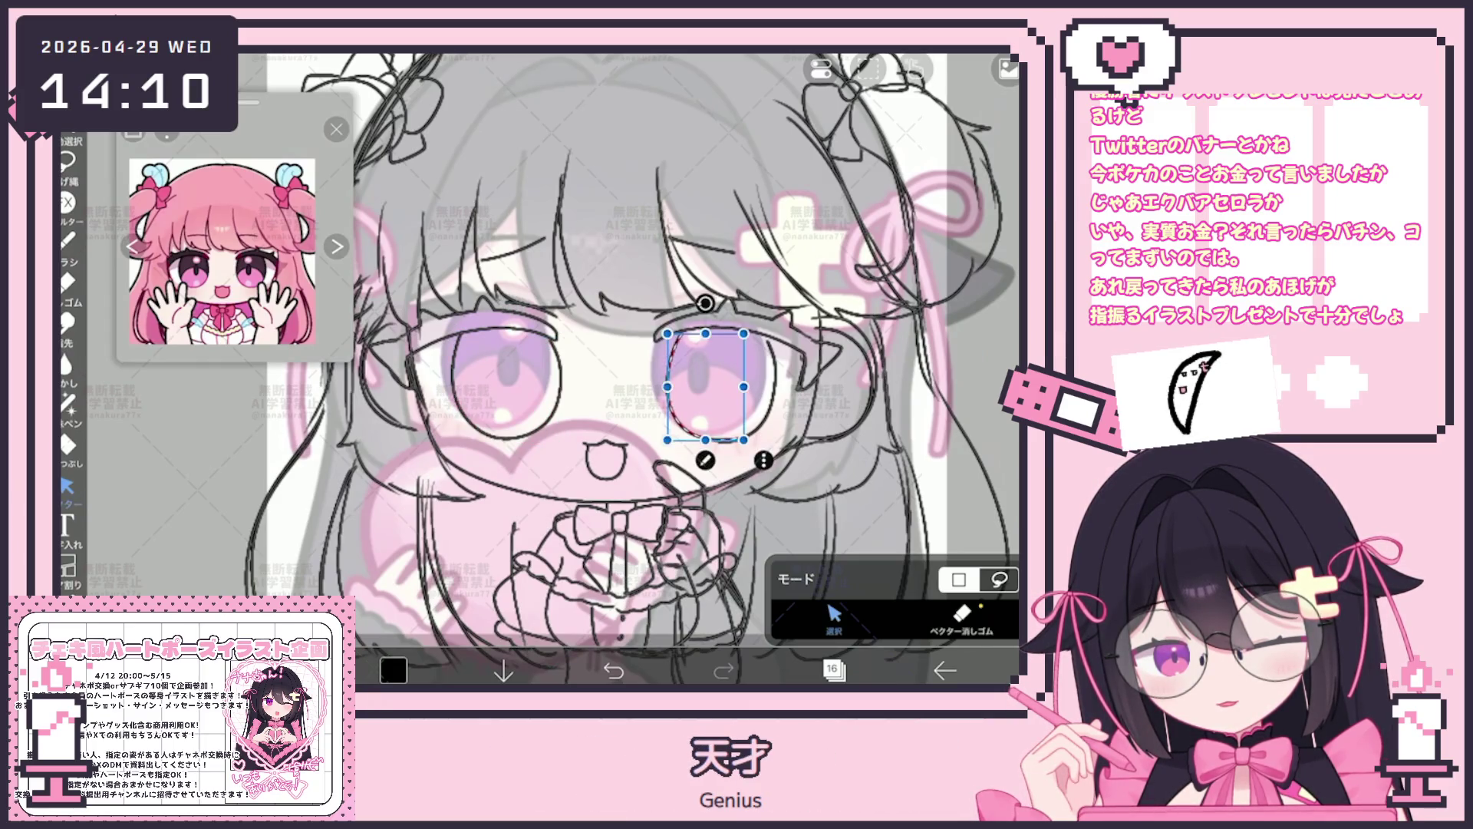
pyautogui.scroll(-2, 630, 368)
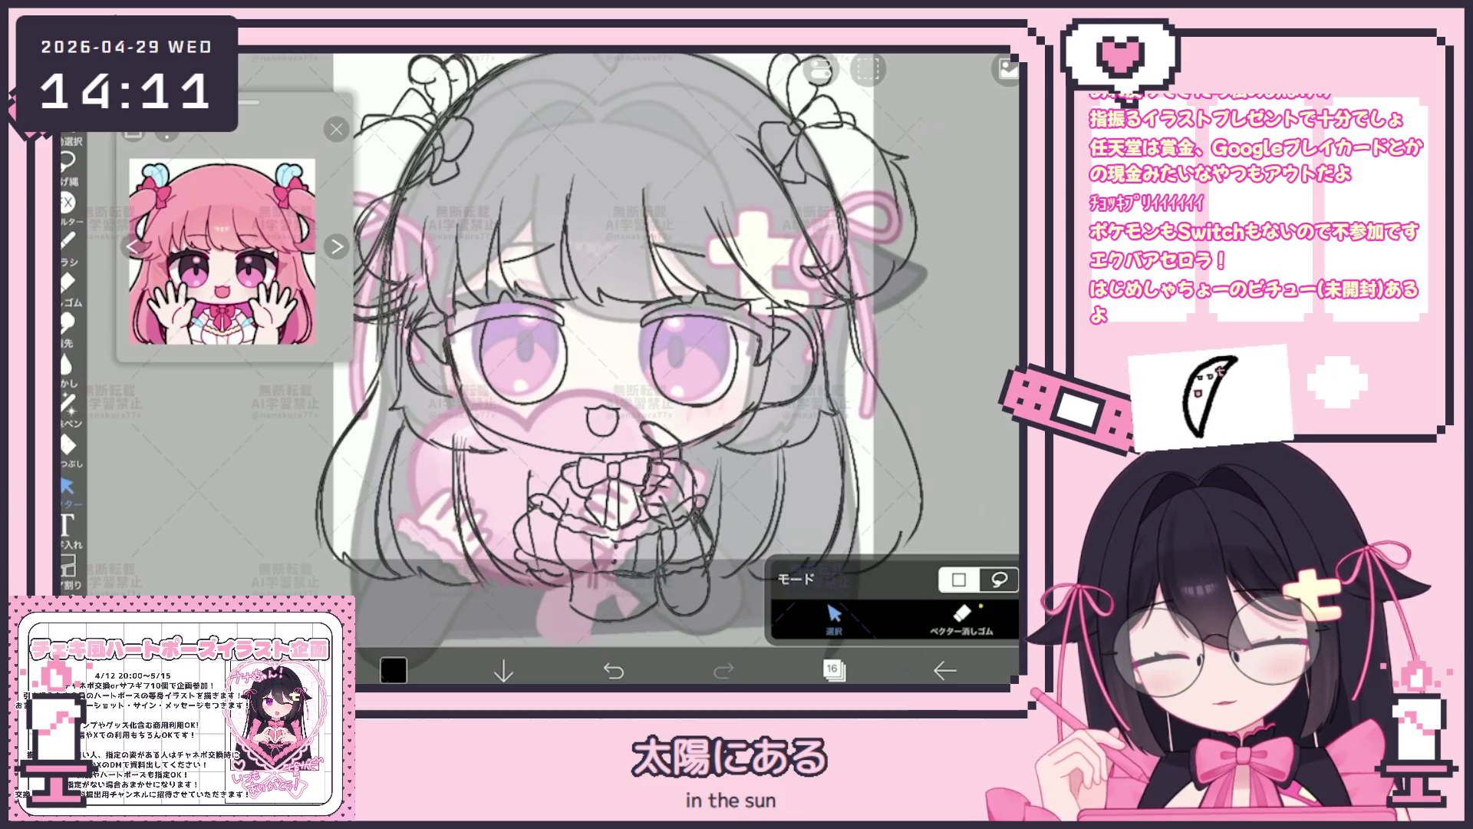
# Switch from the Select tool back to the Brush for drawing lines.
pyautogui.click(67, 237)
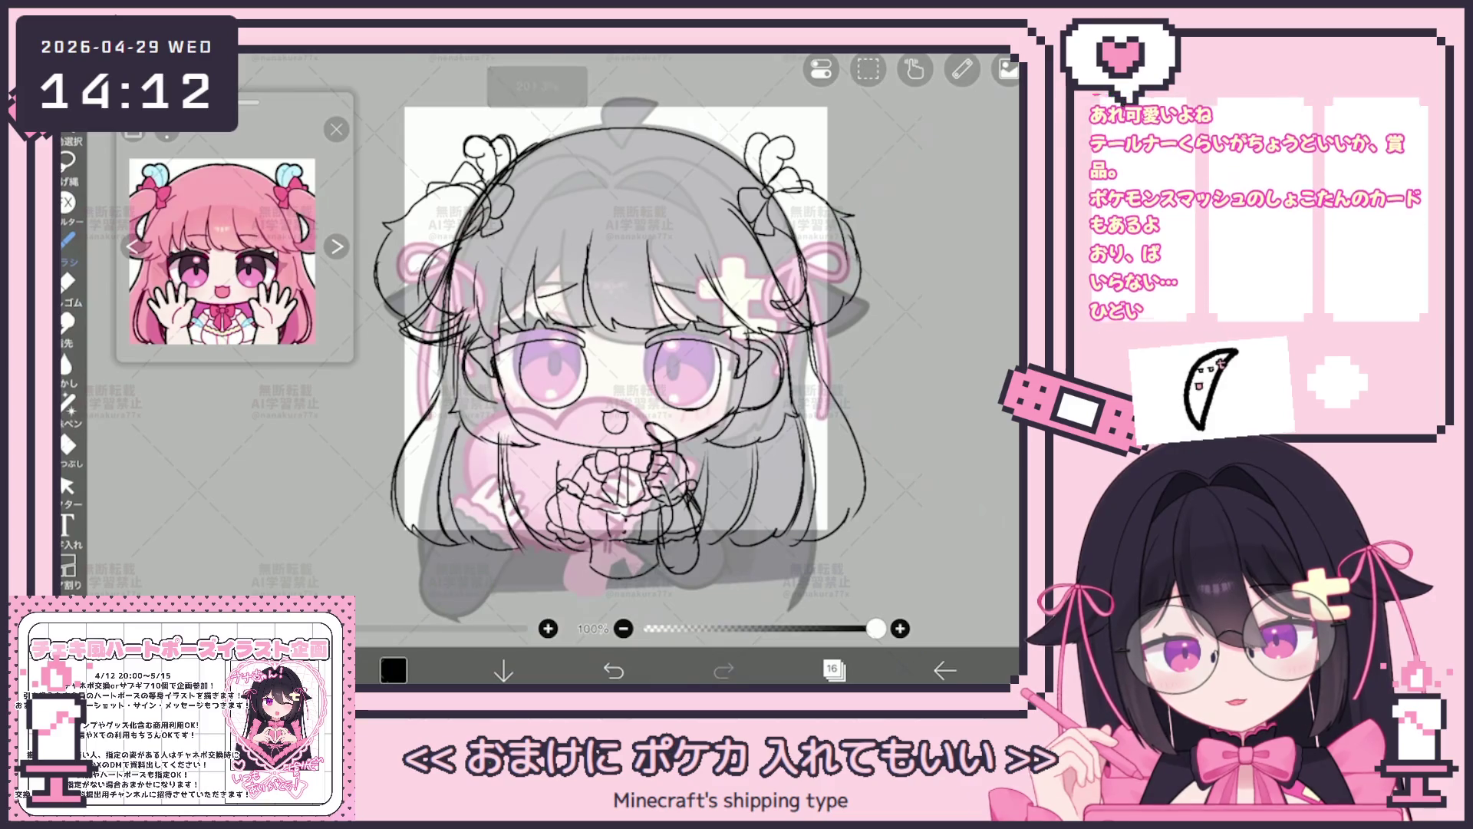
pyautogui.scroll(2, 515, 369)
pyautogui.scroll(-1, 515, 368)
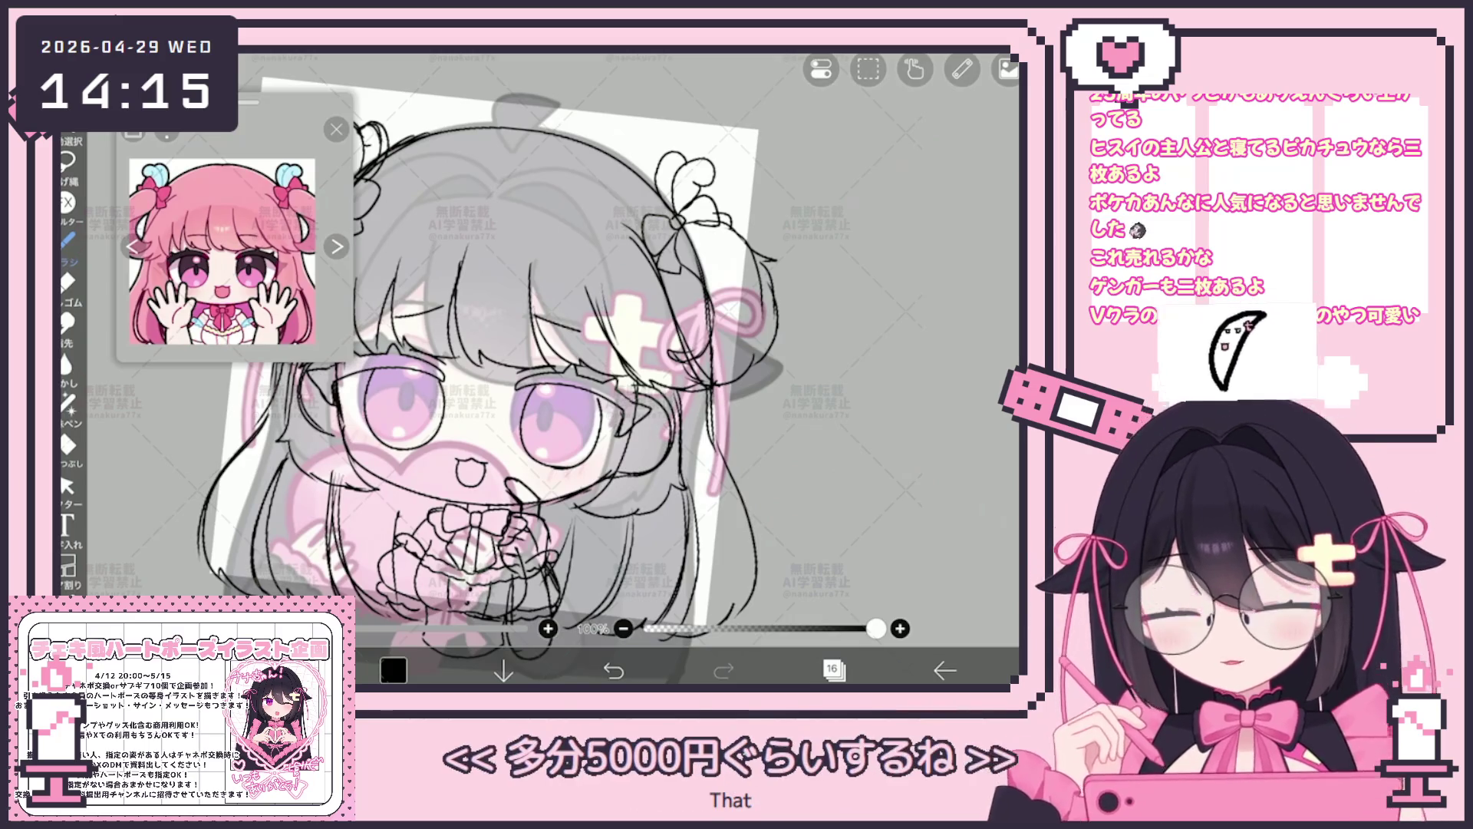
pyautogui.scroll(-2, 495, 368)
# Fade sketch layer 16 from 100% down to about 23% opacity.
pyautogui.click(833, 669)
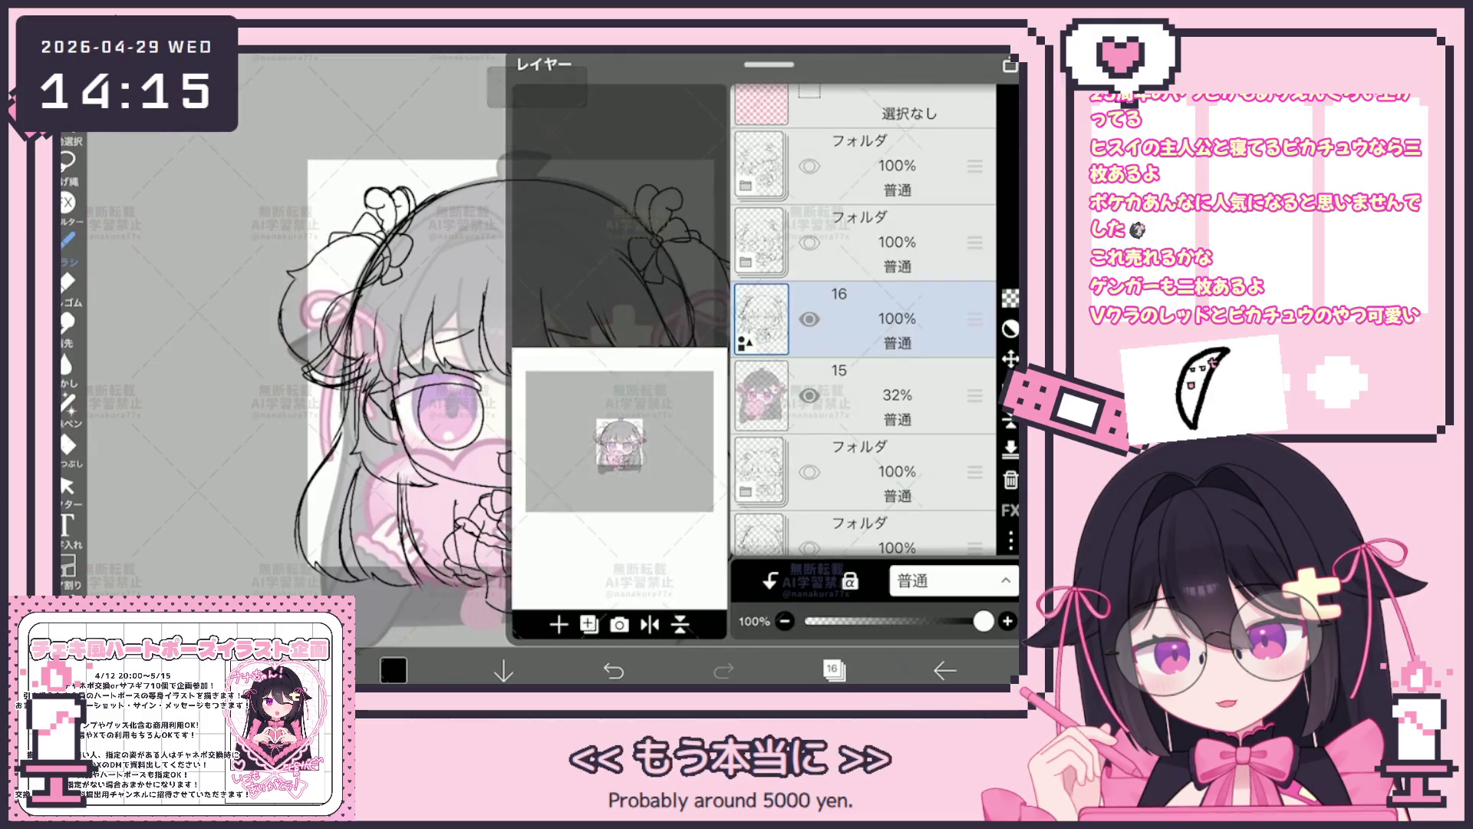
pyautogui.click(834, 669)
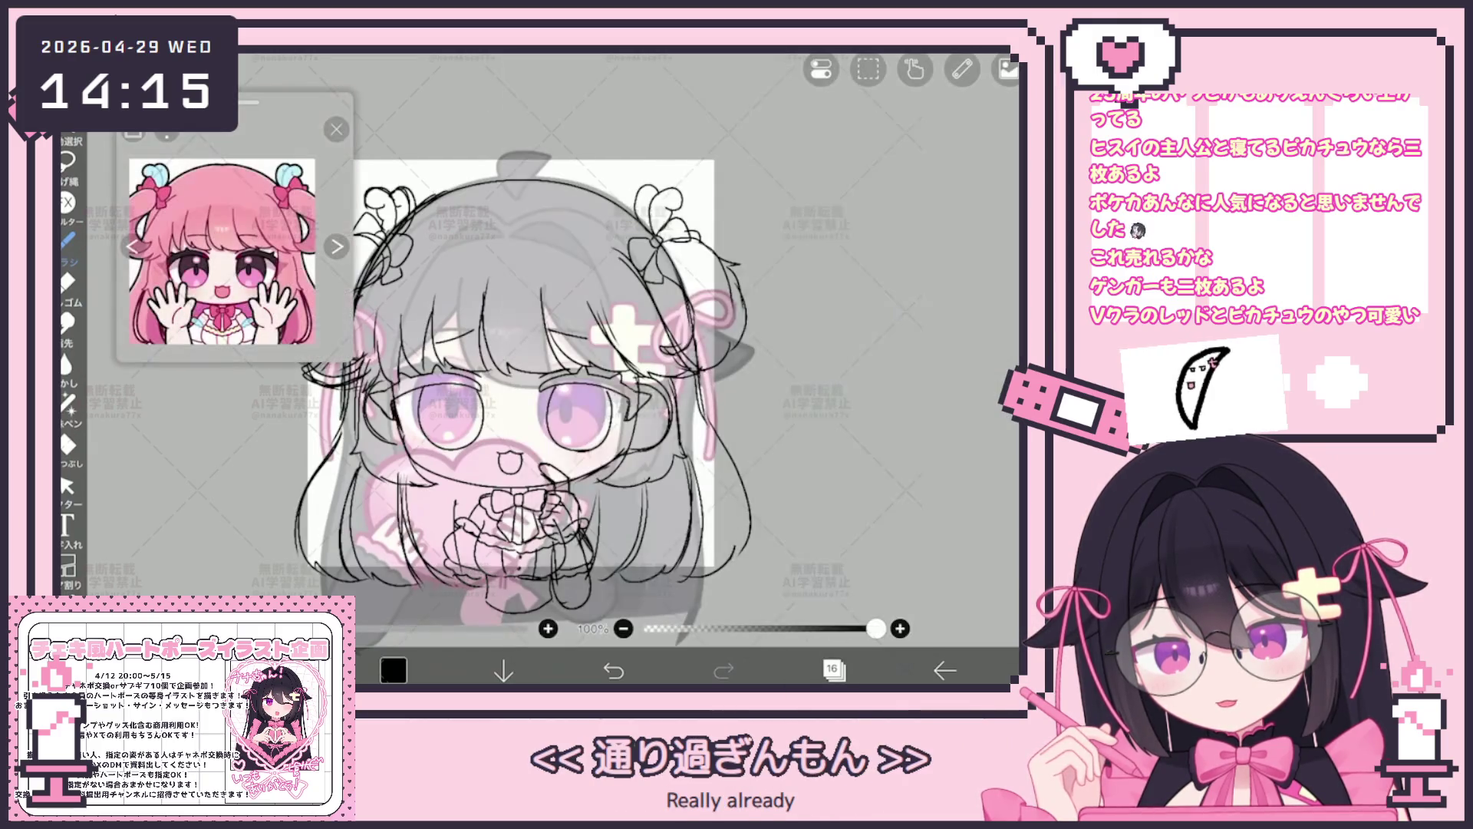
pyautogui.scroll(2, 518, 370)
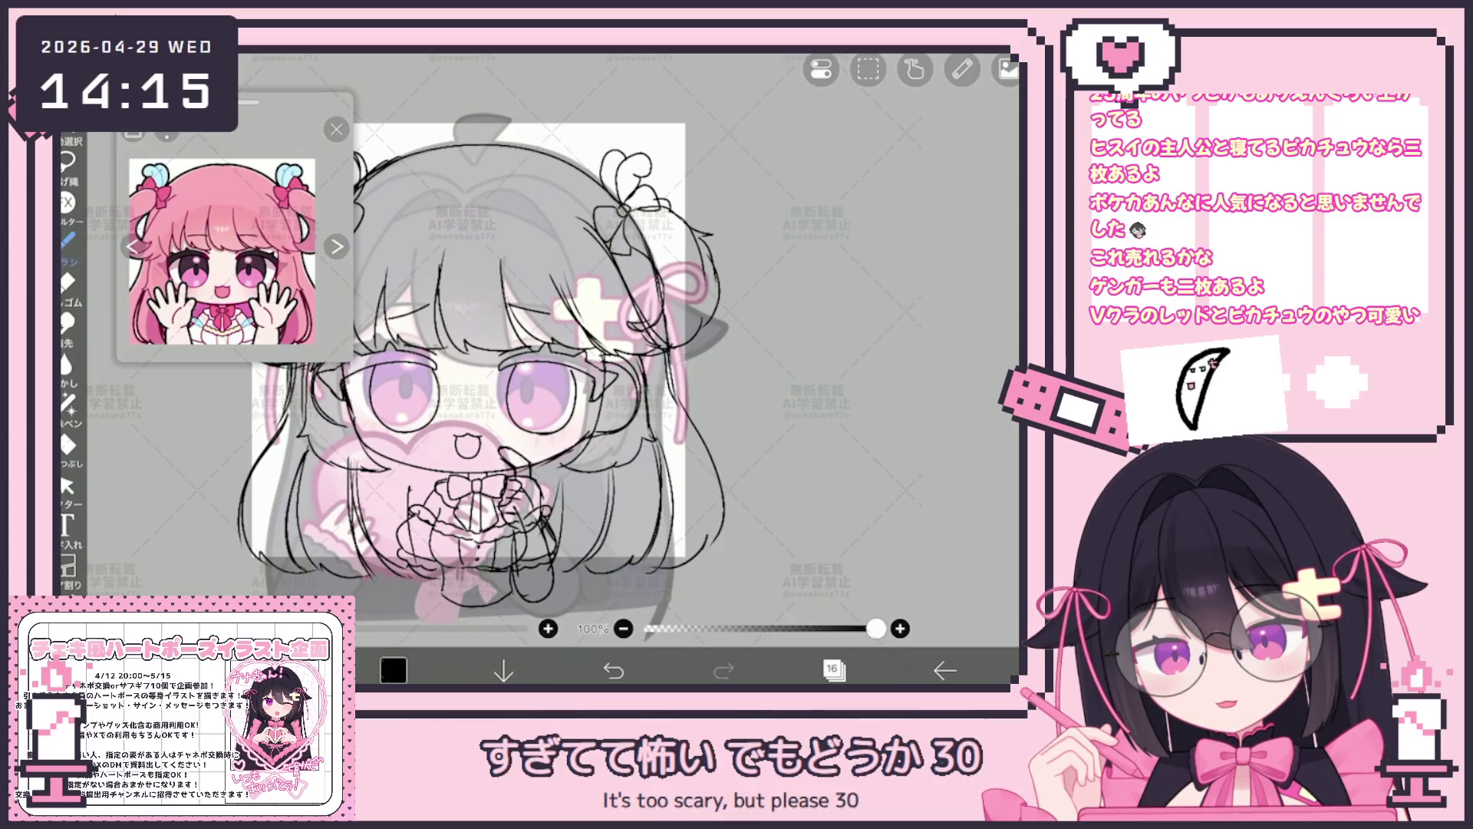
pyautogui.scroll(-1, 500, 370)
pyautogui.scroll(1, 538, 415)
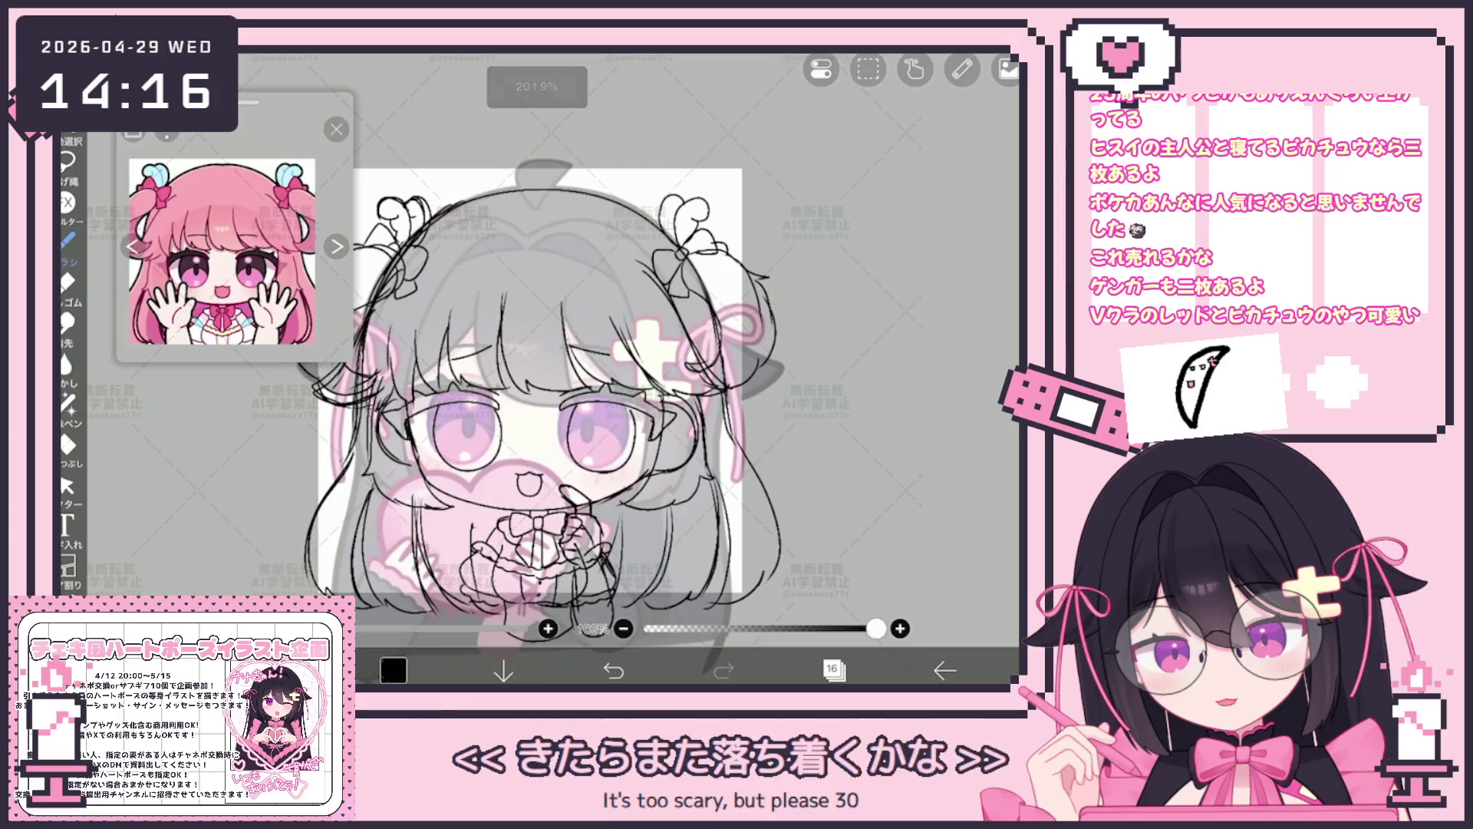
pyautogui.scroll(-1, 542, 391)
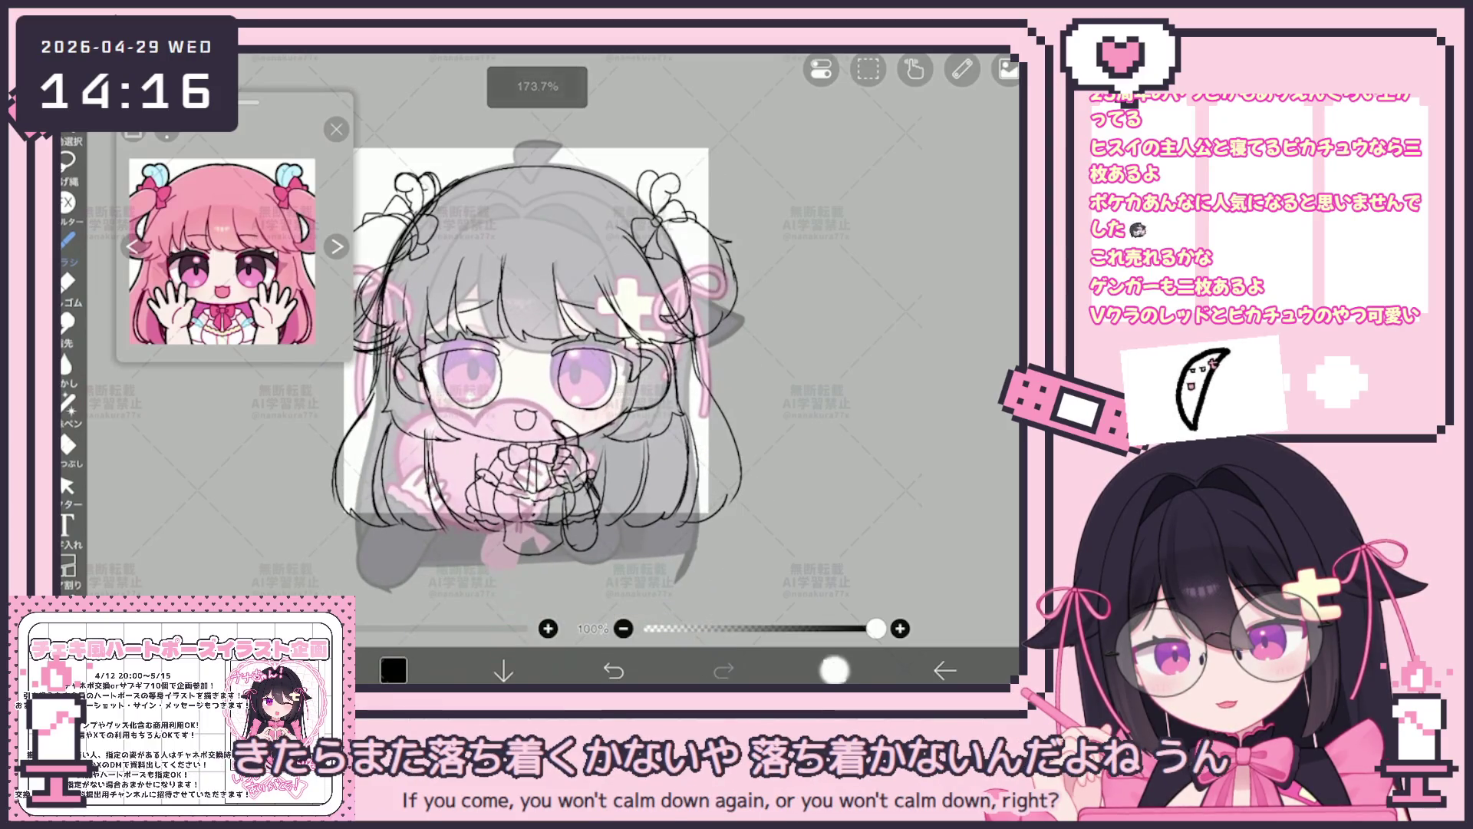
pyautogui.click(834, 670)
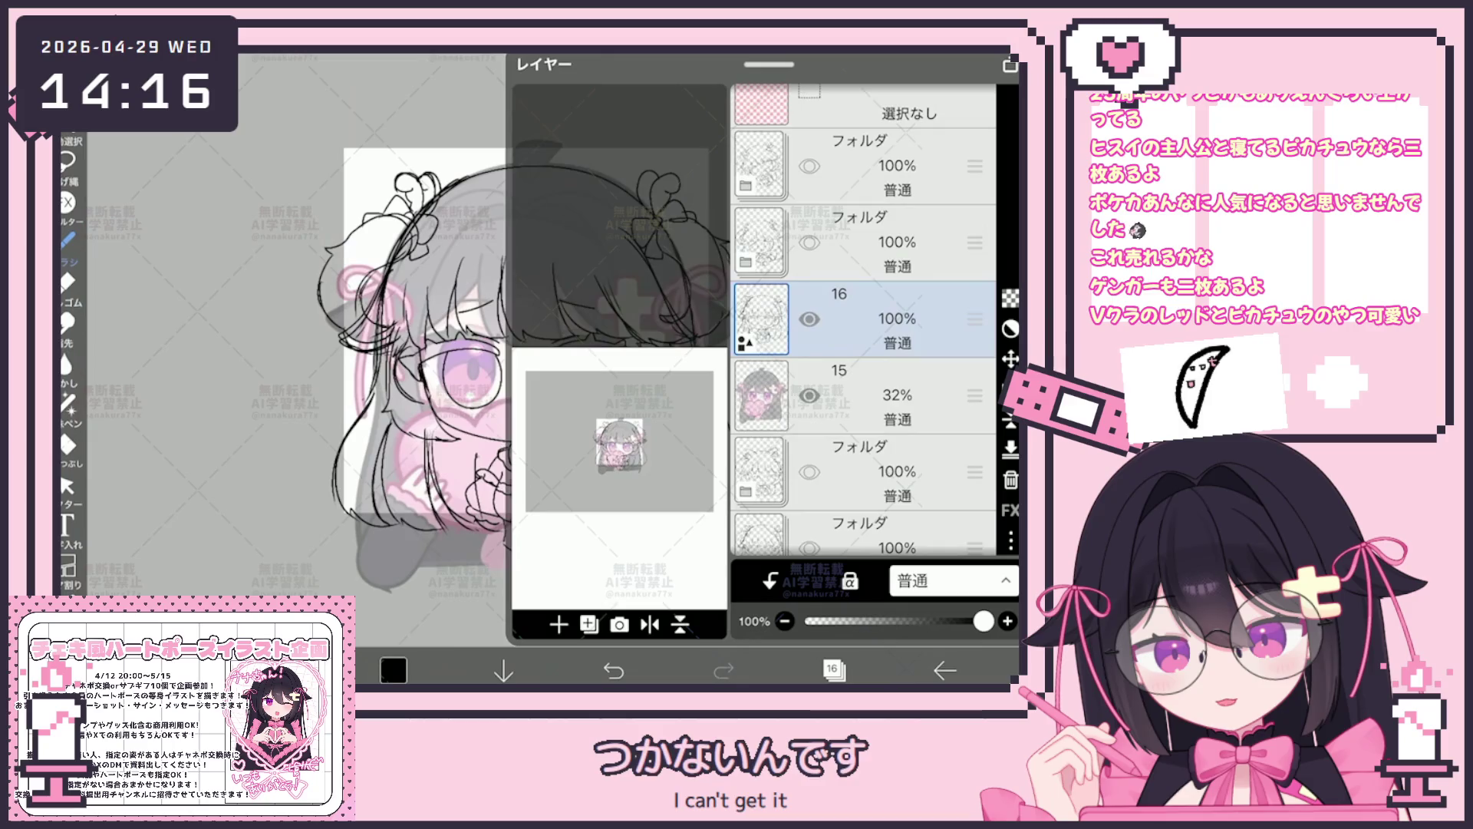
pyautogui.moveTo(983, 621)
pyautogui.mouseDown()
pyautogui.moveTo(829, 622)
pyautogui.moveTo(984, 622)
pyautogui.moveTo(848, 622)
pyautogui.mouseUp()
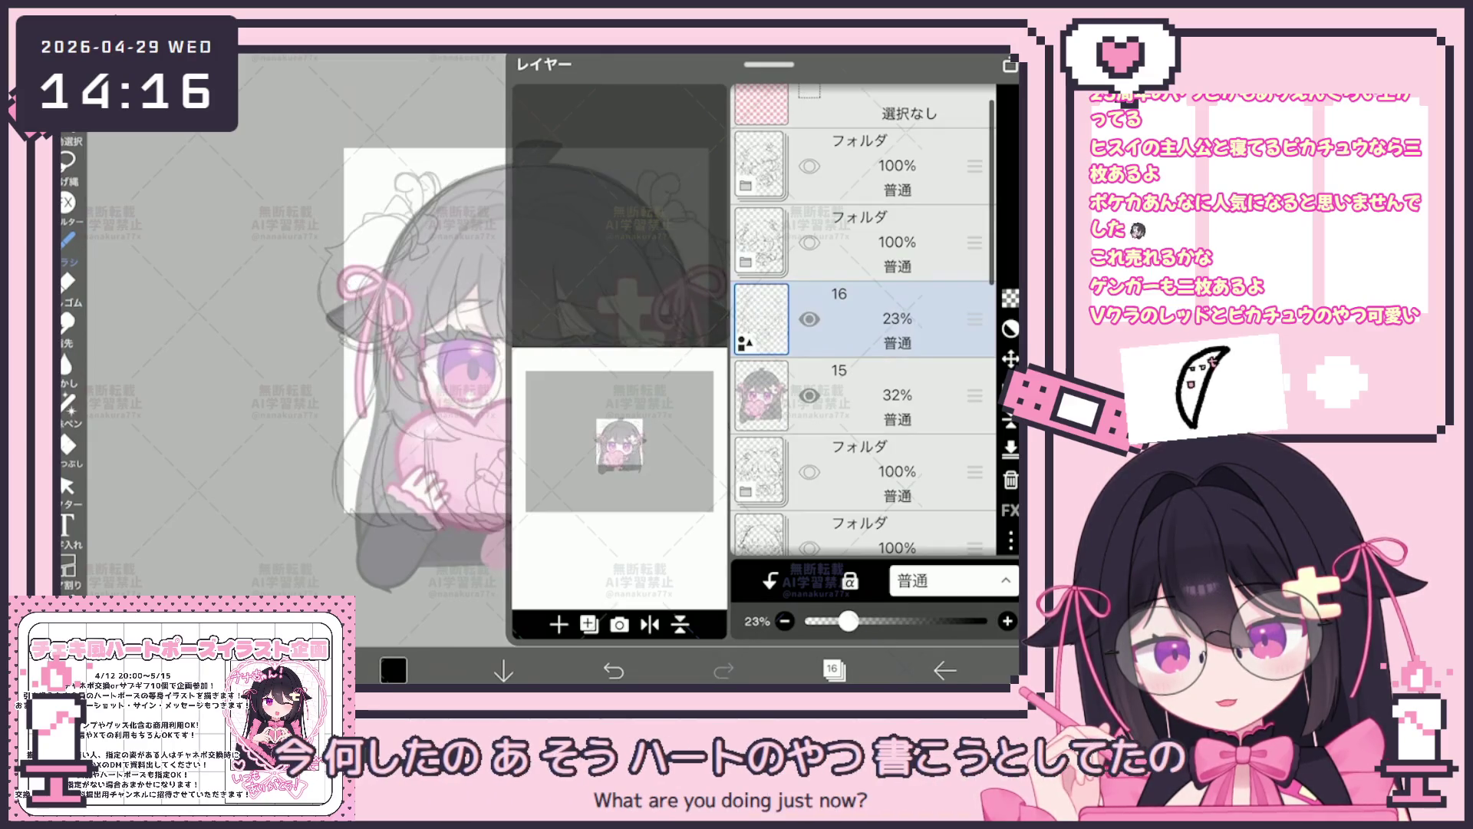
# Add a new blank layer 17 above layer 16, make it active and return to the canvas.
pyautogui.click(590, 625)
pyautogui.click(597, 488)
pyautogui.click(876, 472)
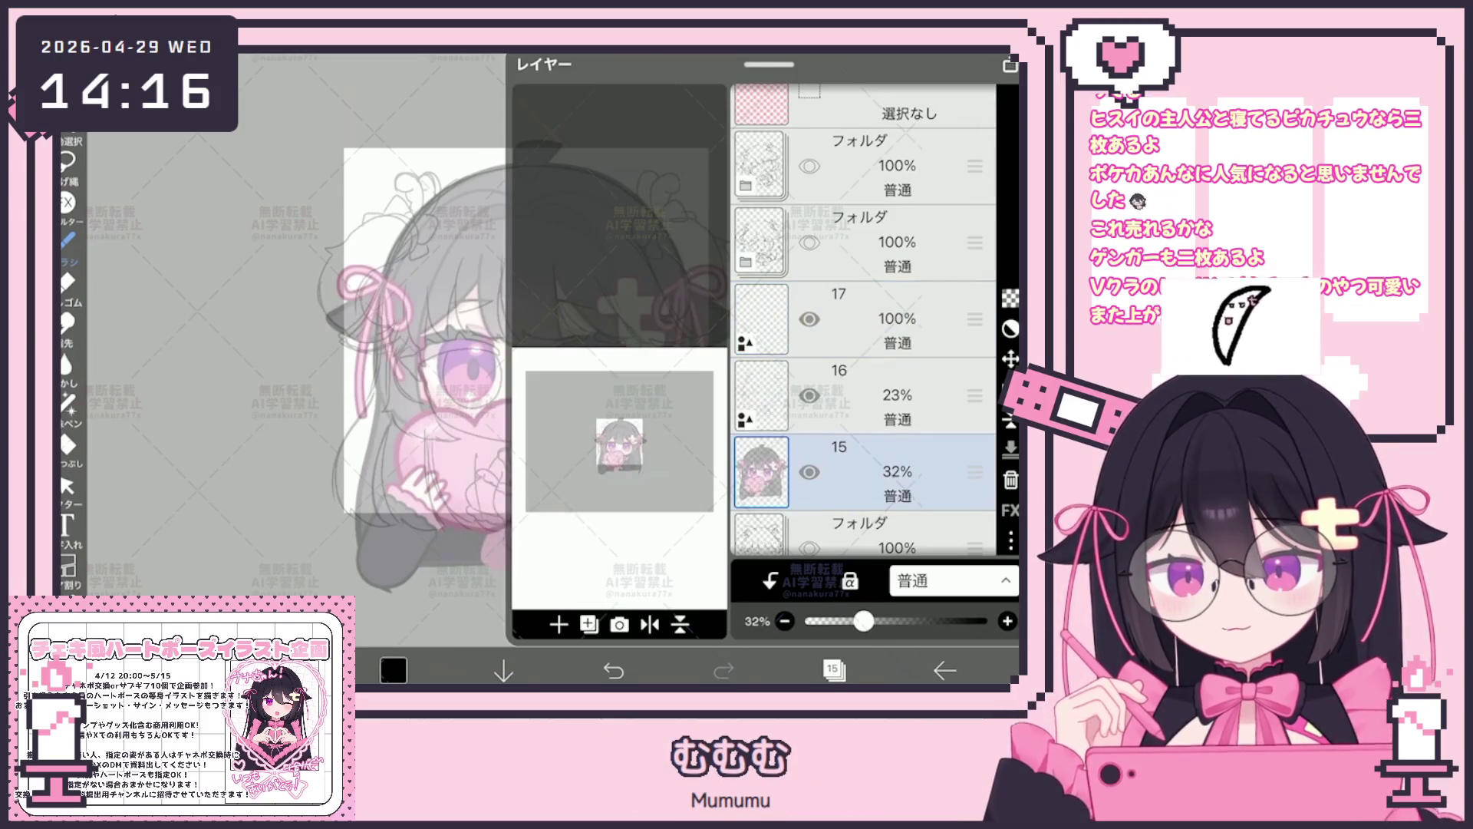
pyautogui.click(876, 318)
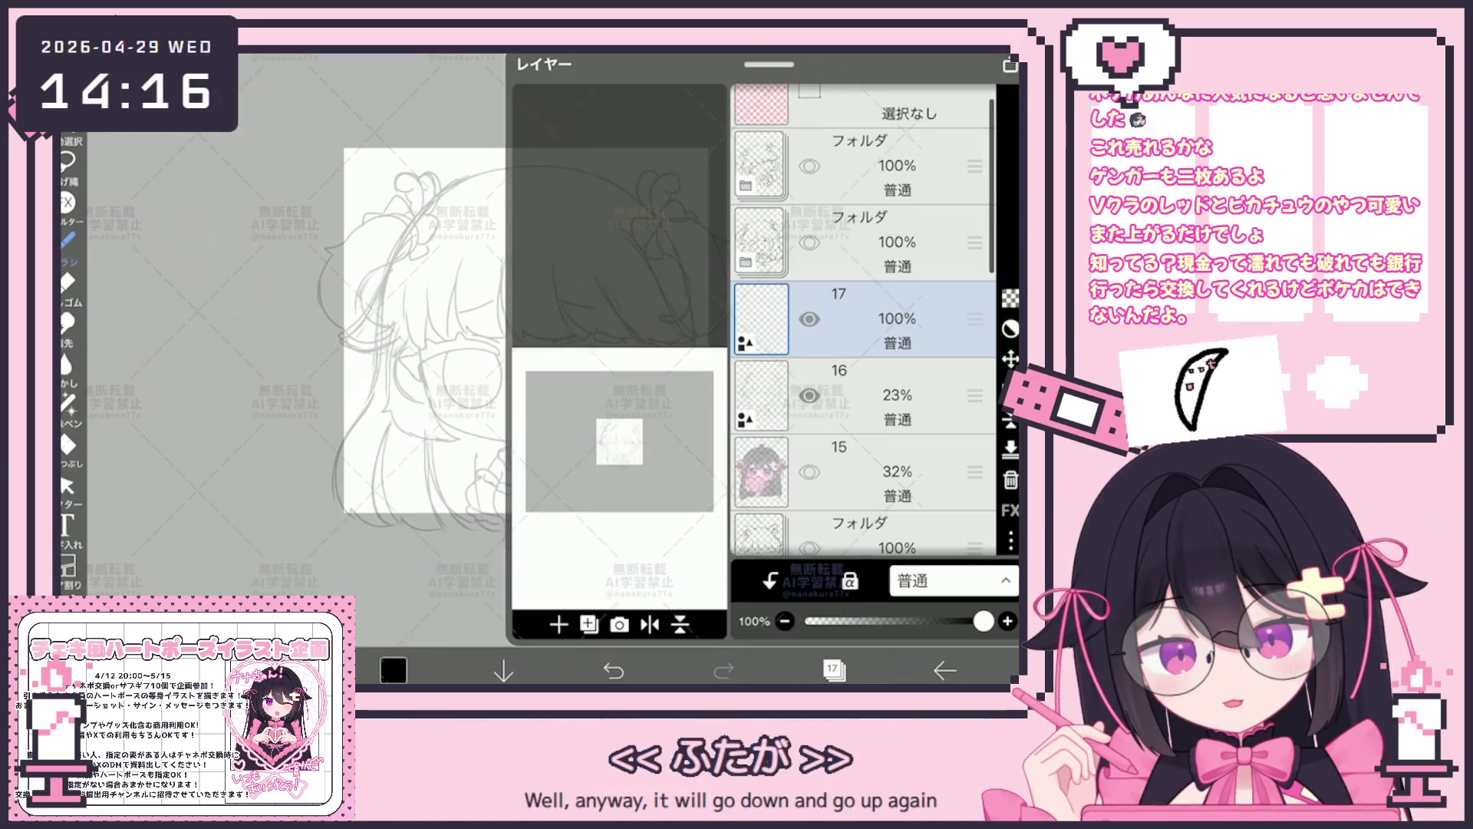
pyautogui.click(832, 668)
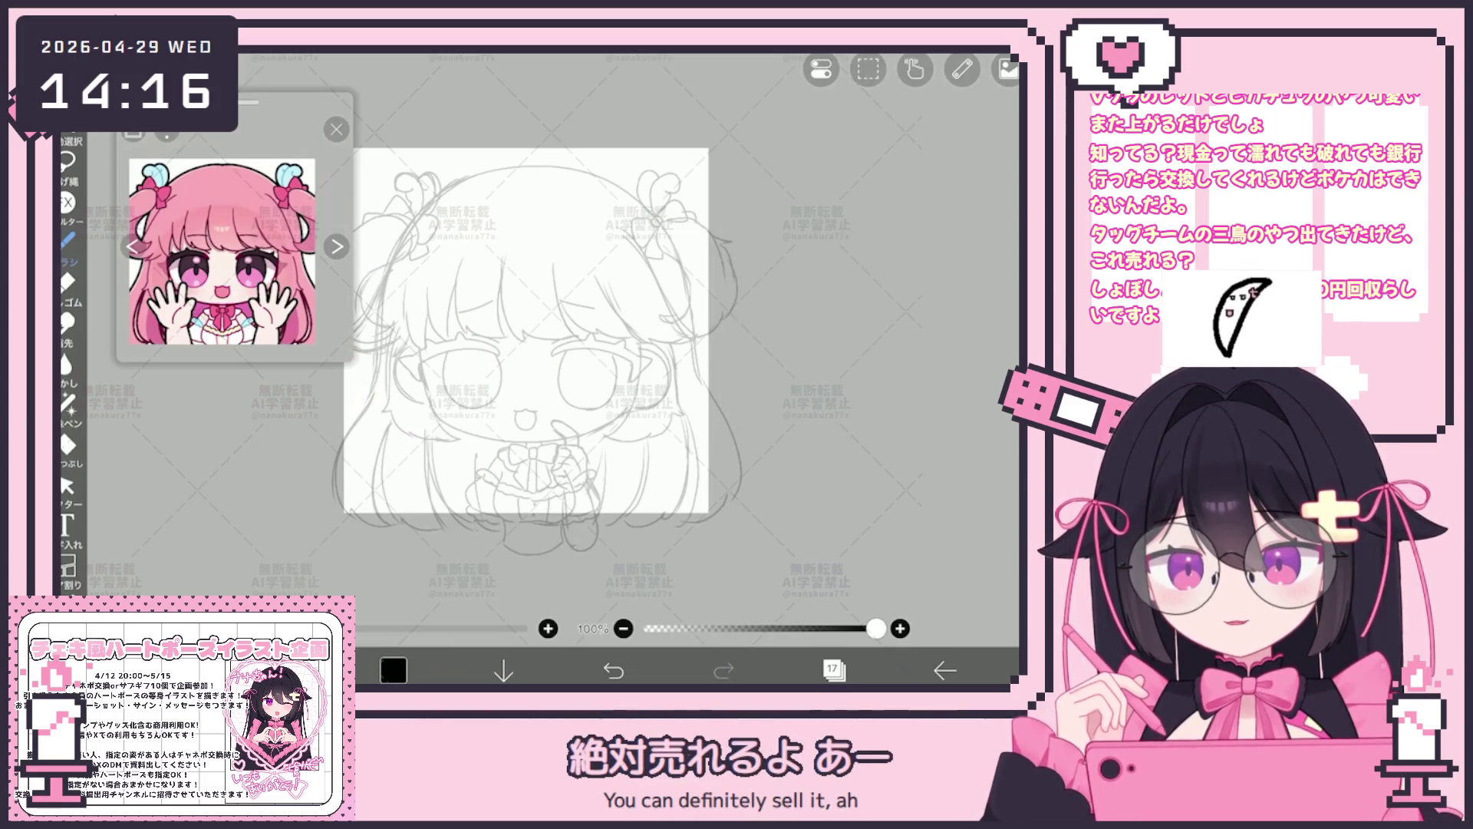
pyautogui.scroll(3, 575, 346)
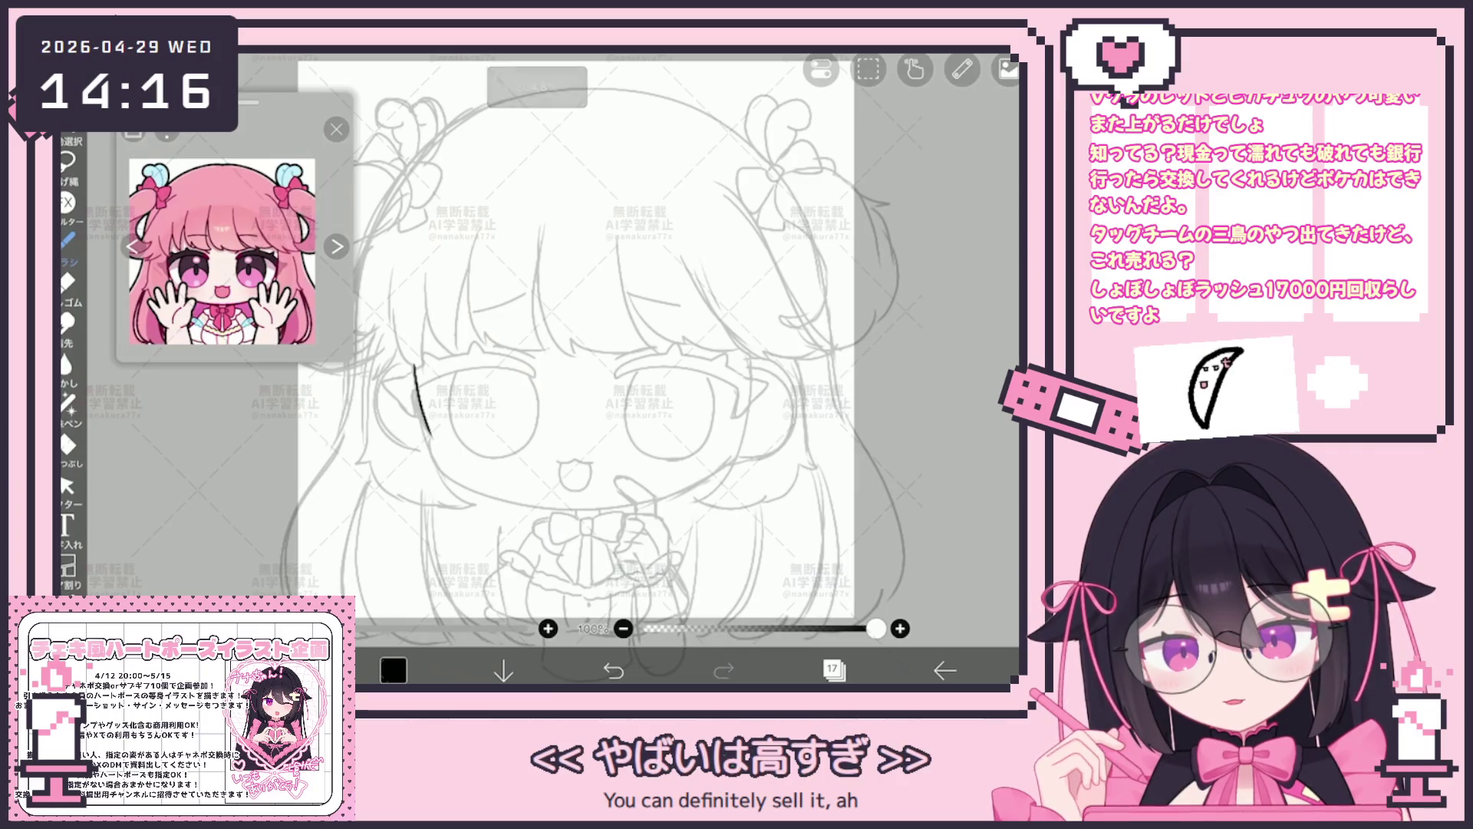
# Ink the left face side and chin line, undoing the strokes that came out wrong.
pyautogui.moveTo(414, 363); pyautogui.dragTo(429, 436)
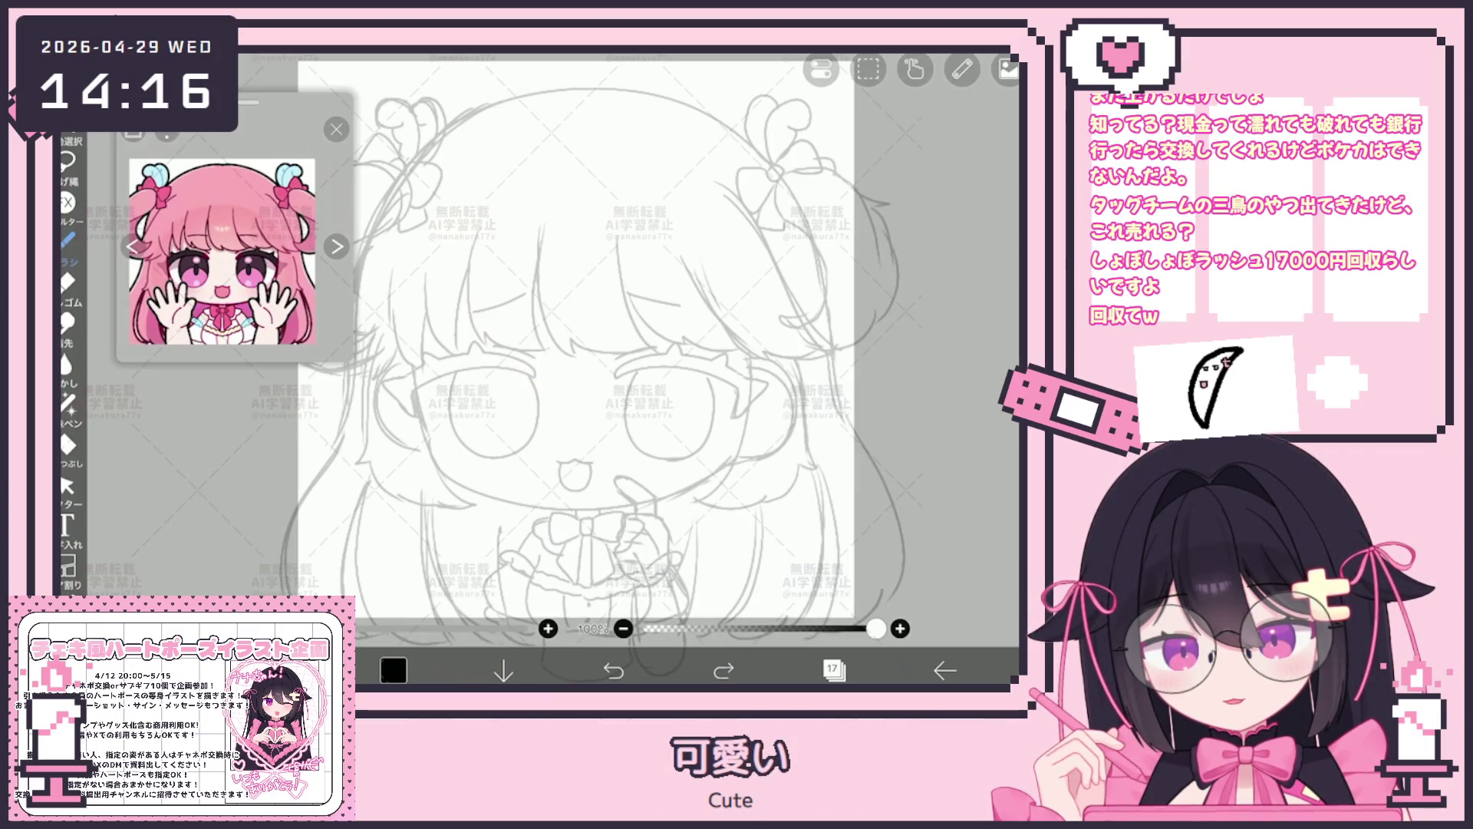
pyautogui.hotkey('ctrl', 'z')
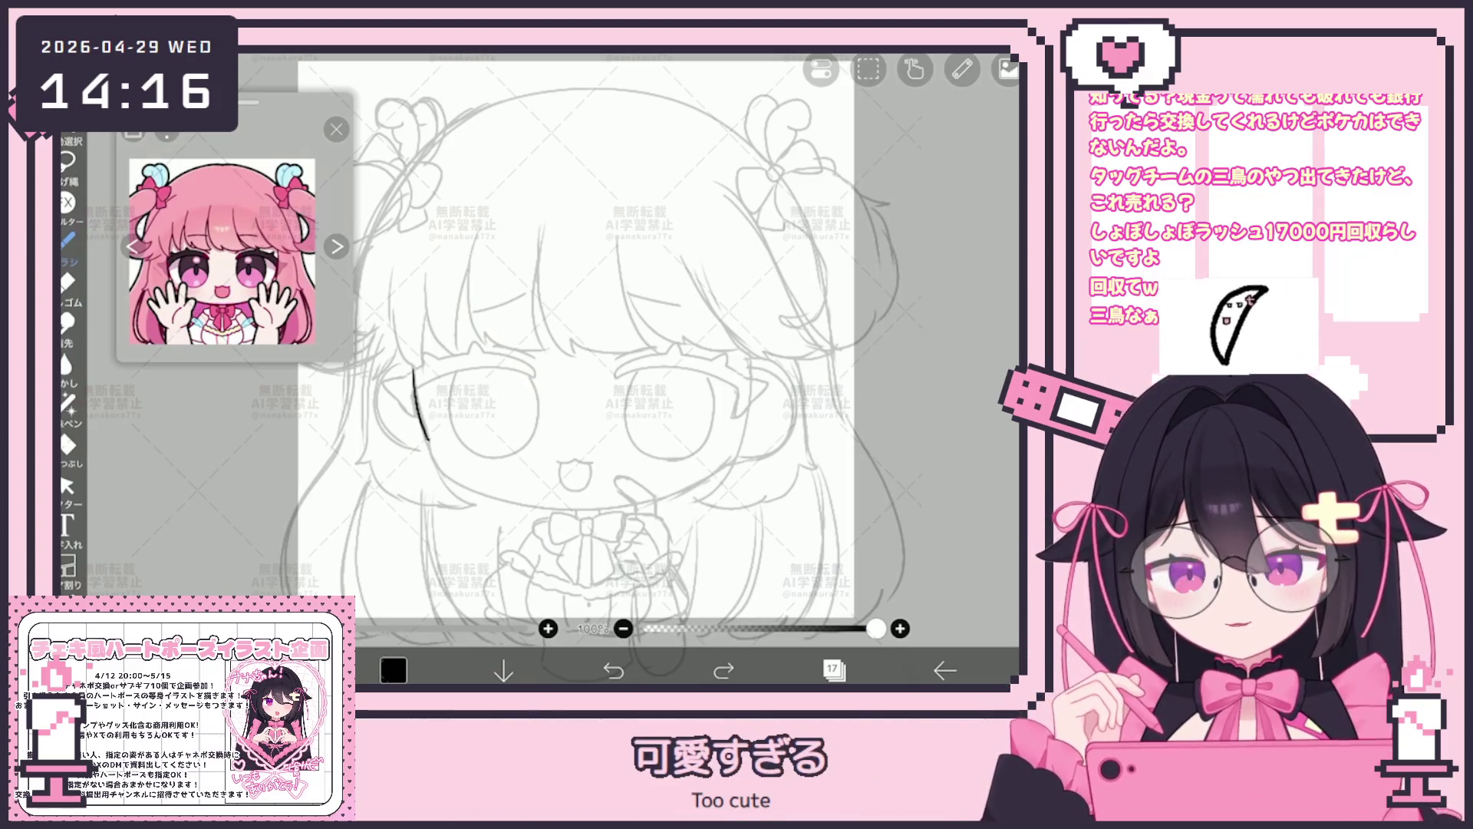
pyautogui.scroll(3, 582, 369)
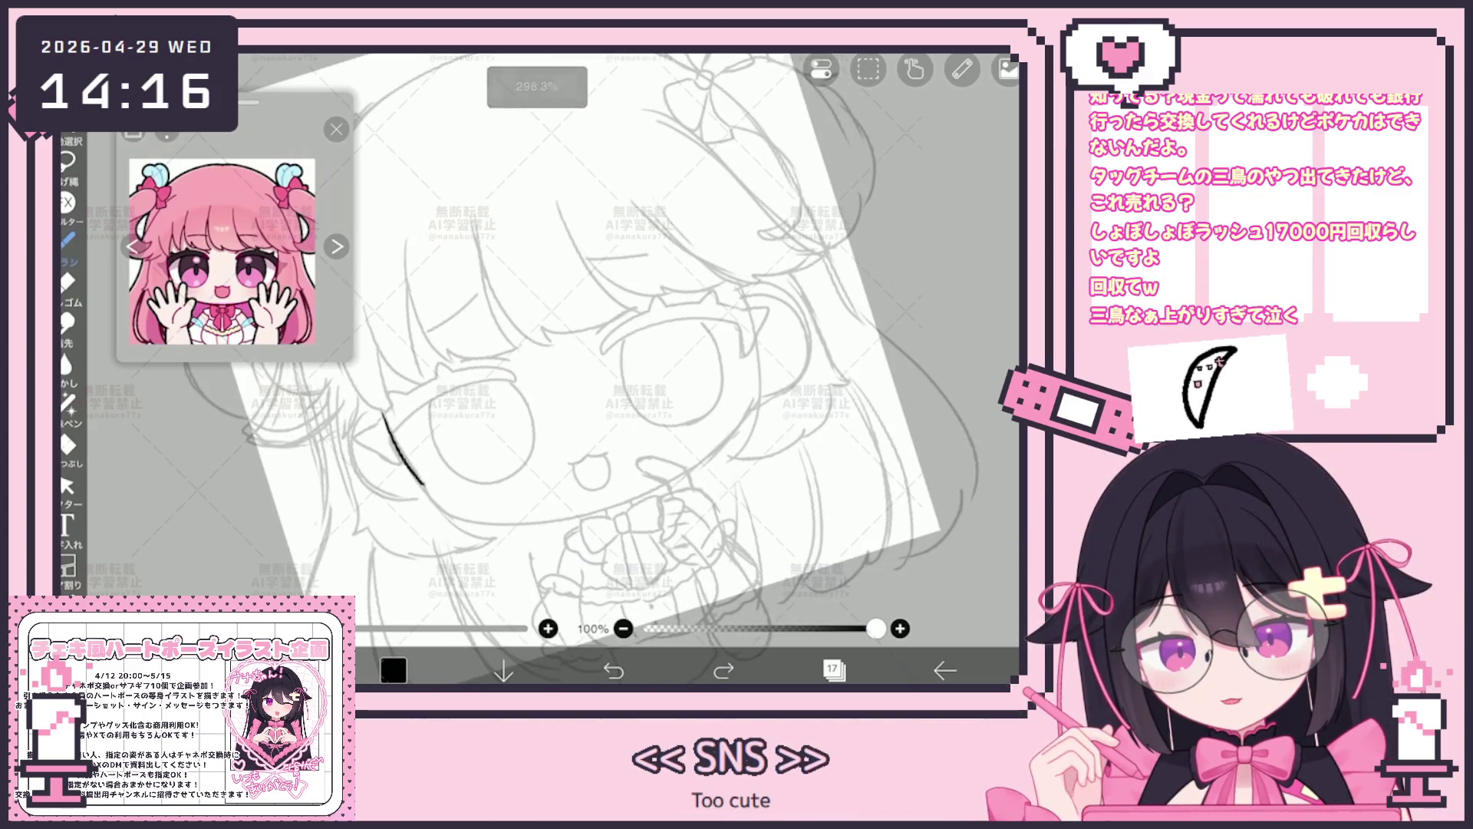
pyautogui.moveTo(424, 483); pyautogui.dragTo(616, 502)
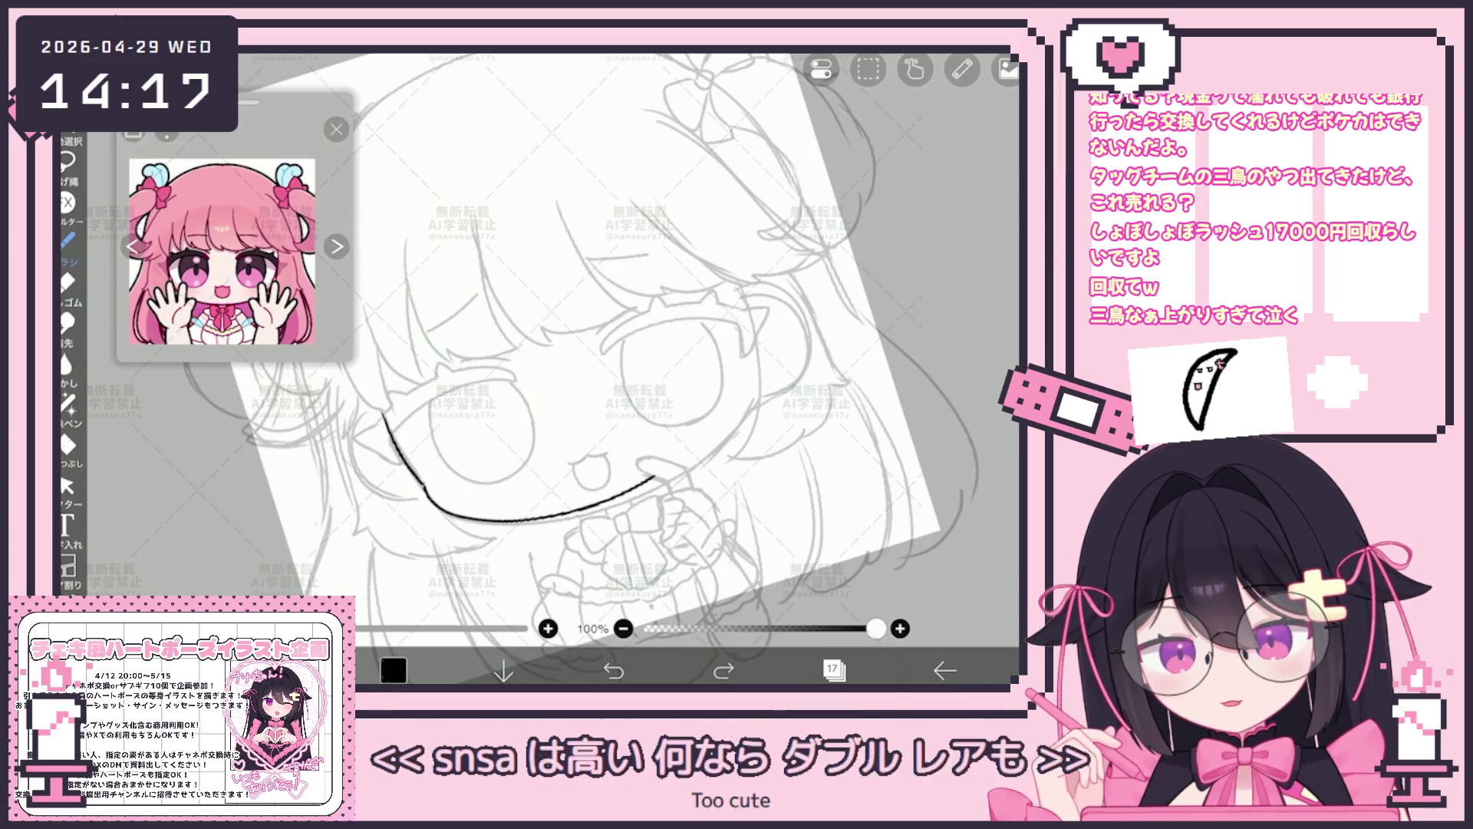
pyautogui.hotkey('ctrl', 'z')
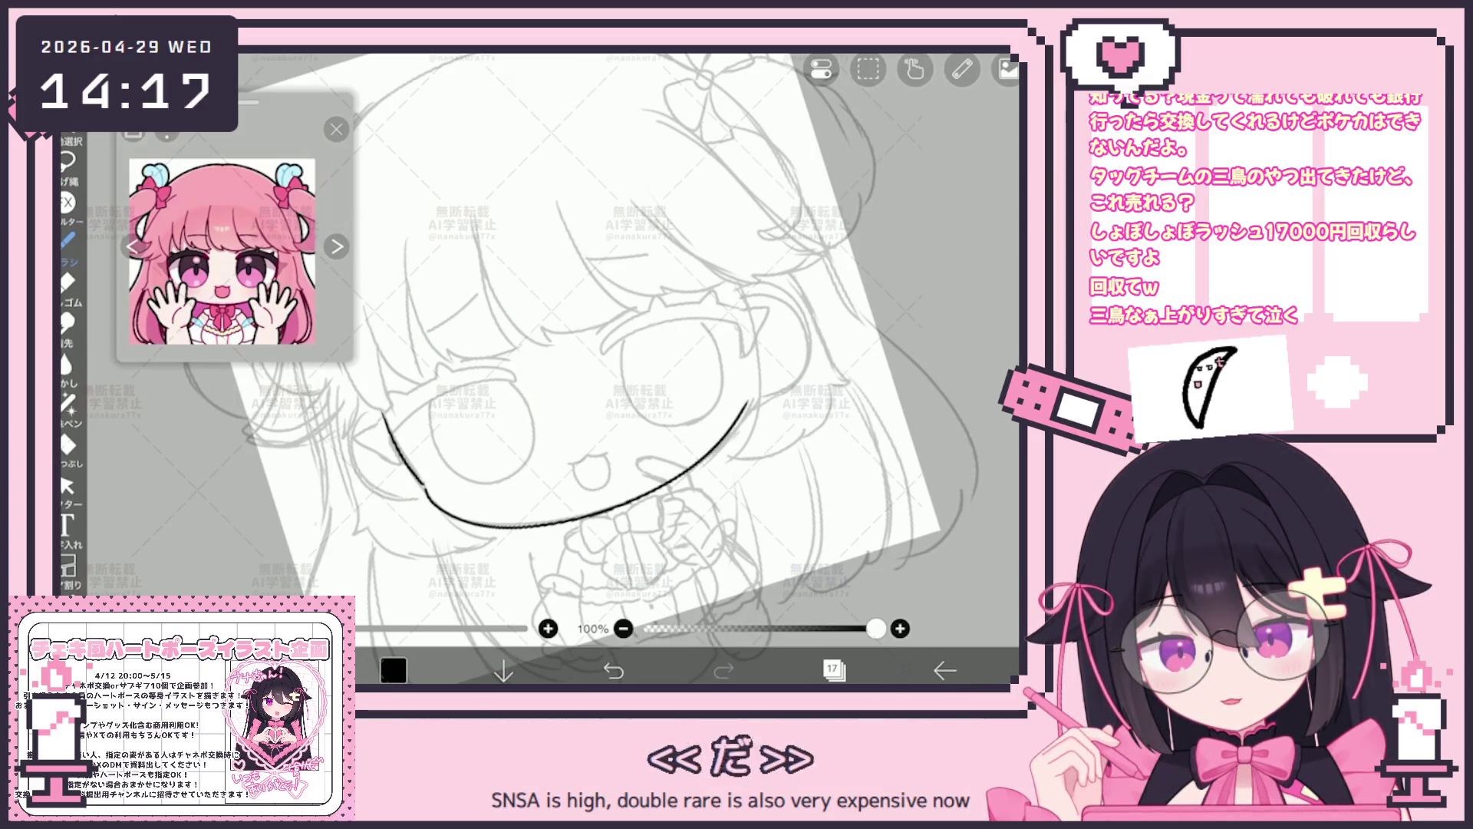
pyautogui.scroll(-3, 582, 368)
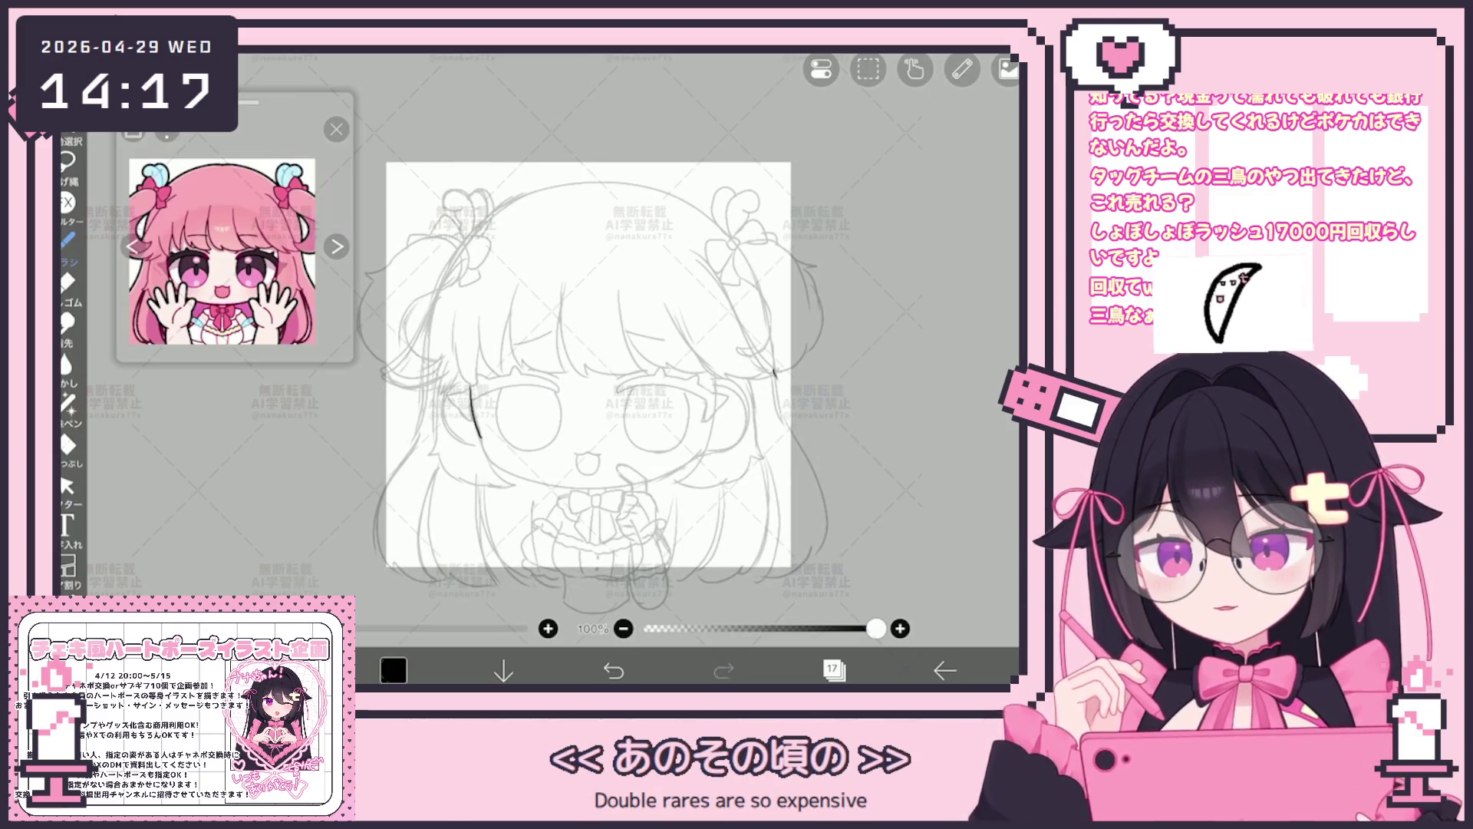
pyautogui.scroll(3, 530, 346)
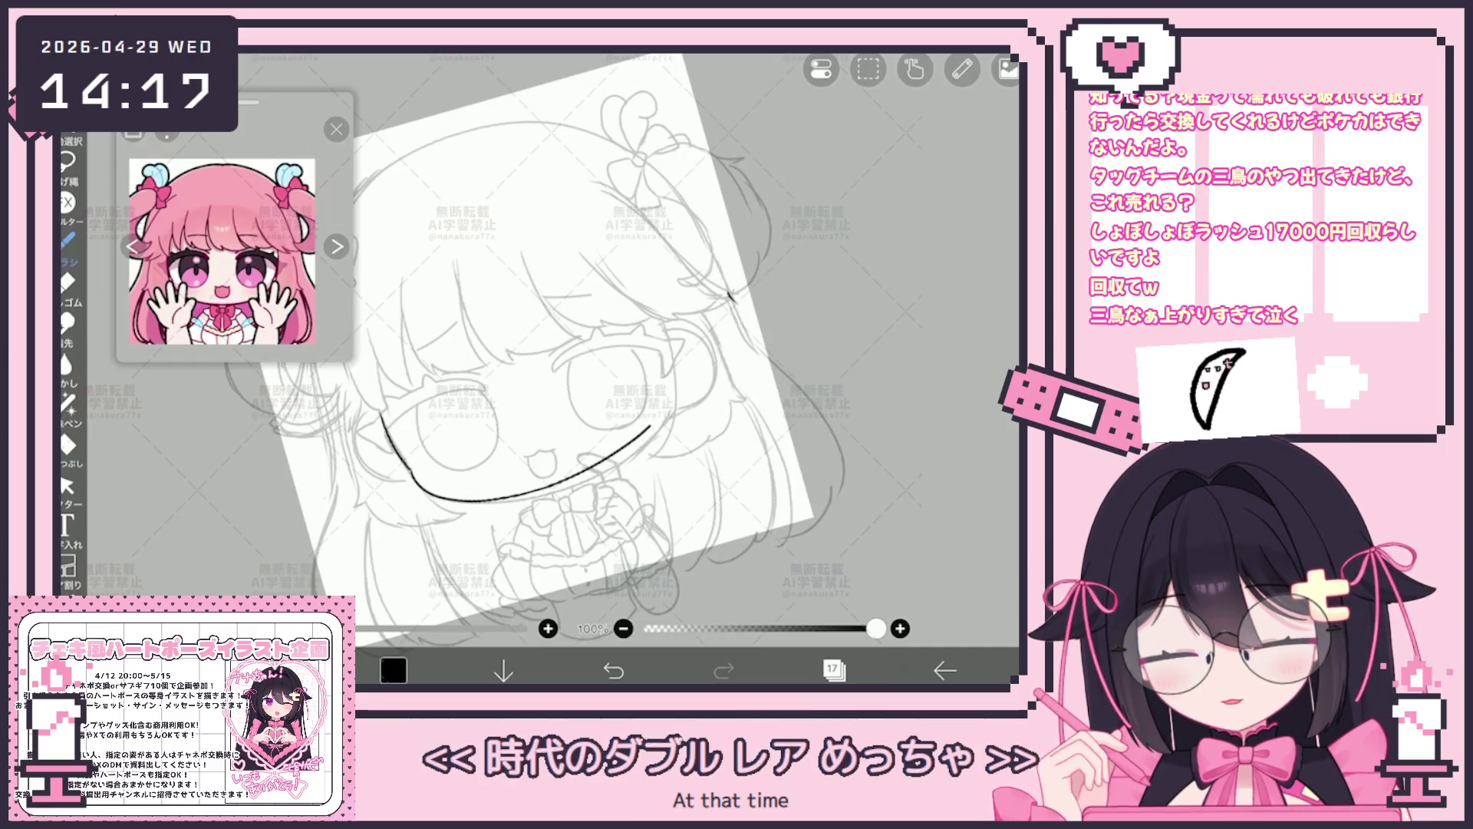
pyautogui.hotkey('ctrl', 'z')
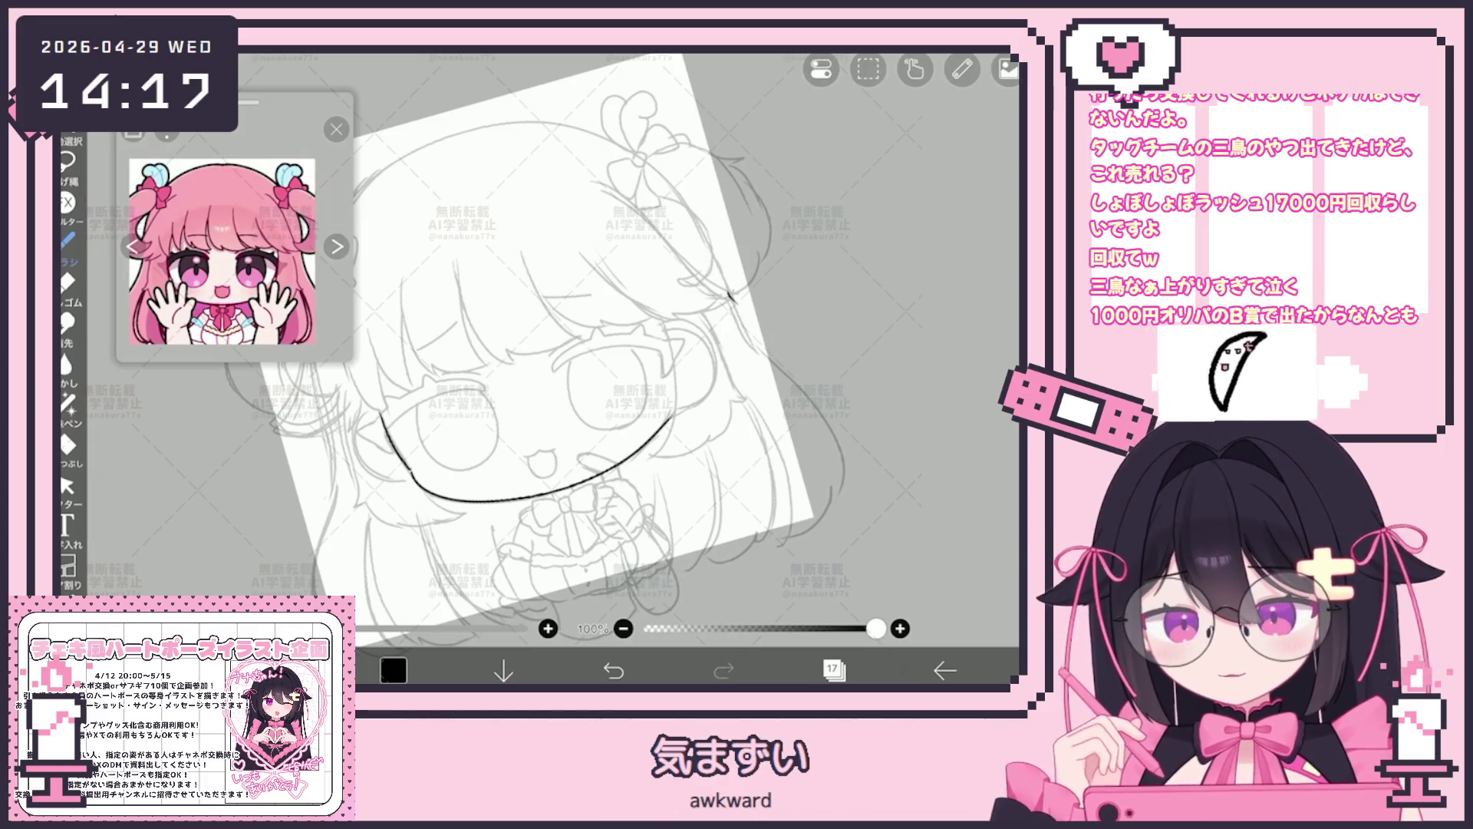
pyautogui.scroll(3, 504, 358)
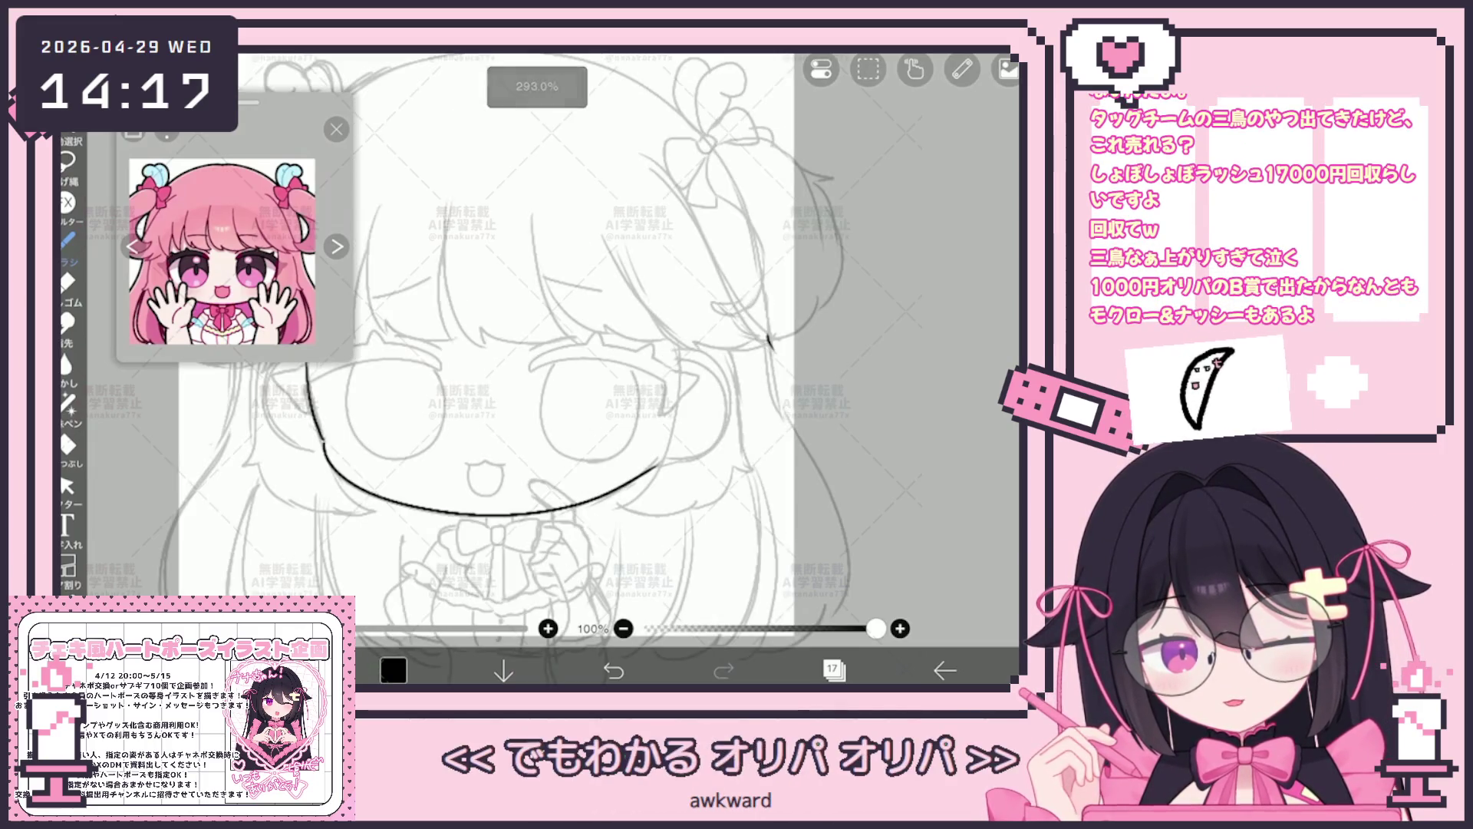
# Ink the right and left cheek outlines in black.
pyautogui.moveTo(678, 351); pyautogui.dragTo(735, 421)
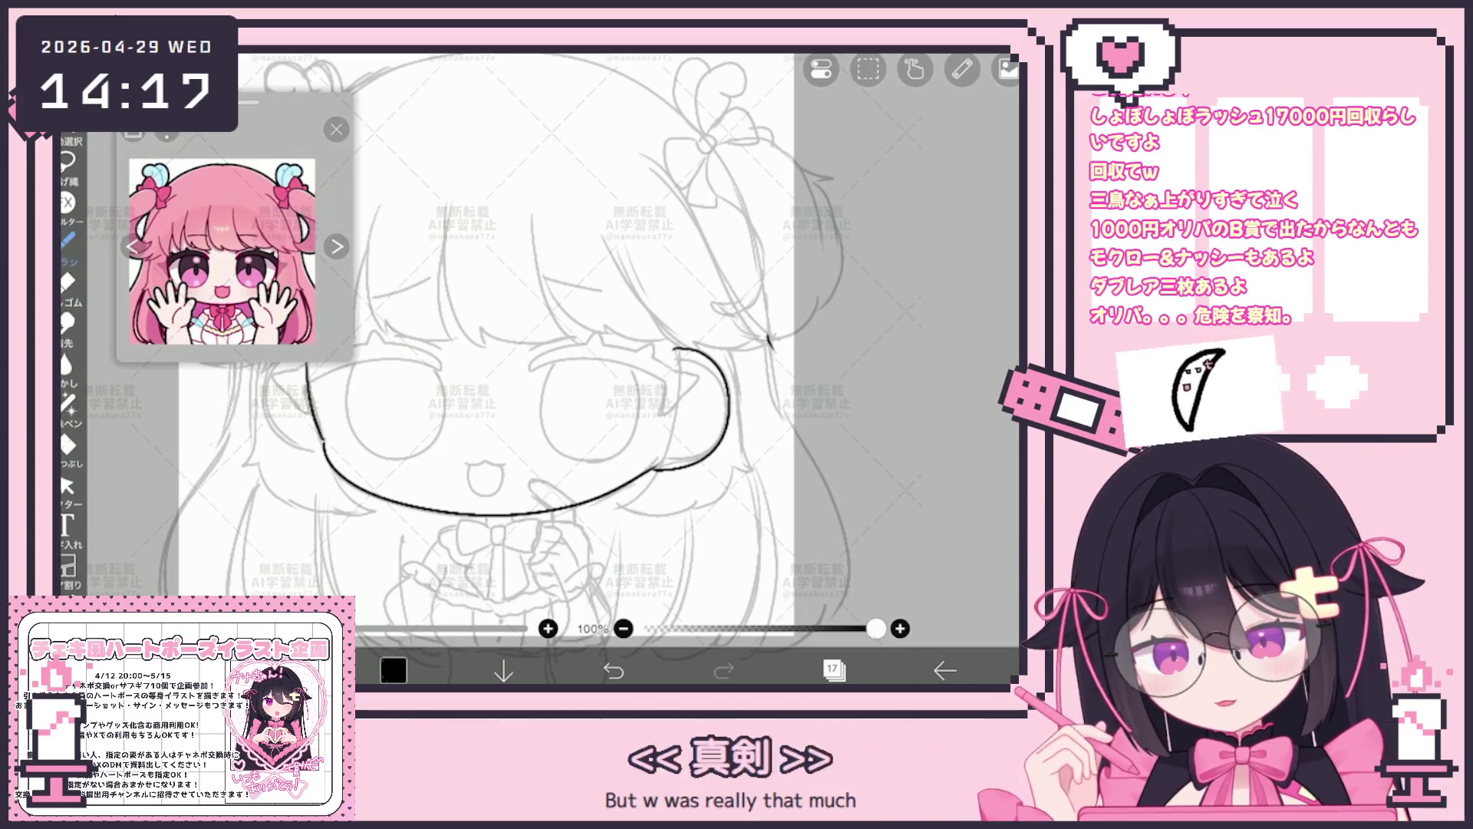
pyautogui.scroll(2, 553, 368)
pyautogui.moveTo(425, 395)
pyautogui.mouseDown()
pyautogui.moveTo(384, 452)
pyautogui.moveTo(440, 495)
pyautogui.mouseUp()
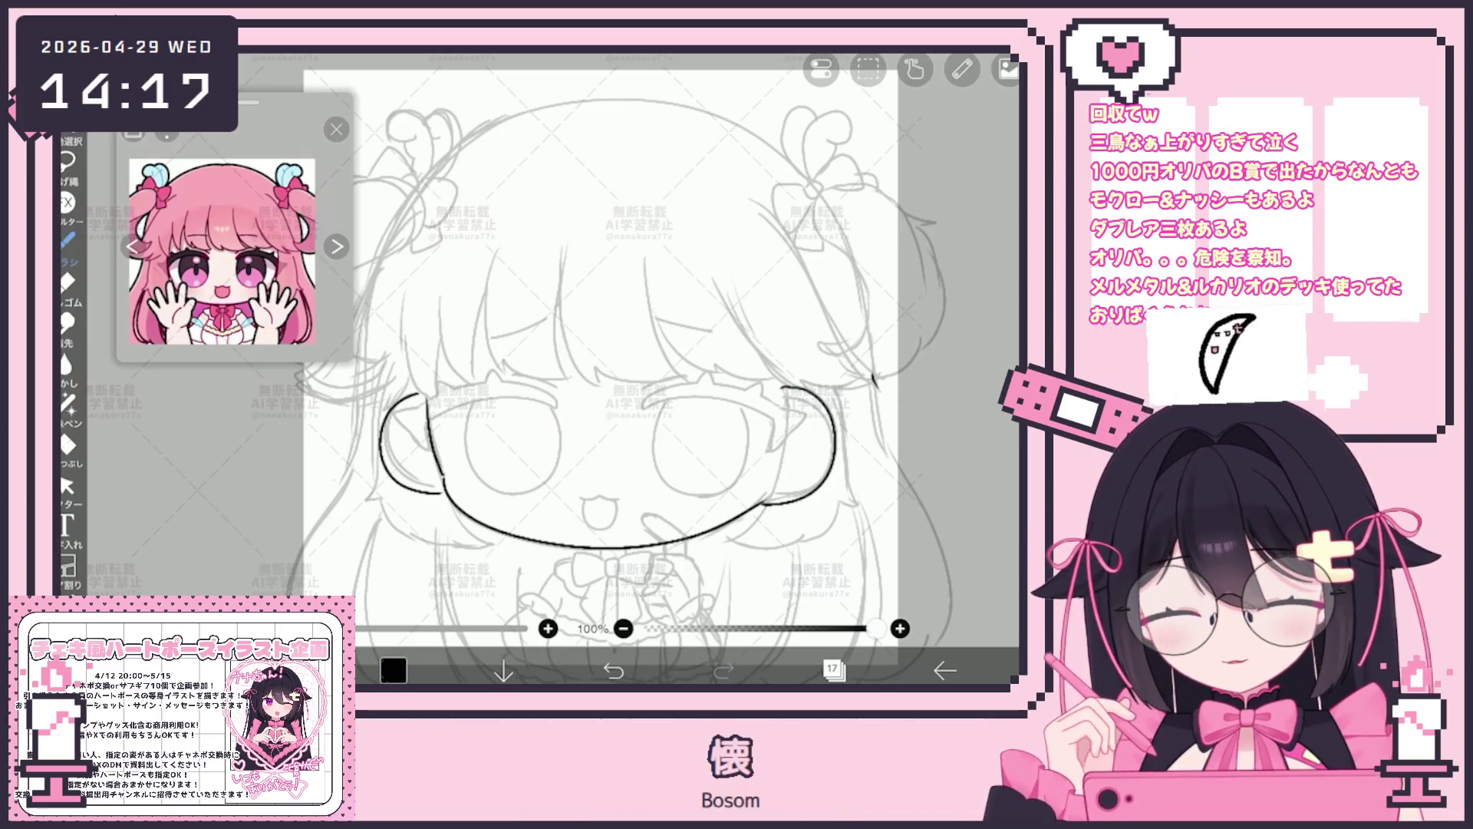
pyautogui.moveTo(599, 368); pyautogui.dragTo(542, 392)
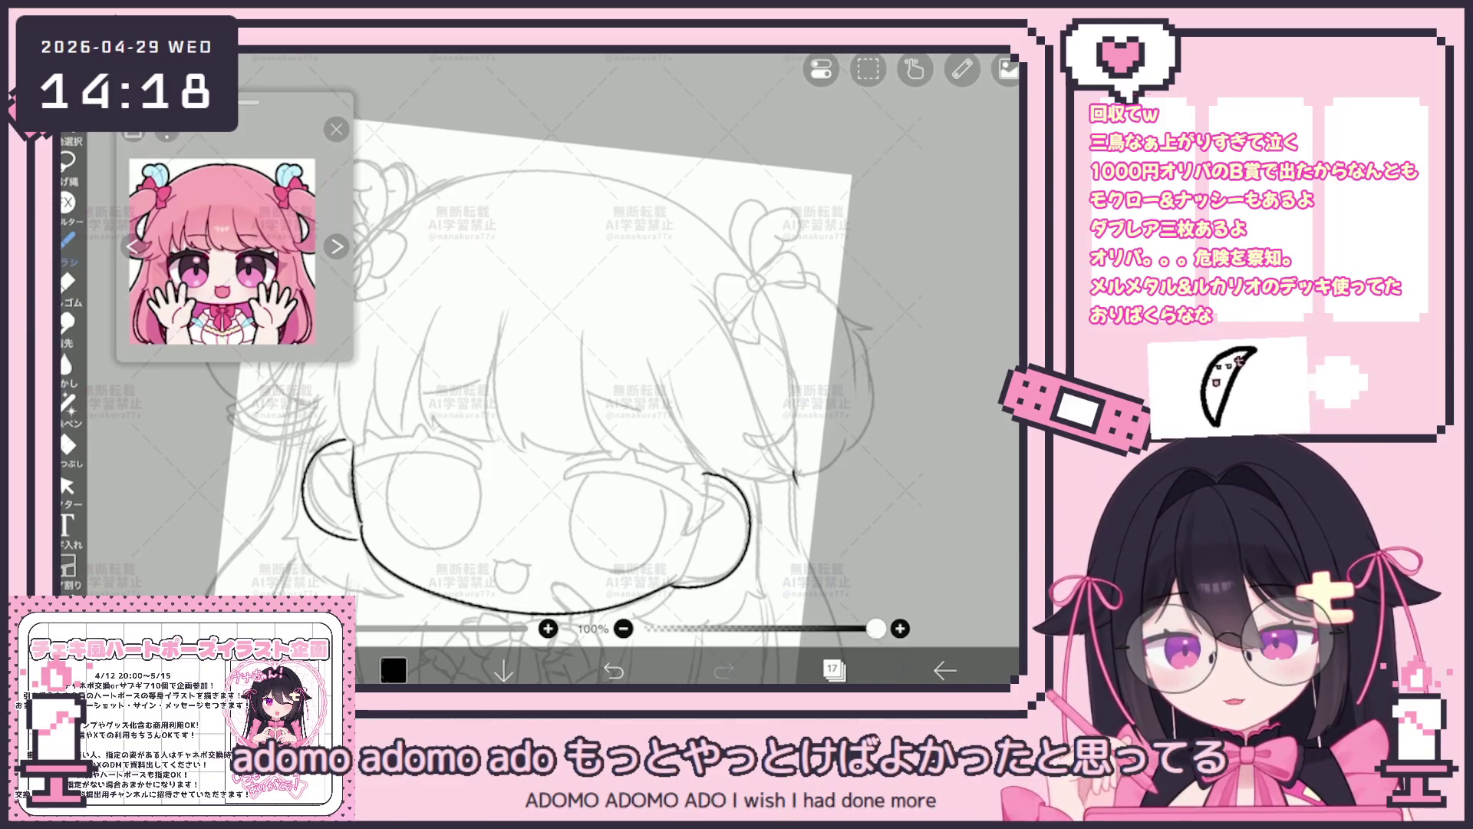
# Ink the bangs strands and a short cheek line, undoing stray strokes.
pyautogui.moveTo(497, 317); pyautogui.dragTo(502, 383)
pyautogui.moveTo(516, 443)
pyautogui.mouseDown()
pyautogui.moveTo(580, 464)
pyautogui.moveTo(694, 470)
pyautogui.mouseUp()
pyautogui.hotkey('ctrl', 'z')
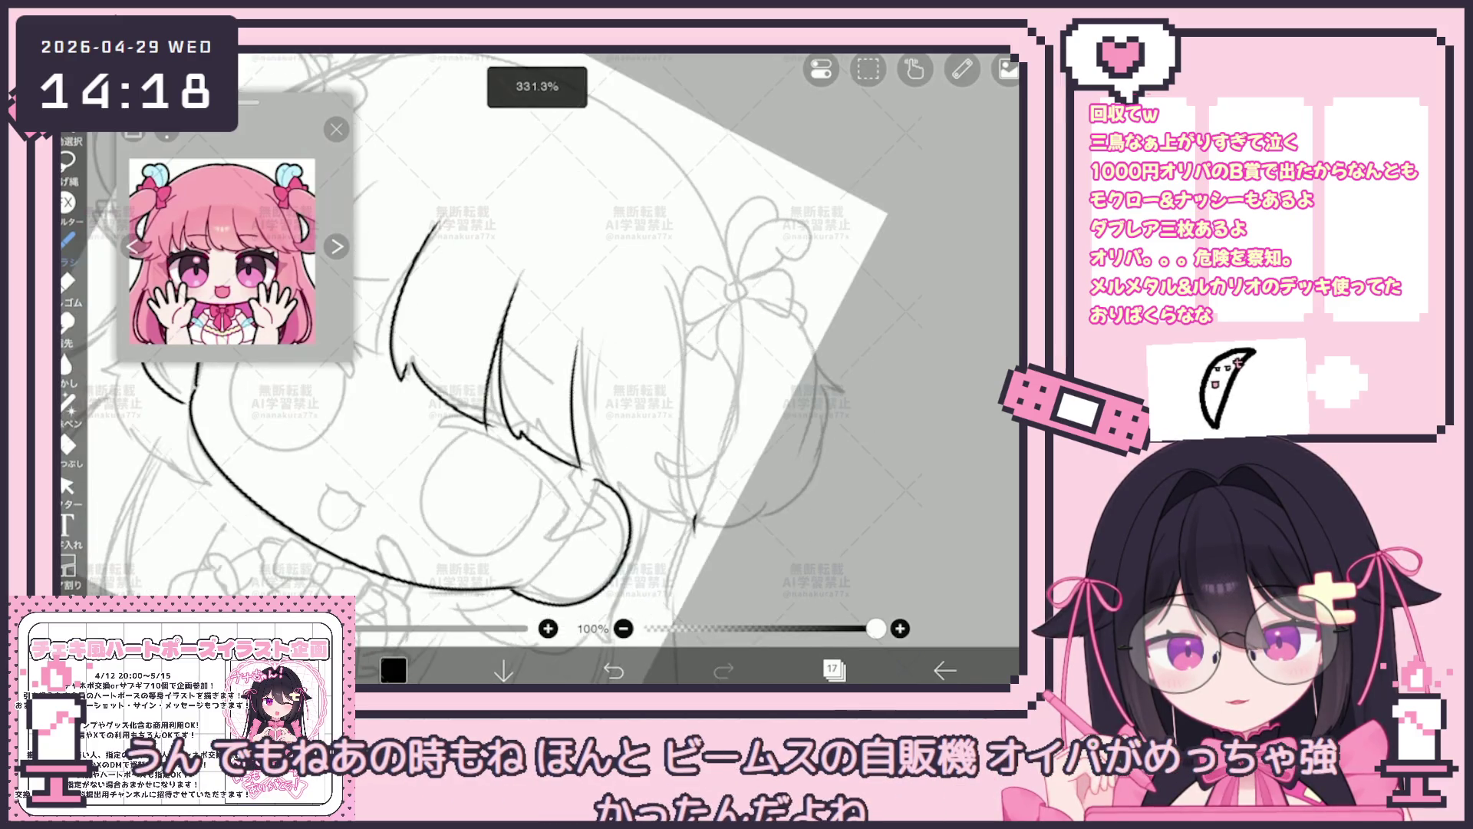
pyautogui.scroll(5, 542, 369)
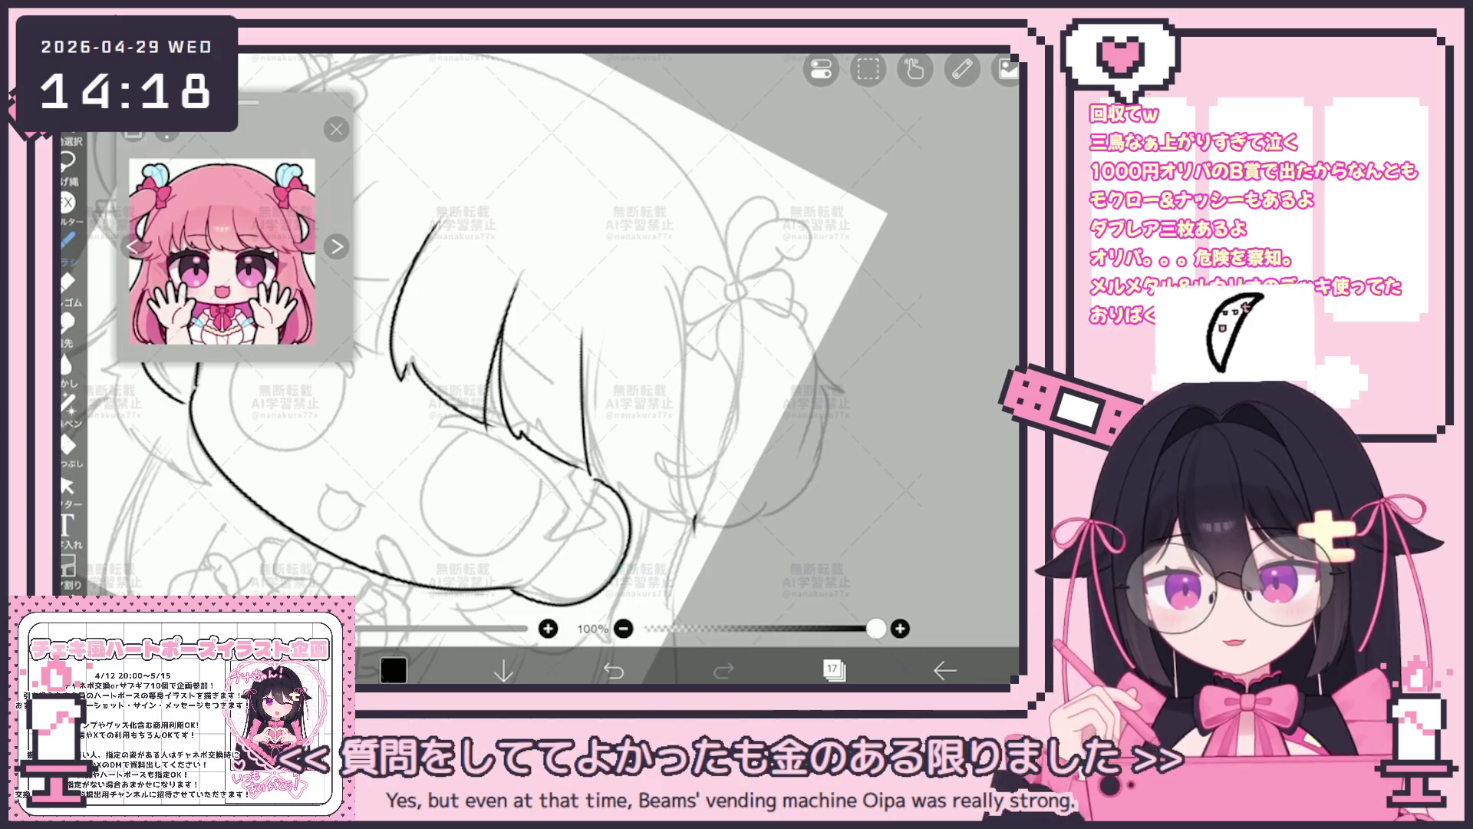
pyautogui.hotkey('ctrl', 'z')
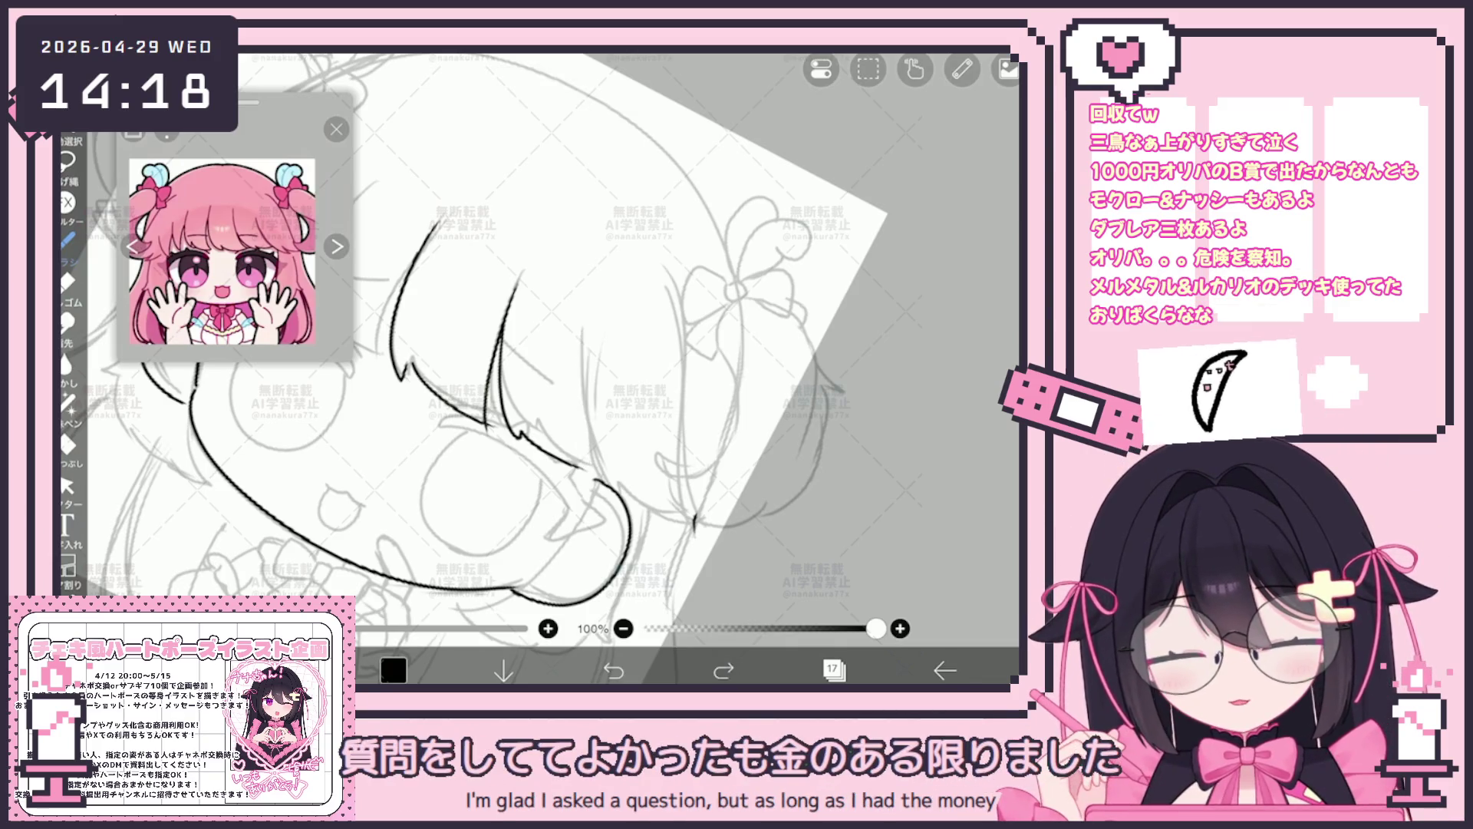
pyautogui.moveTo(622, 506); pyautogui.dragTo(695, 525)
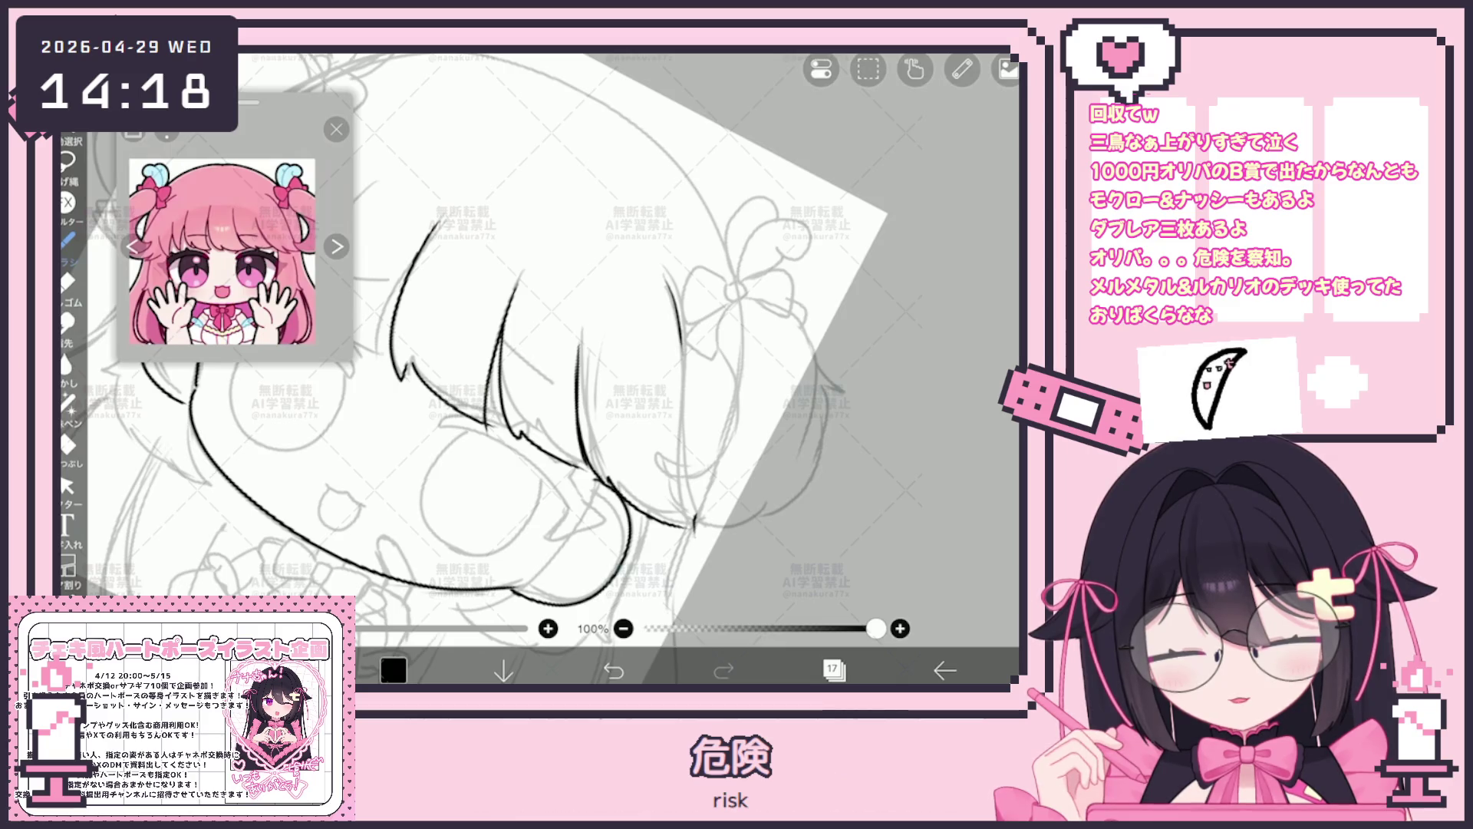
pyautogui.scroll(-2, 541, 368)
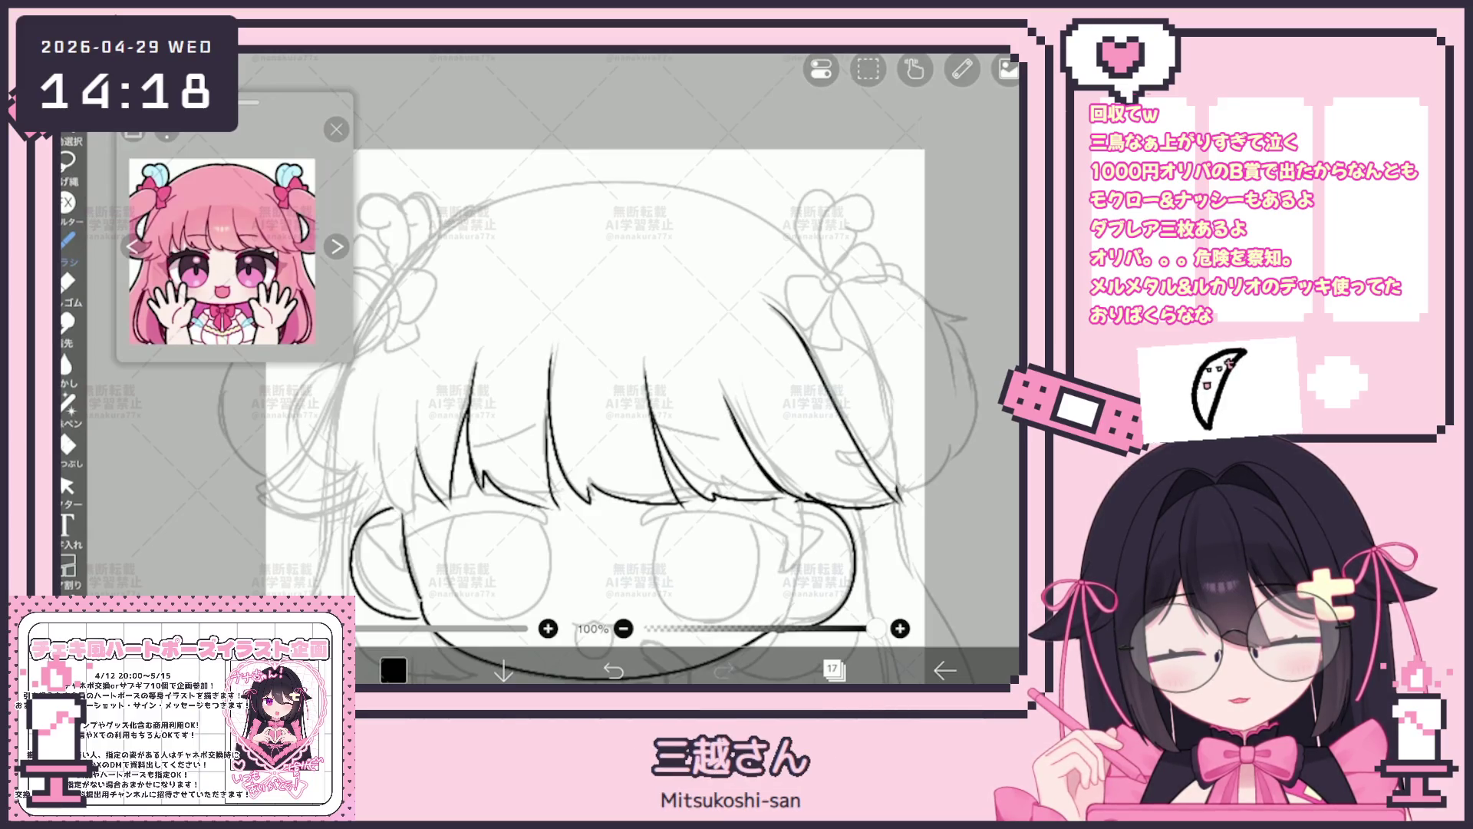
pyautogui.scroll(-3, 617, 415)
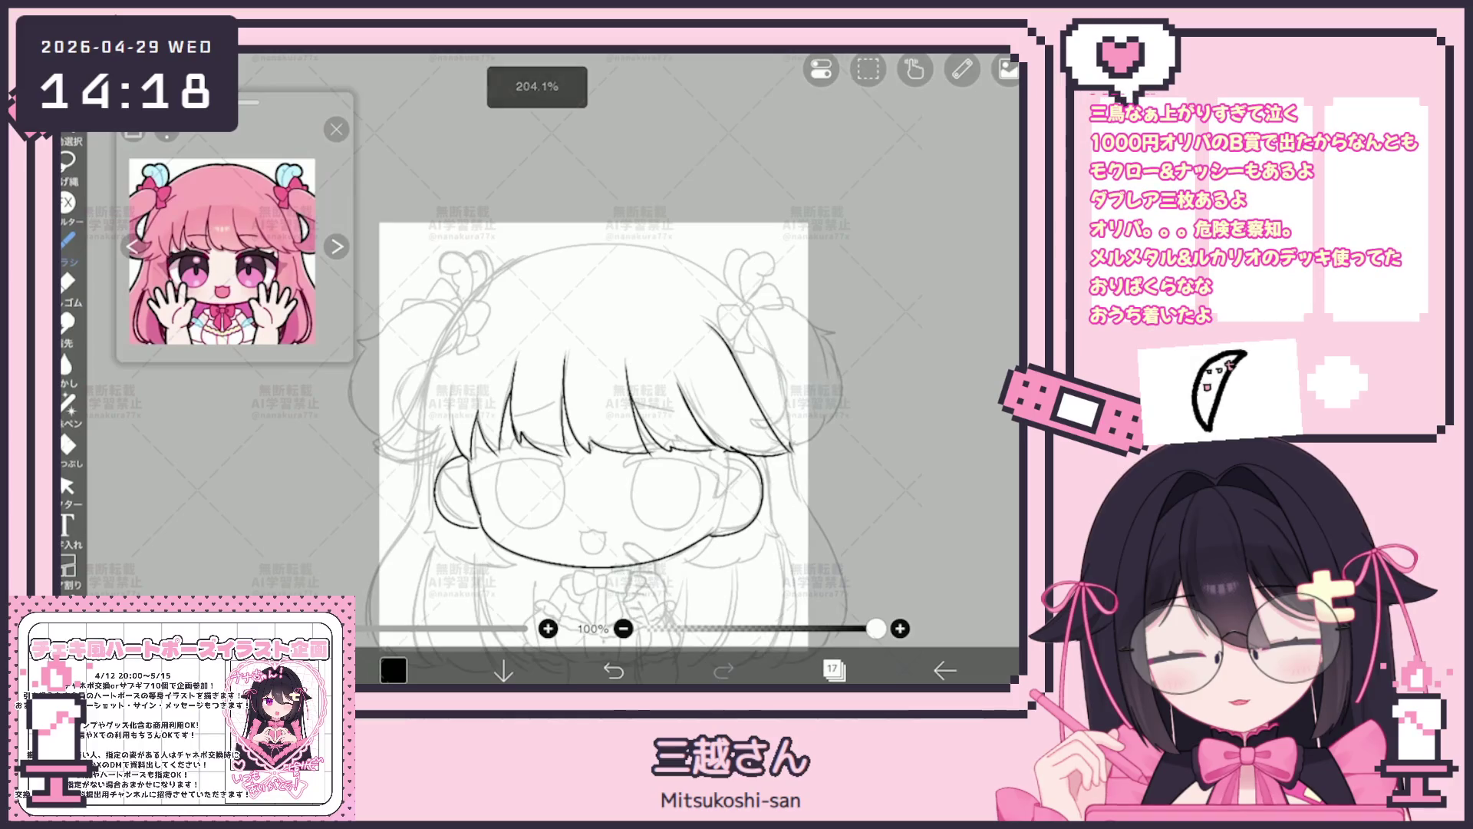
pyautogui.scroll(2, 634, 438)
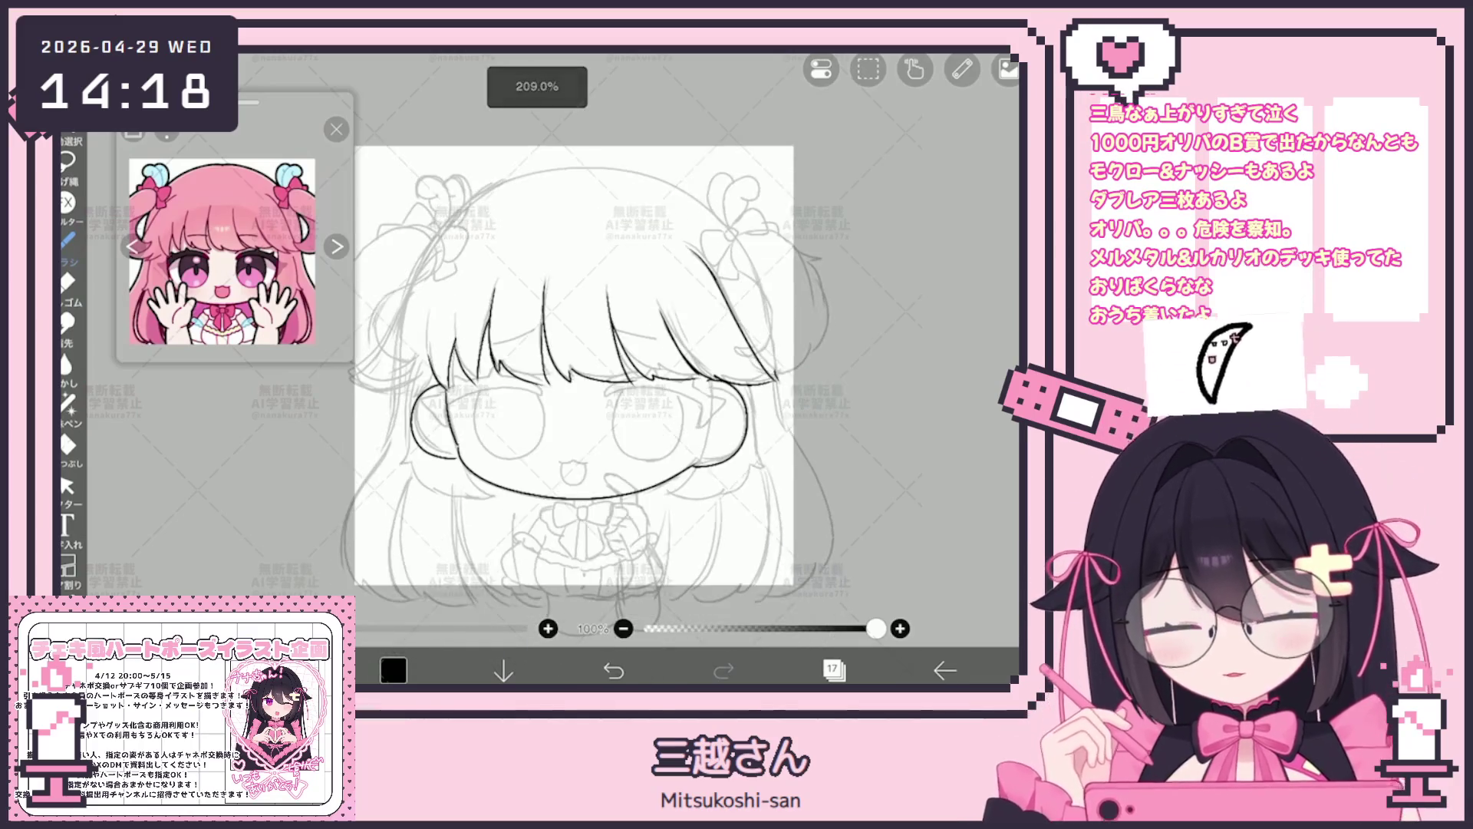
pyautogui.scroll(1, 633, 437)
# Ink short strokes and a flaring strand on the left-side hair.
pyautogui.moveTo(633, 438)
pyautogui.mouseDown()
pyautogui.moveTo(616, 468)
pyautogui.moveTo(575, 429)
pyautogui.mouseUp()
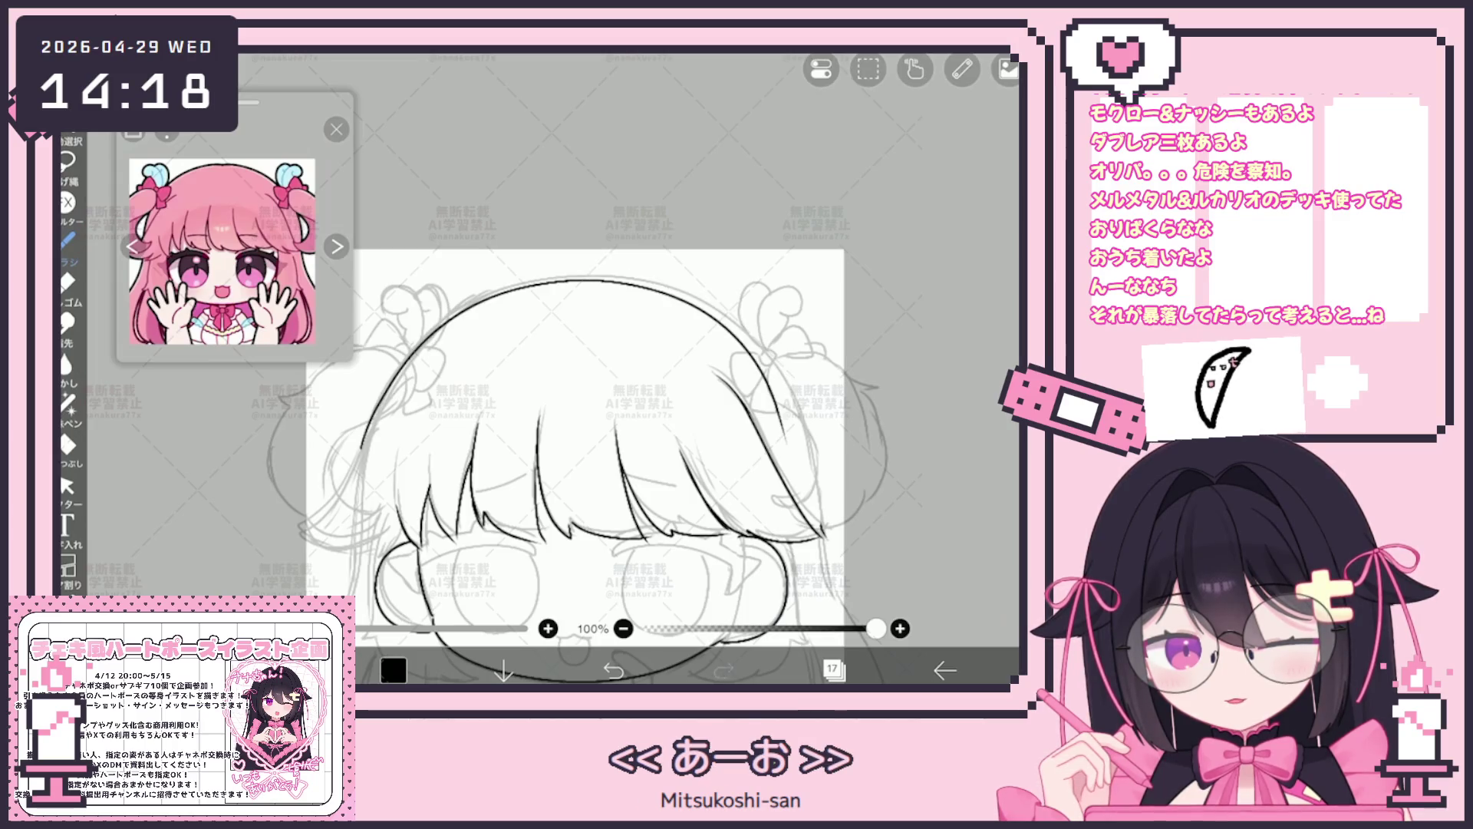
pyautogui.click(614, 670)
pyautogui.moveTo(376, 406); pyautogui.dragTo(366, 445)
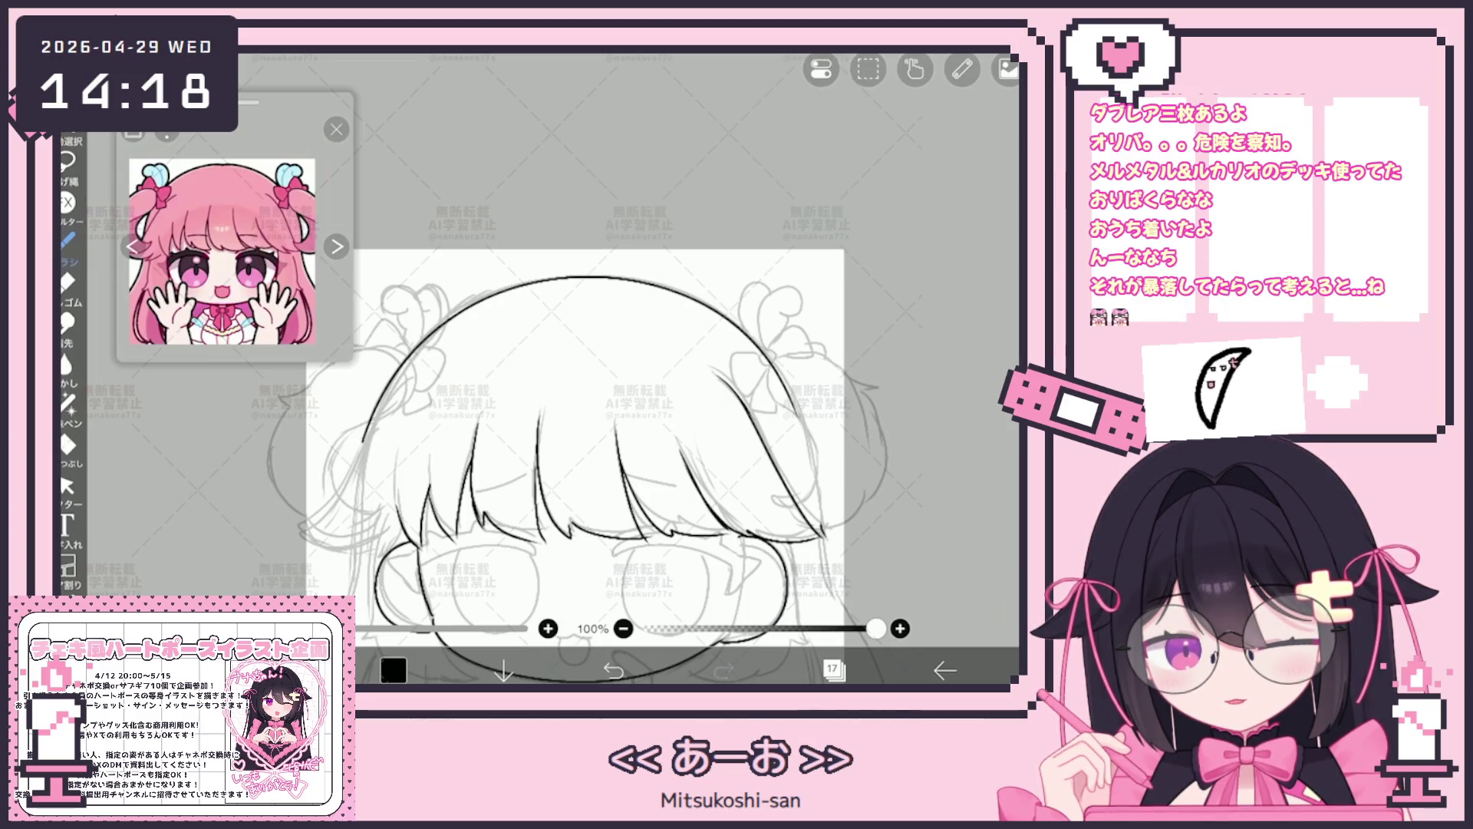
pyautogui.moveTo(575, 460); pyautogui.dragTo(610, 438)
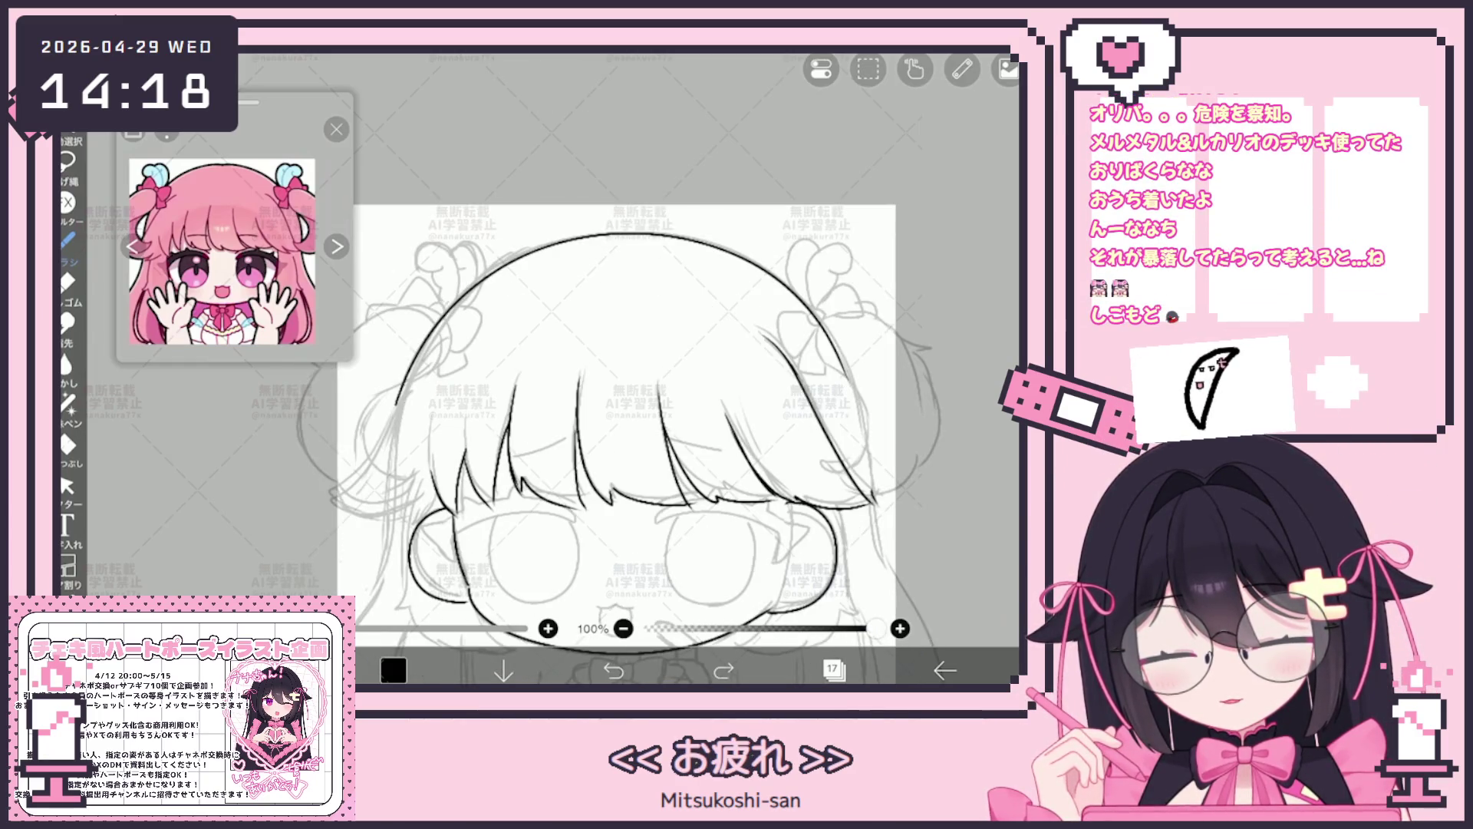
pyautogui.moveTo(429, 481); pyautogui.dragTo(403, 518)
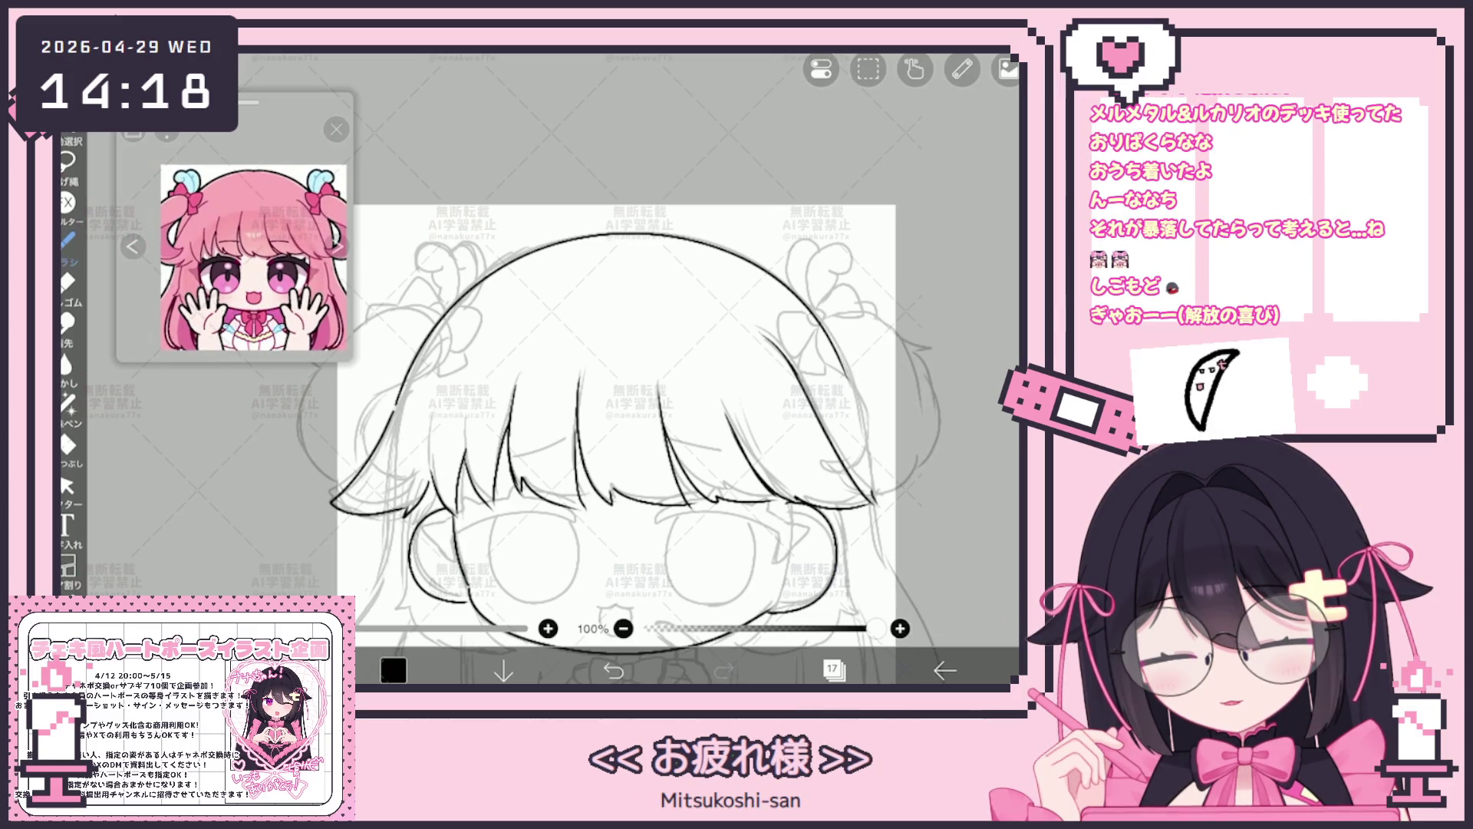
pyautogui.moveTo(599, 438)
pyautogui.mouseDown()
pyautogui.moveTo(415, 392)
pyautogui.moveTo(380, 415)
pyautogui.moveTo(460, 438)
pyautogui.mouseUp()
# Select the stray hair-strand vector strokes by the right bangs, tidy them, then resume the brush.
pyautogui.click(67, 486)
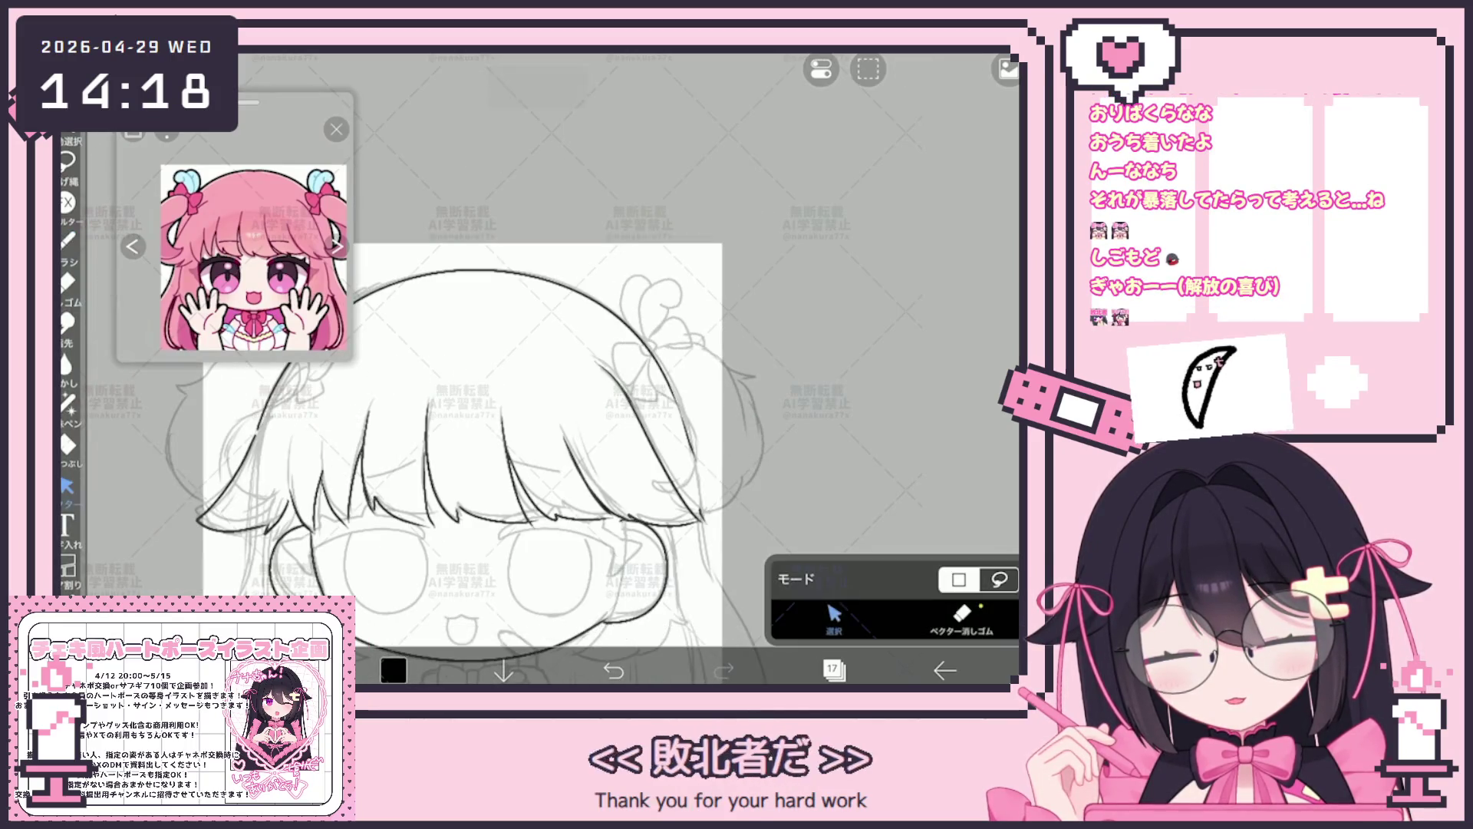
pyautogui.scroll(2, 460, 437)
pyautogui.moveTo(602, 445); pyautogui.dragTo(667, 518)
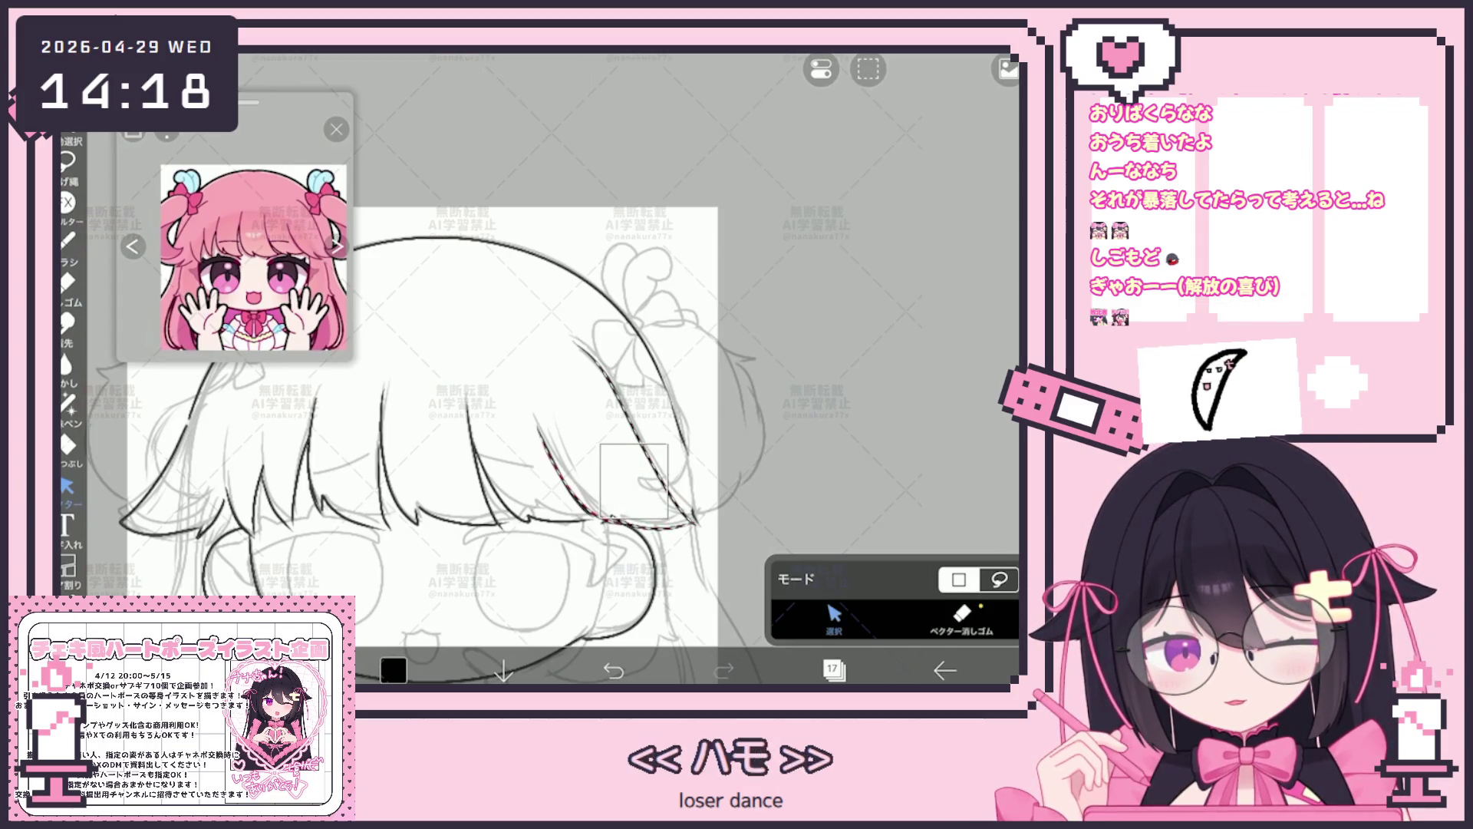
pyautogui.press('Escape')
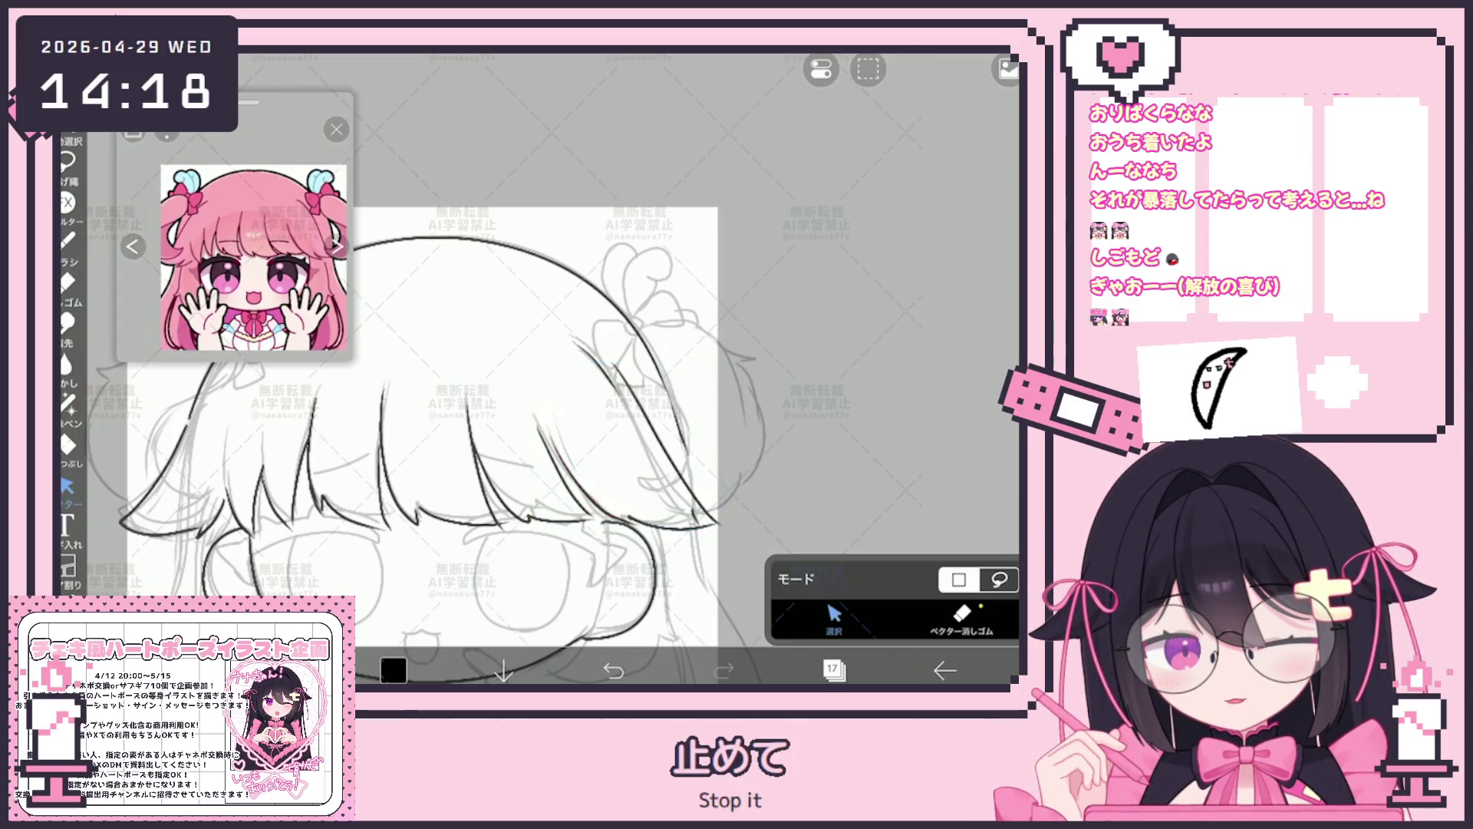
pyautogui.moveTo(590, 474); pyautogui.dragTo(607, 507)
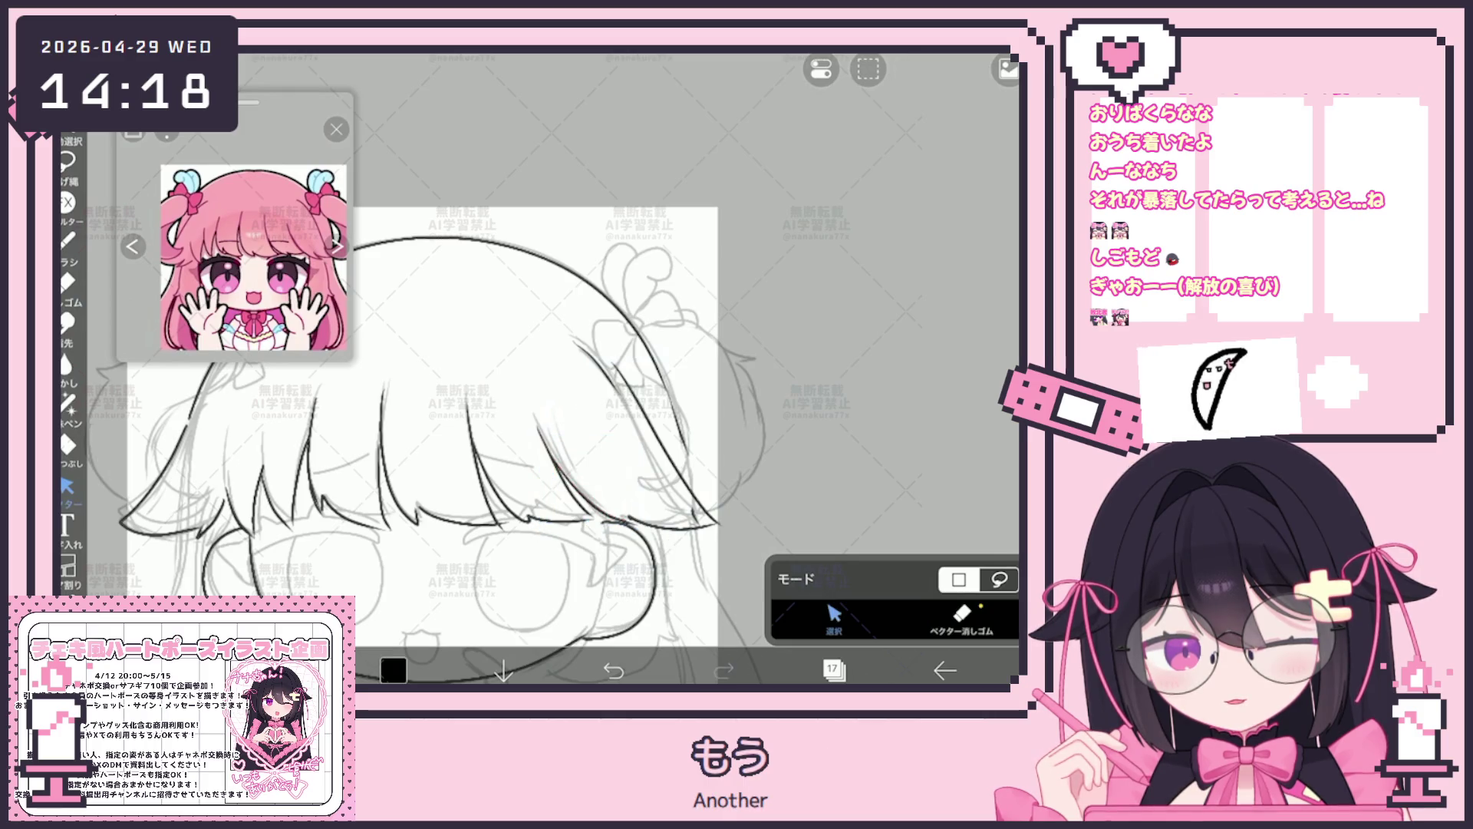
pyautogui.press('b')
pyautogui.scroll(-3, 473, 356)
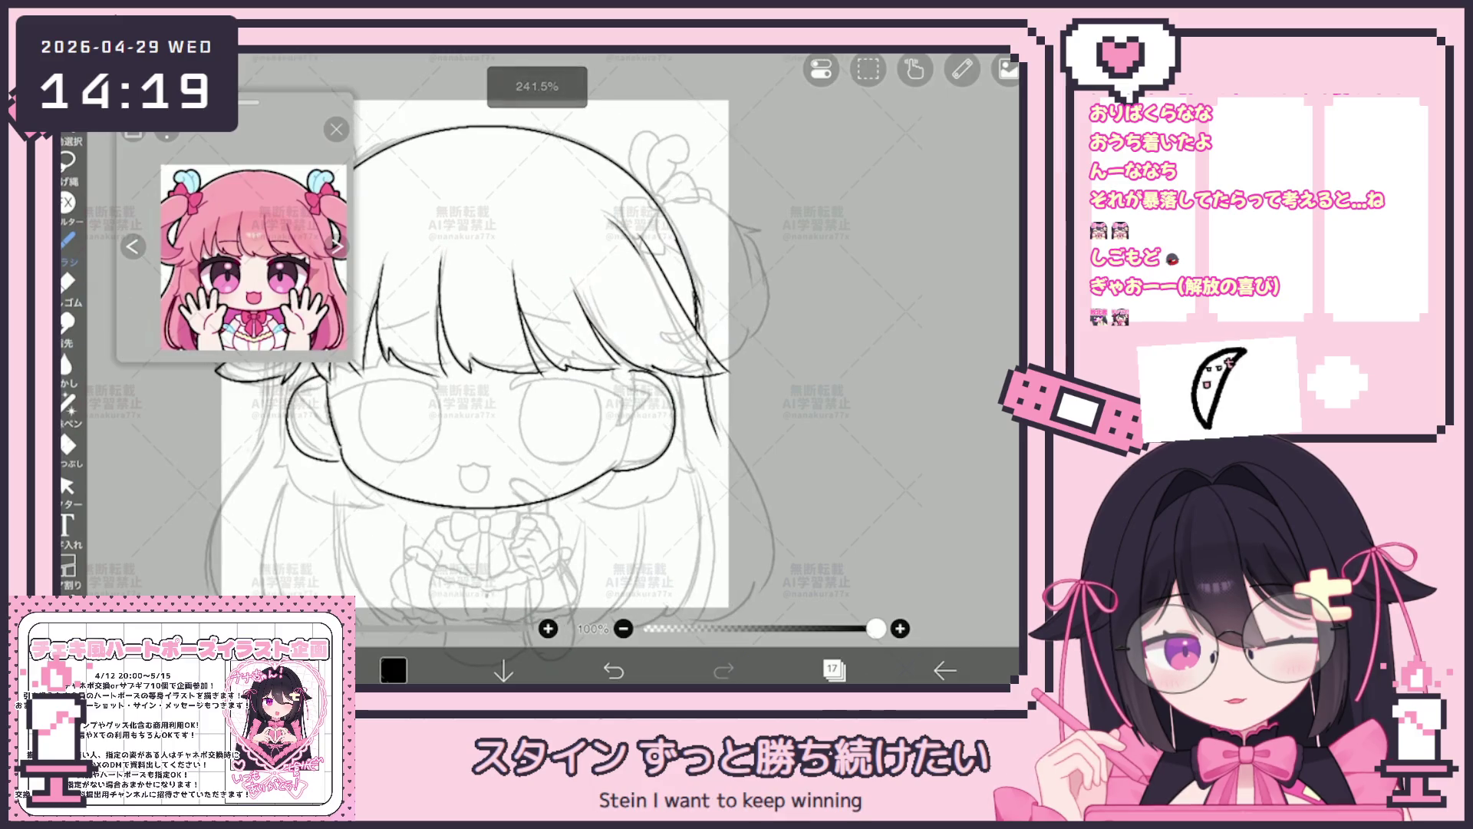
# Ink a long hair strand on the right side lock, redrawing it once after an undo.
pyautogui.moveTo(682, 346); pyautogui.dragTo(711, 593)
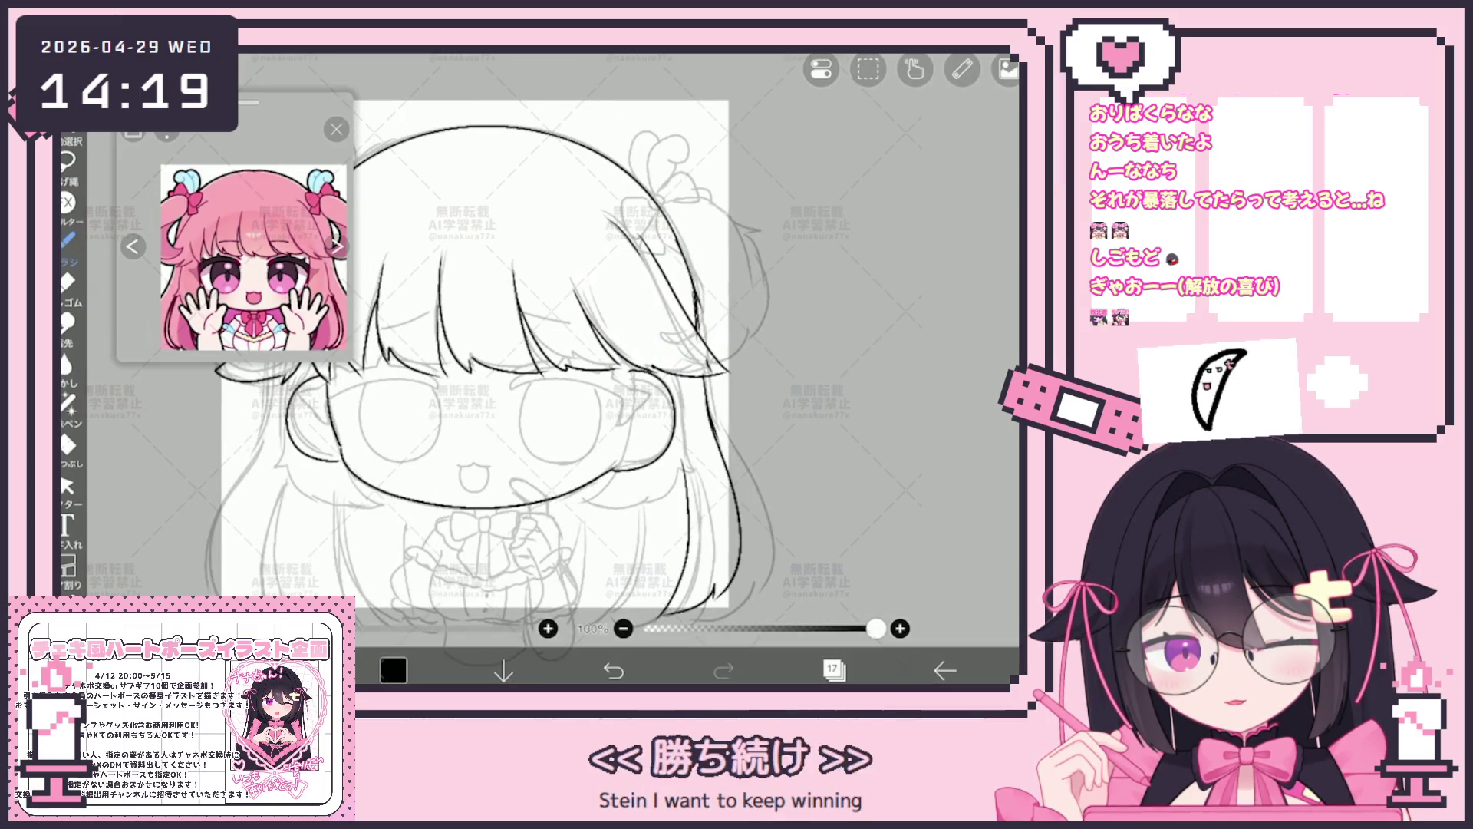
pyautogui.hotkey('ctrl', 'z')
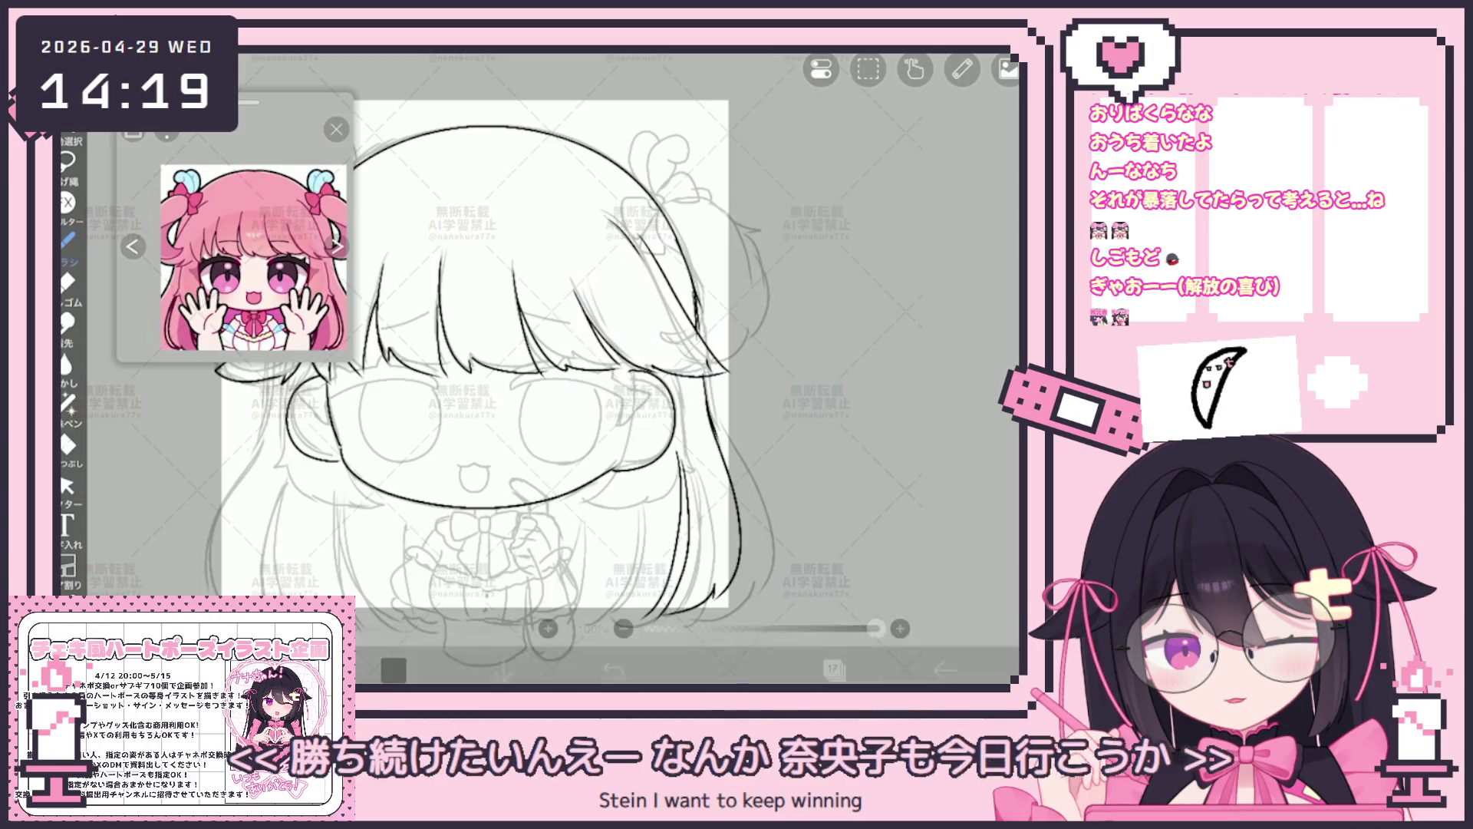
pyautogui.scroll(1, 483, 345)
pyautogui.moveTo(656, 461); pyautogui.dragTo(620, 585)
# Ink the outline down the left side of the hair, undoing one unwanted strand stroke.
pyautogui.moveTo(484, 345); pyautogui.dragTo(541, 352)
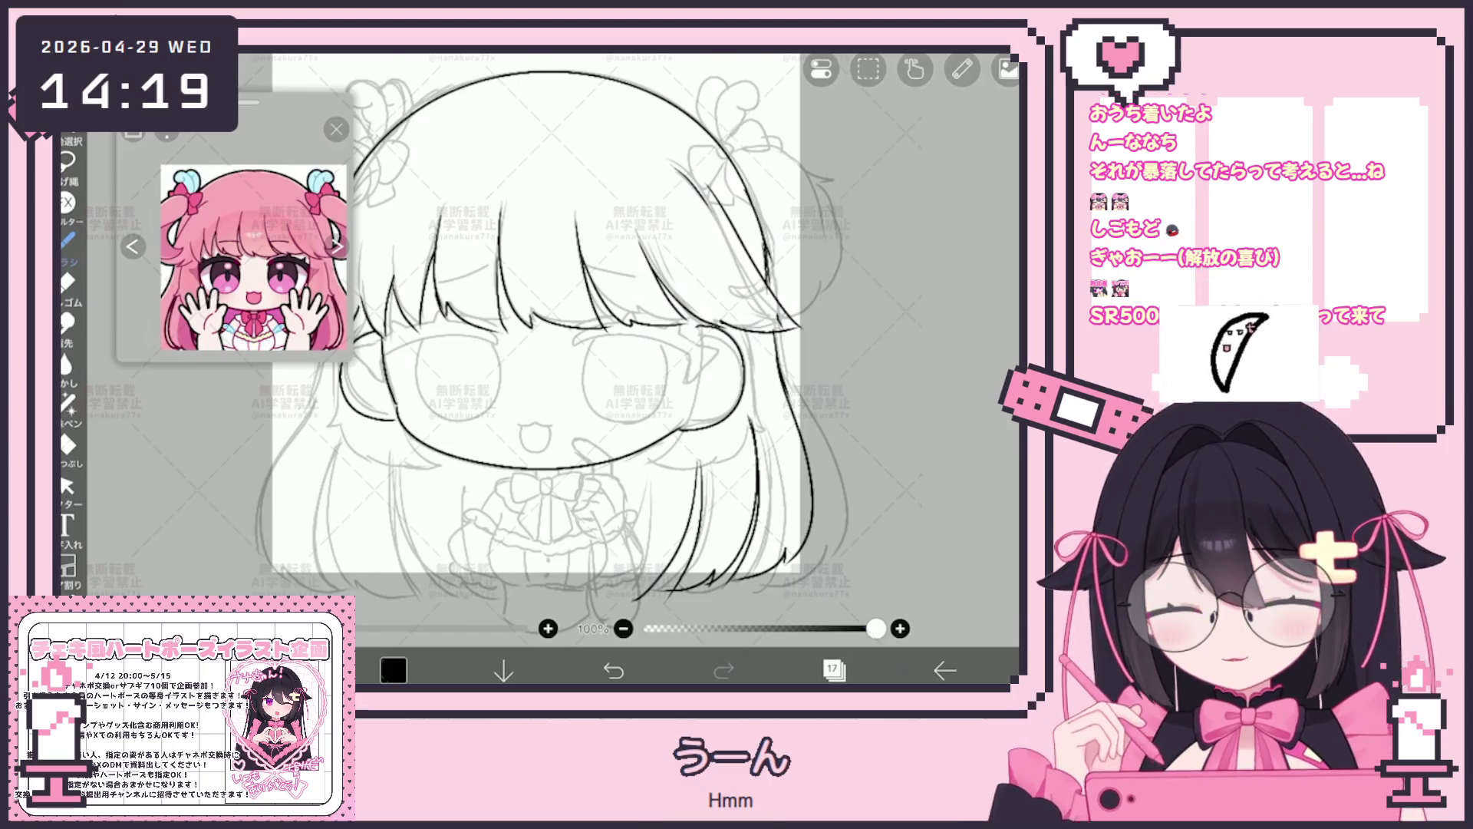
pyautogui.moveTo(518, 380); pyautogui.dragTo(581, 345)
pyautogui.moveTo(398, 346); pyautogui.dragTo(369, 541)
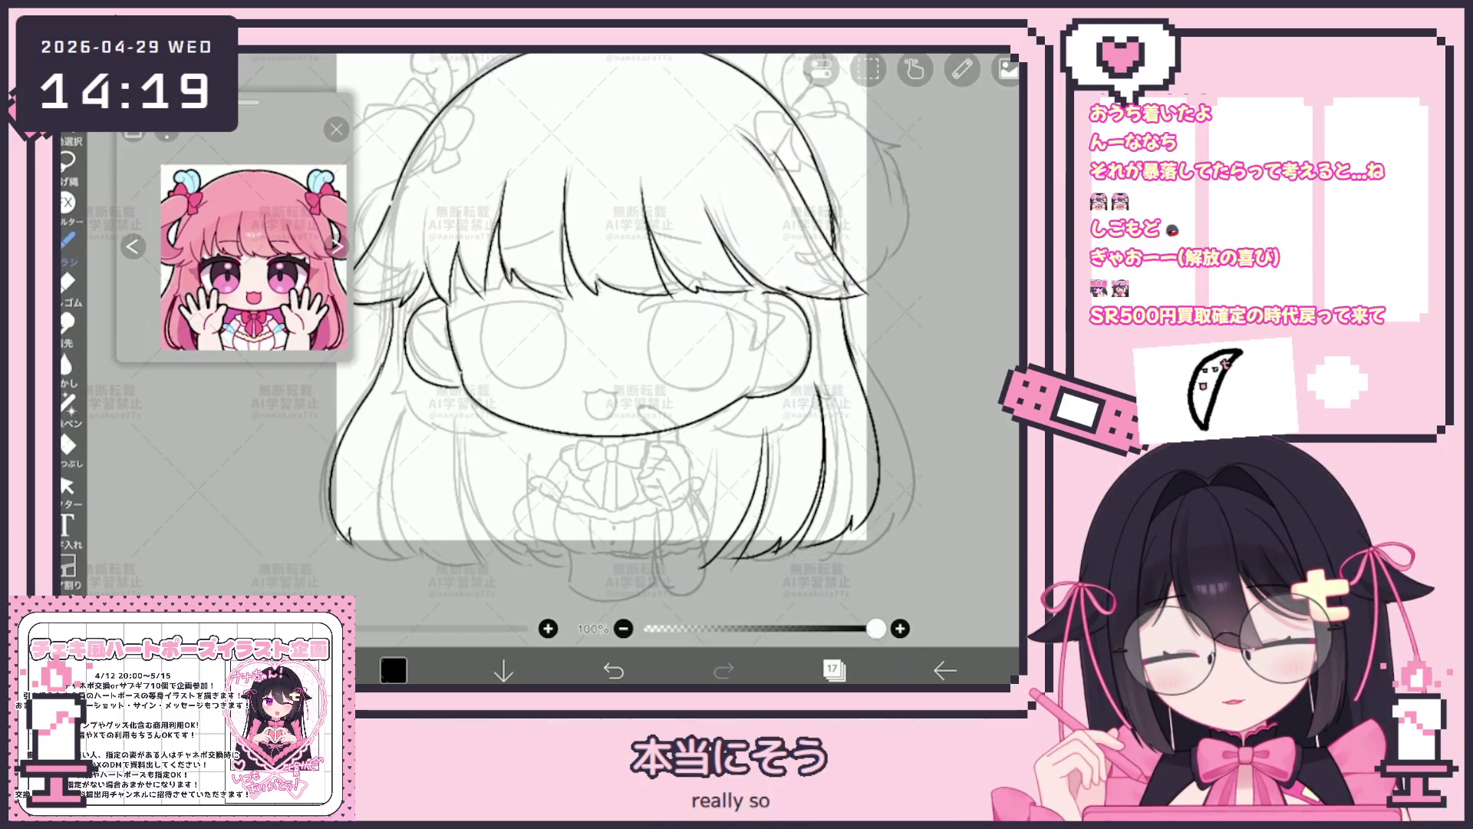
pyautogui.moveTo(398, 405)
pyautogui.mouseDown()
pyautogui.moveTo(415, 551)
pyautogui.moveTo(488, 561)
pyautogui.mouseUp()
pyautogui.hotkey('ctrl', 'z')
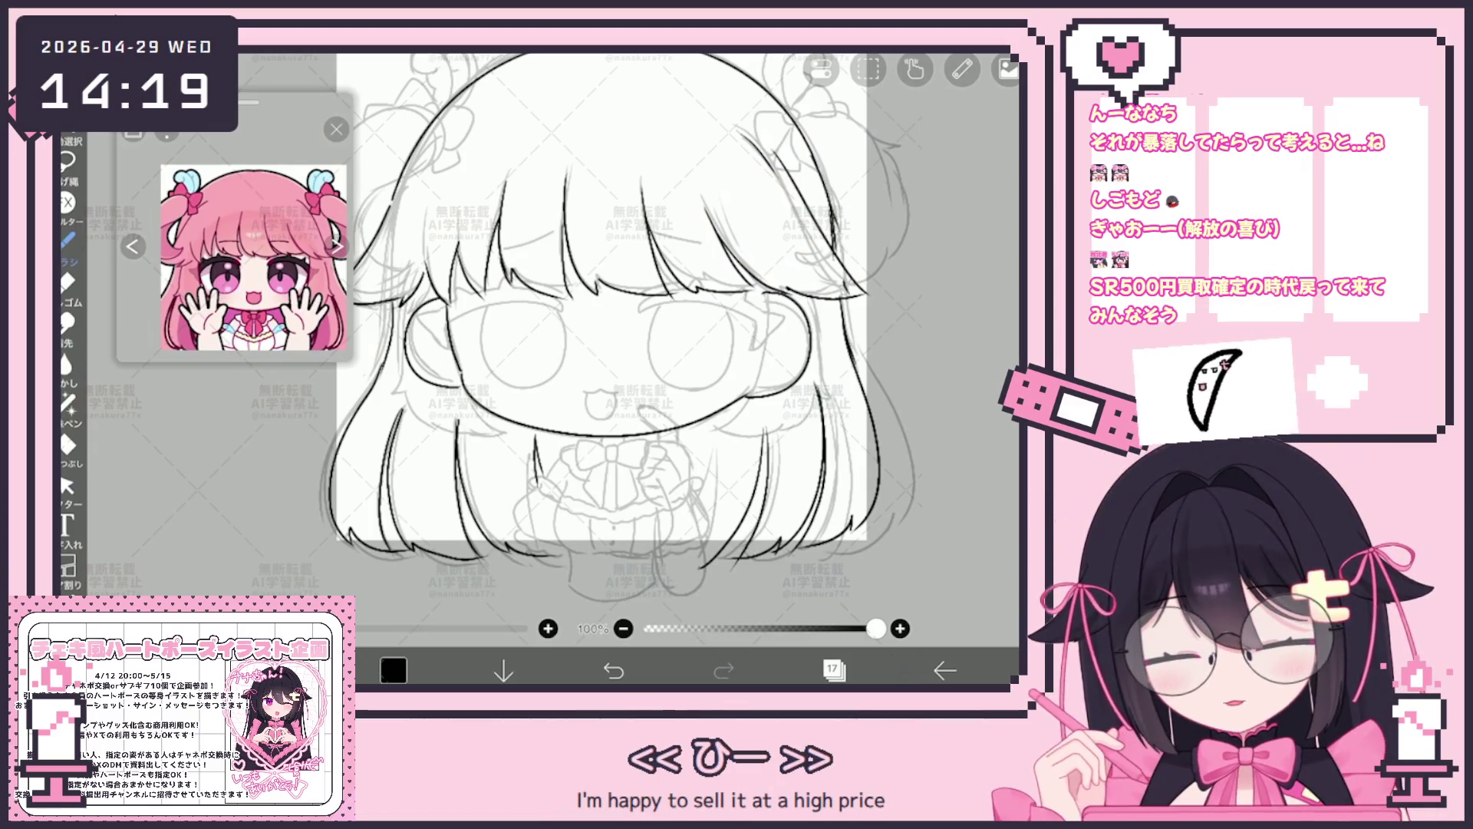
pyautogui.scroll(5, 668, 380)
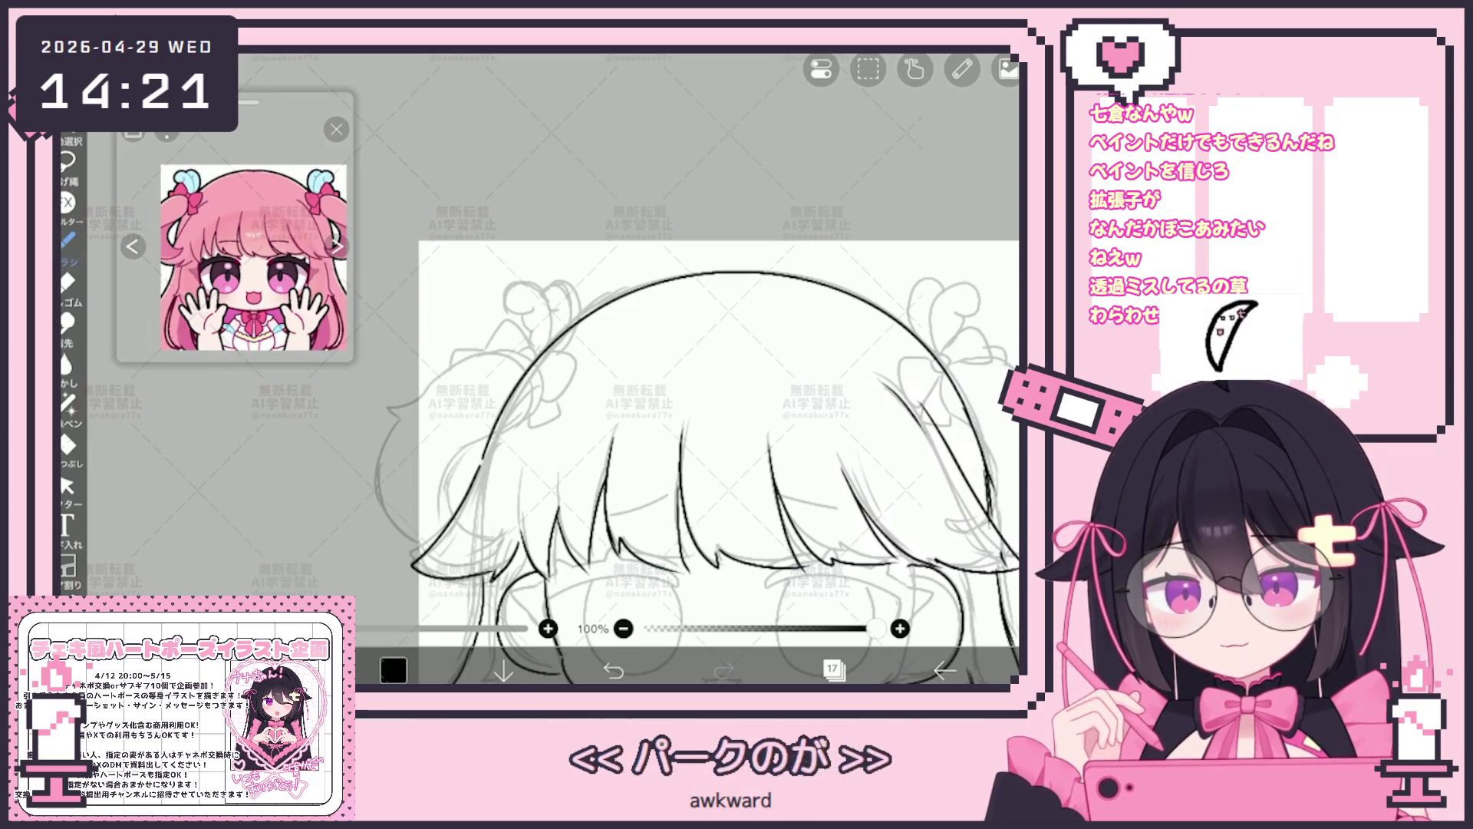
pyautogui.scroll(-2, 696, 455)
pyautogui.scroll(2, 708, 455)
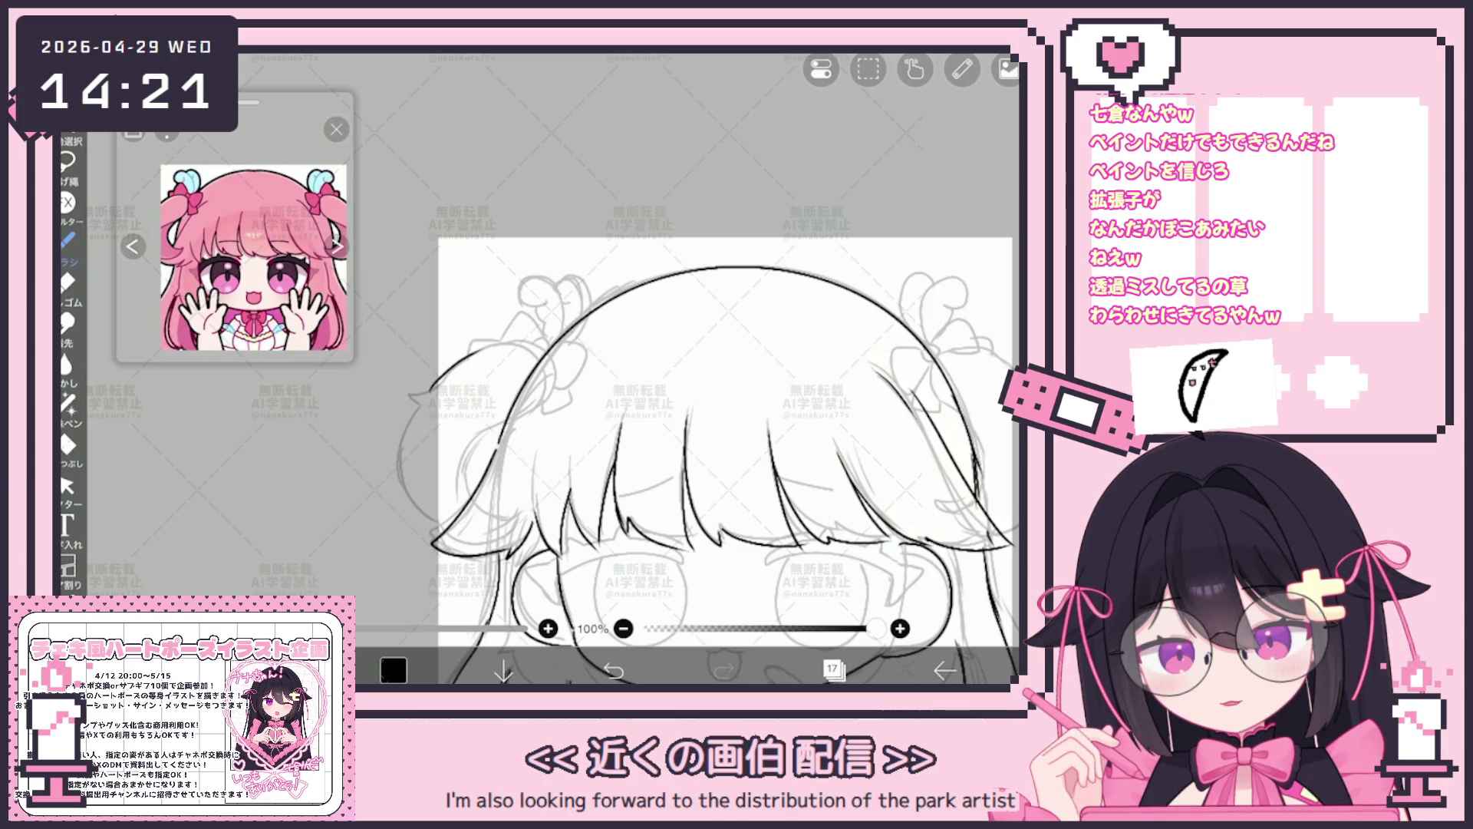
# Ink the curved hair line atop the head and bring the left bow into view.
pyautogui.moveTo(435, 394); pyautogui.dragTo(539, 348)
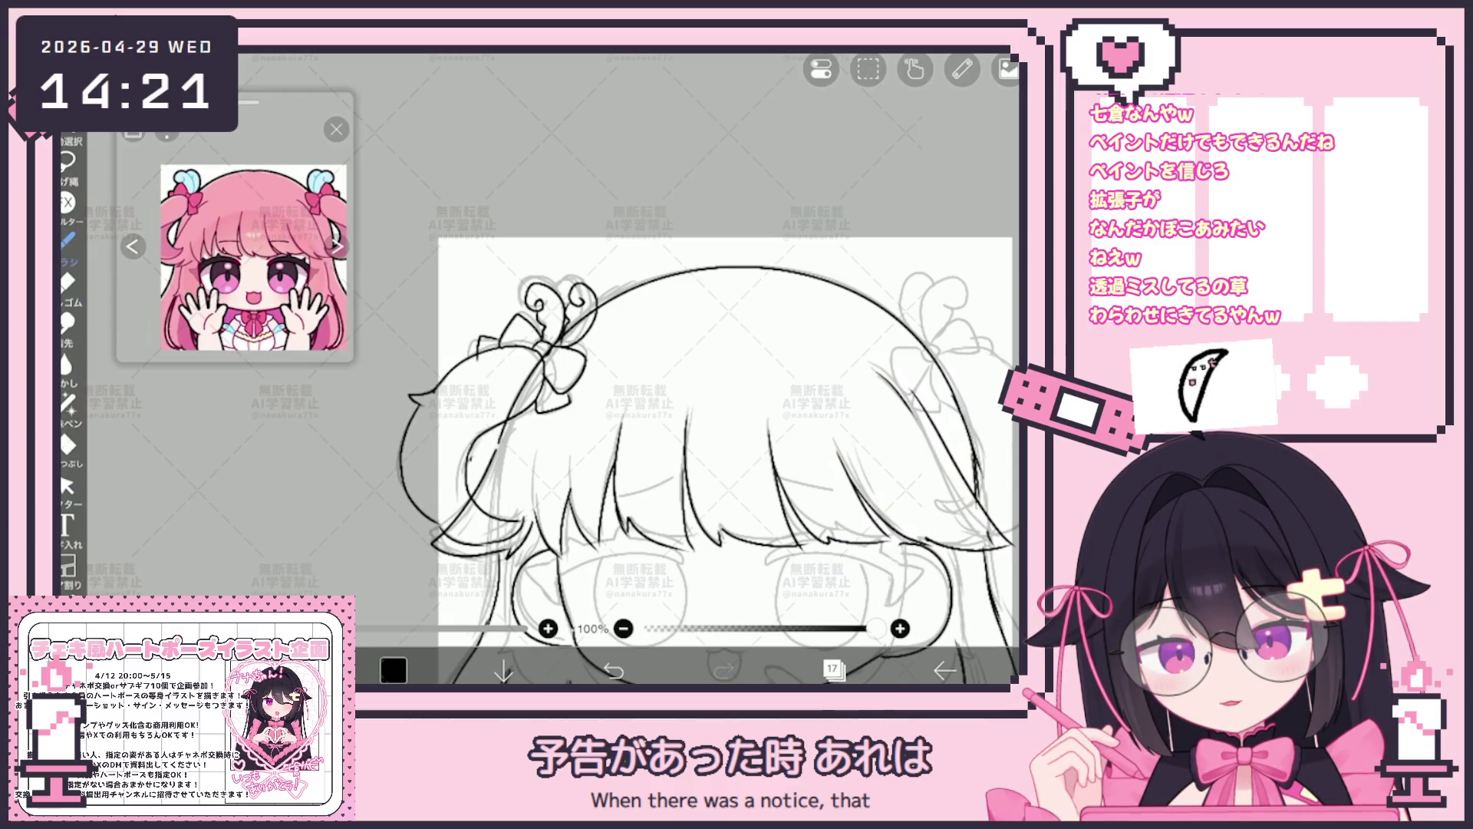
pyautogui.moveTo(713, 461); pyautogui.dragTo(484, 484)
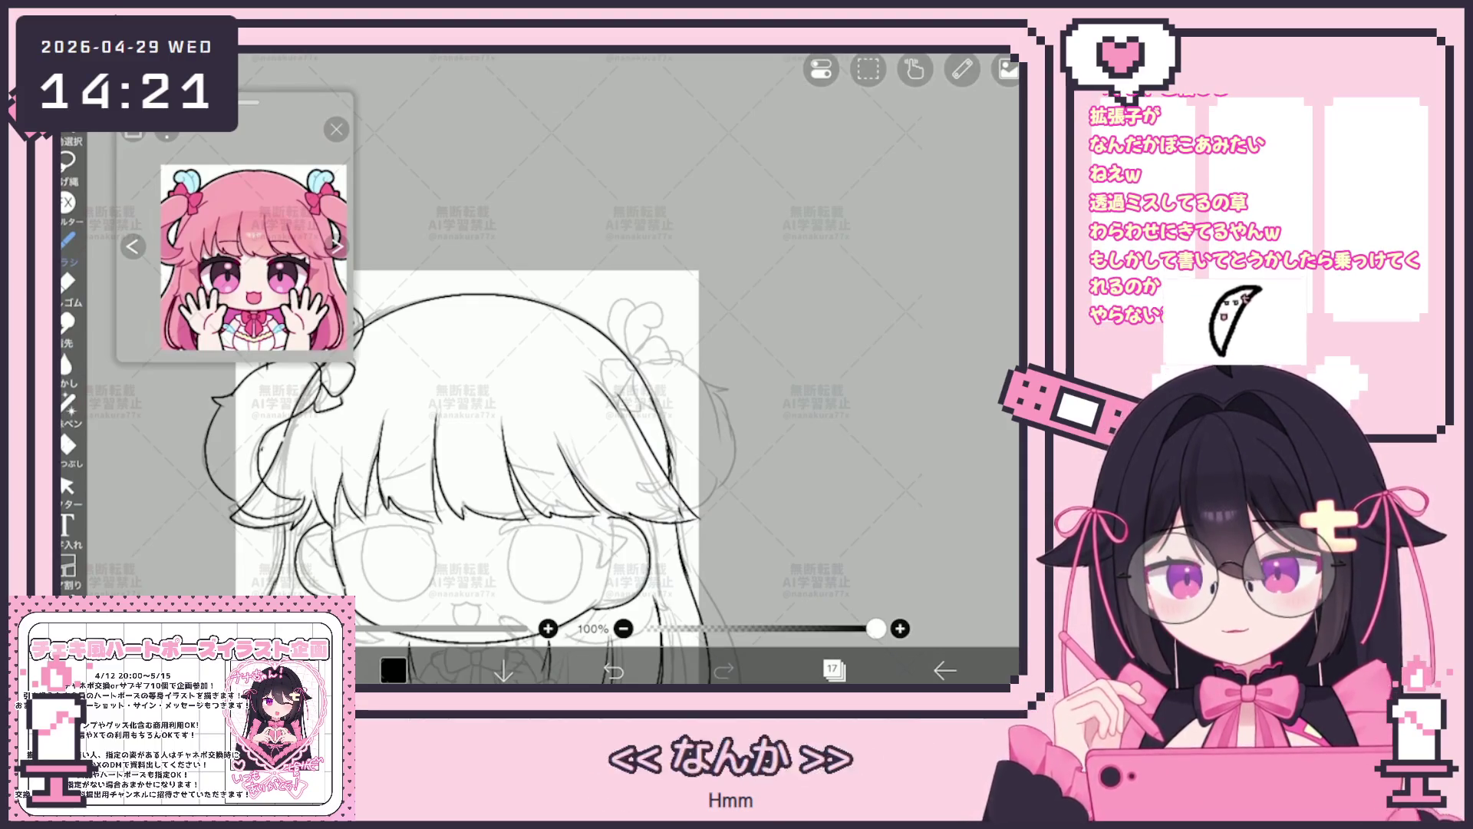
pyautogui.scroll(5, 460, 437)
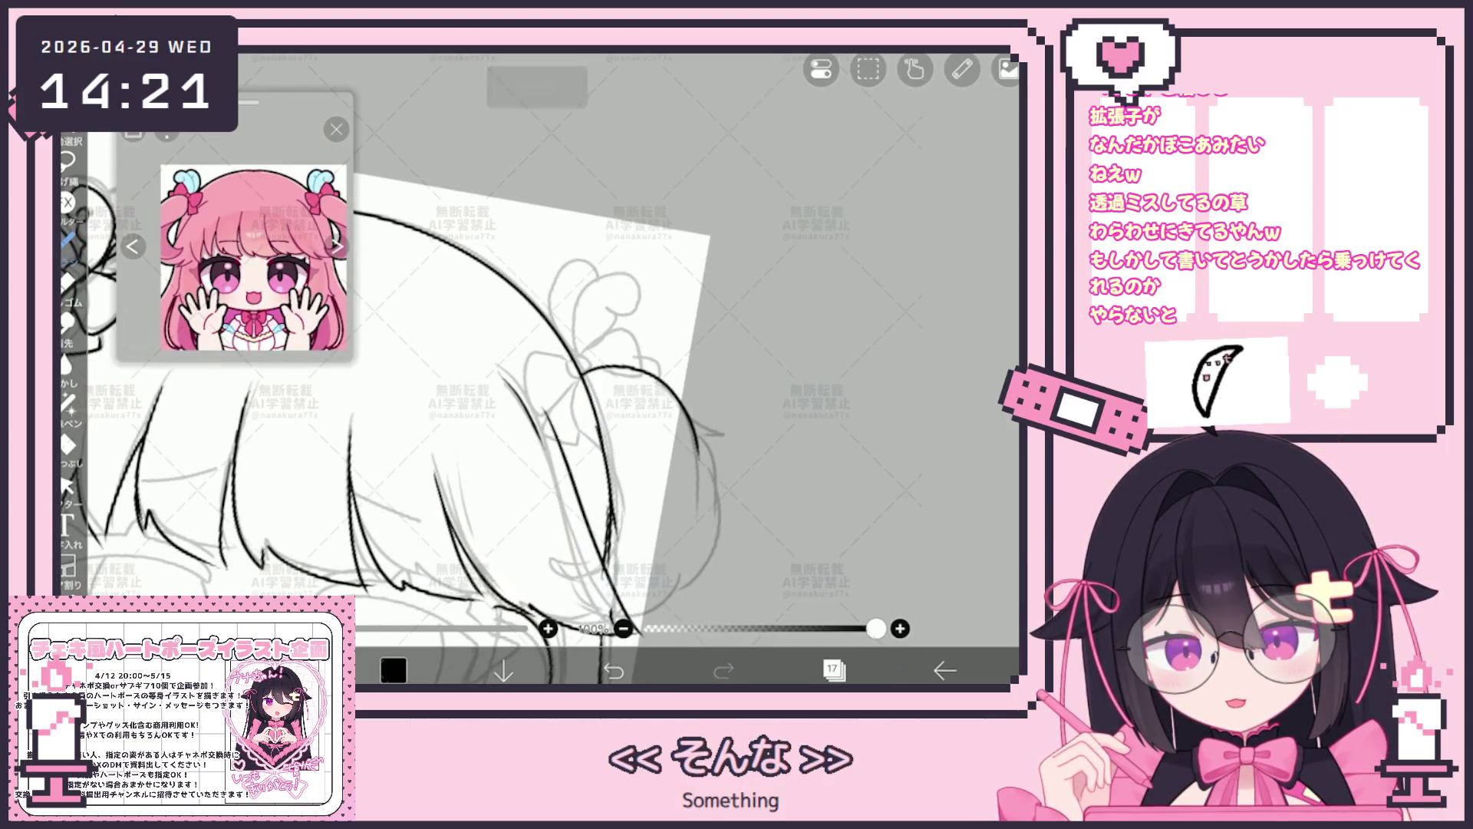
pyautogui.scroll(1, 461, 403)
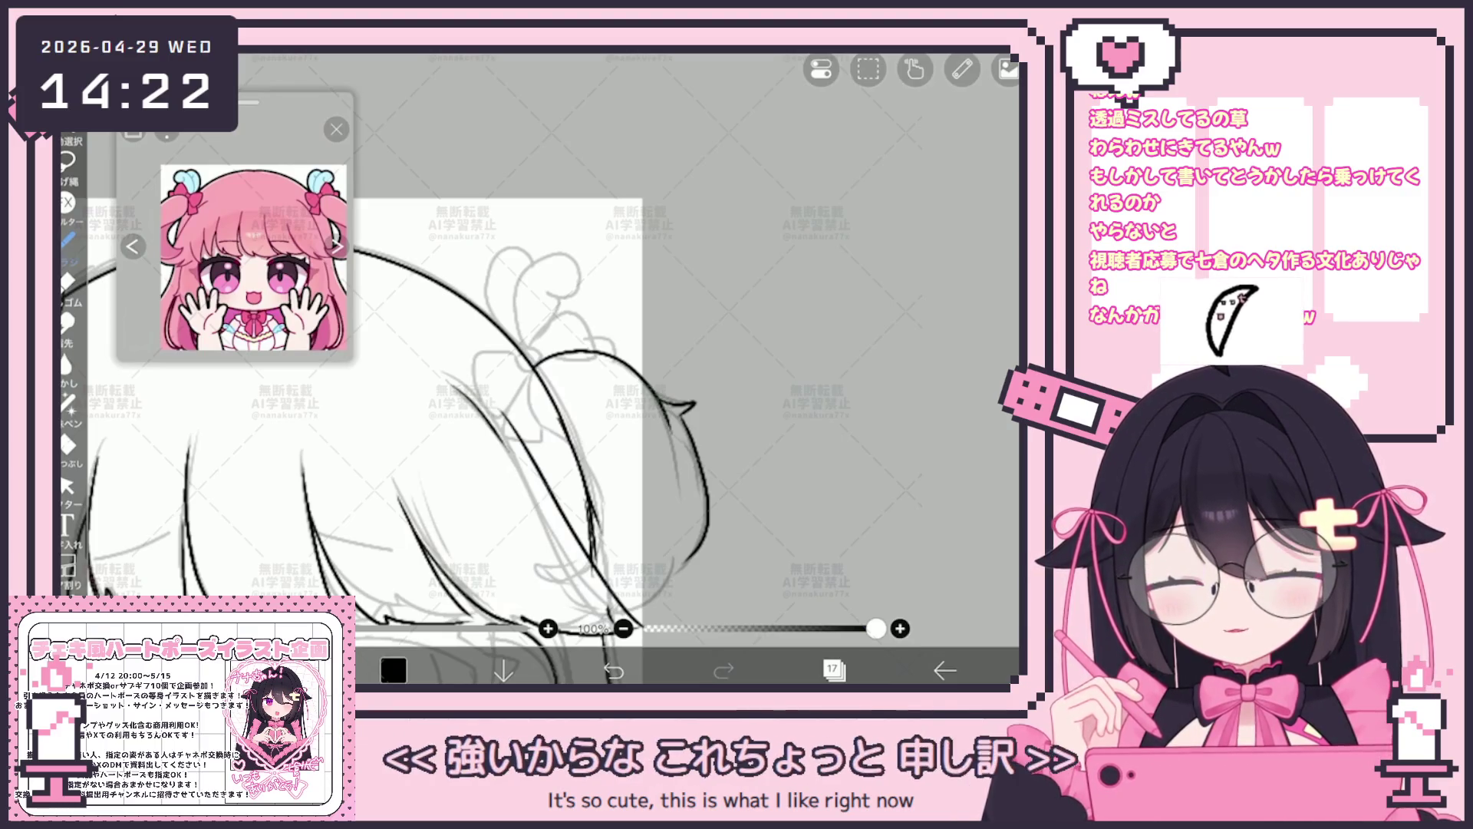
pyautogui.scroll(2, 380, 391)
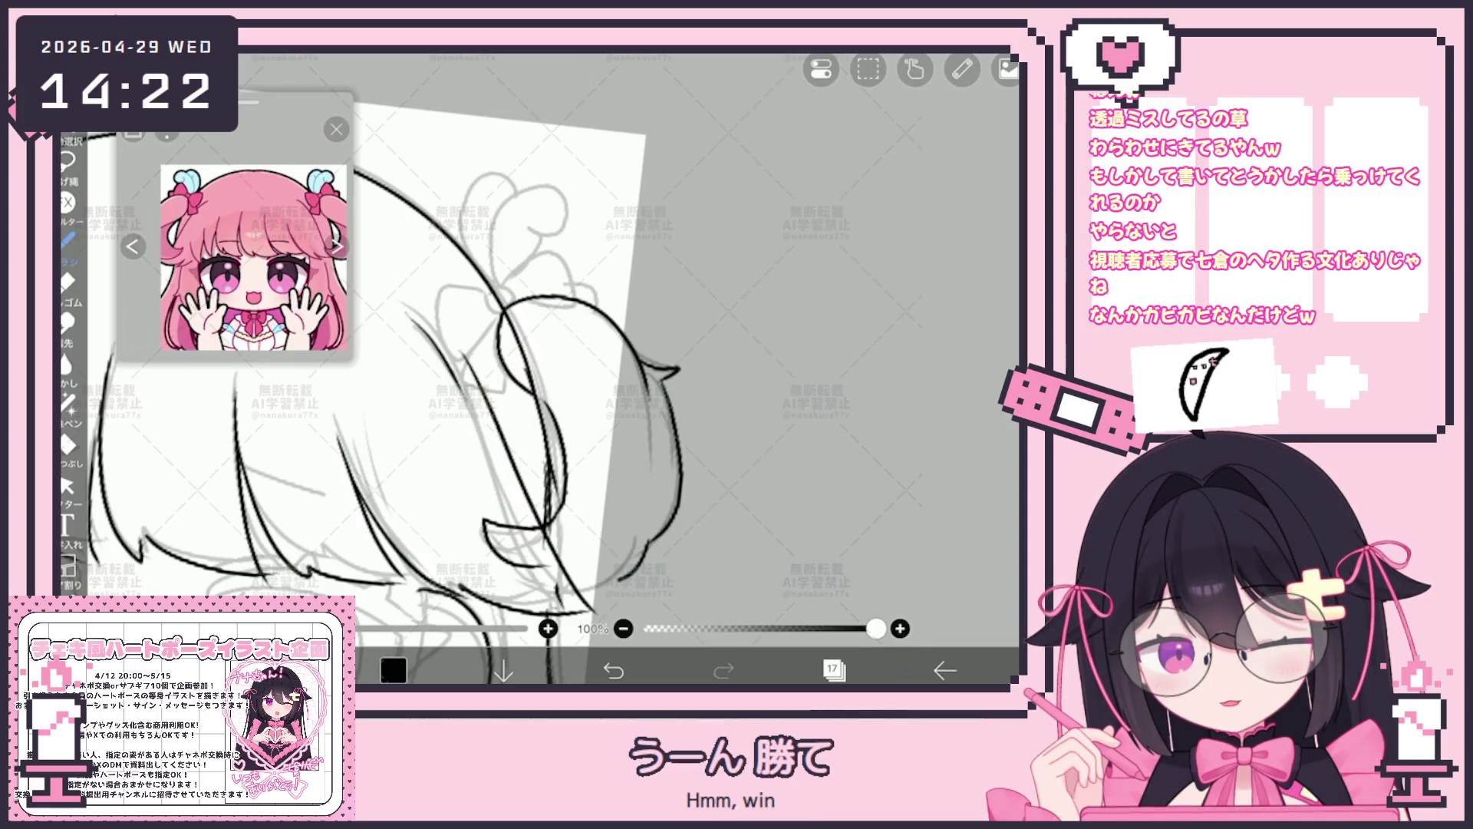
# Undo a stray bow stroke, peek at the layer list, and frame the right bun and bow.
pyautogui.hotkey('ctrl', 'z')
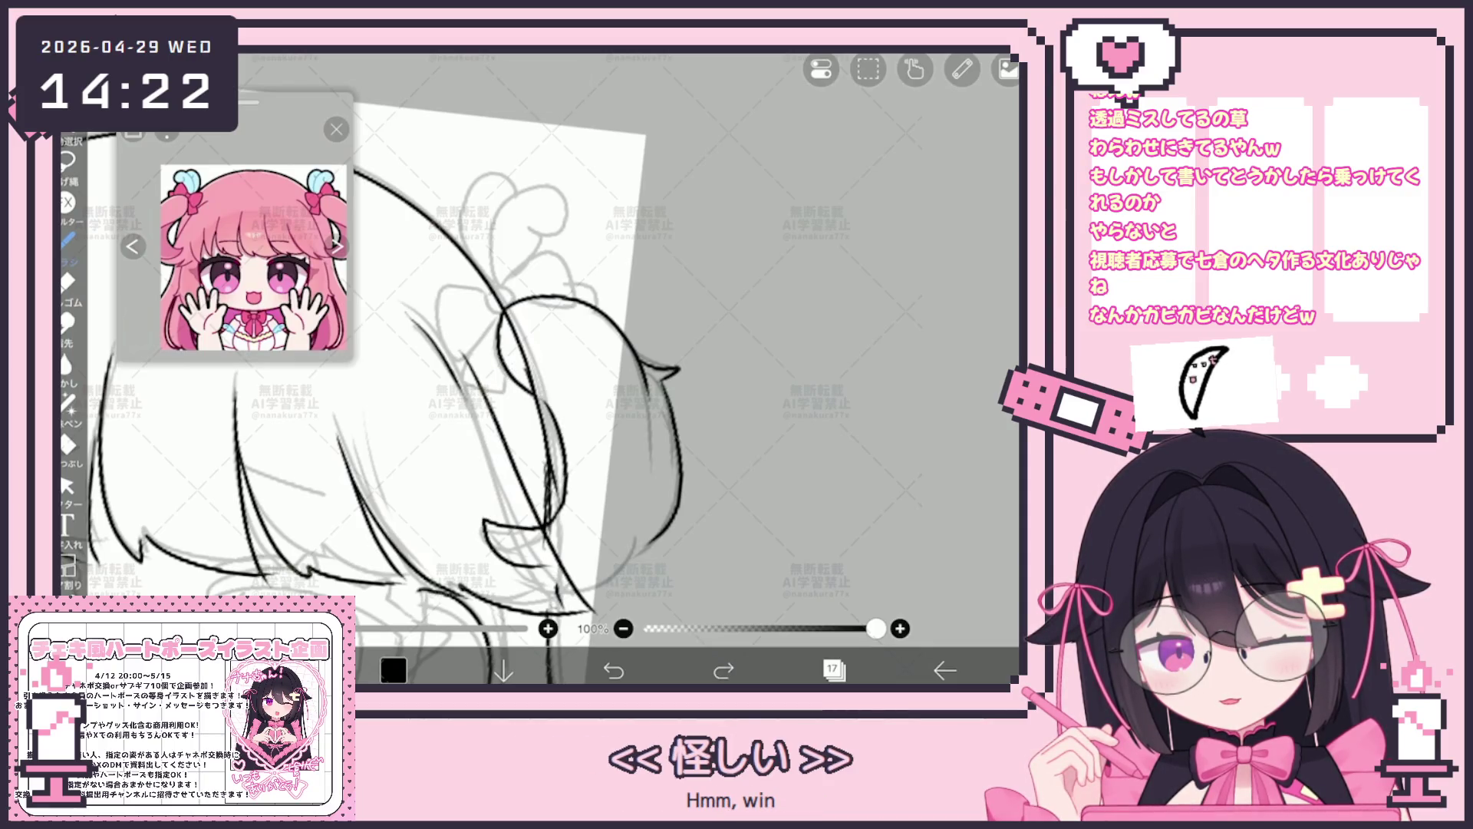
pyautogui.scroll(1, 380, 391)
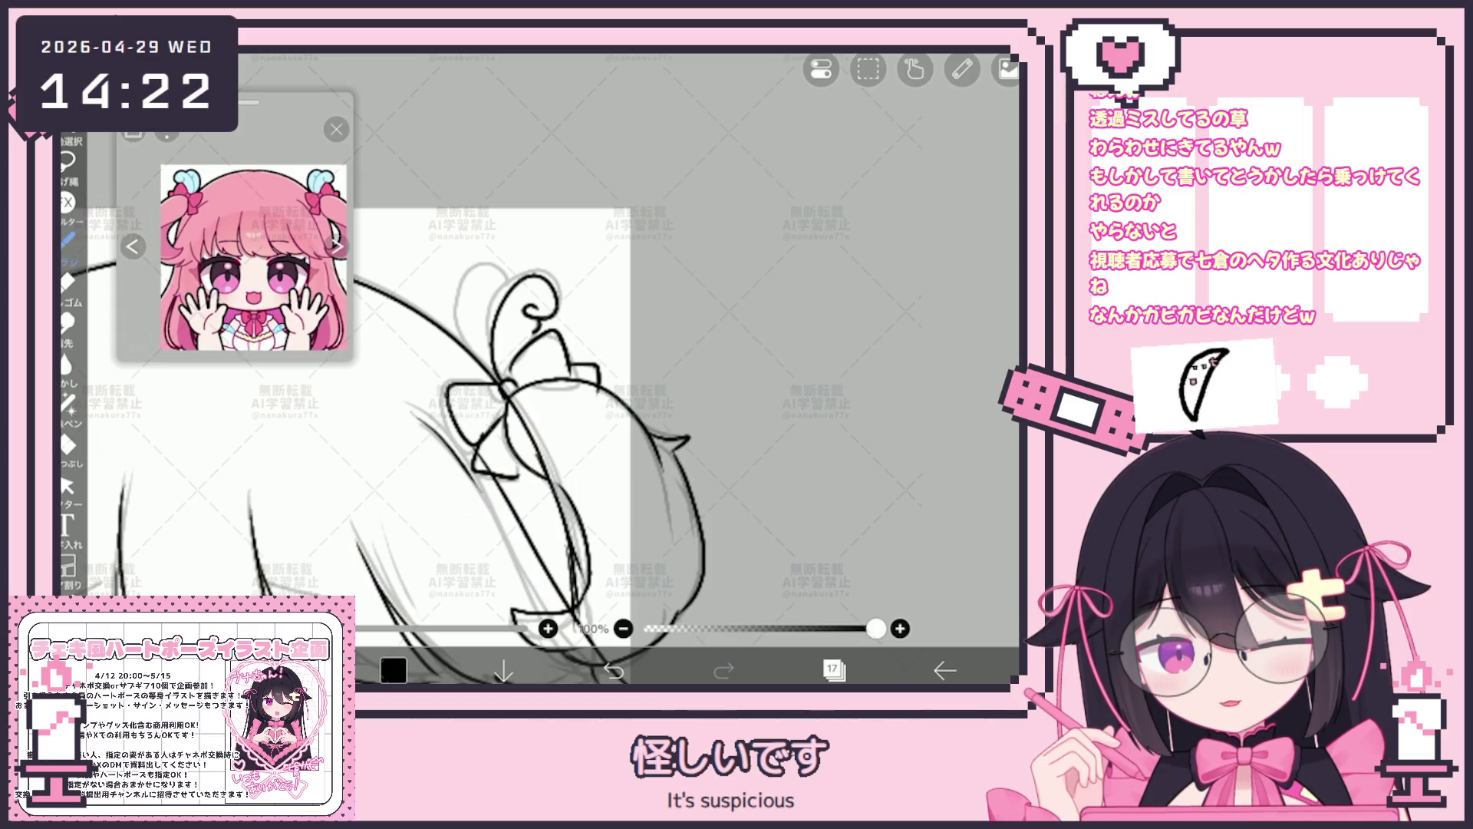
pyautogui.scroll(-3, 507, 404)
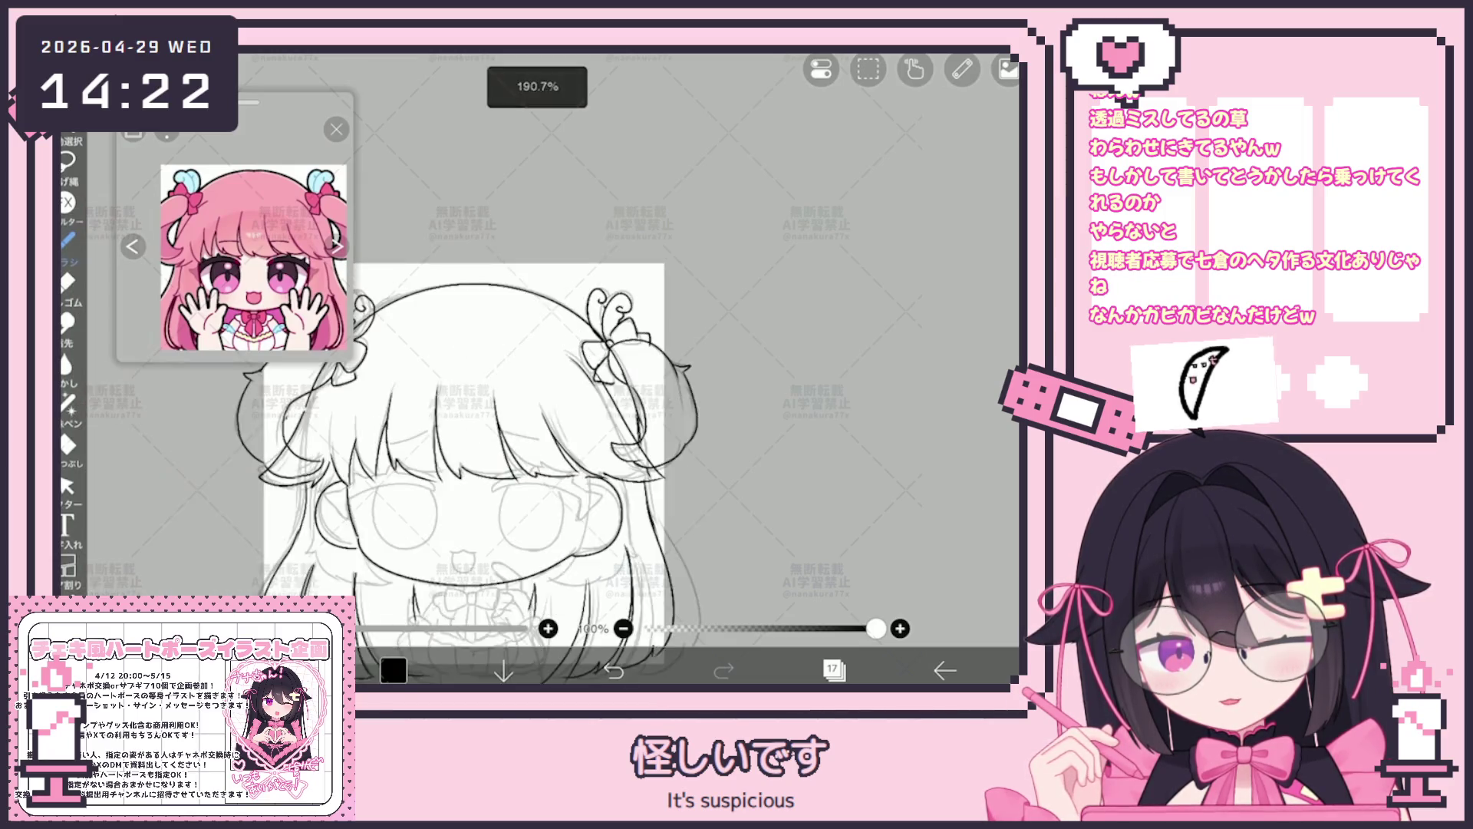
pyautogui.scroll(3, 507, 403)
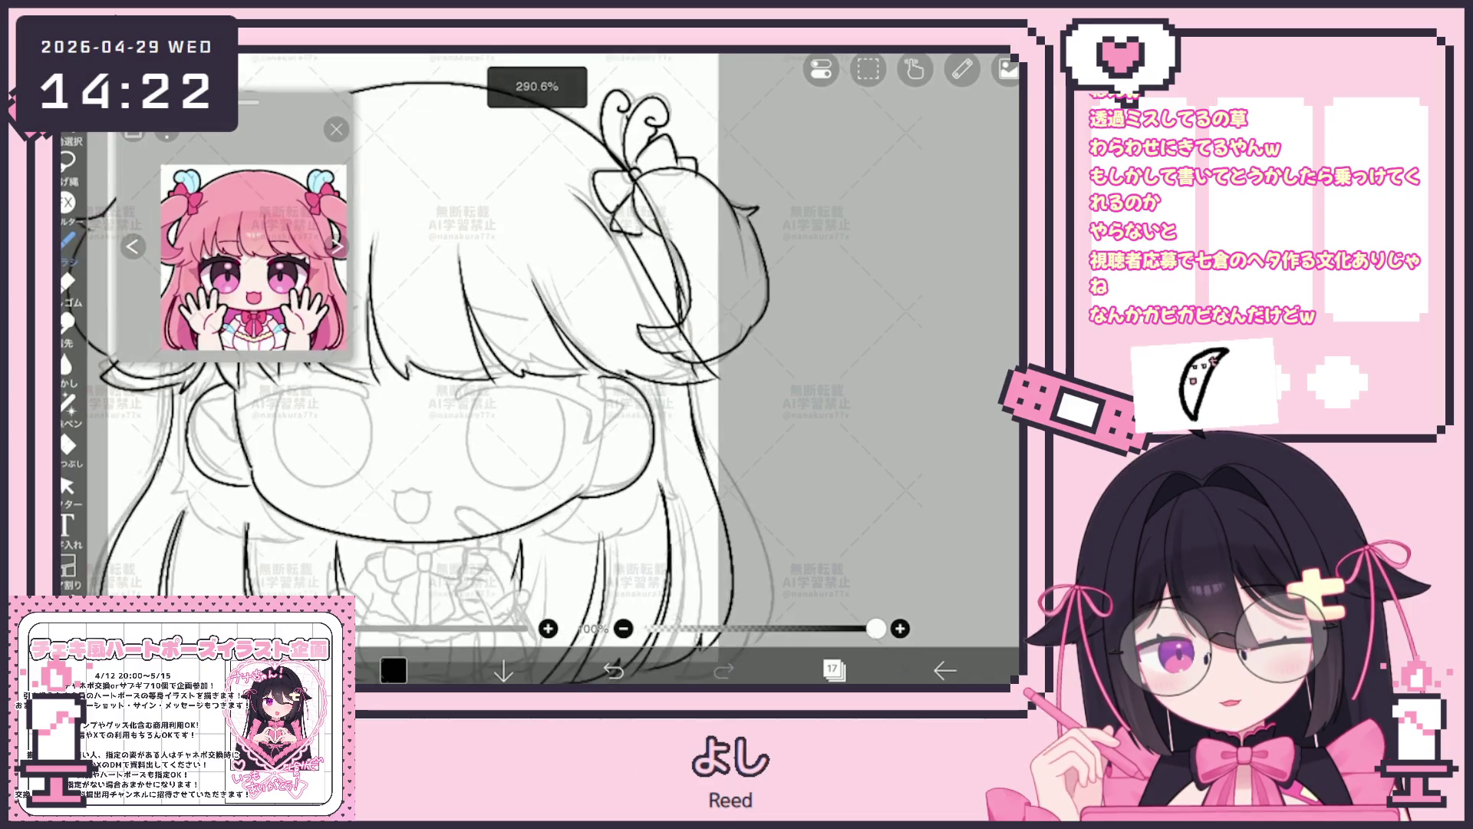
pyautogui.click(833, 669)
pyautogui.click(833, 669)
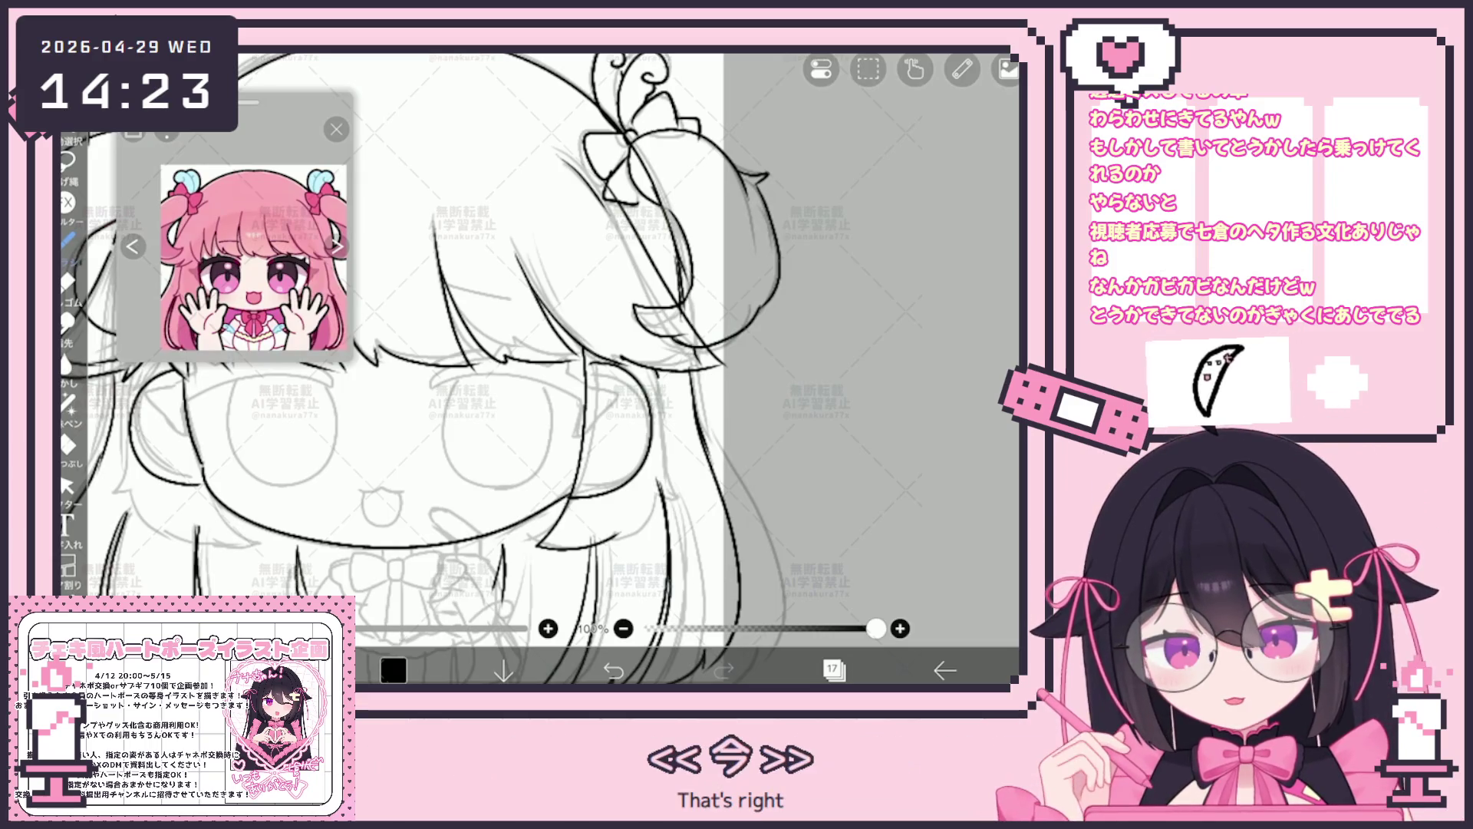
pyautogui.moveTo(461, 438)
pyautogui.mouseDown()
pyautogui.moveTo(564, 397)
pyautogui.moveTo(564, 416)
pyautogui.moveTo(668, 428)
pyautogui.mouseUp()
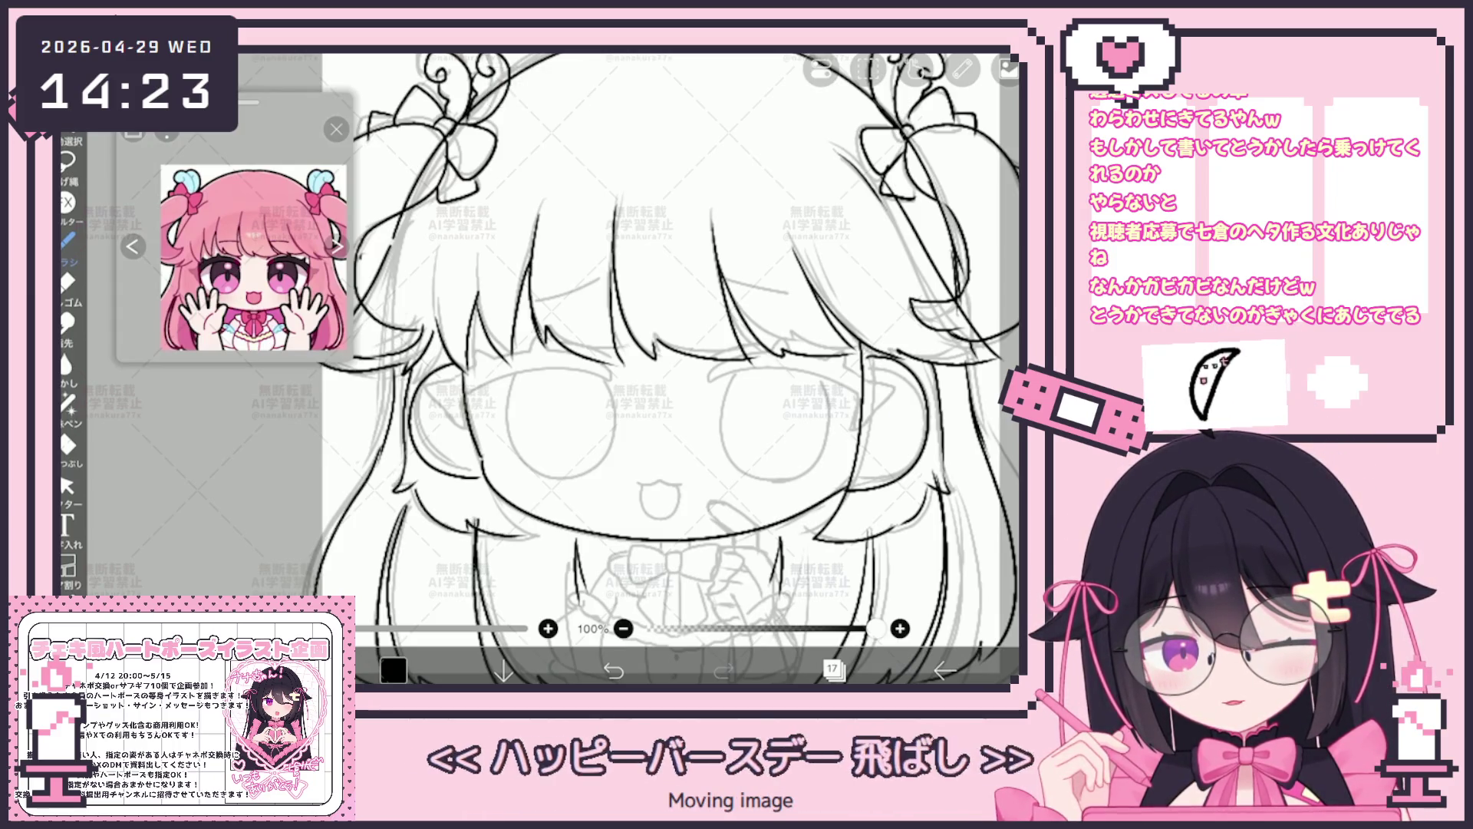
pyautogui.scroll(-2, 662, 368)
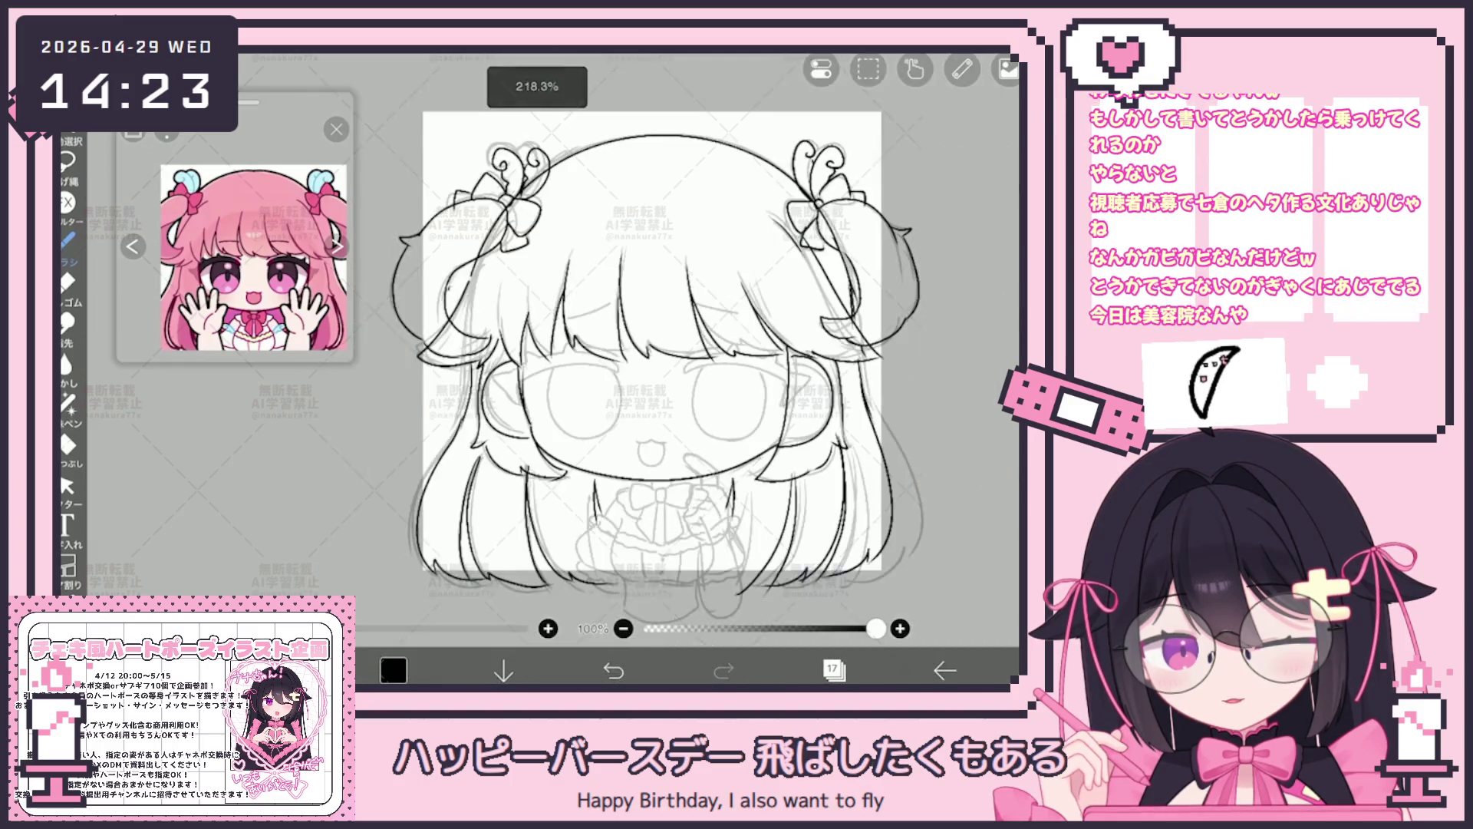
# Pan the canvas to view the whole head around the right bun.
pyautogui.moveTo(662, 381); pyautogui.dragTo(553, 346)
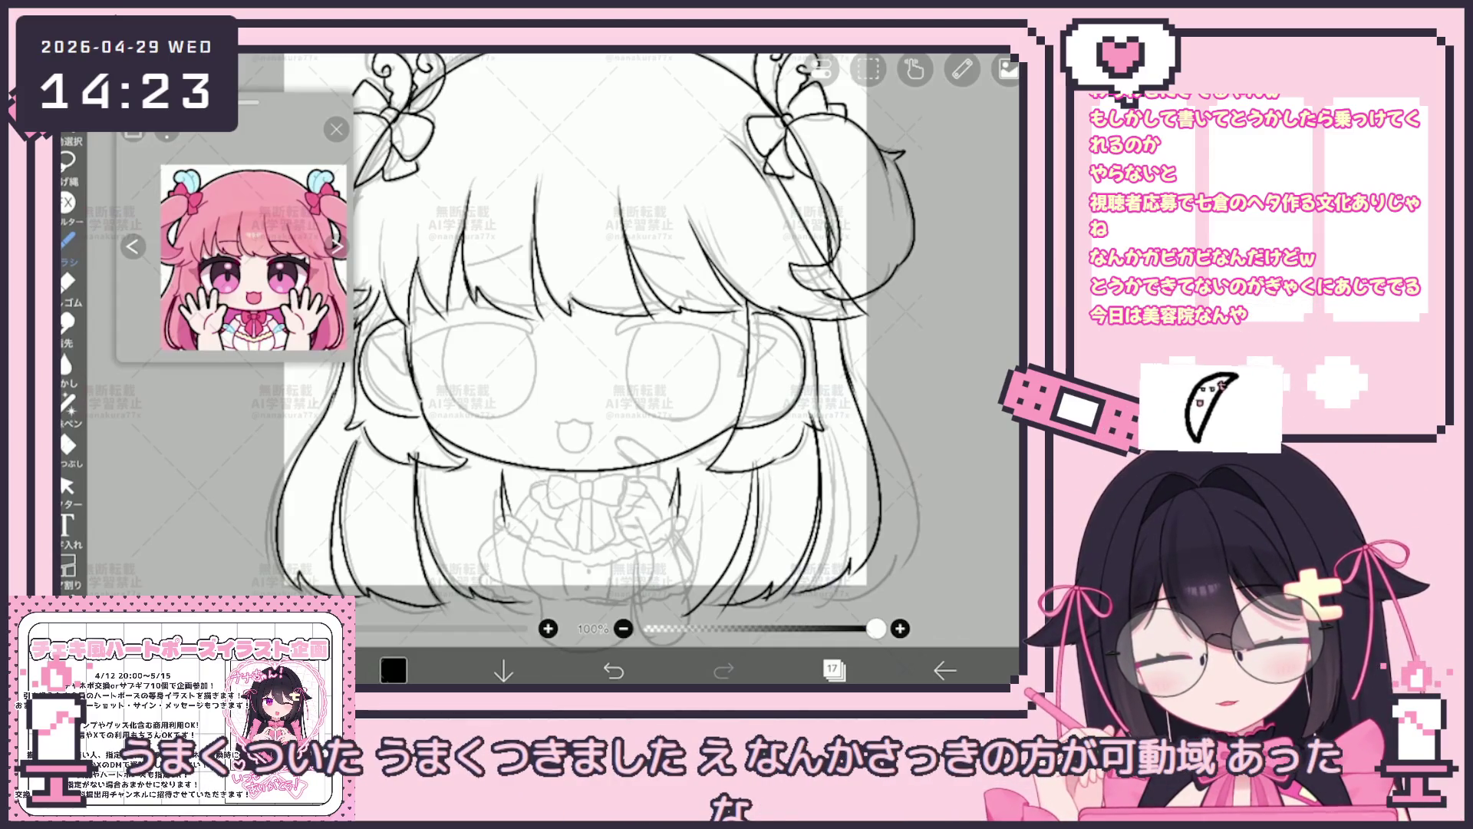
# Add a new layer 18 above the lineart for the hands, then undo a stray stroke.
pyautogui.click(834, 669)
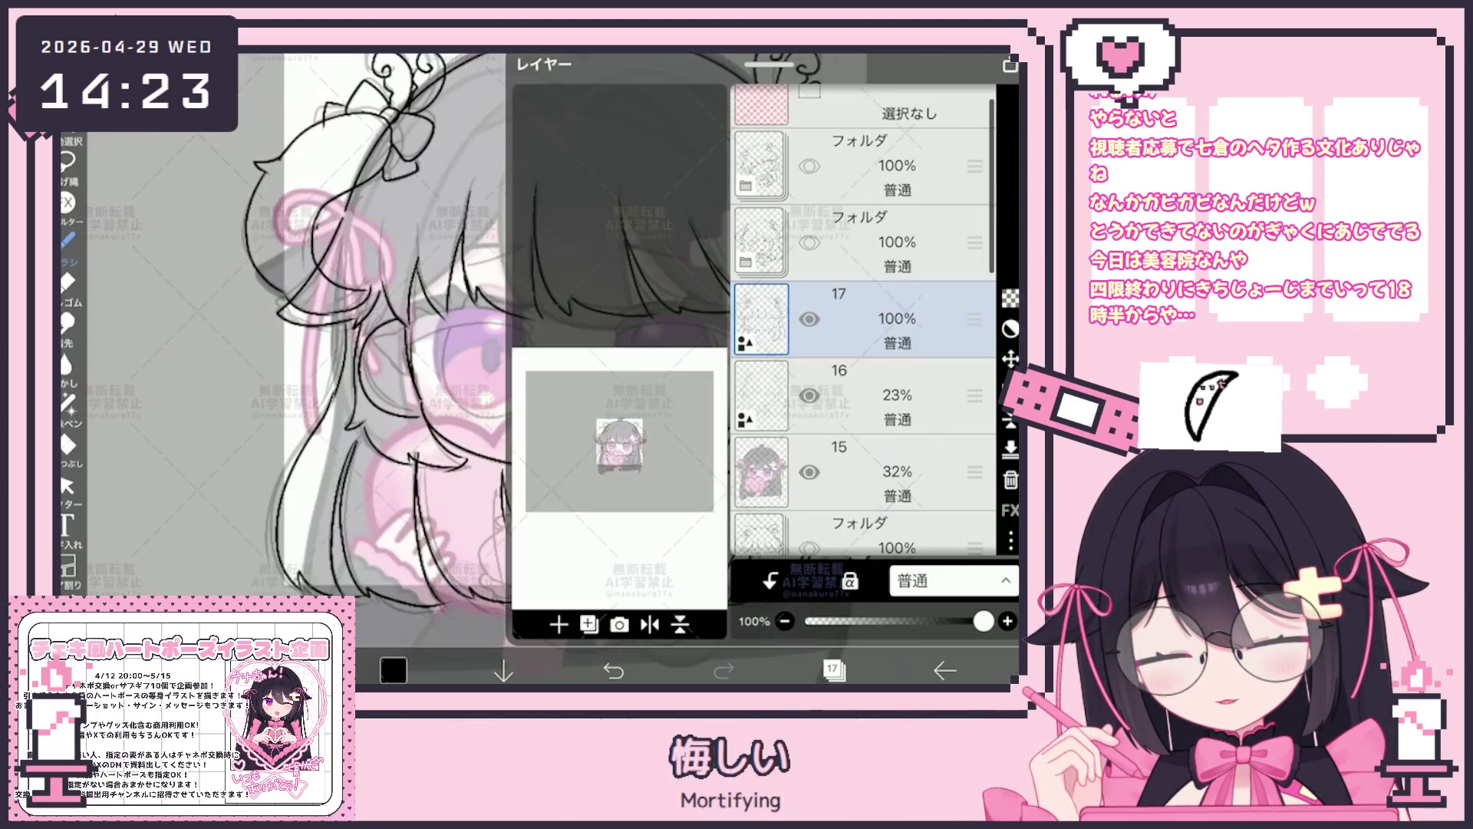
pyautogui.click(559, 624)
pyautogui.click(600, 648)
pyautogui.click(834, 669)
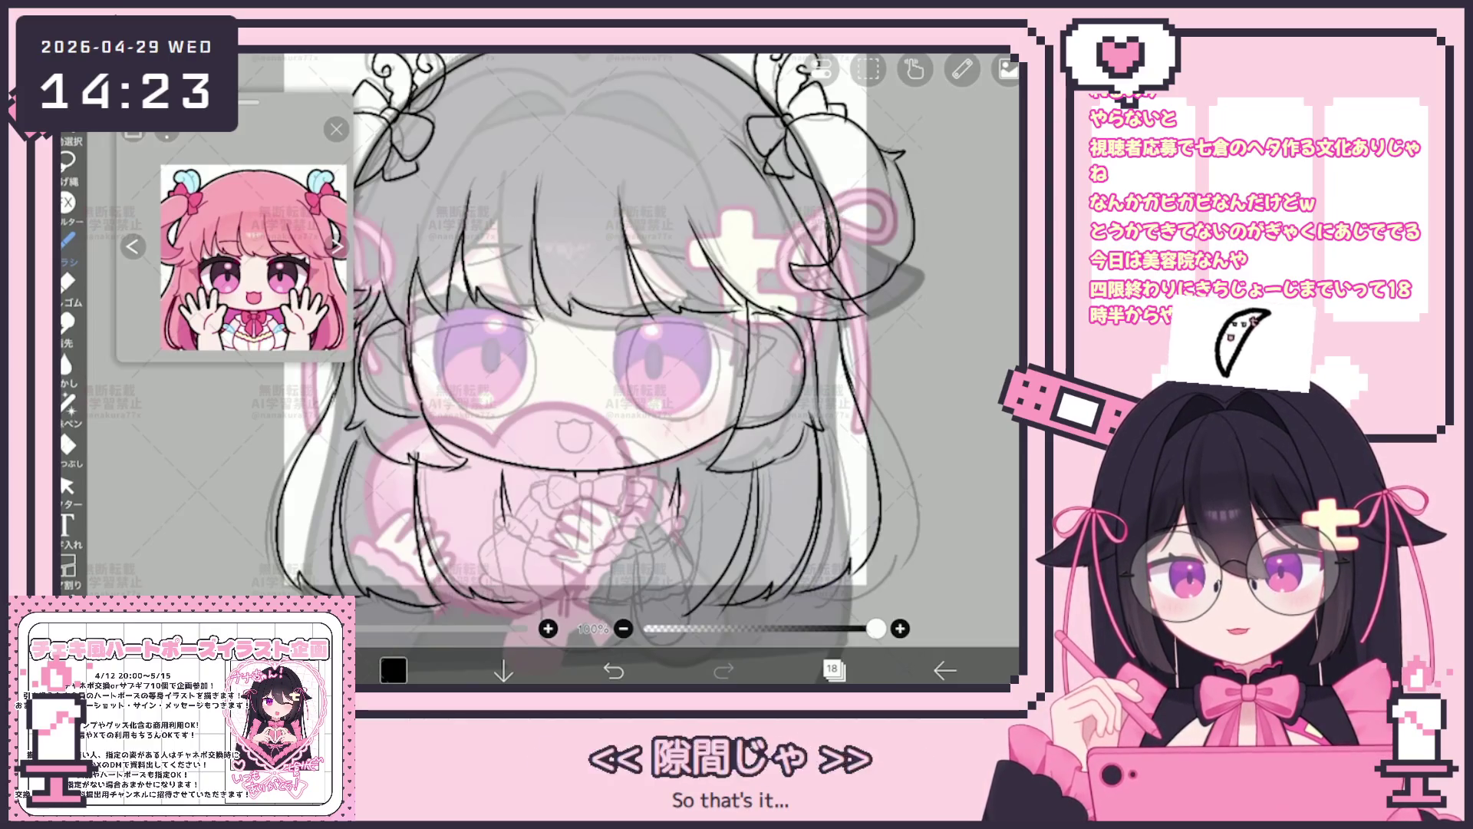
pyautogui.scroll(-3, 595, 361)
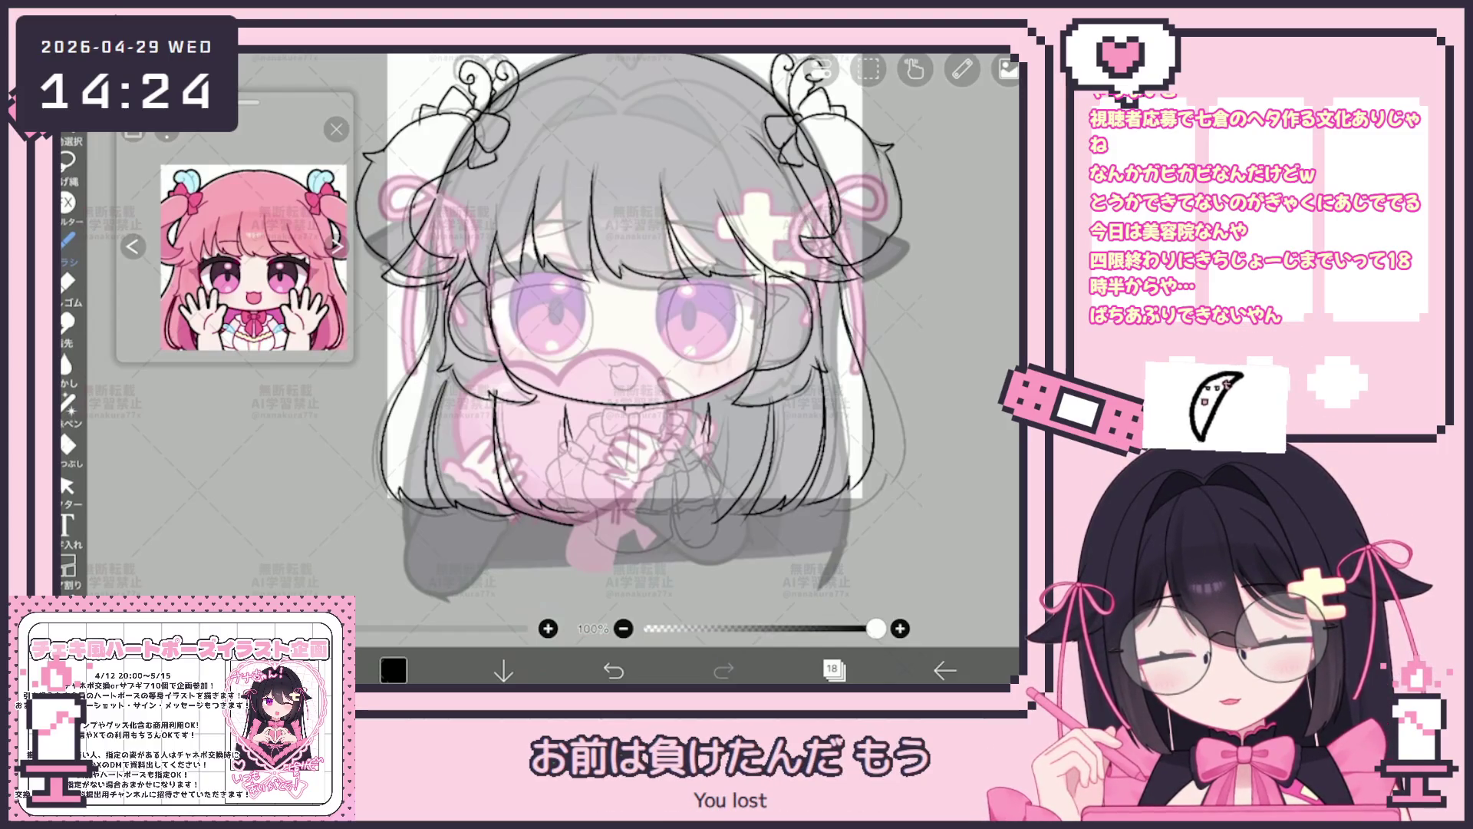
pyautogui.hotkey('ctrl', 'z')
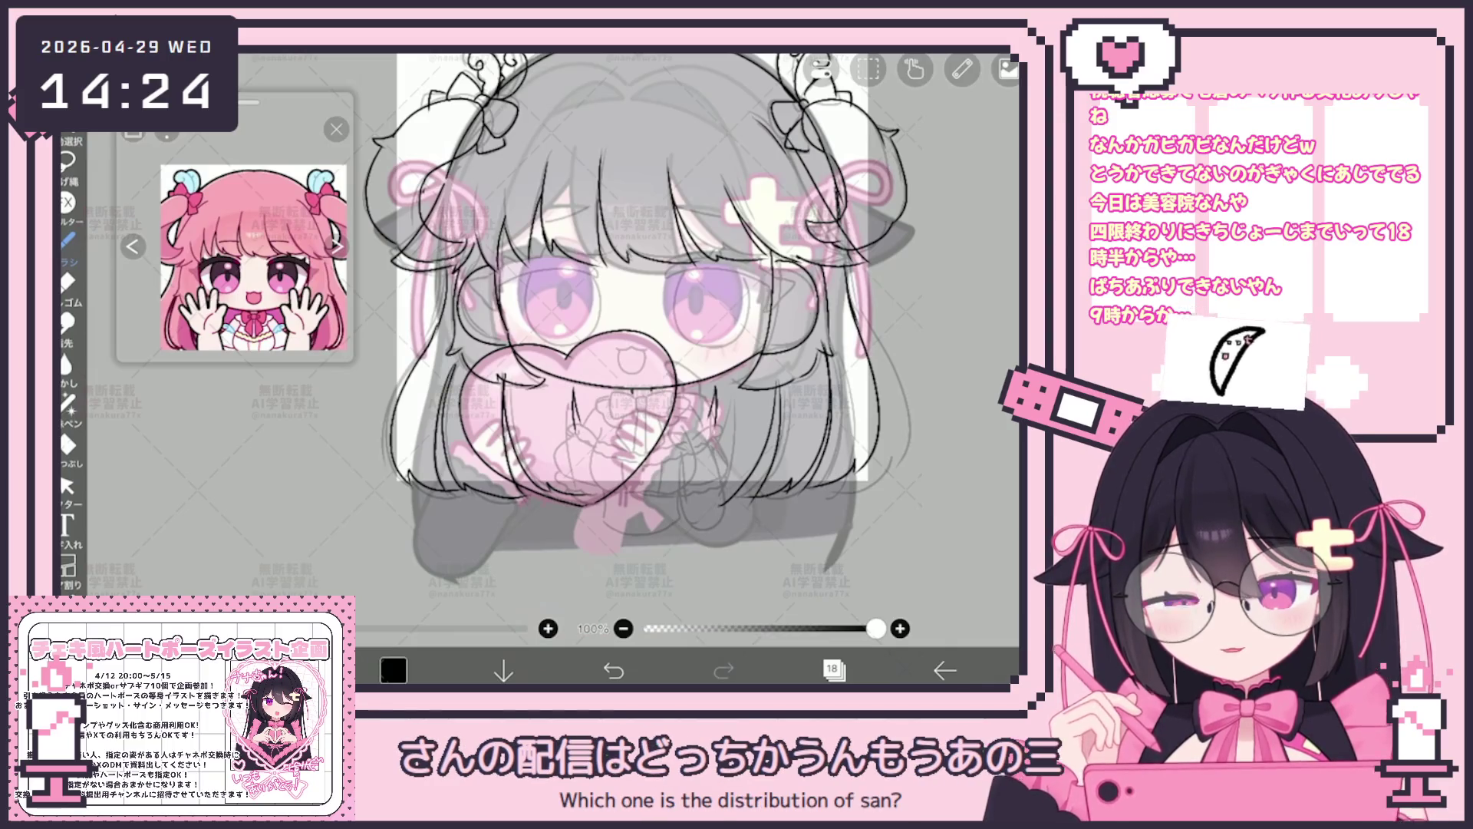
pyautogui.scroll(3, 641, 452)
pyautogui.scroll(3, 641, 452)
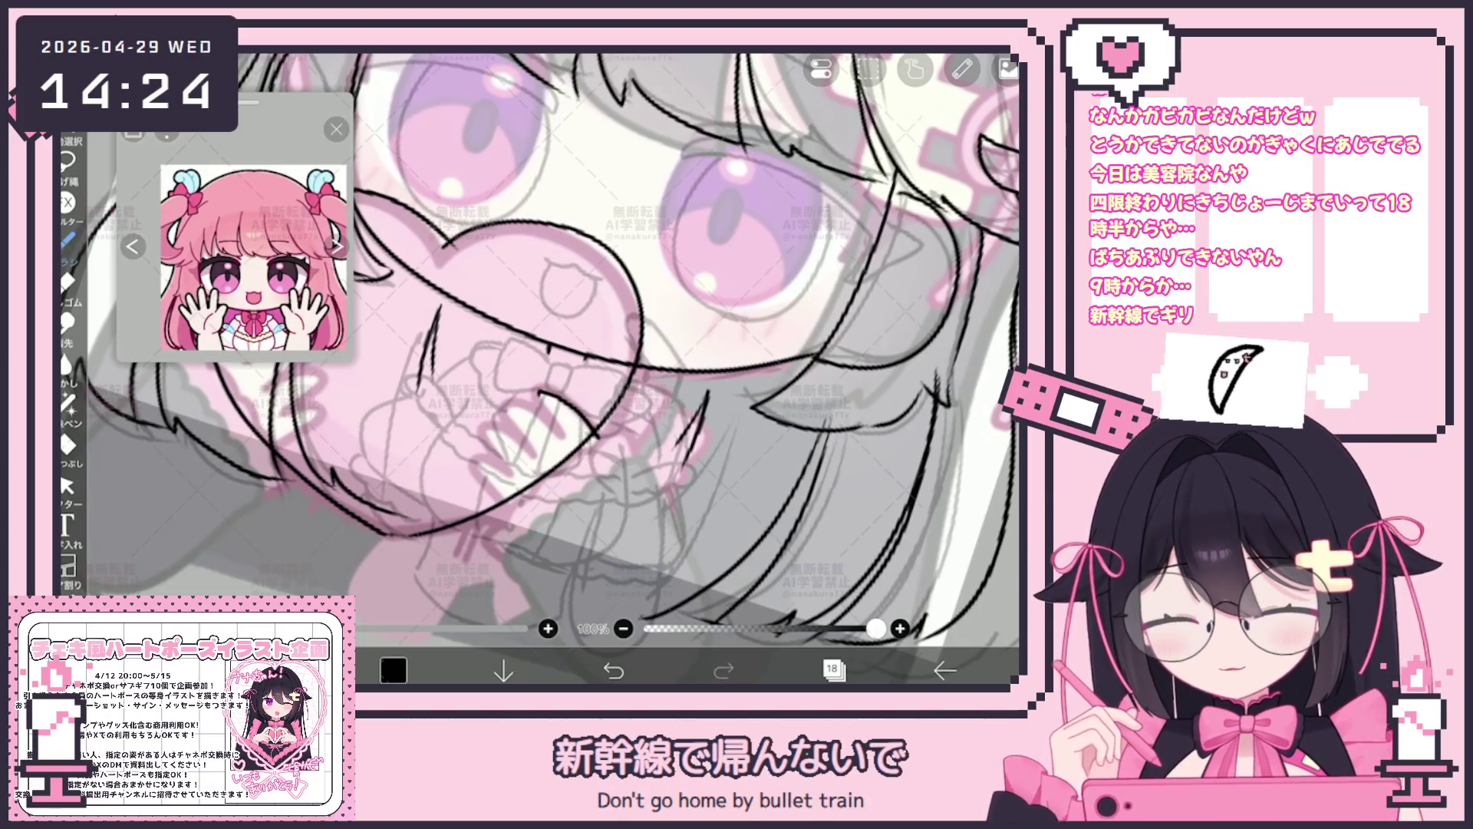
# Undo a stray mark and ink the finger lines of the right hand gripping the heart.
pyautogui.hotkey('ctrl', 'z')
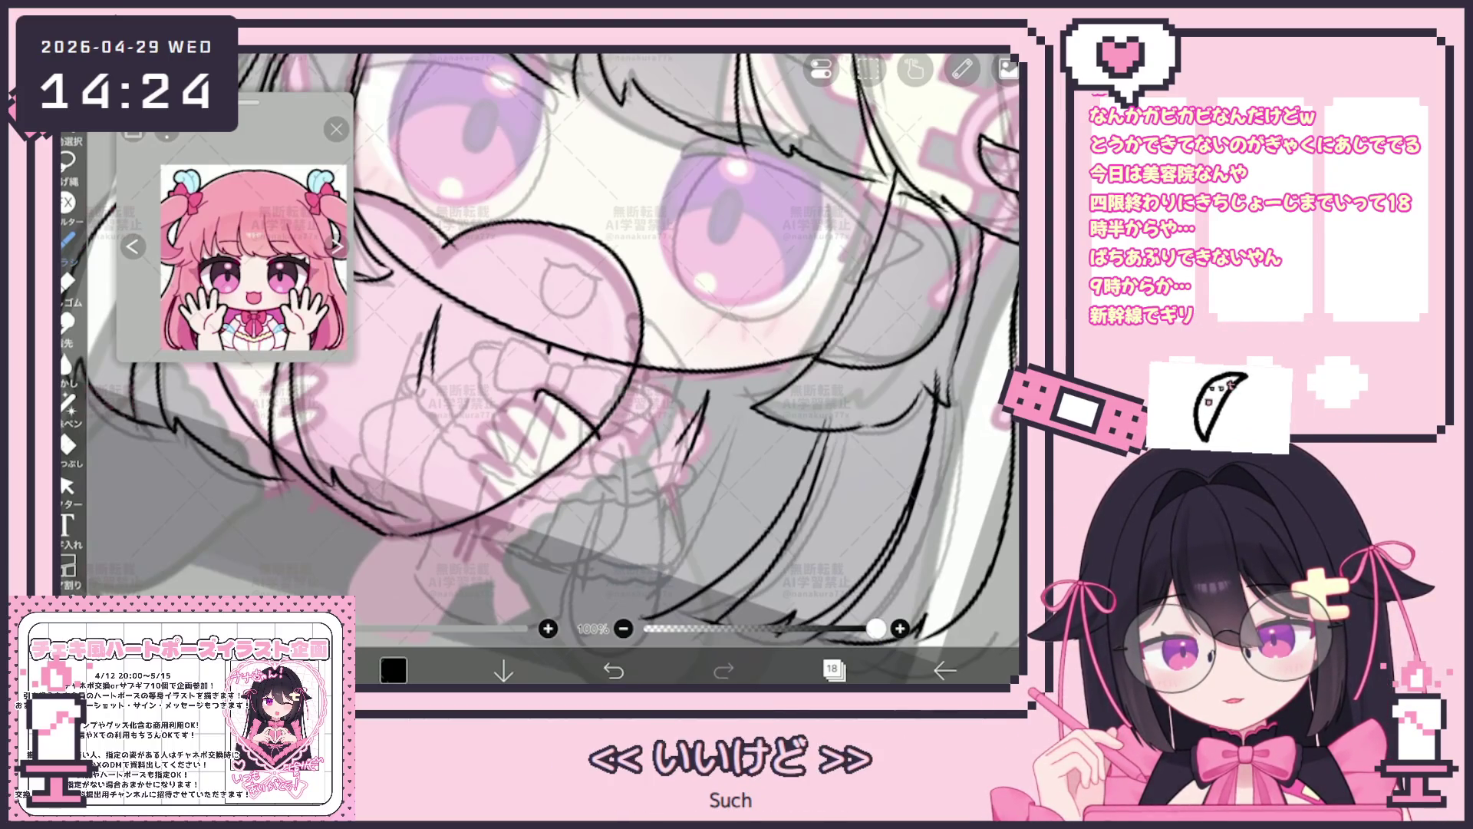
pyautogui.moveTo(511, 424)
pyautogui.mouseDown()
pyautogui.moveTo(549, 405)
pyautogui.moveTo(504, 448)
pyautogui.mouseUp()
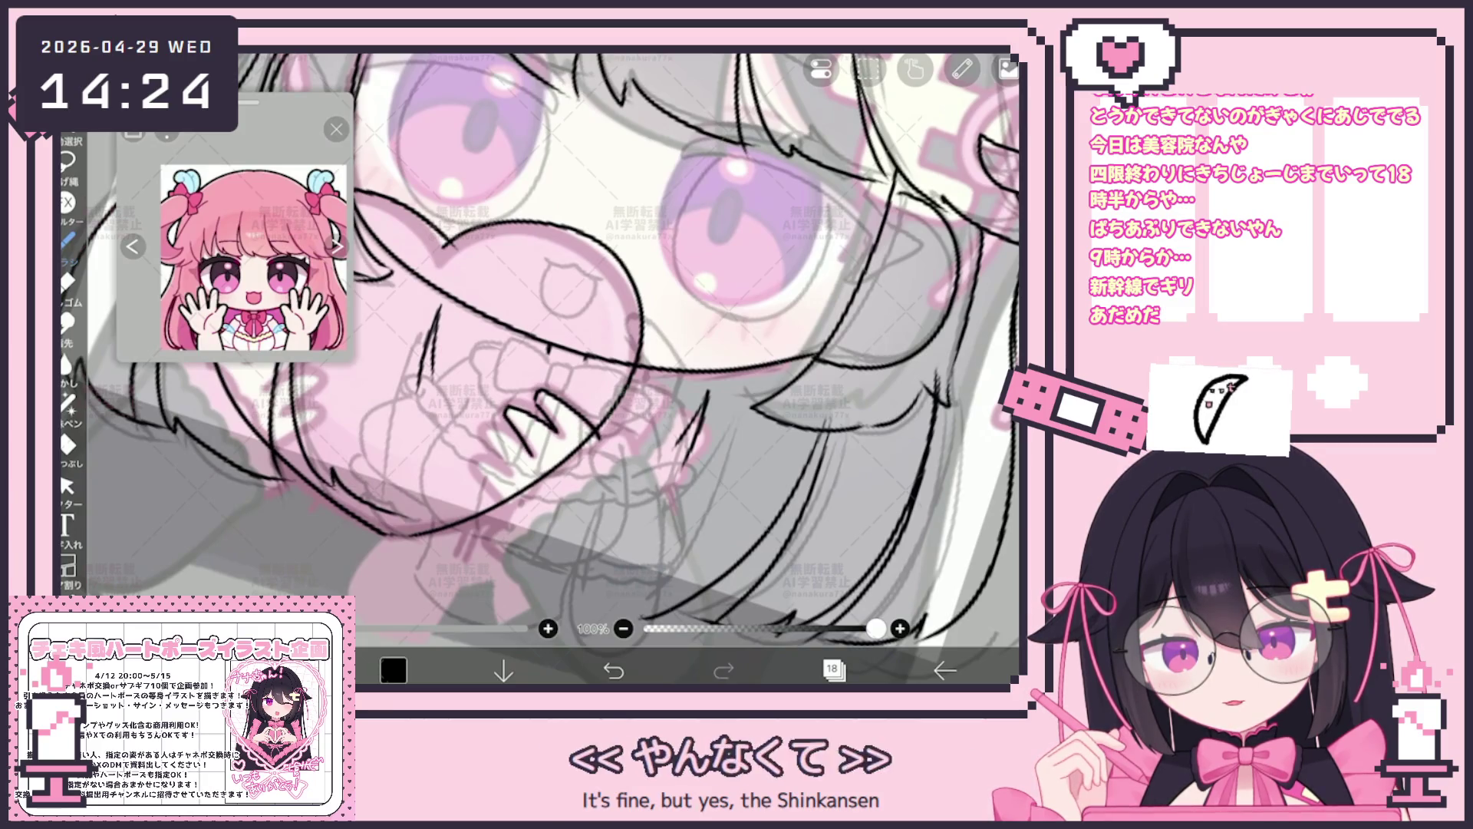
pyautogui.scroll(-2, 542, 345)
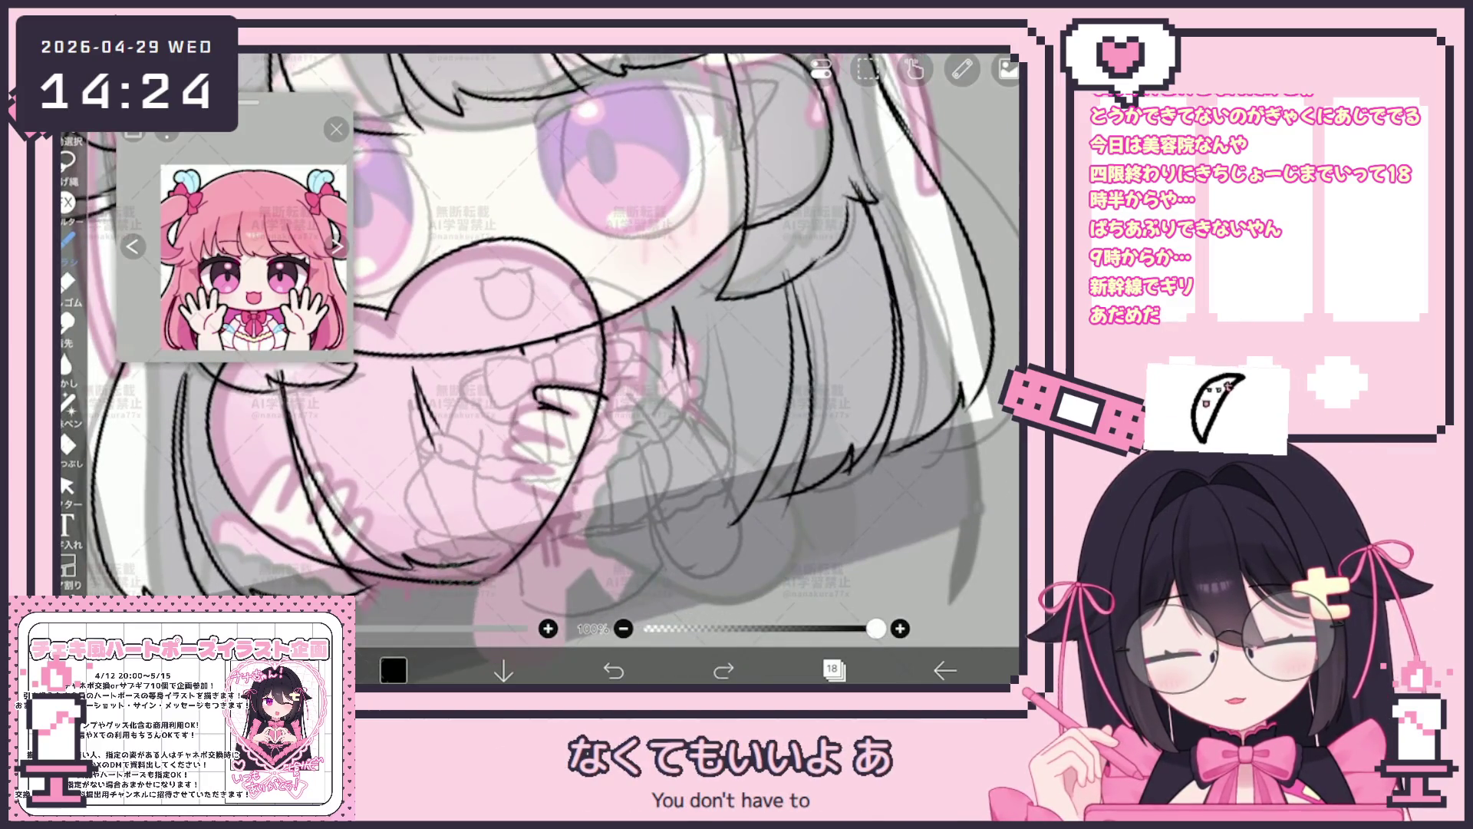
pyautogui.moveTo(516, 428); pyautogui.dragTo(523, 415)
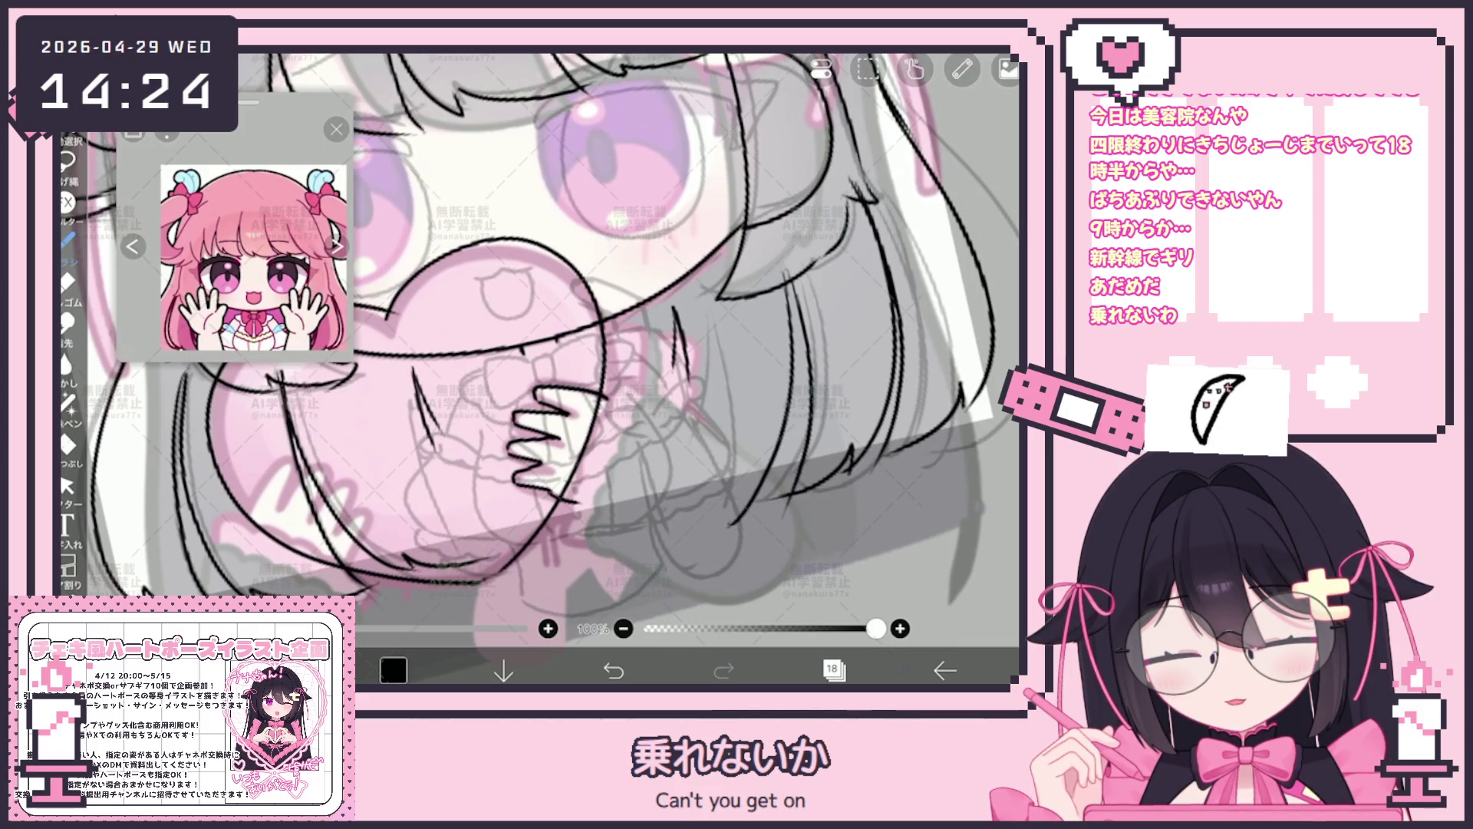
pyautogui.scroll(2, 541, 368)
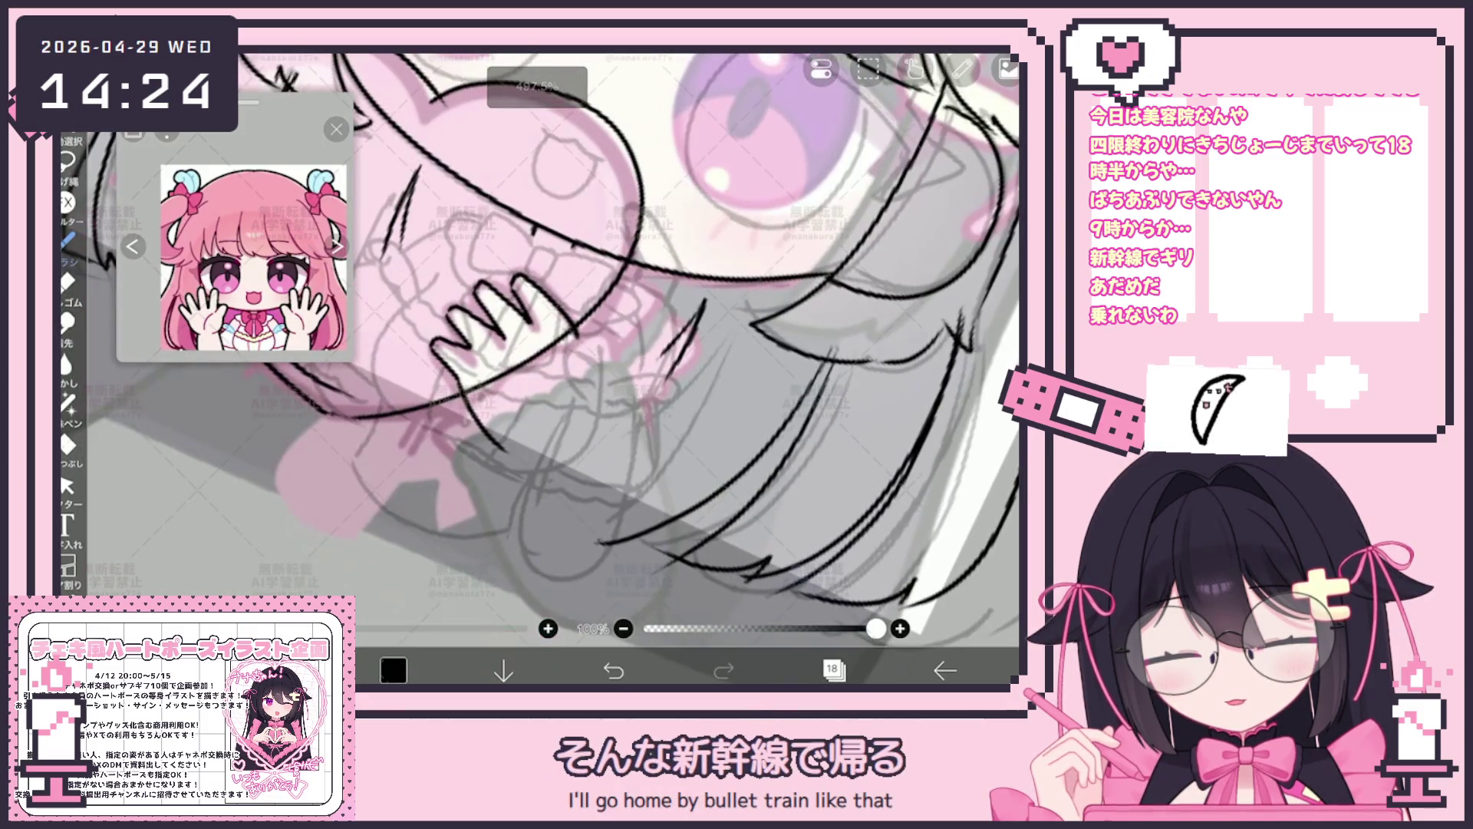
pyautogui.scroll(-2, 541, 369)
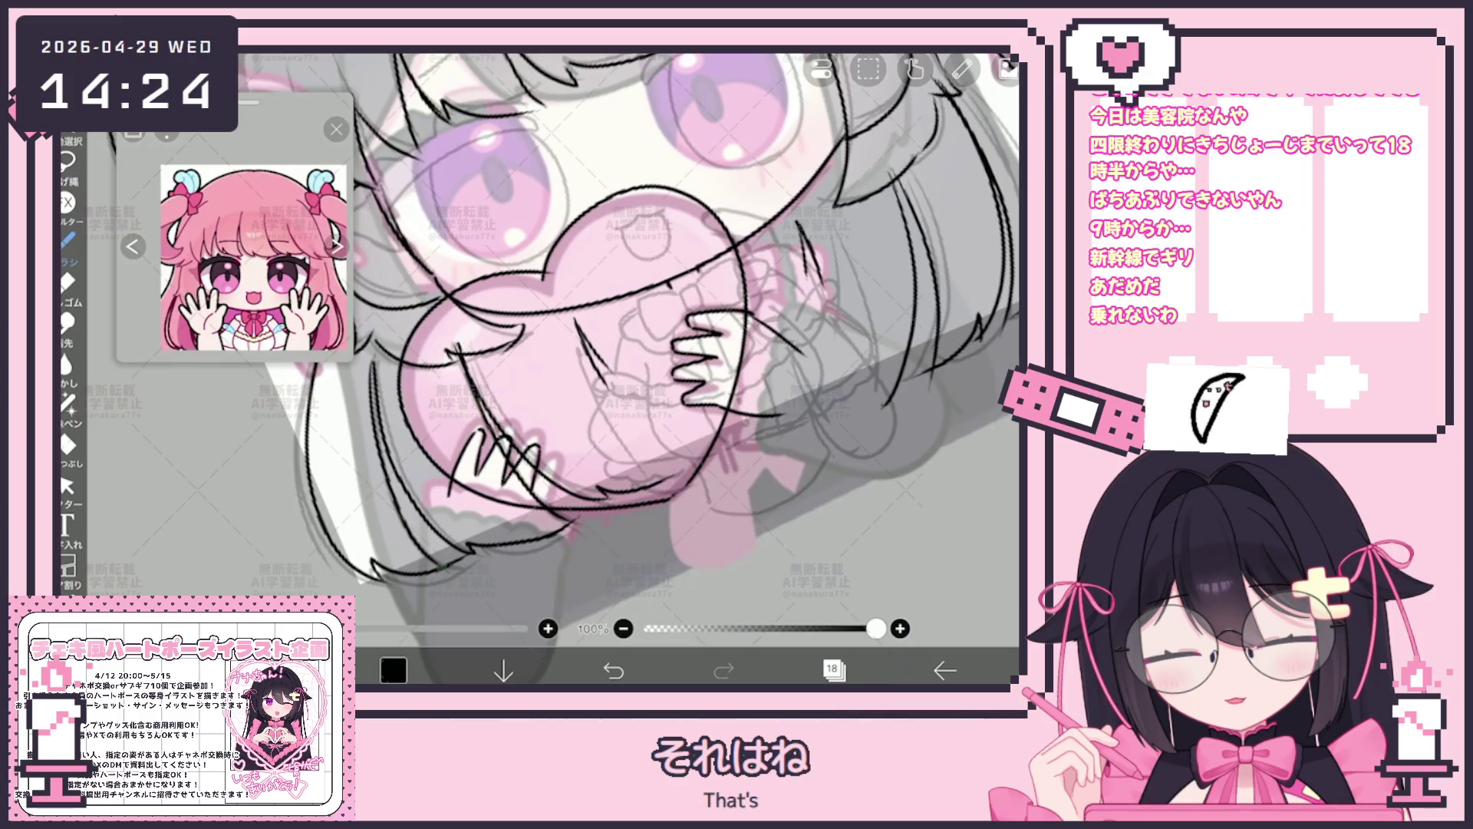
pyautogui.scroll(-1, 628, 368)
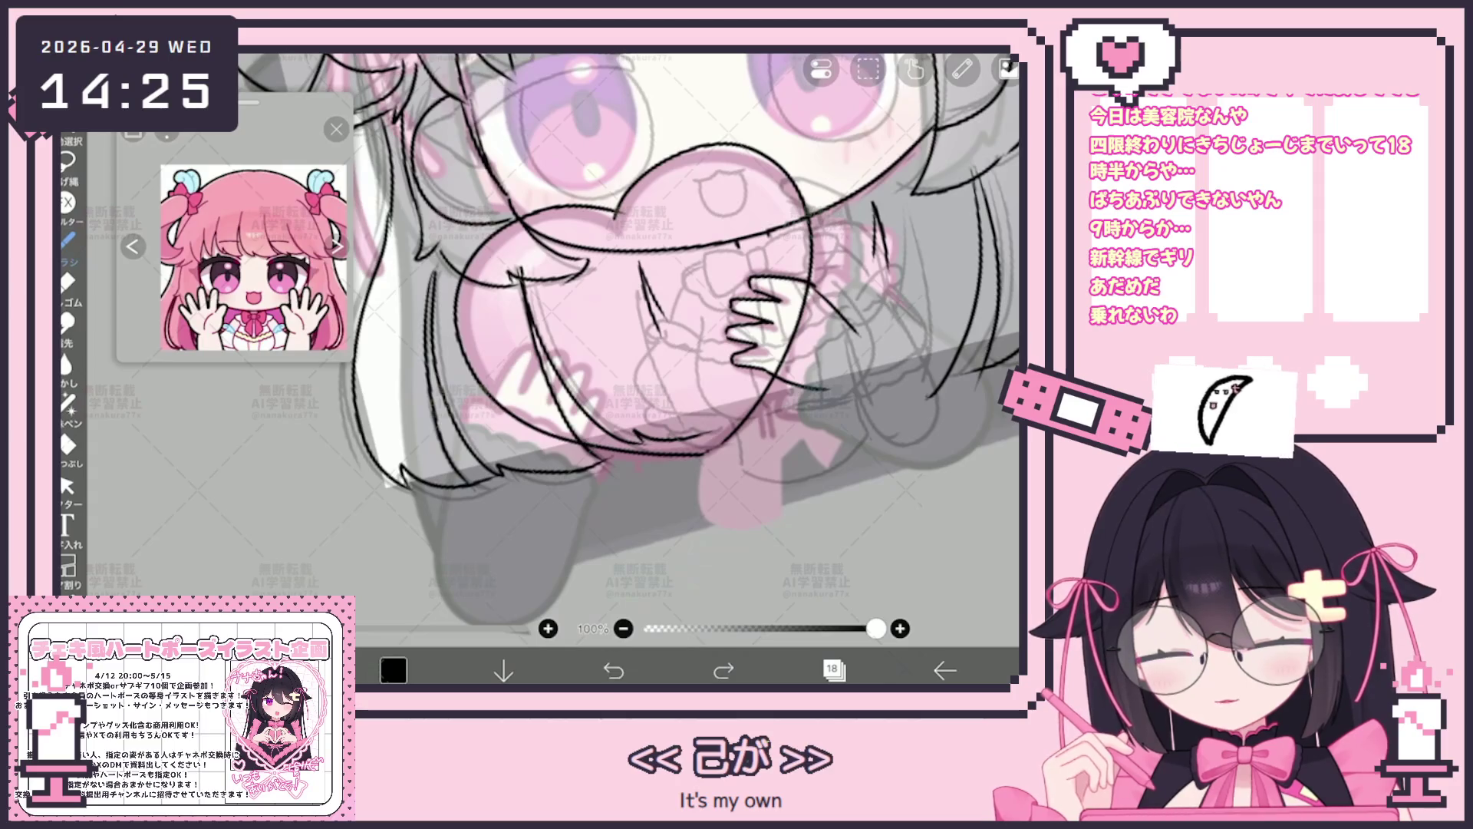
# Select the inked hand vector lines and paste a copy onto a new layer 19.
pyautogui.click(67, 486)
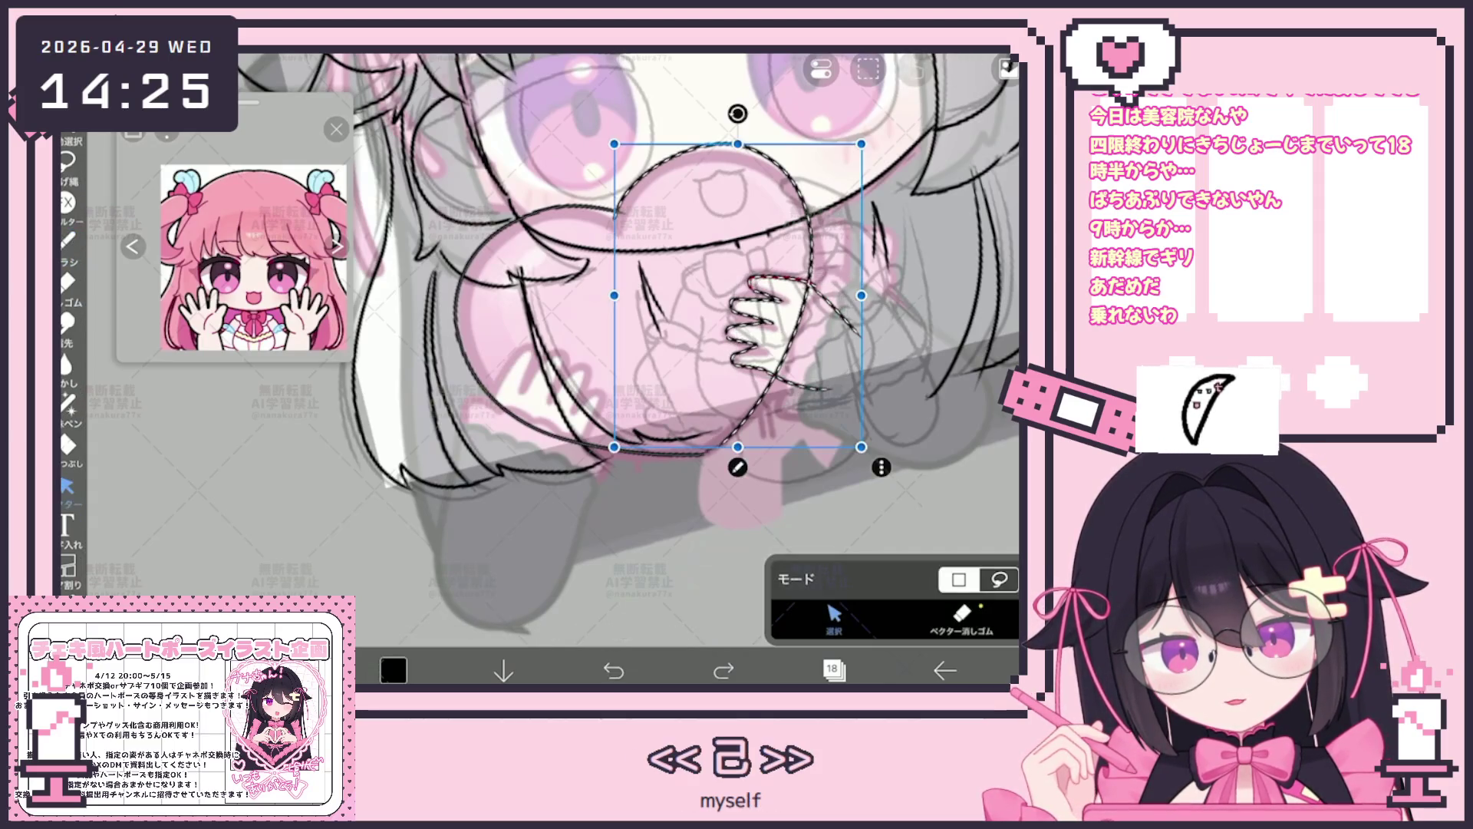
pyautogui.click(794, 333)
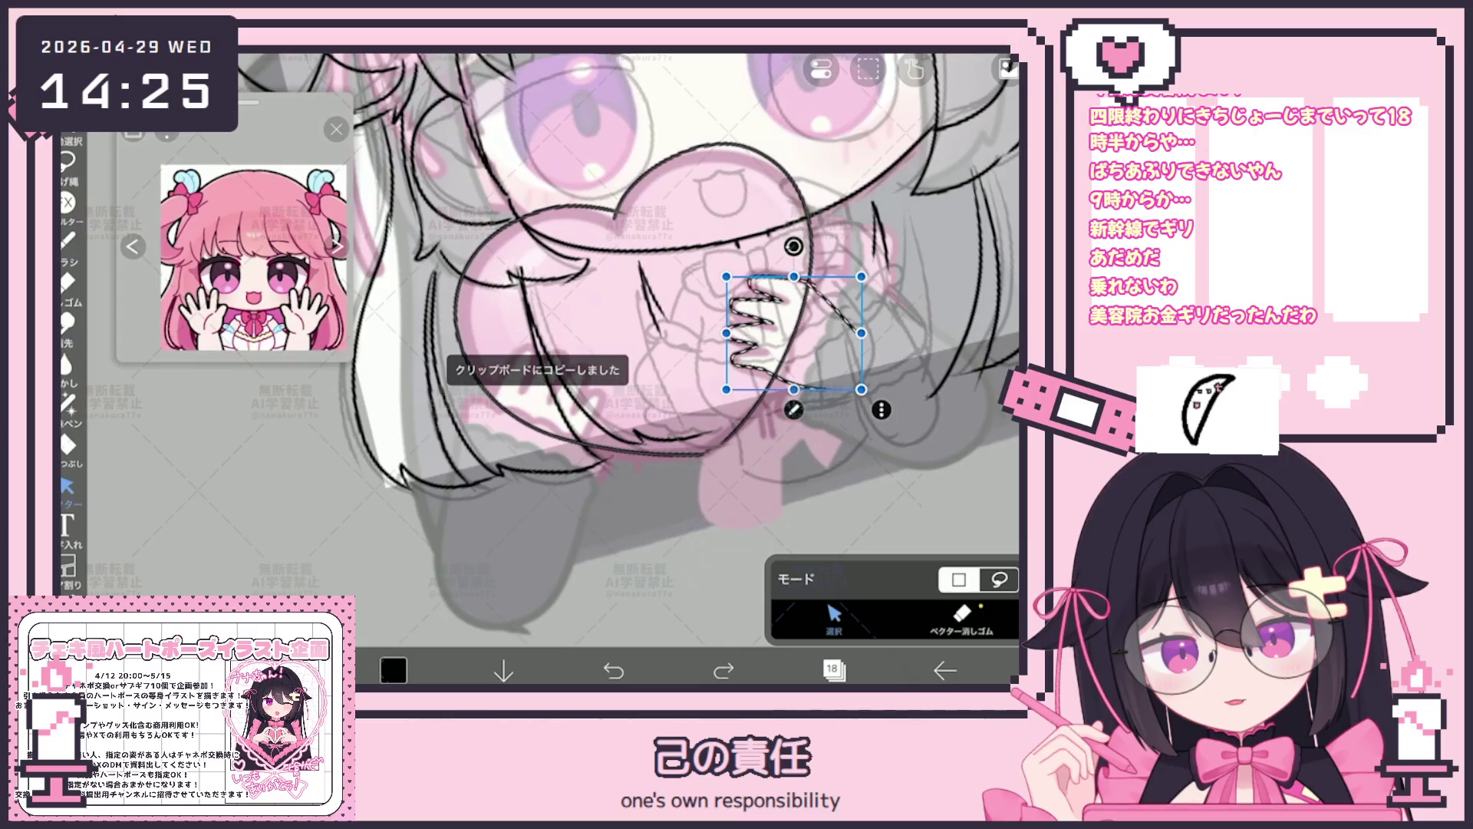
pyautogui.click(832, 669)
pyautogui.click(558, 624)
pyautogui.click(564, 581)
pyautogui.click(831, 669)
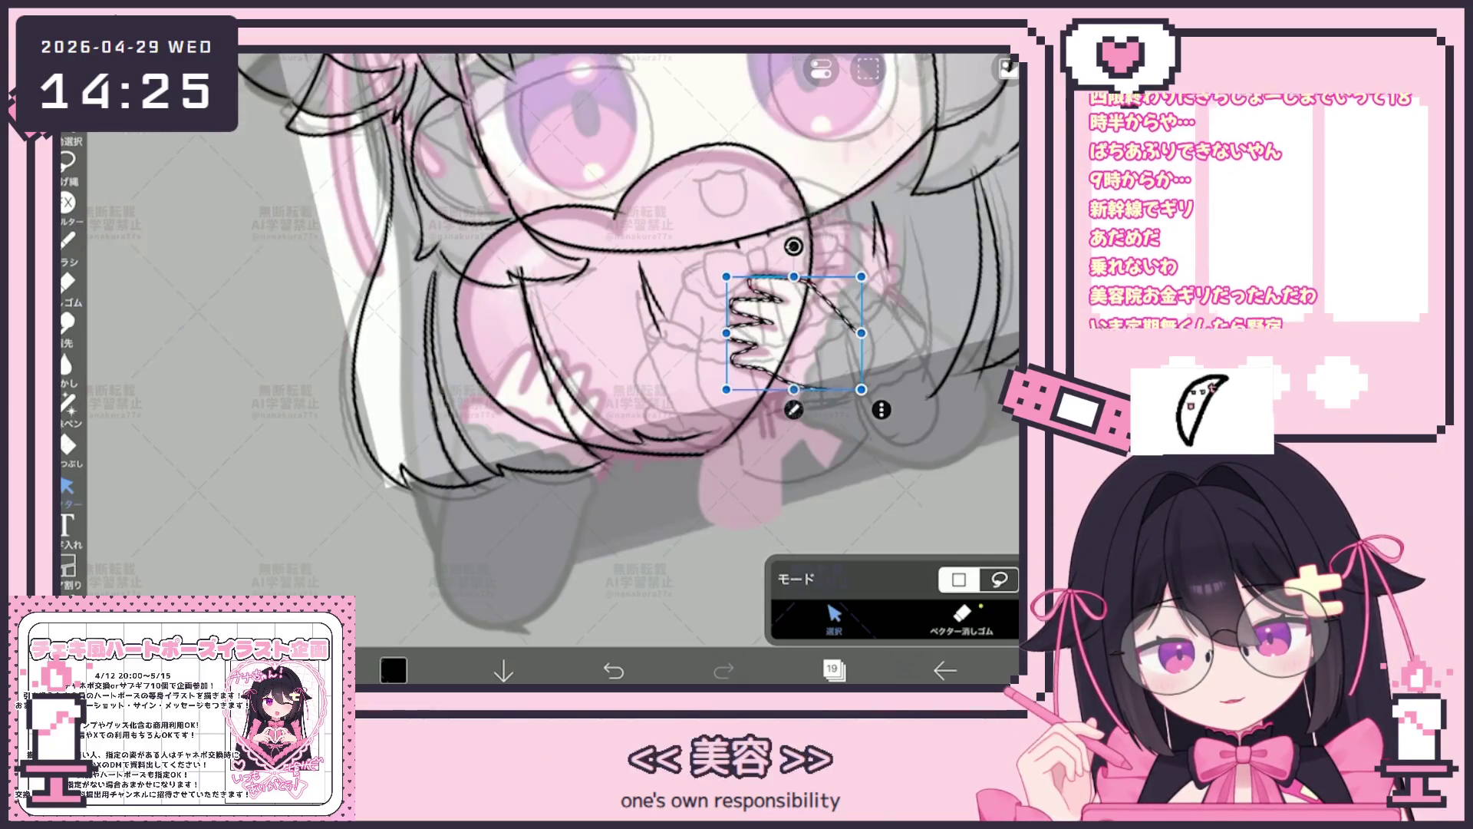
# Flip the copied hand horizontally, then move and rotate it onto the heart's left side.
pyautogui.click(832, 668)
pyautogui.click(833, 669)
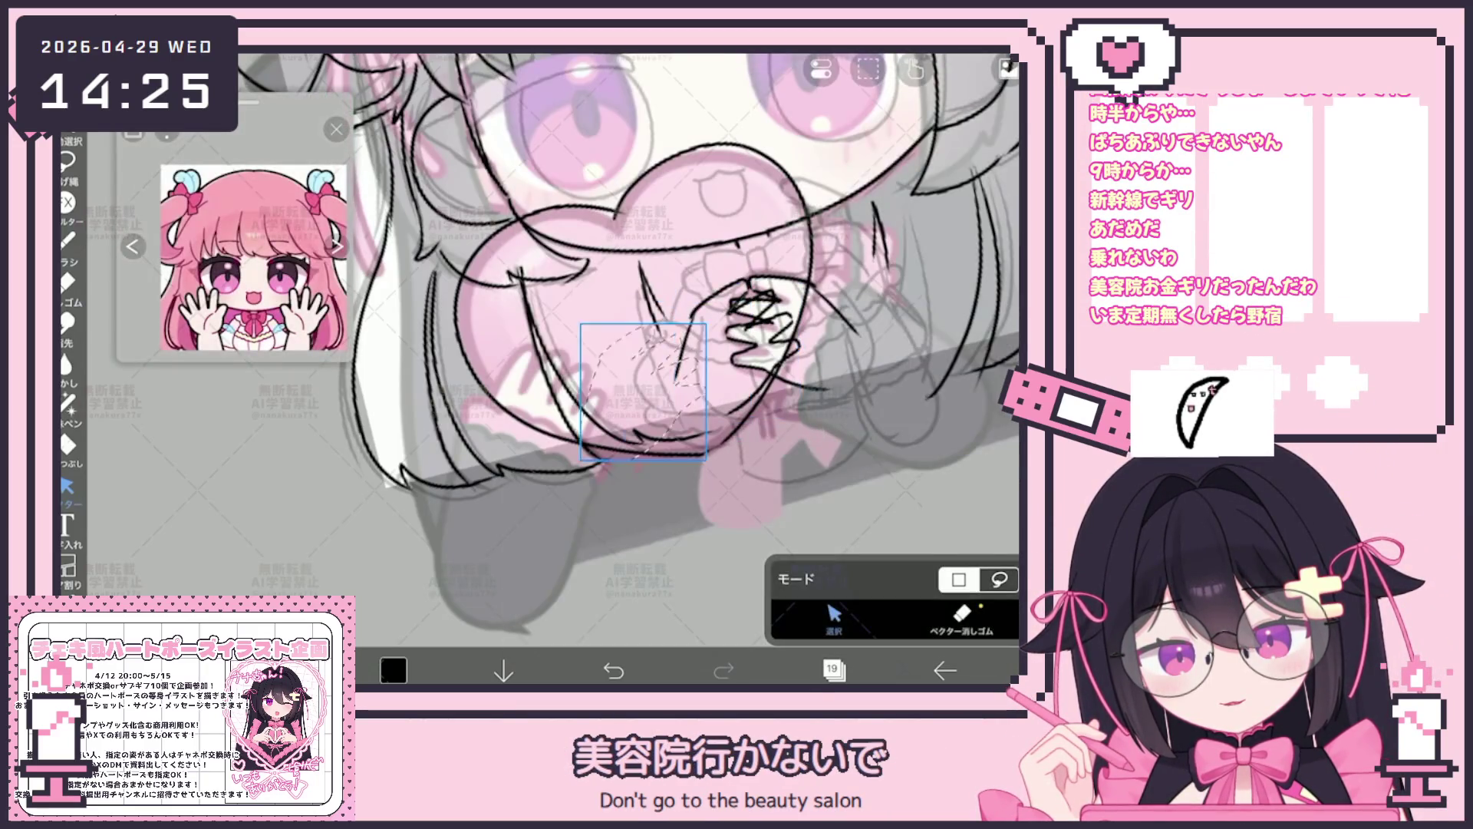
pyautogui.moveTo(738, 327); pyautogui.dragTo(559, 420)
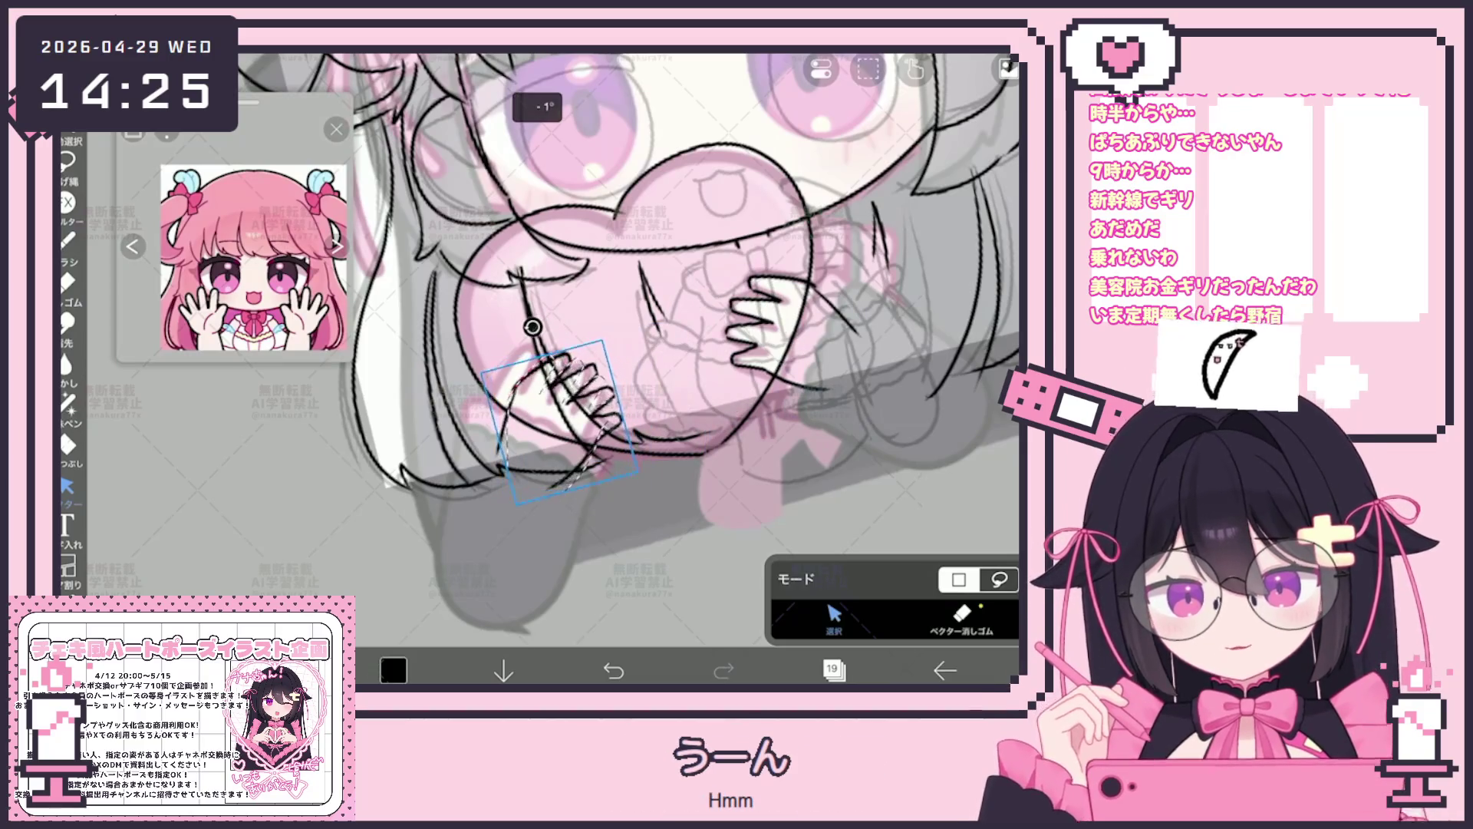
pyautogui.moveTo(559, 323); pyautogui.dragTo(510, 319)
pyautogui.scroll(-3, 659, 346)
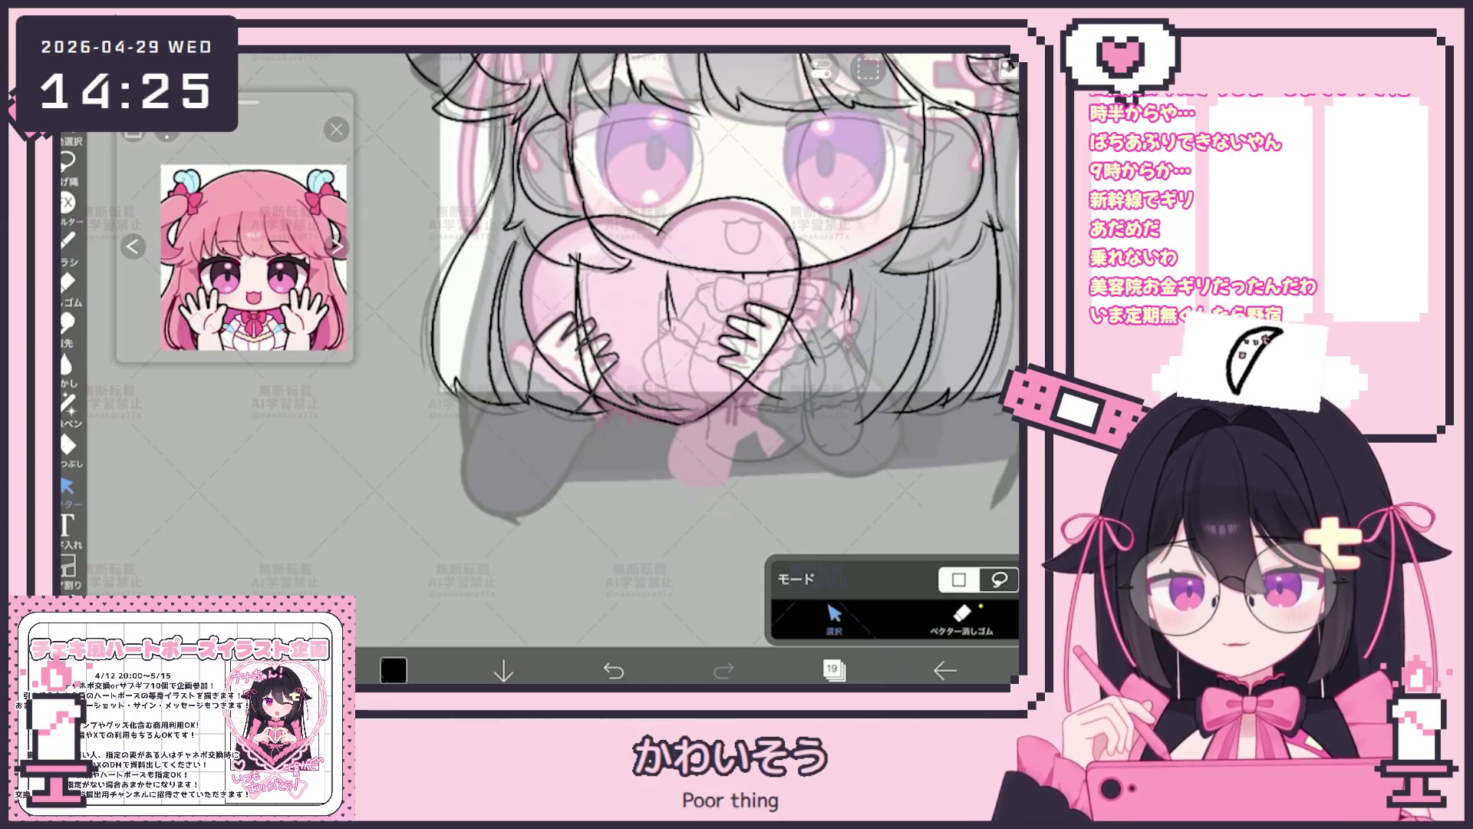
pyautogui.click(833, 669)
# Merge layer 19 down into layer 18, then brush a stroke closing the bottom of a hair strand.
pyautogui.click(1010, 447)
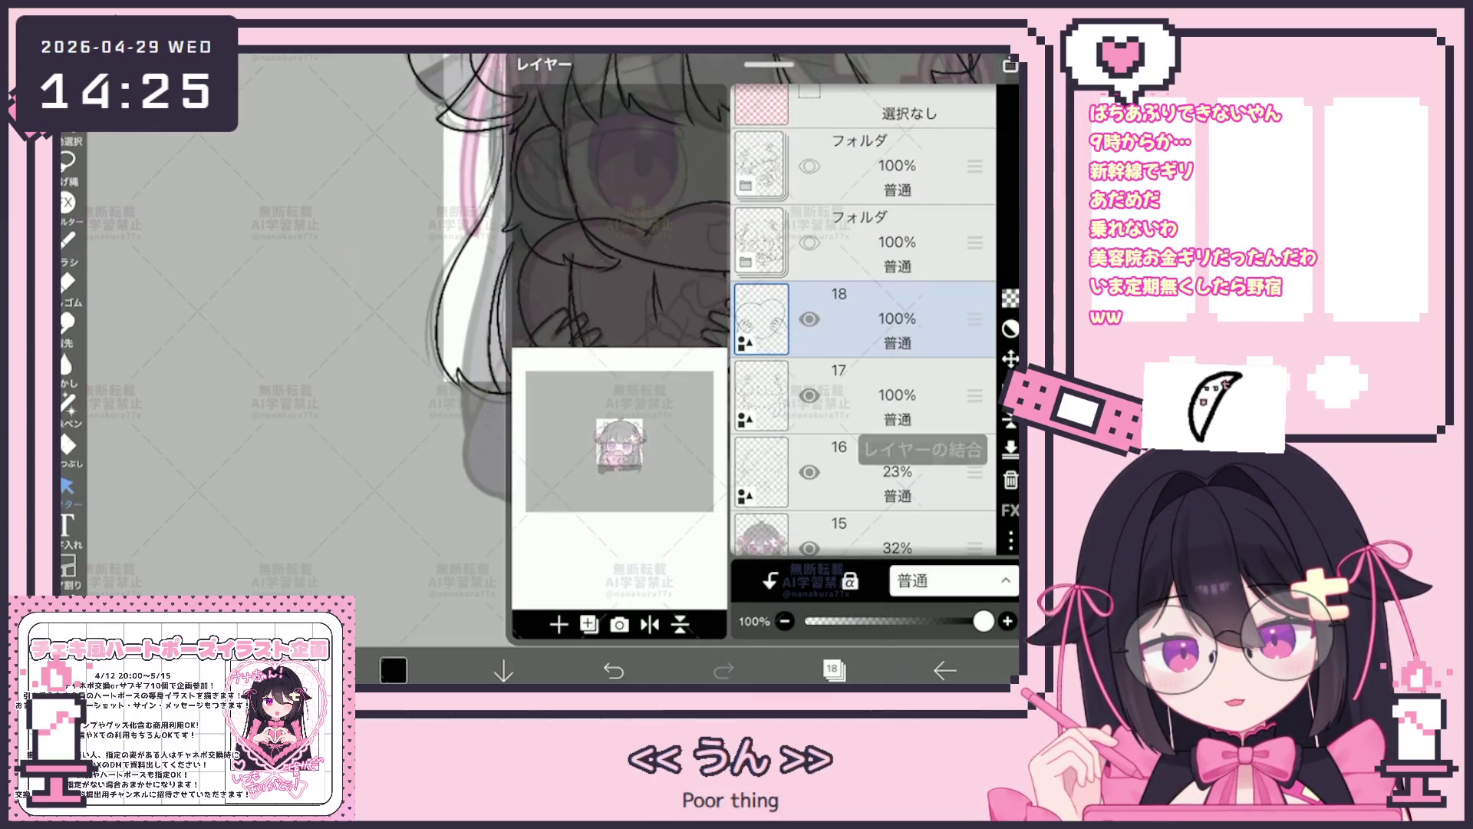
pyautogui.click(832, 669)
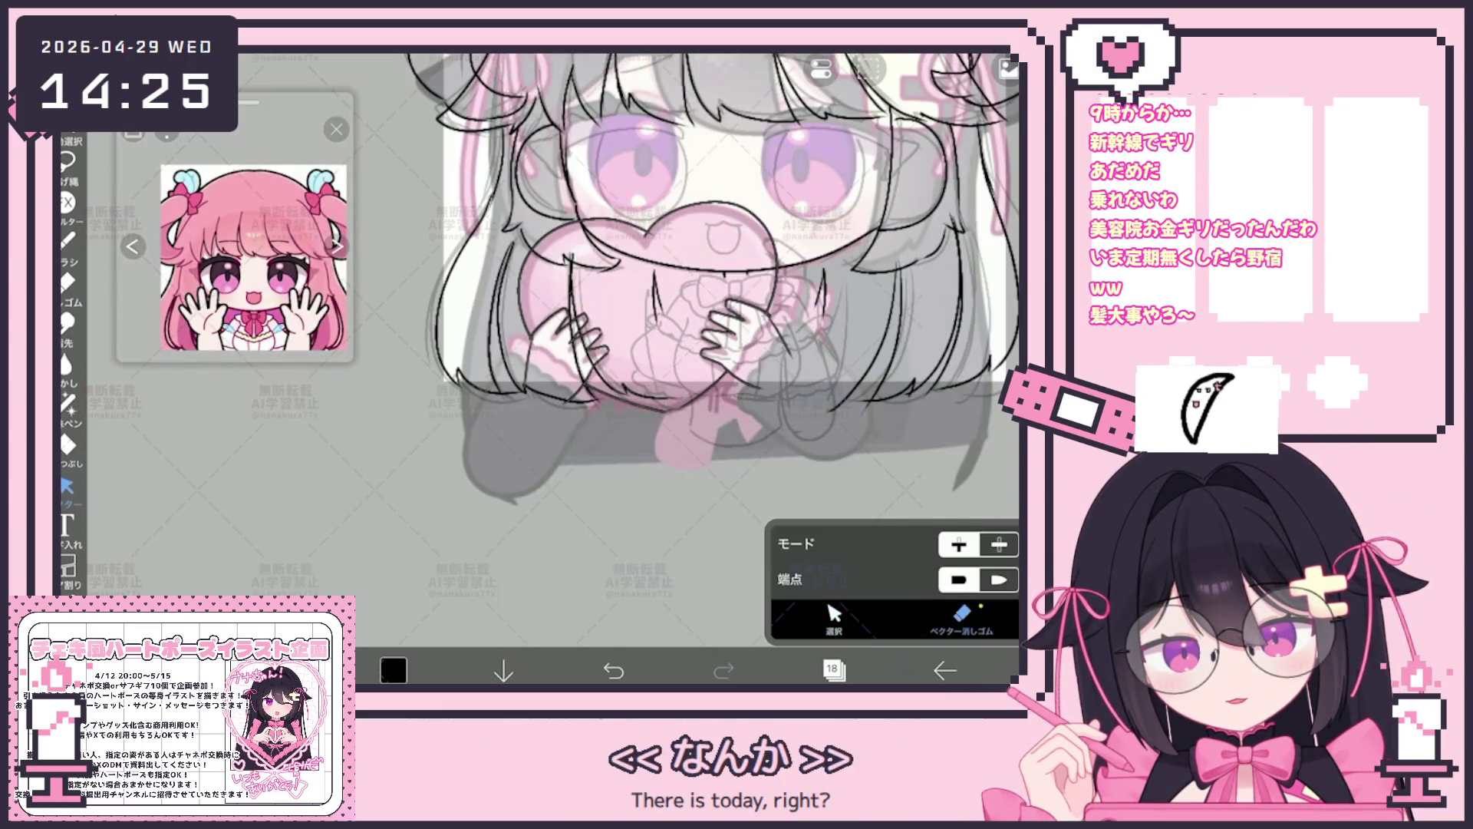
pyautogui.press('b')
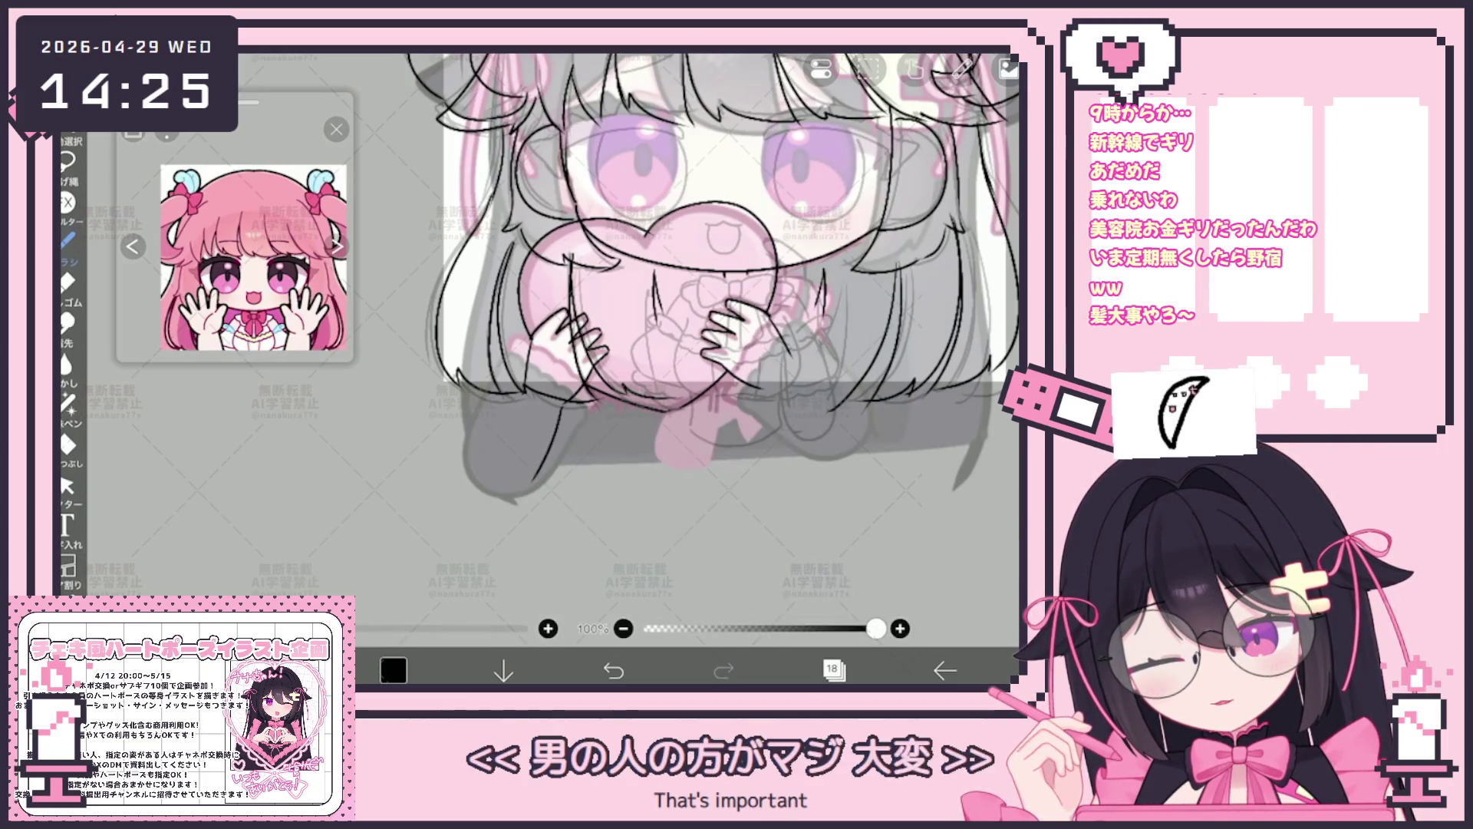
pyautogui.scroll(3, 665, 308)
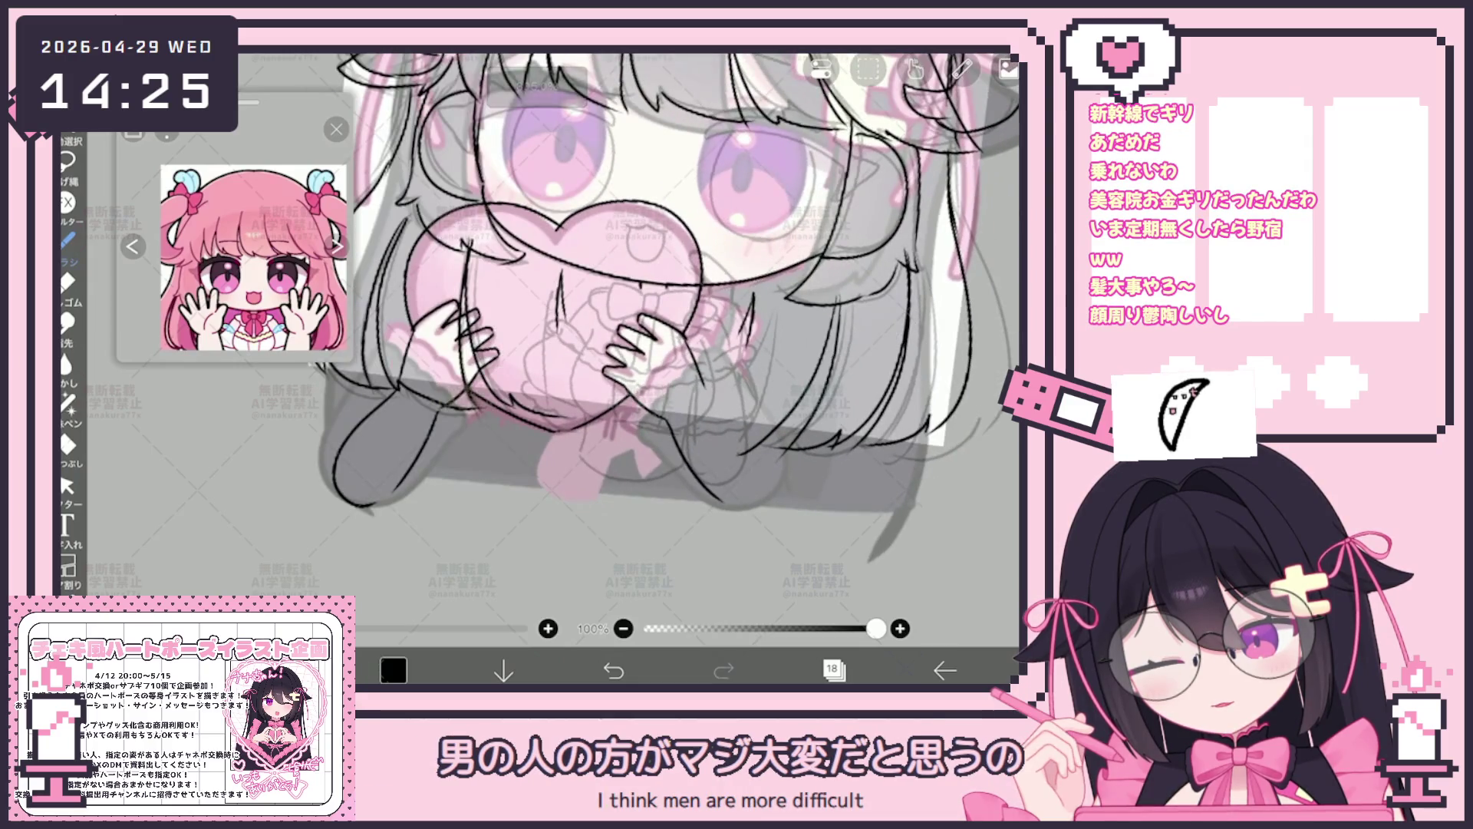
pyautogui.scroll(2, 628, 340)
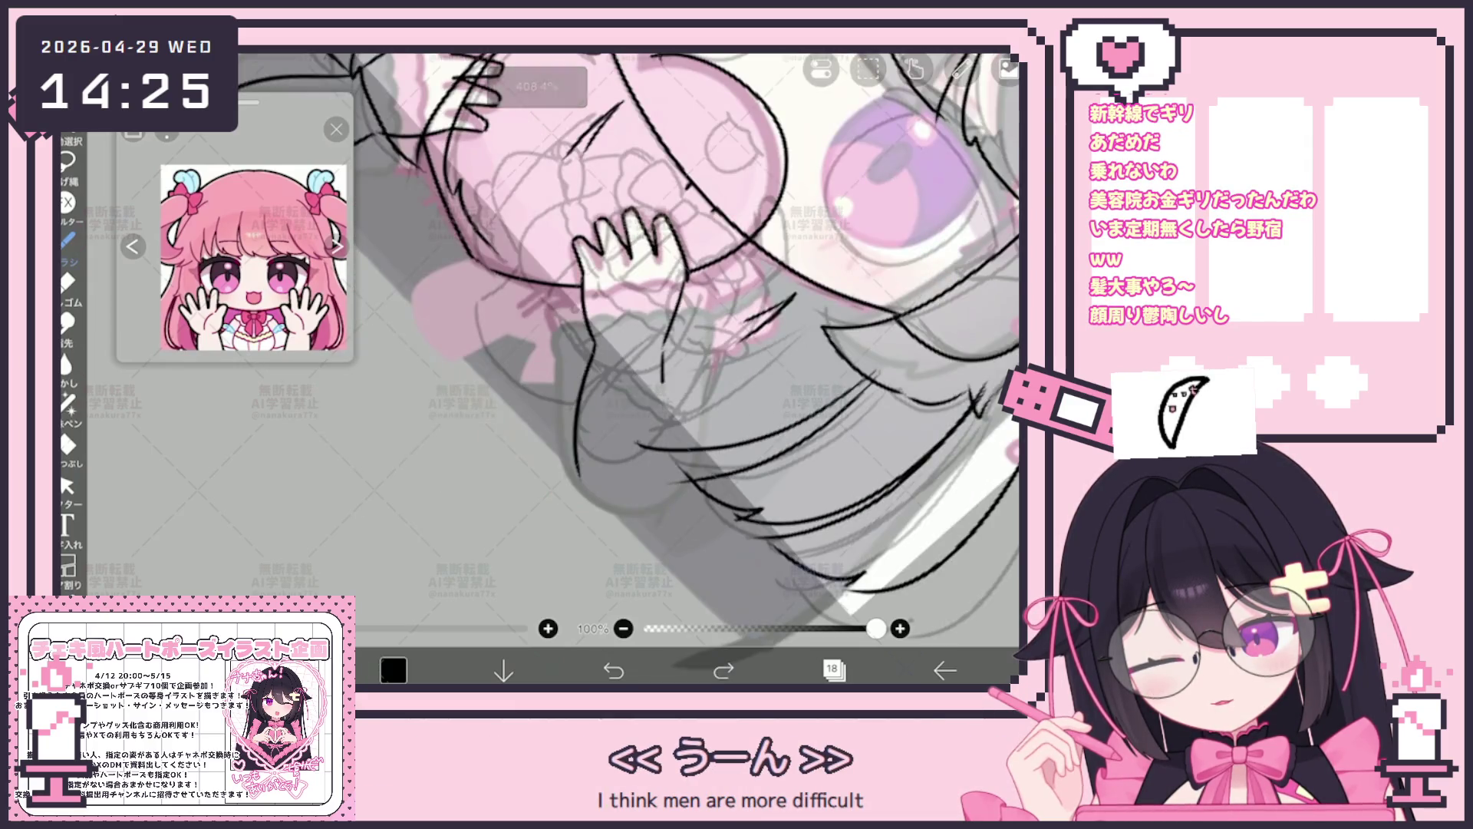
pyautogui.scroll(-2, 572, 344)
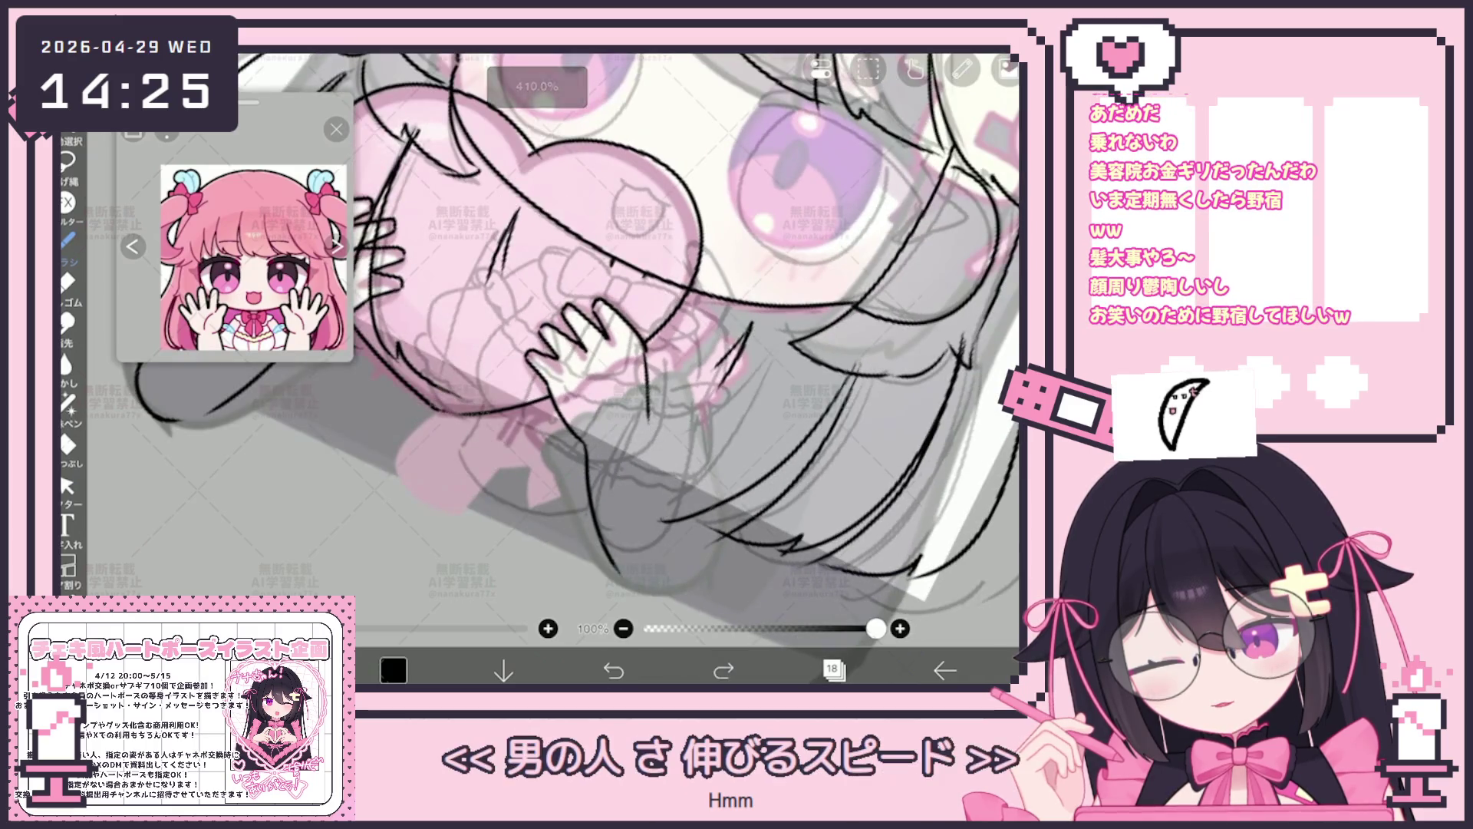
pyautogui.moveTo(631, 583); pyautogui.dragTo(689, 553)
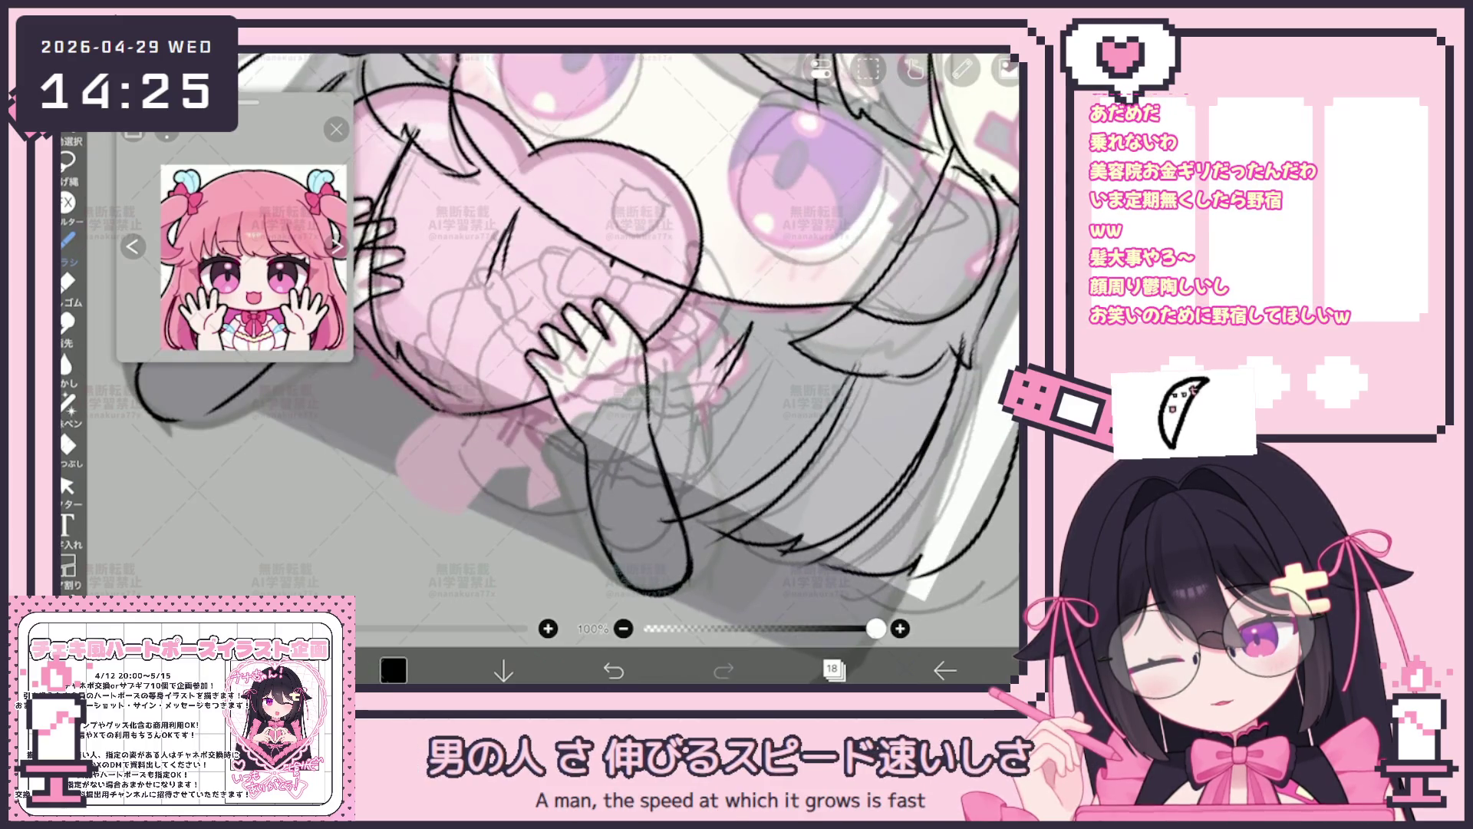
pyautogui.scroll(2, 572, 339)
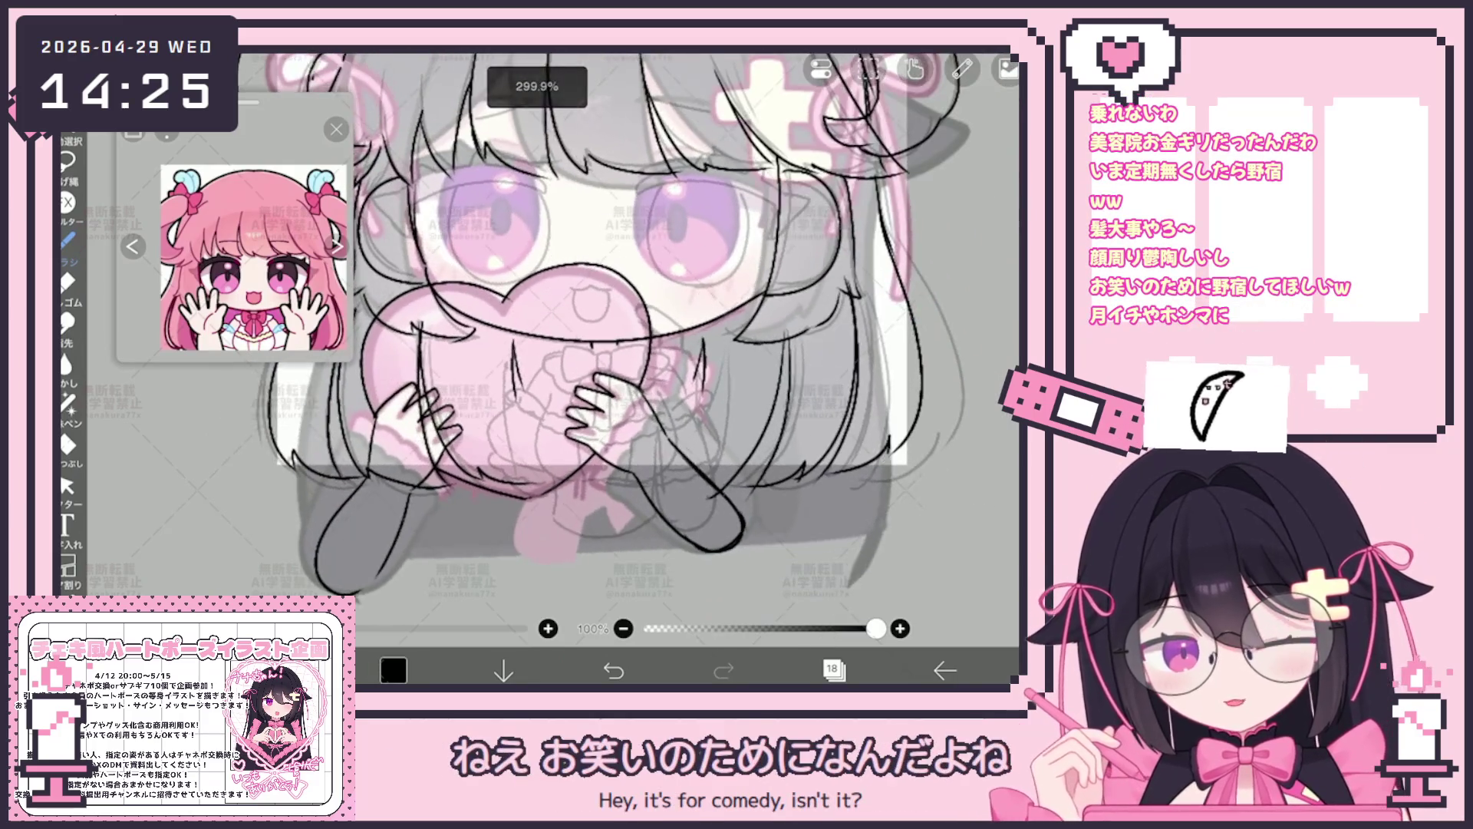
pyautogui.scroll(-2, 677, 332)
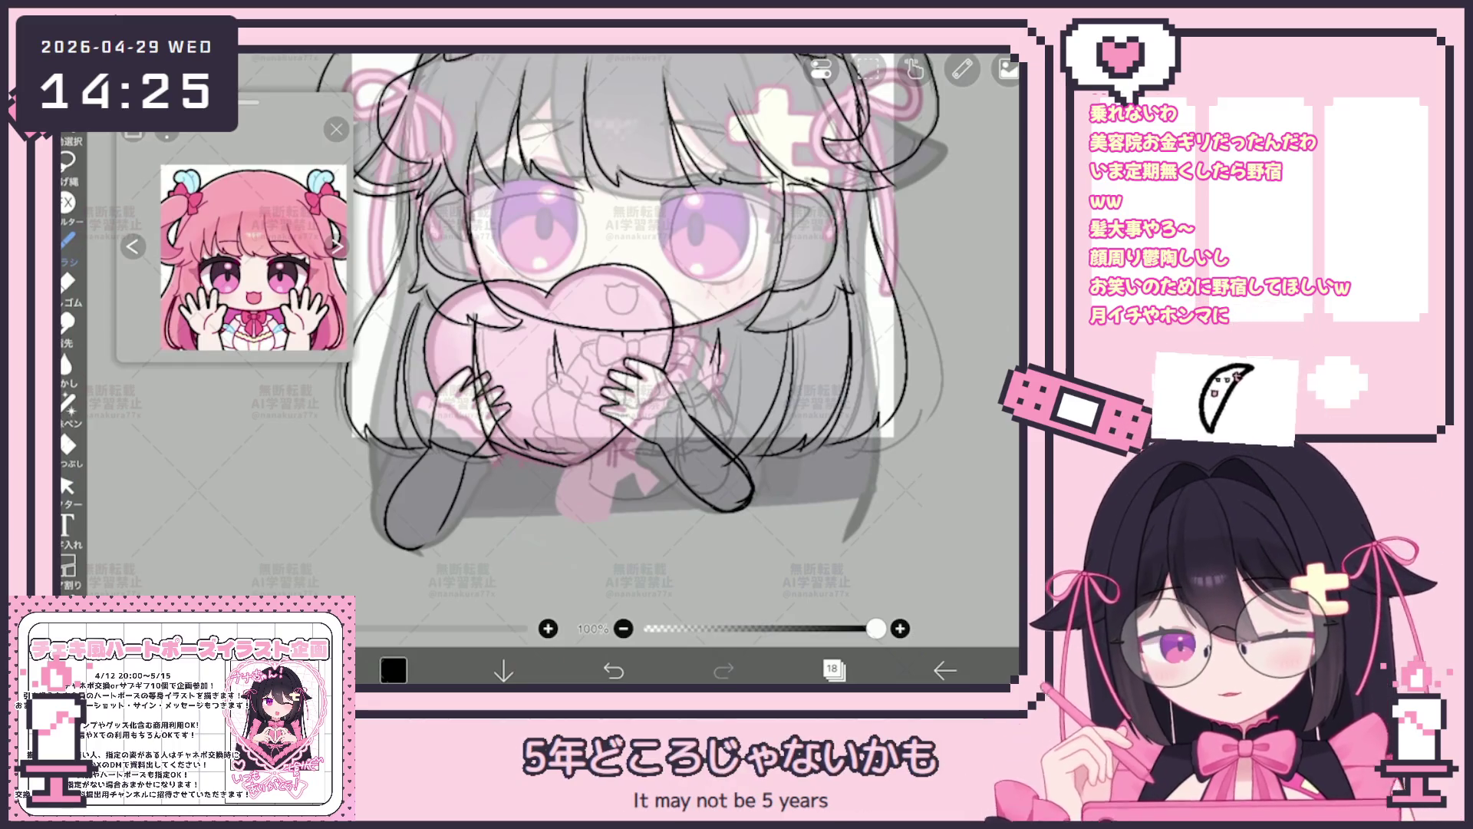
pyautogui.scroll(2, 642, 305)
pyautogui.scroll(2, 641, 305)
pyautogui.click(833, 669)
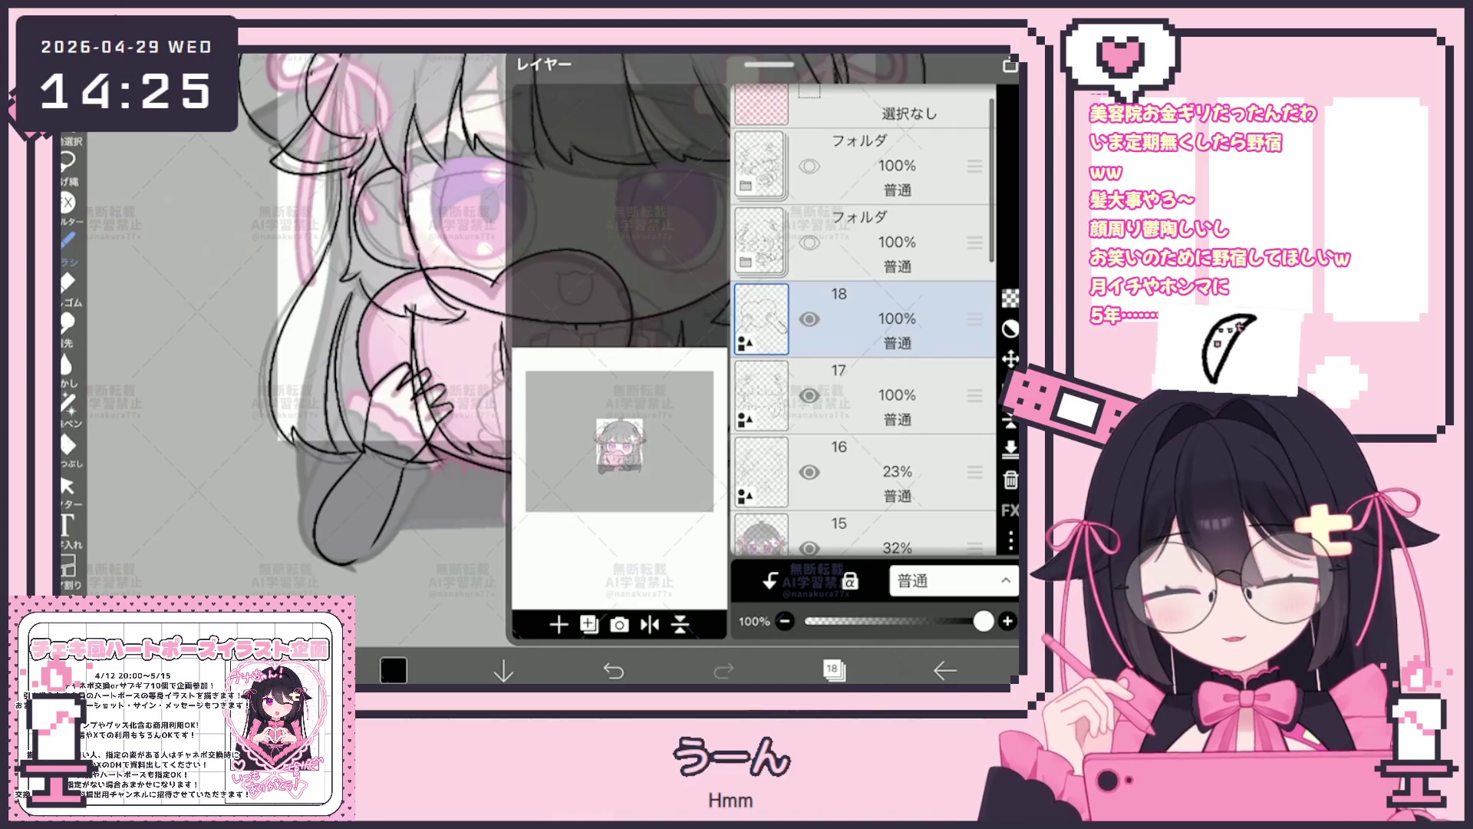
pyautogui.click(833, 669)
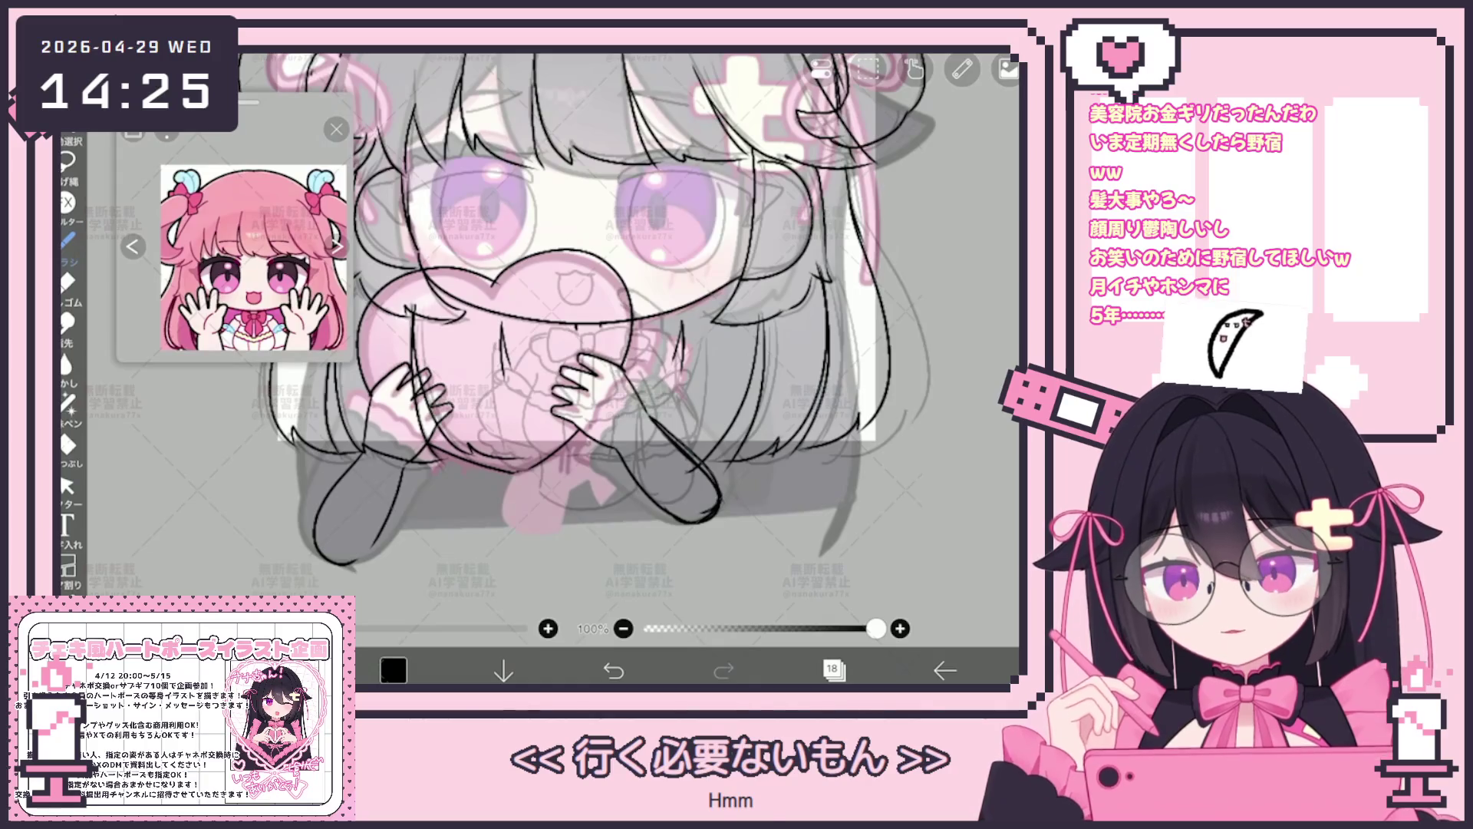
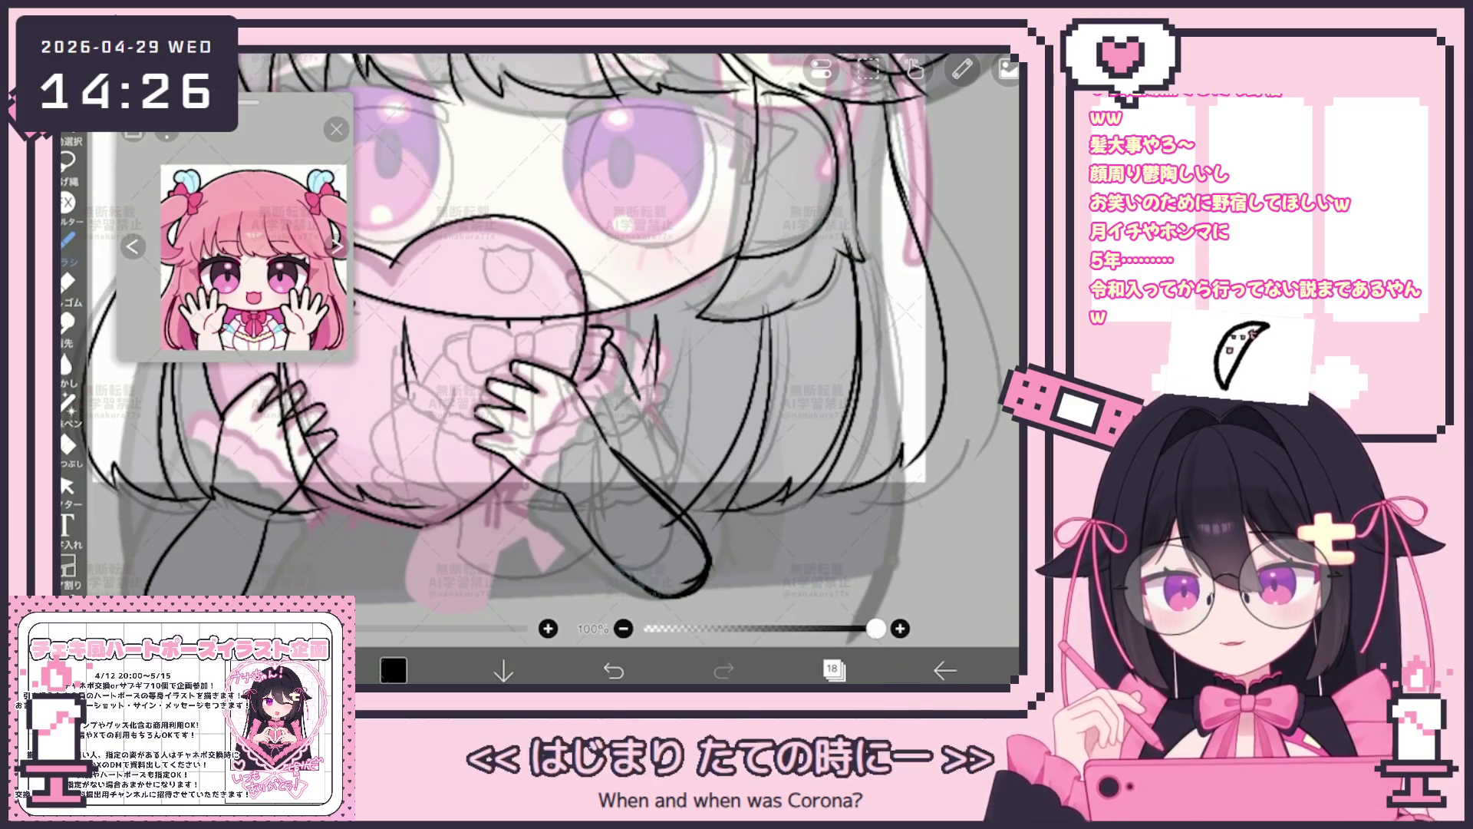
# Undo the trial curled stroke near the hands and earlier strokes, then show the layer list.
pyautogui.moveTo(652, 389); pyautogui.dragTo(647, 410)
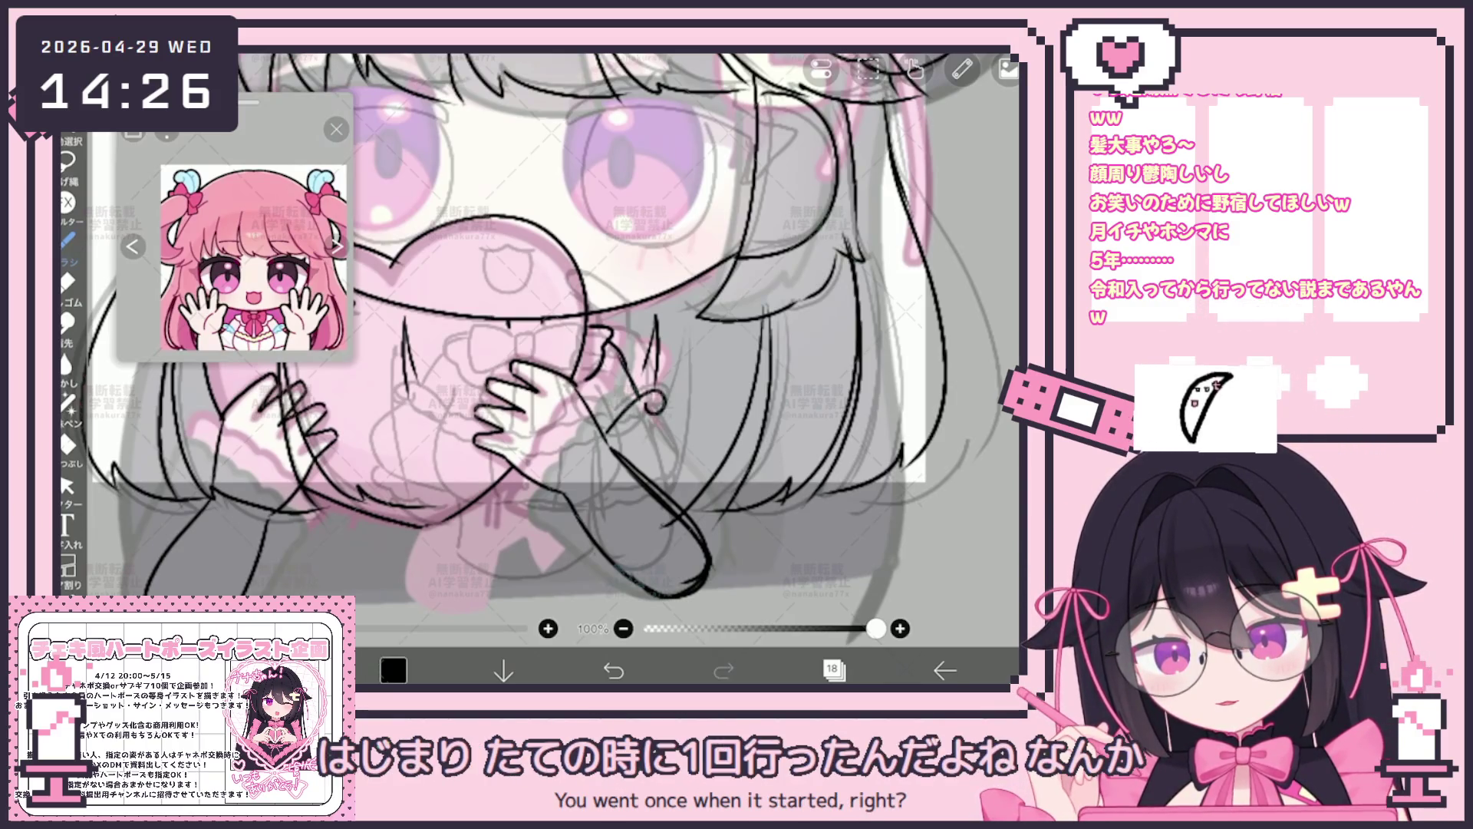
pyautogui.hotkey('ctrl', 'z')
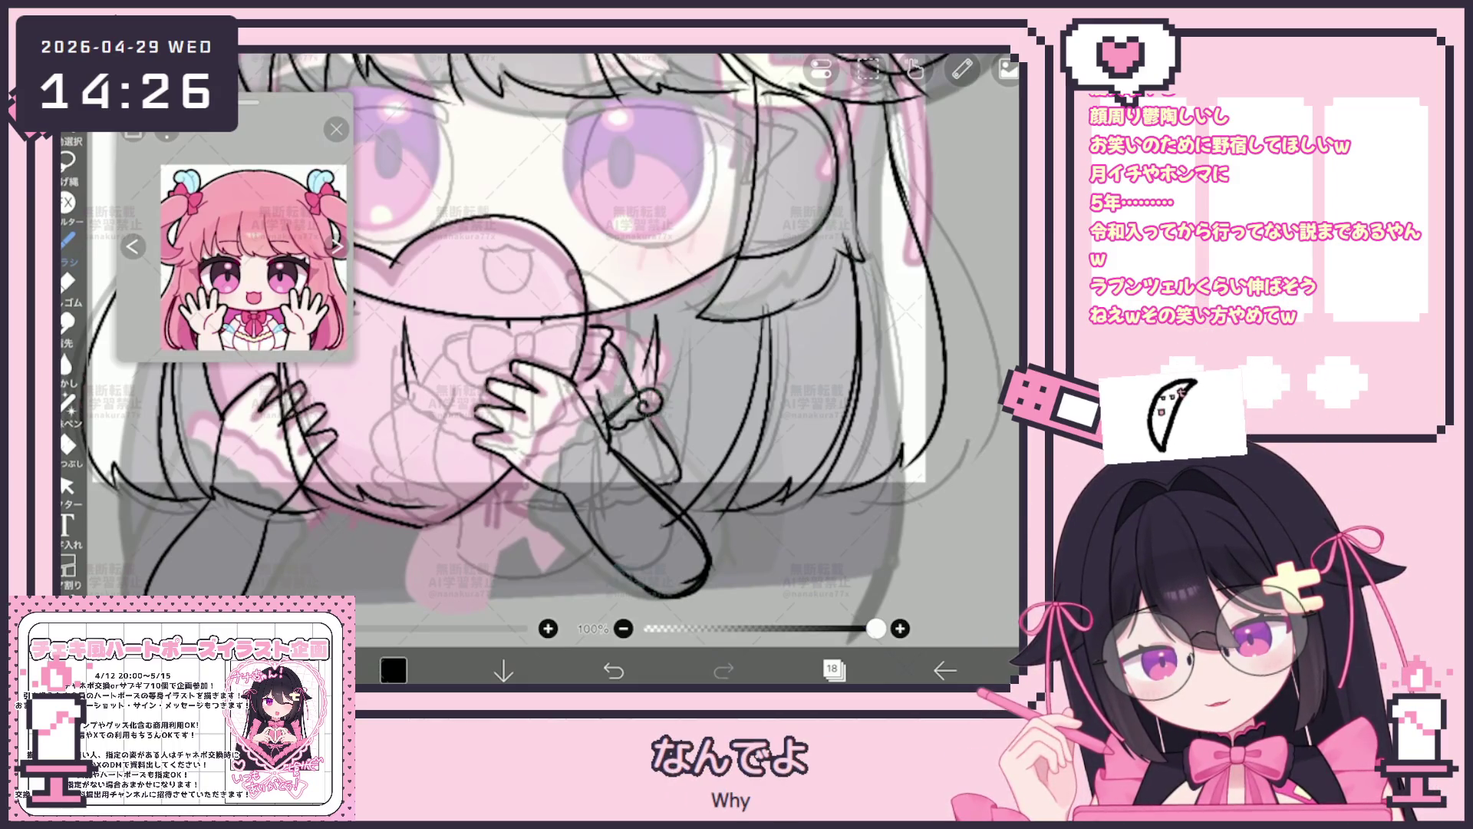
pyautogui.click(614, 670)
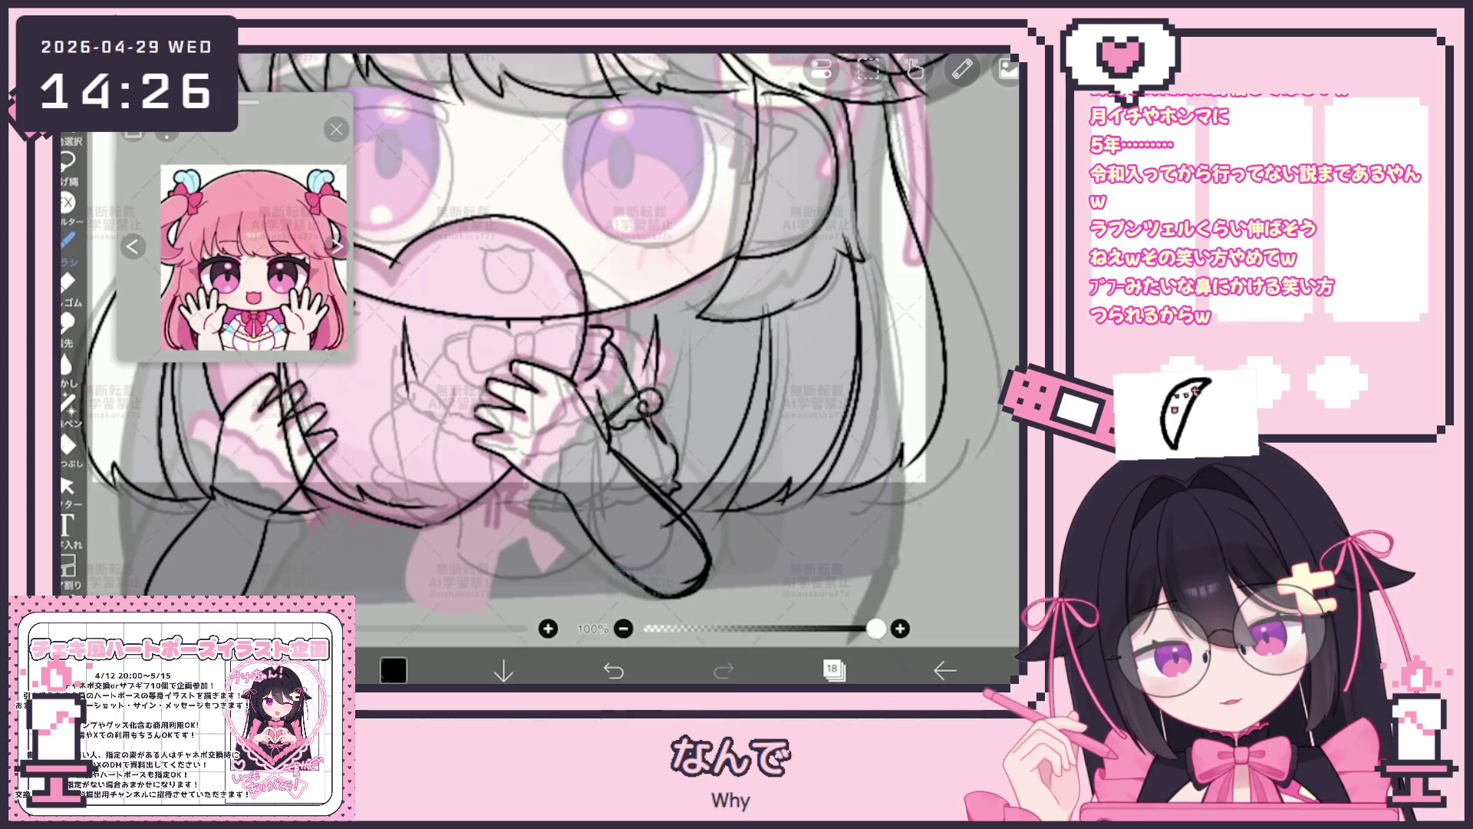
pyautogui.hotkey('ctrl', 'z')
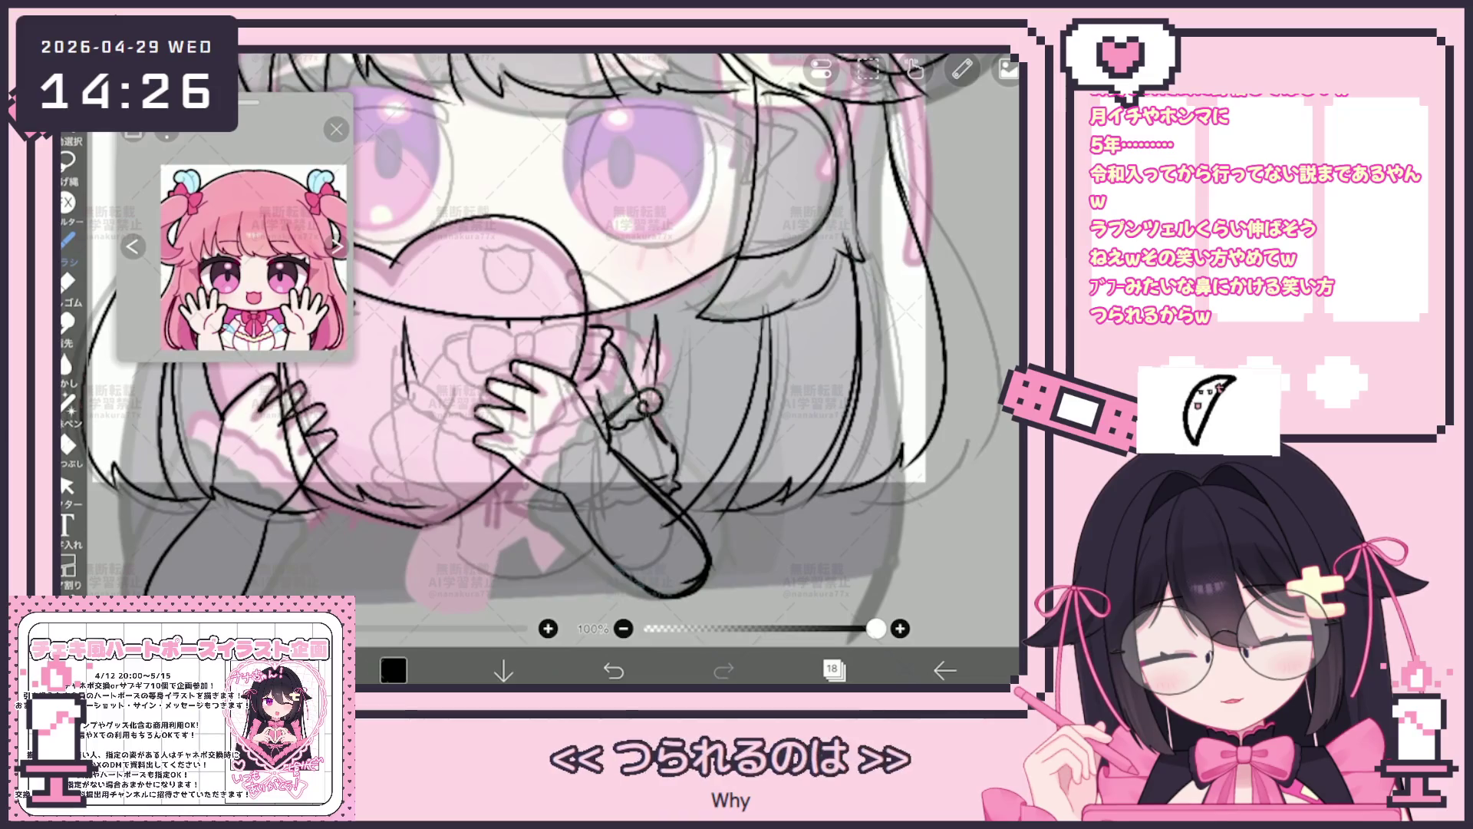
pyautogui.scroll(1, 536, 340)
pyautogui.scroll(2, 536, 339)
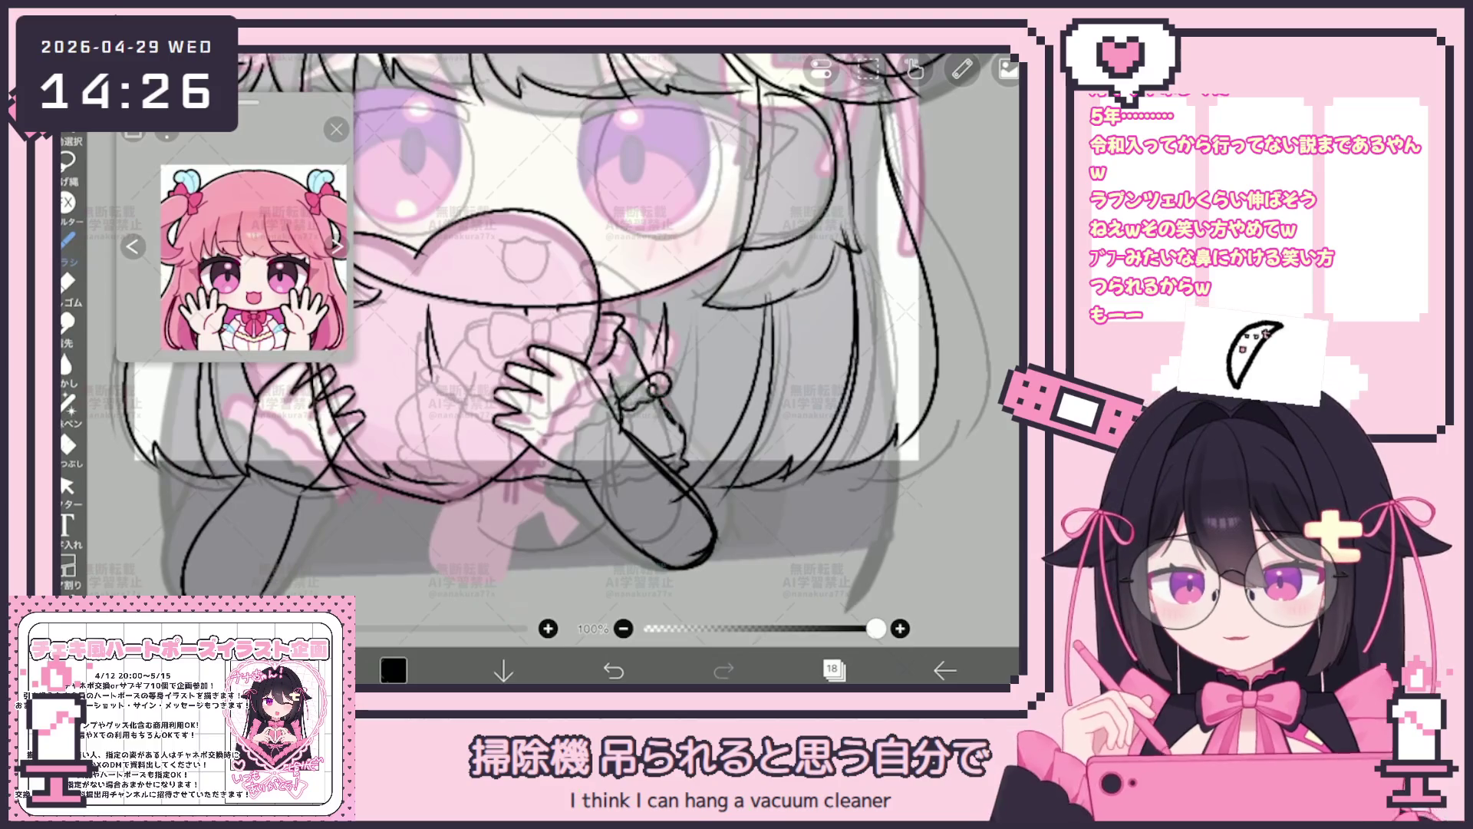
pyautogui.scroll(2, 541, 339)
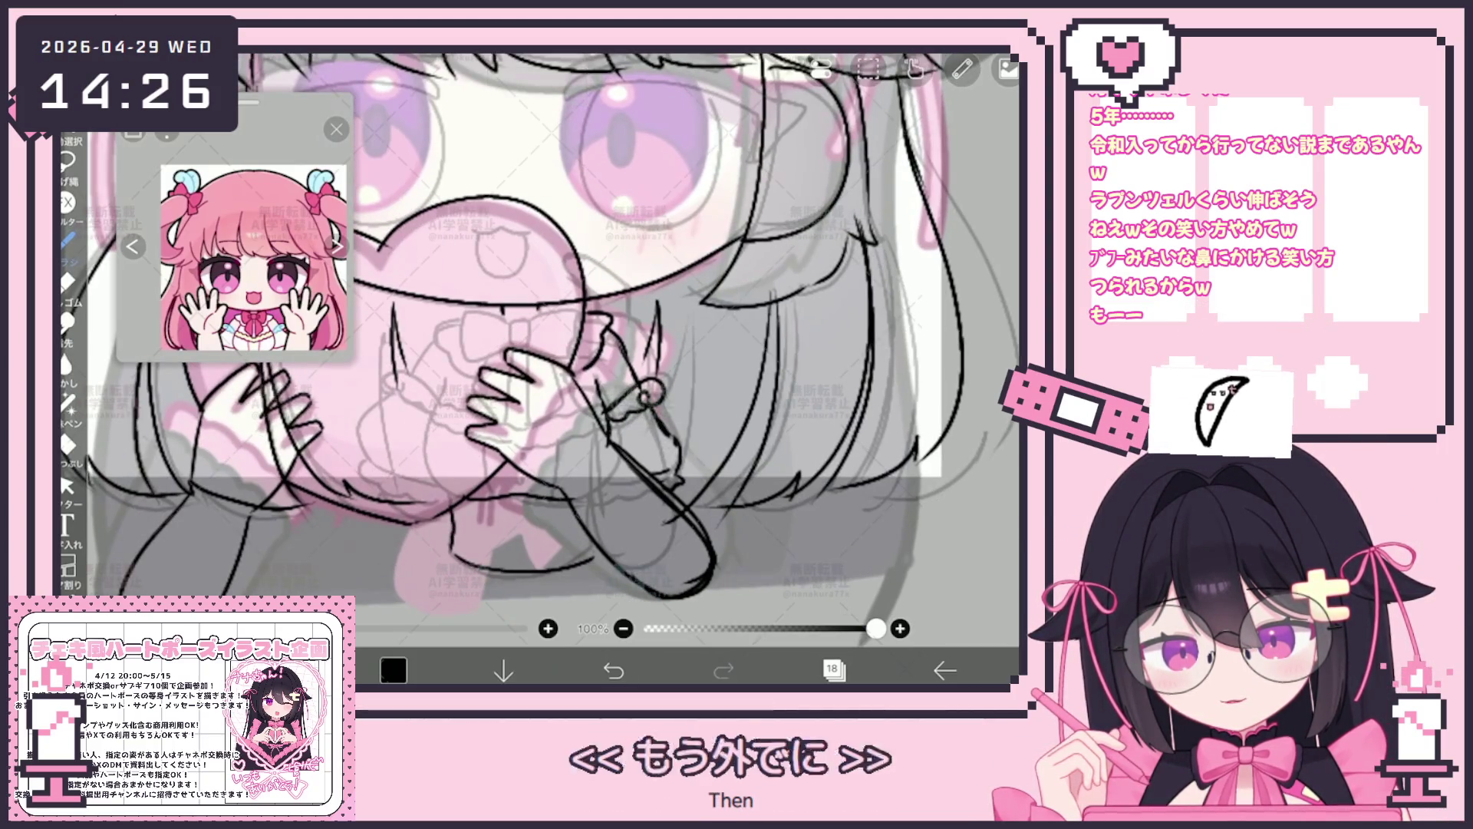
pyautogui.scroll(-2, 542, 340)
pyautogui.scroll(3, 541, 340)
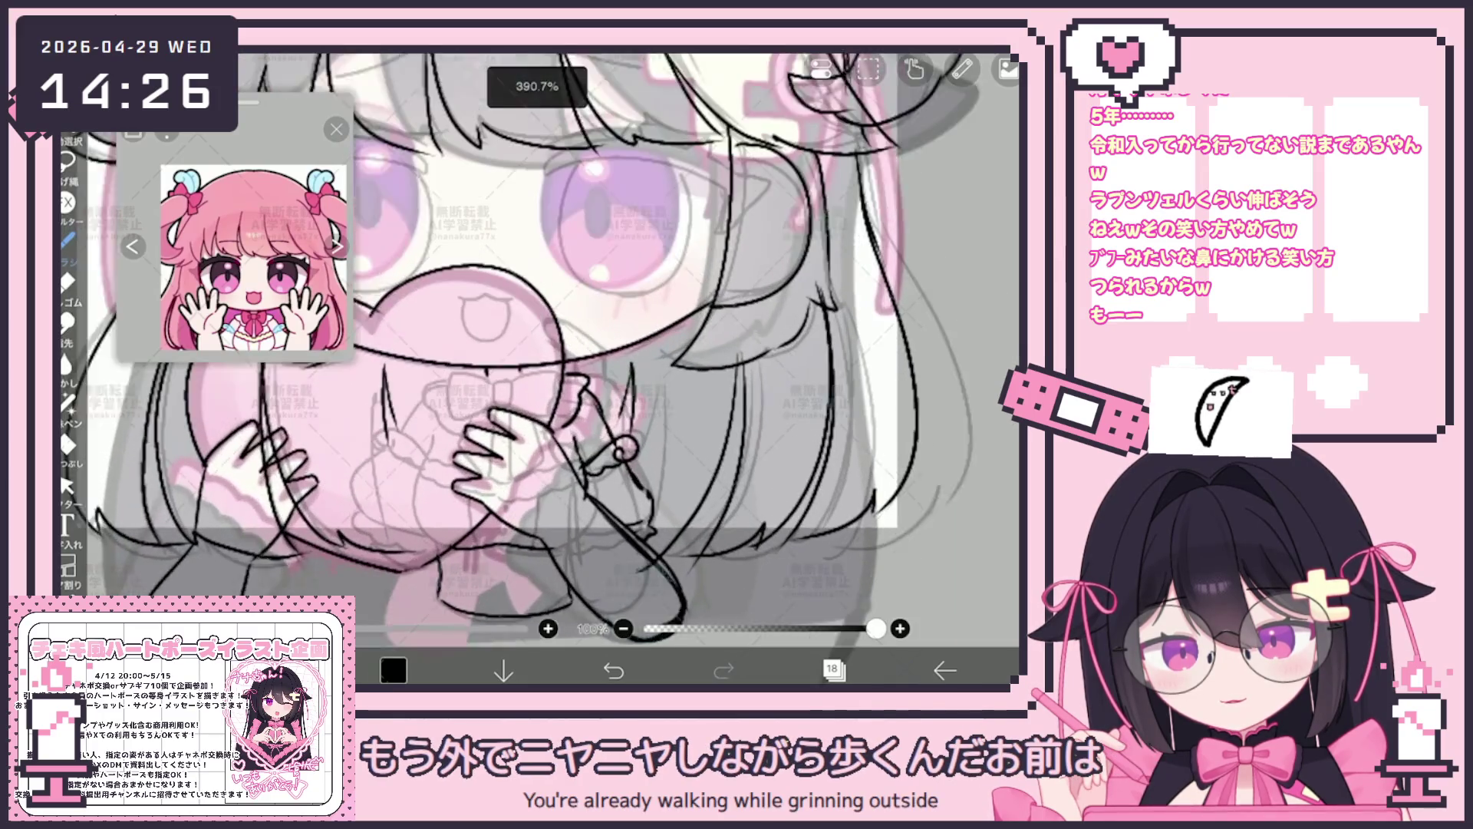
pyautogui.scroll(-3, 542, 339)
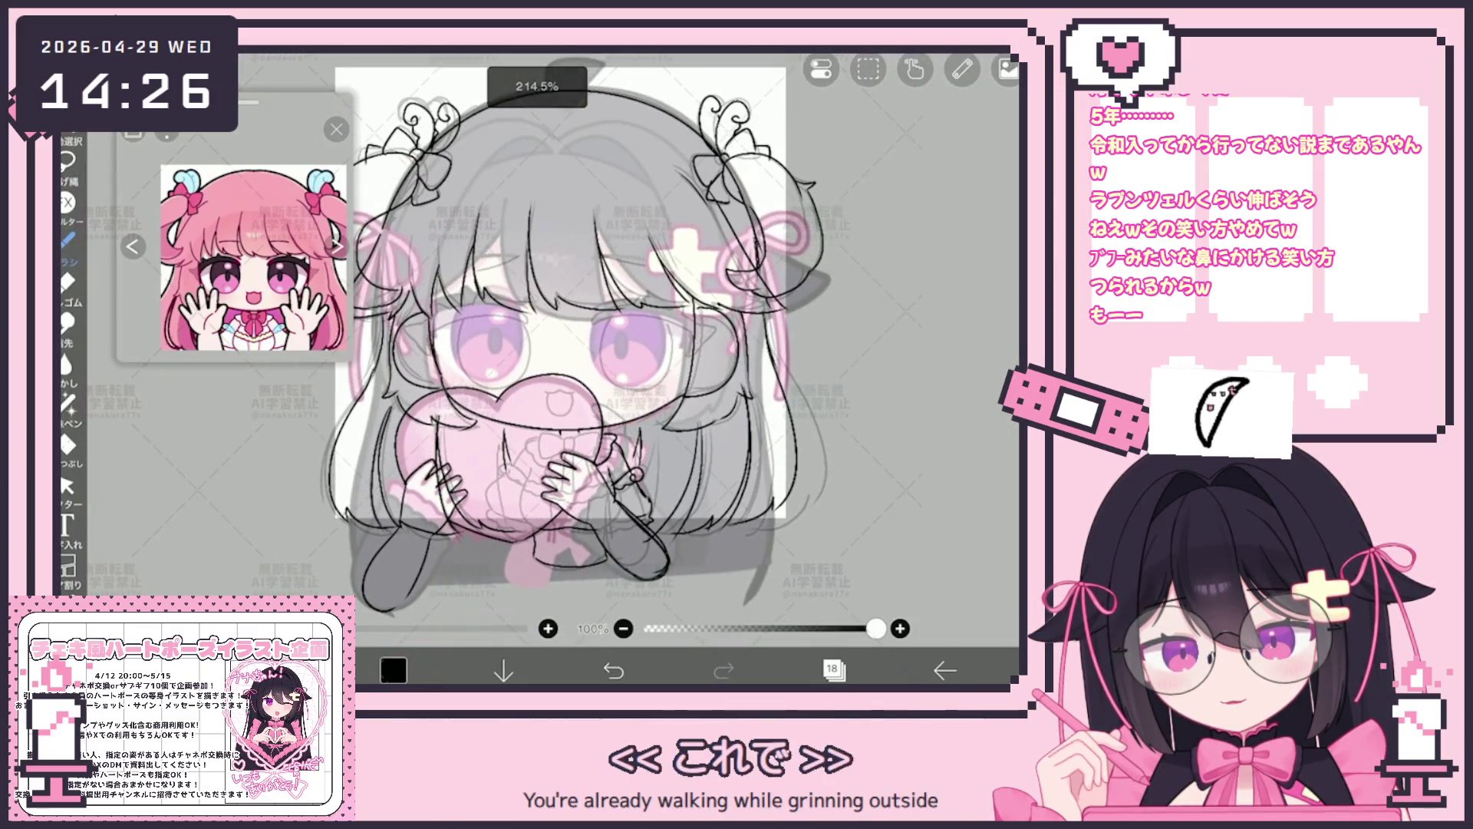
pyautogui.click(834, 669)
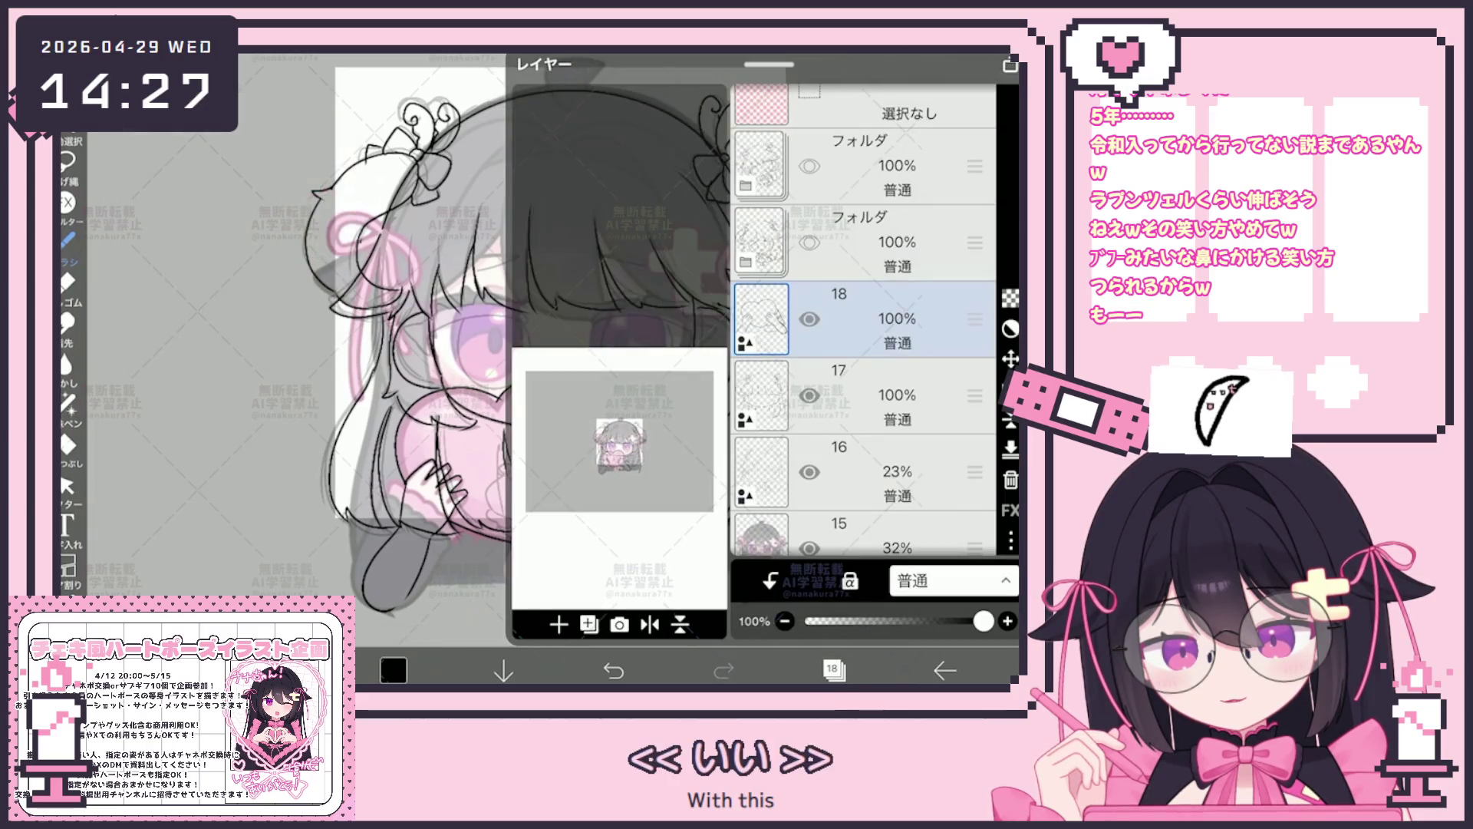
# Add a new blank layer 19 above layer 18 and return to the canvas around the eye.
pyautogui.click(559, 625)
pyautogui.click(576, 571)
pyautogui.click(833, 668)
pyautogui.scroll(3, 645, 231)
pyautogui.hotkey('ctrl', 'z')
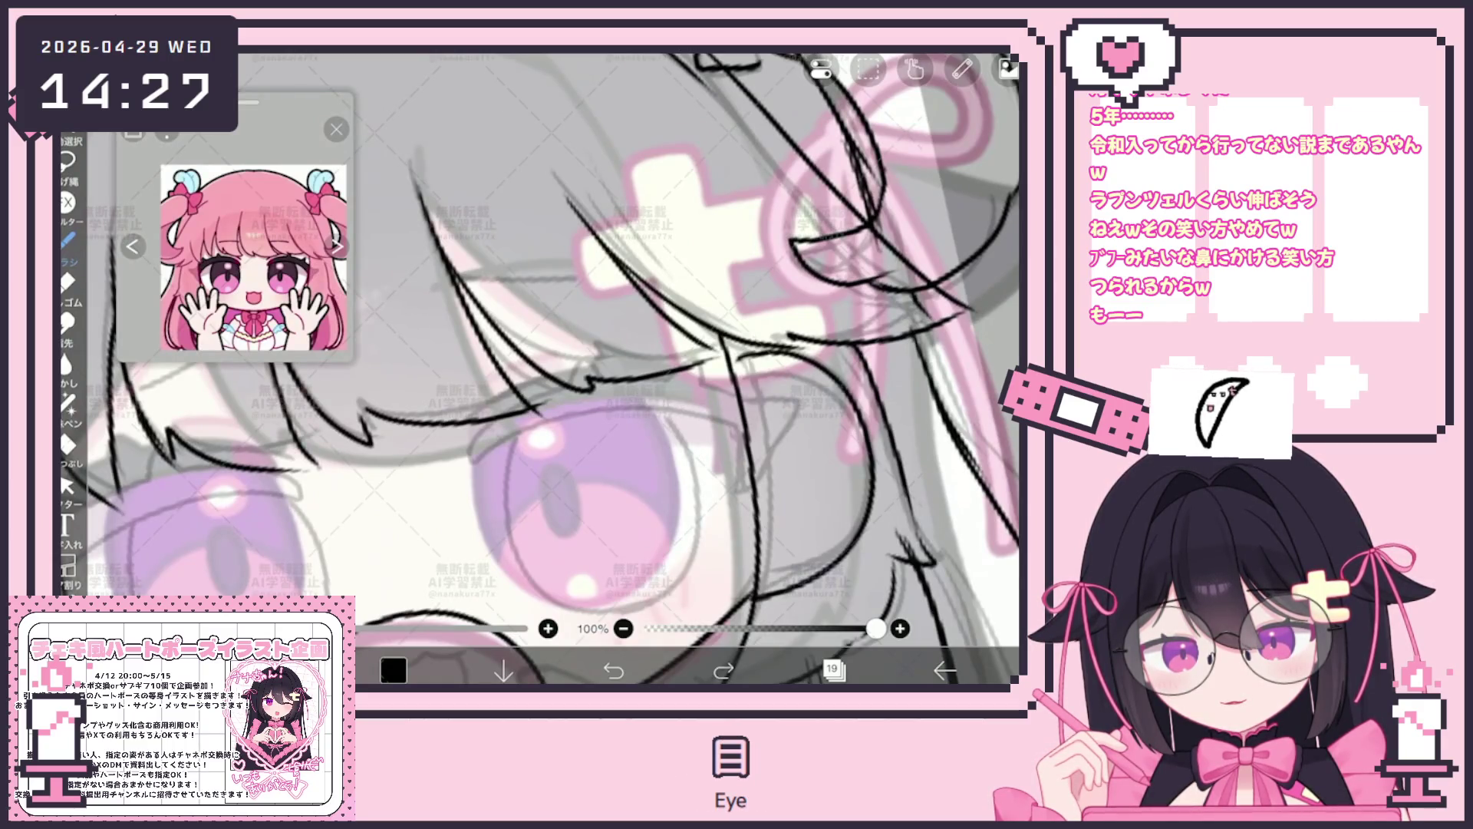
pyautogui.hotkey('ctrl', 'shift', 'z')
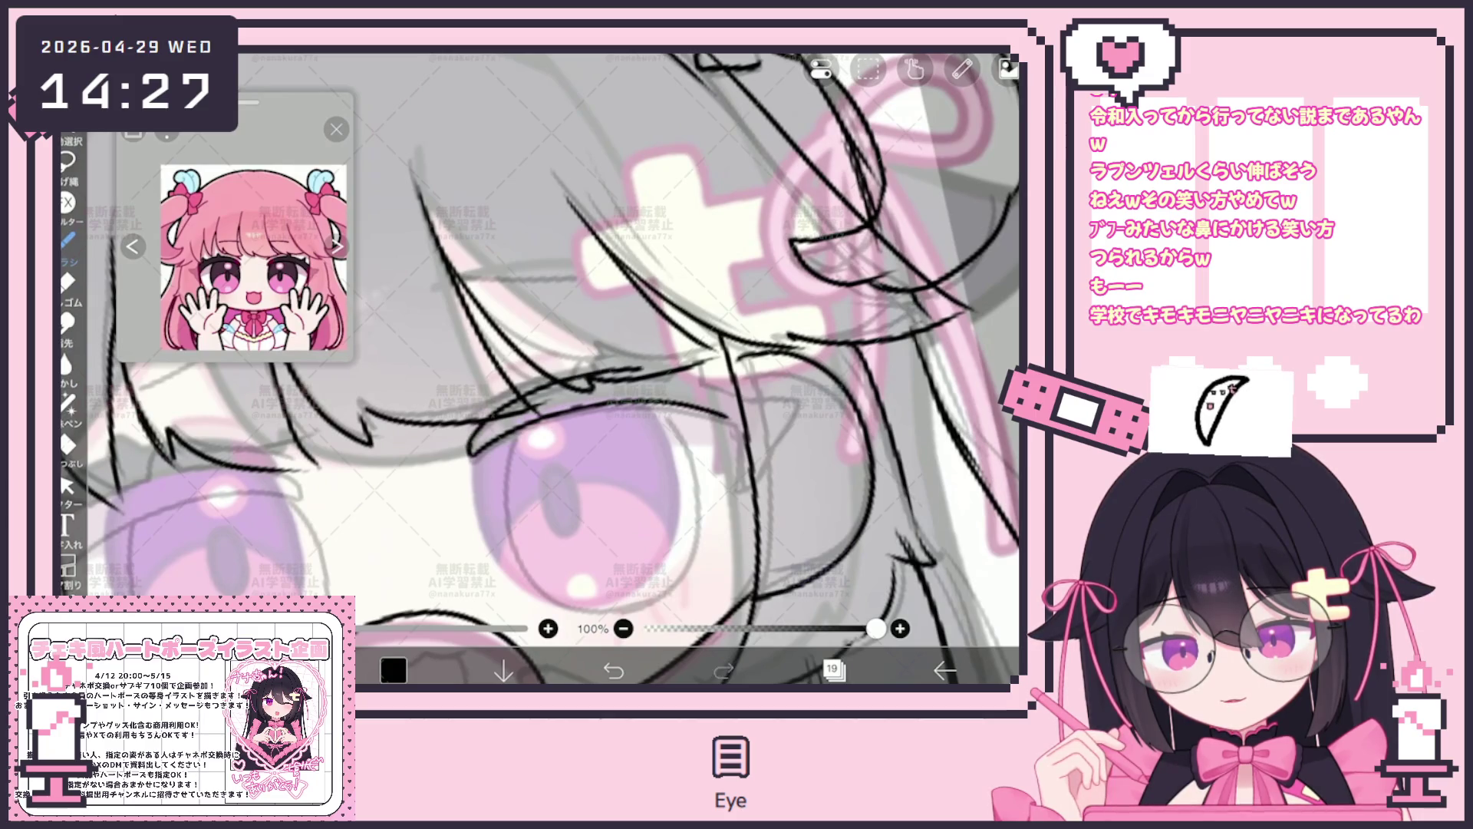
pyautogui.moveTo(541, 437); pyautogui.dragTo(483, 414)
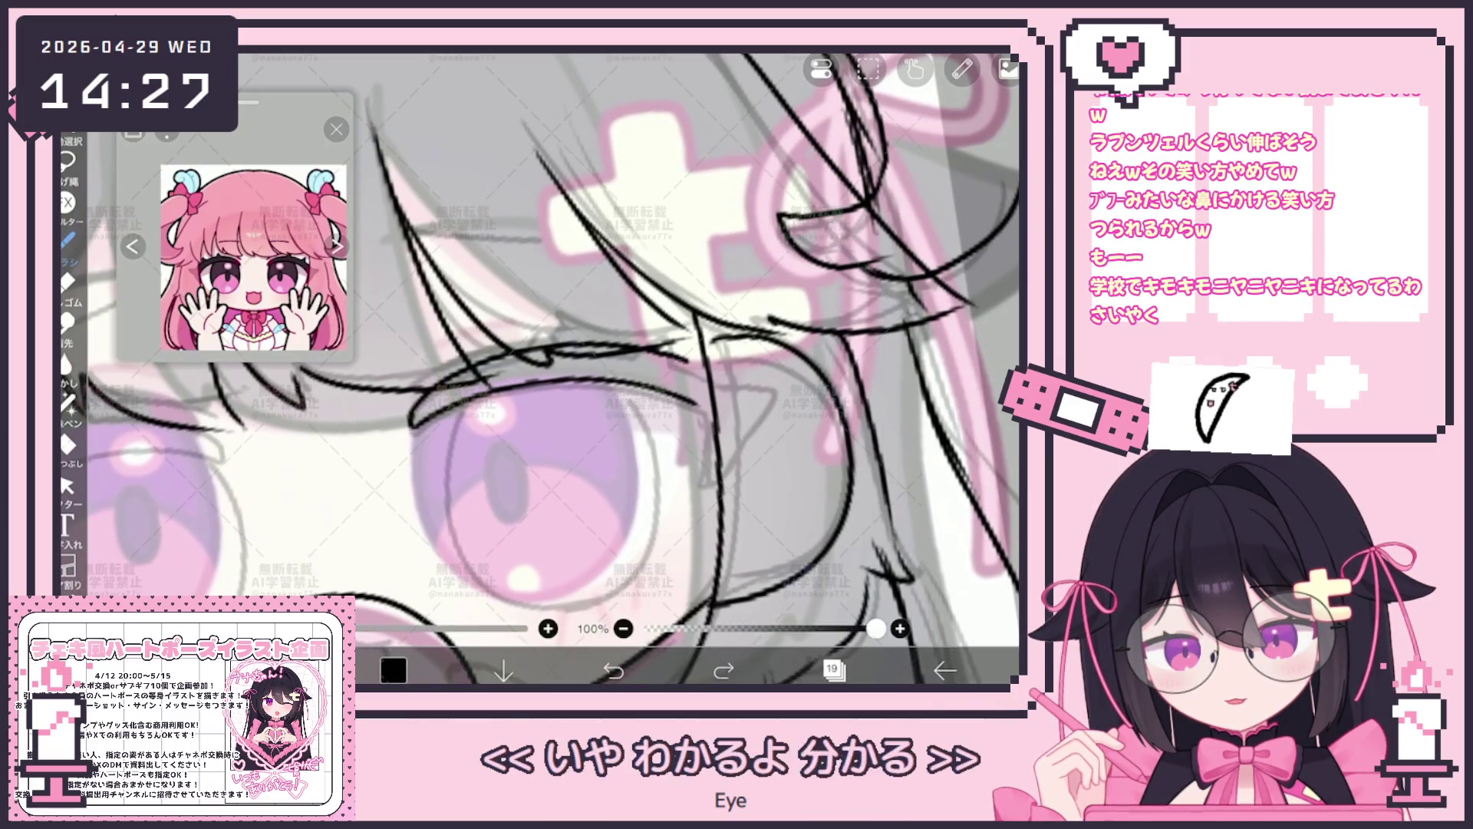
pyautogui.hotkey('ctrl', 'z')
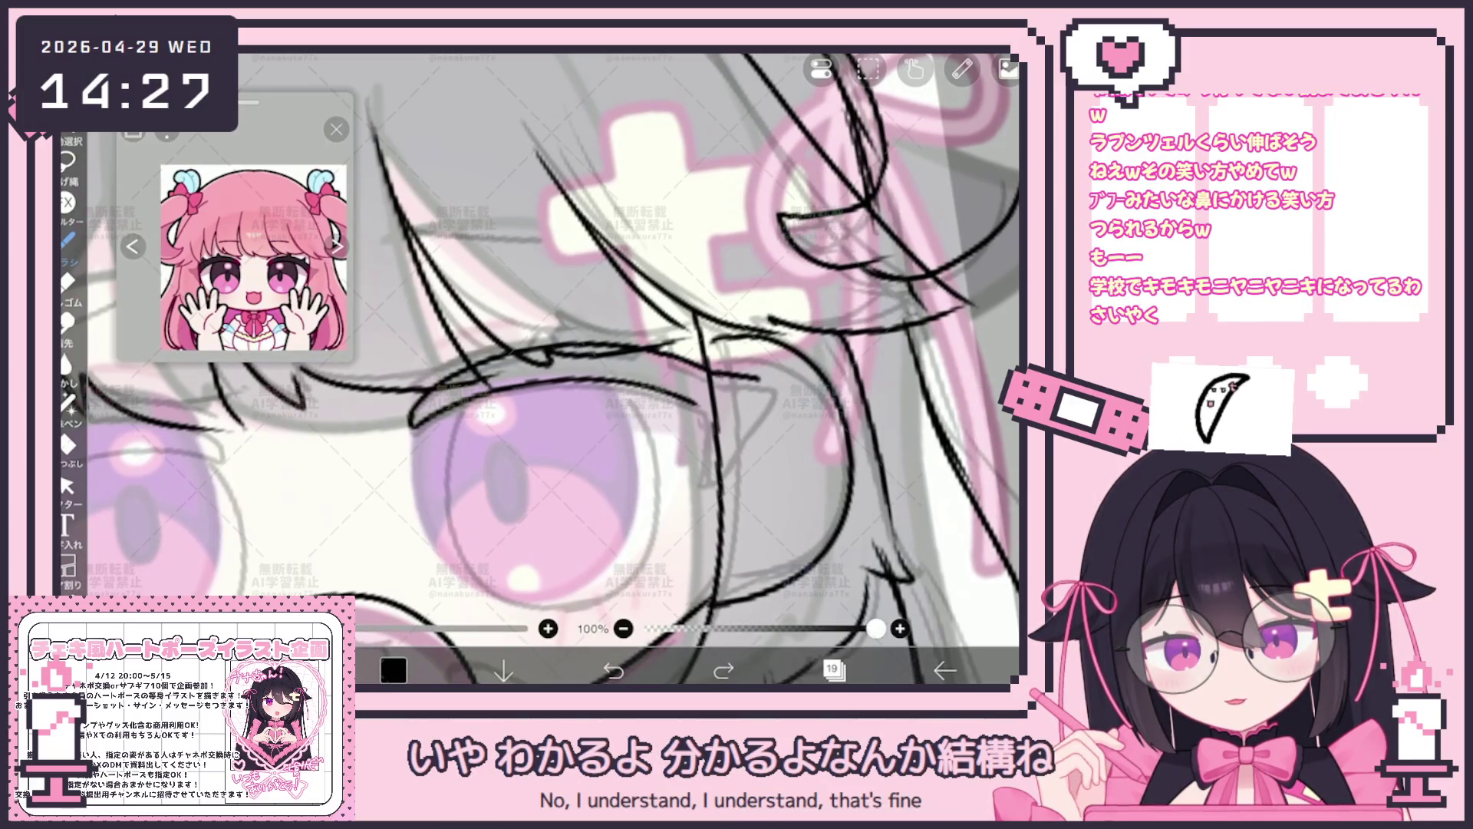
# Ink the upper eyelid, a lash stroke and the eye's left edge line, redrawing the edge until clean.
pyautogui.moveTo(755, 412); pyautogui.dragTo(707, 483)
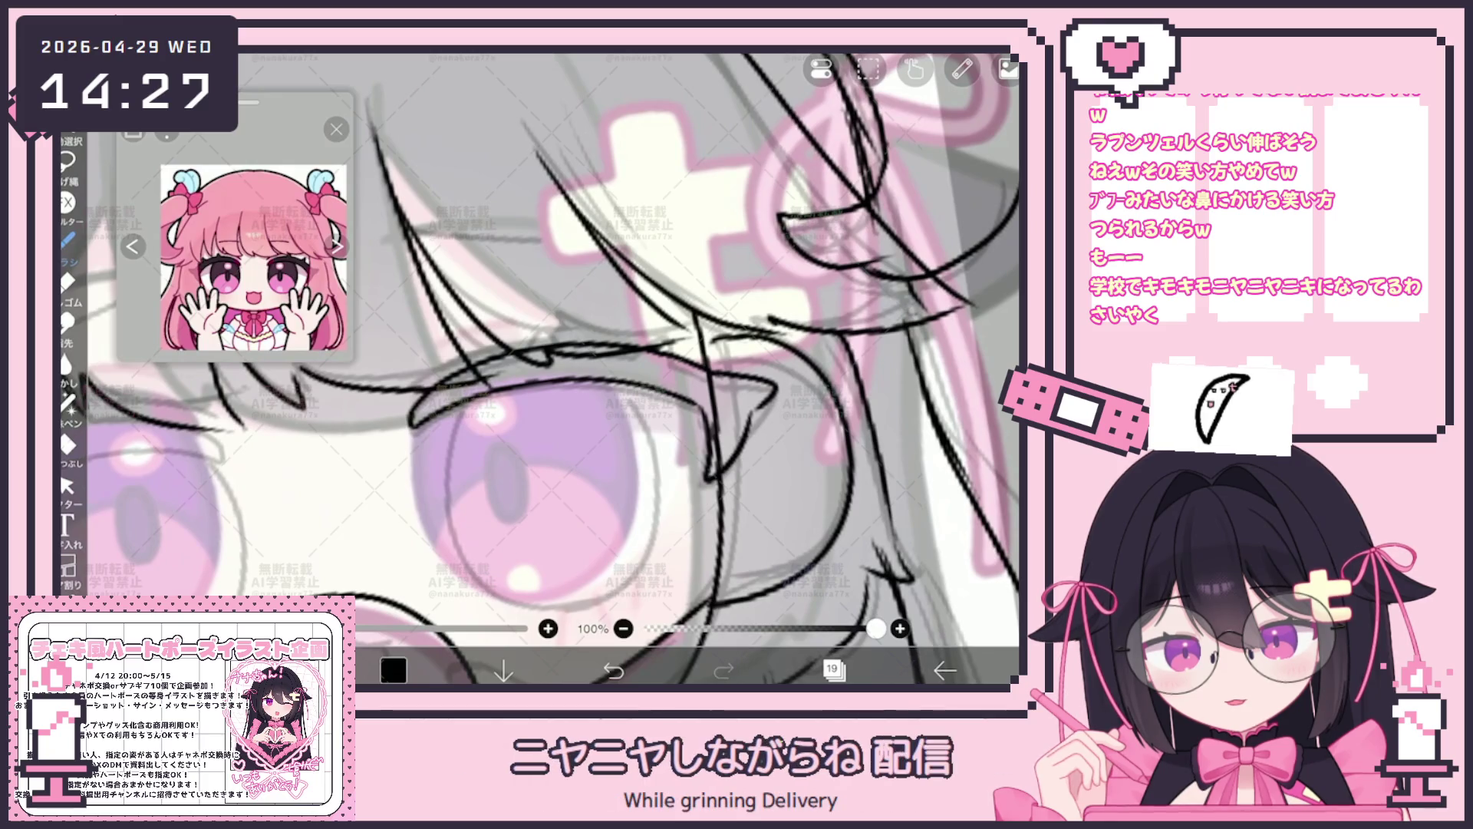
pyautogui.moveTo(549, 352); pyautogui.dragTo(567, 325)
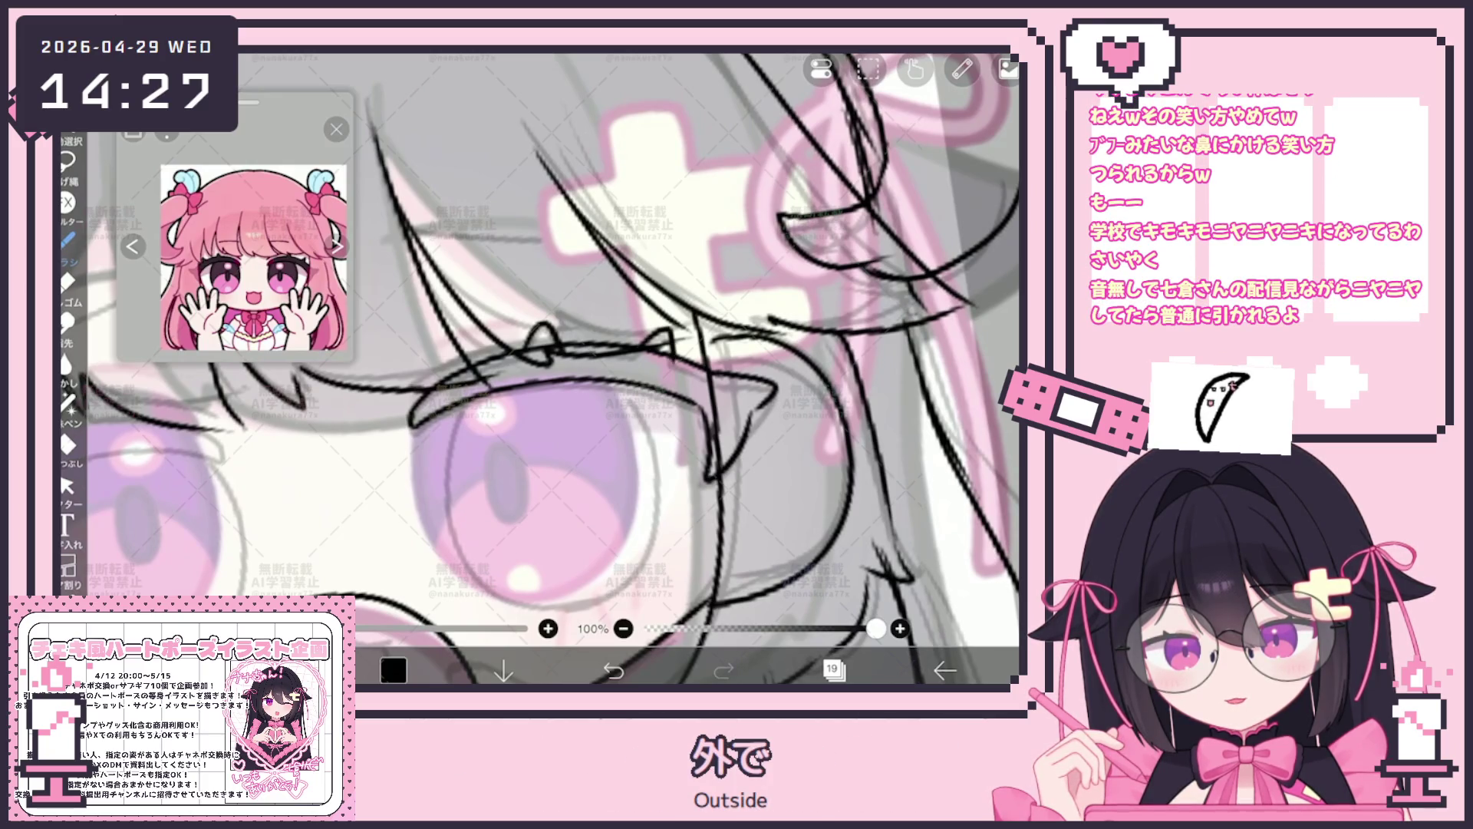
pyautogui.scroll(2, 541, 369)
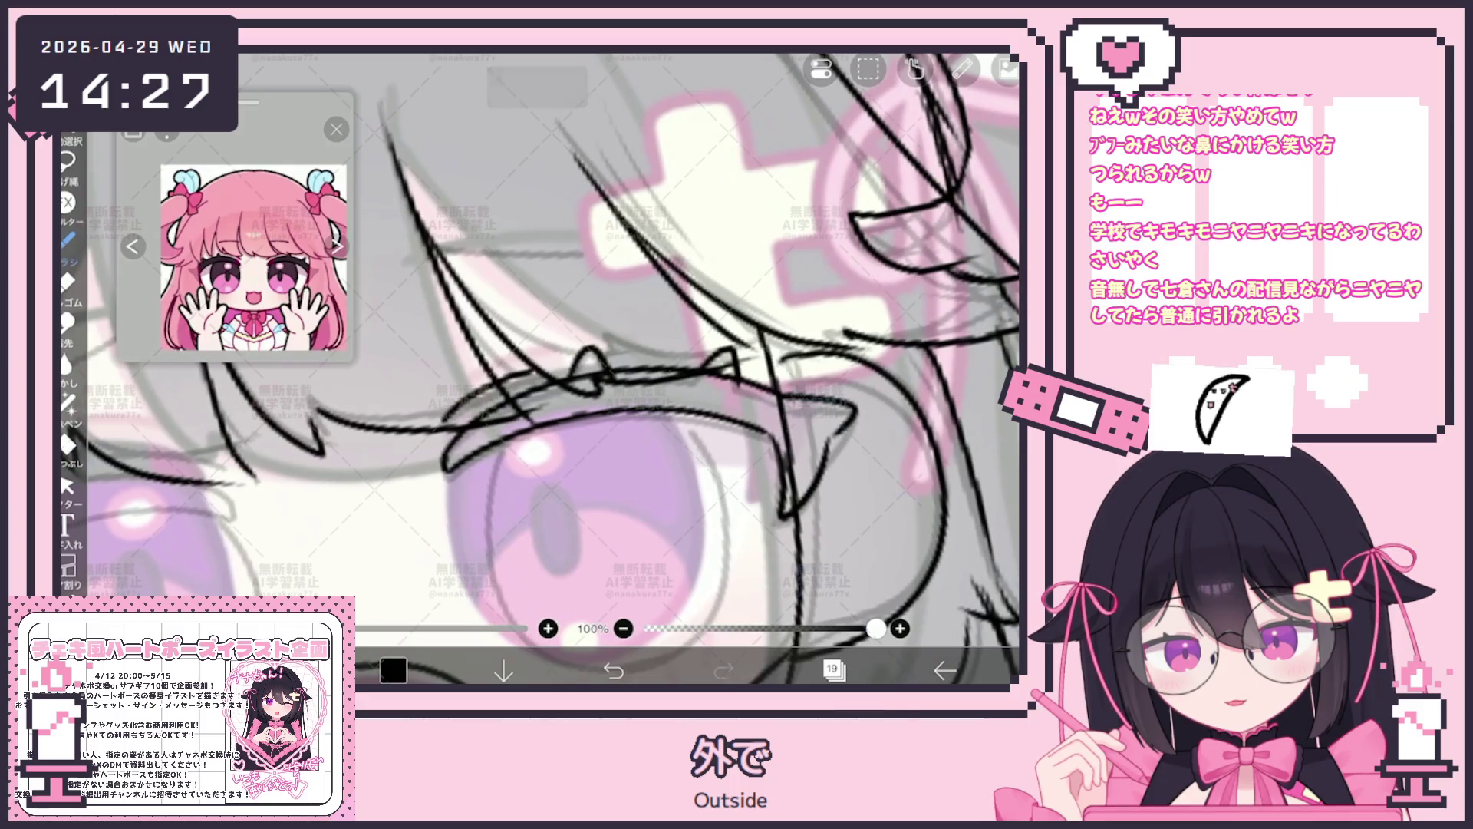
pyautogui.scroll(1, 542, 368)
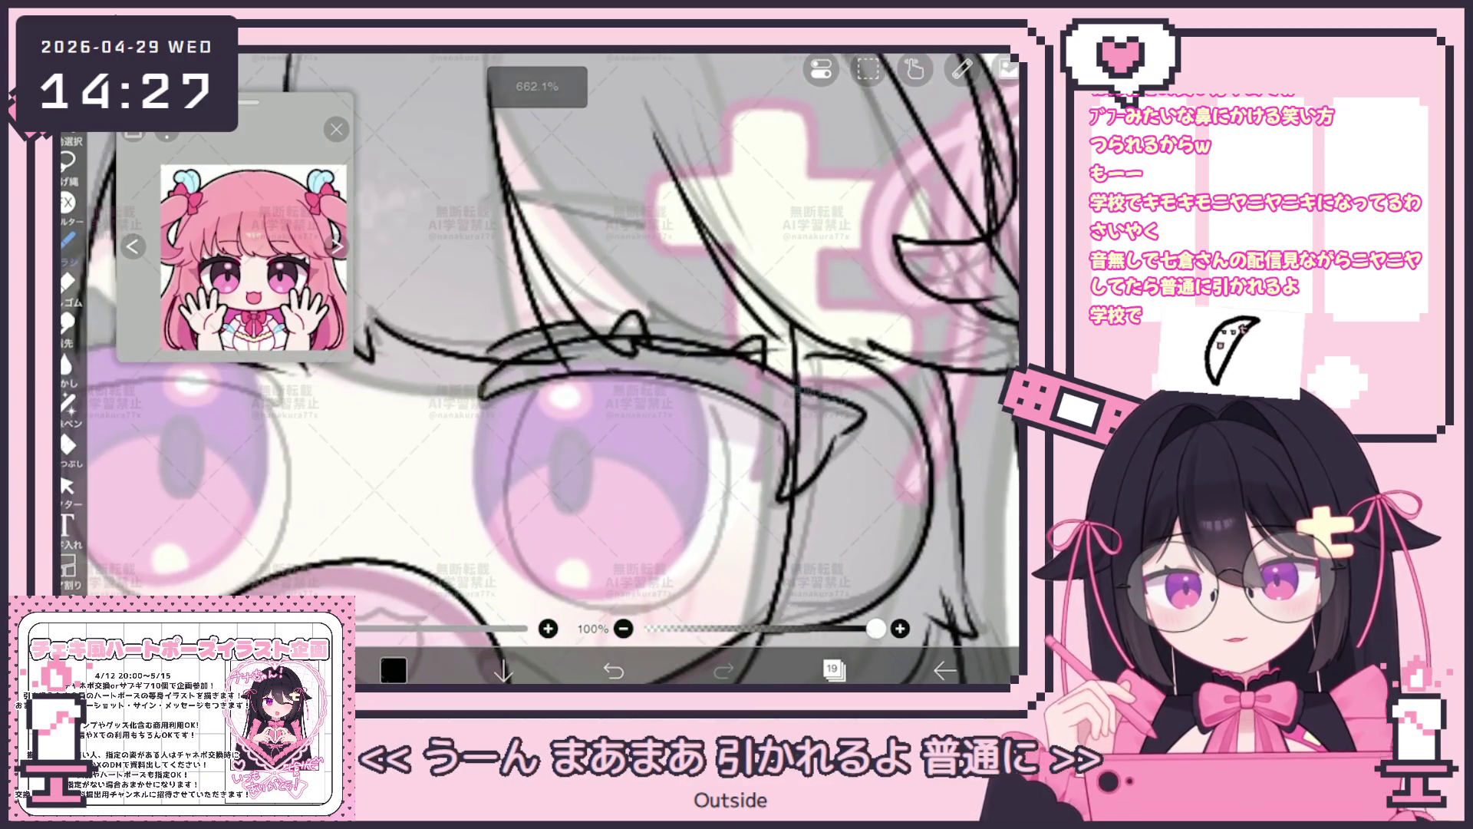
pyautogui.scroll(2, 662, 368)
pyautogui.hotkey('ctrl', 'z')
pyautogui.moveTo(459, 340); pyautogui.dragTo(484, 553)
pyautogui.hotkey('ctrl', 'z')
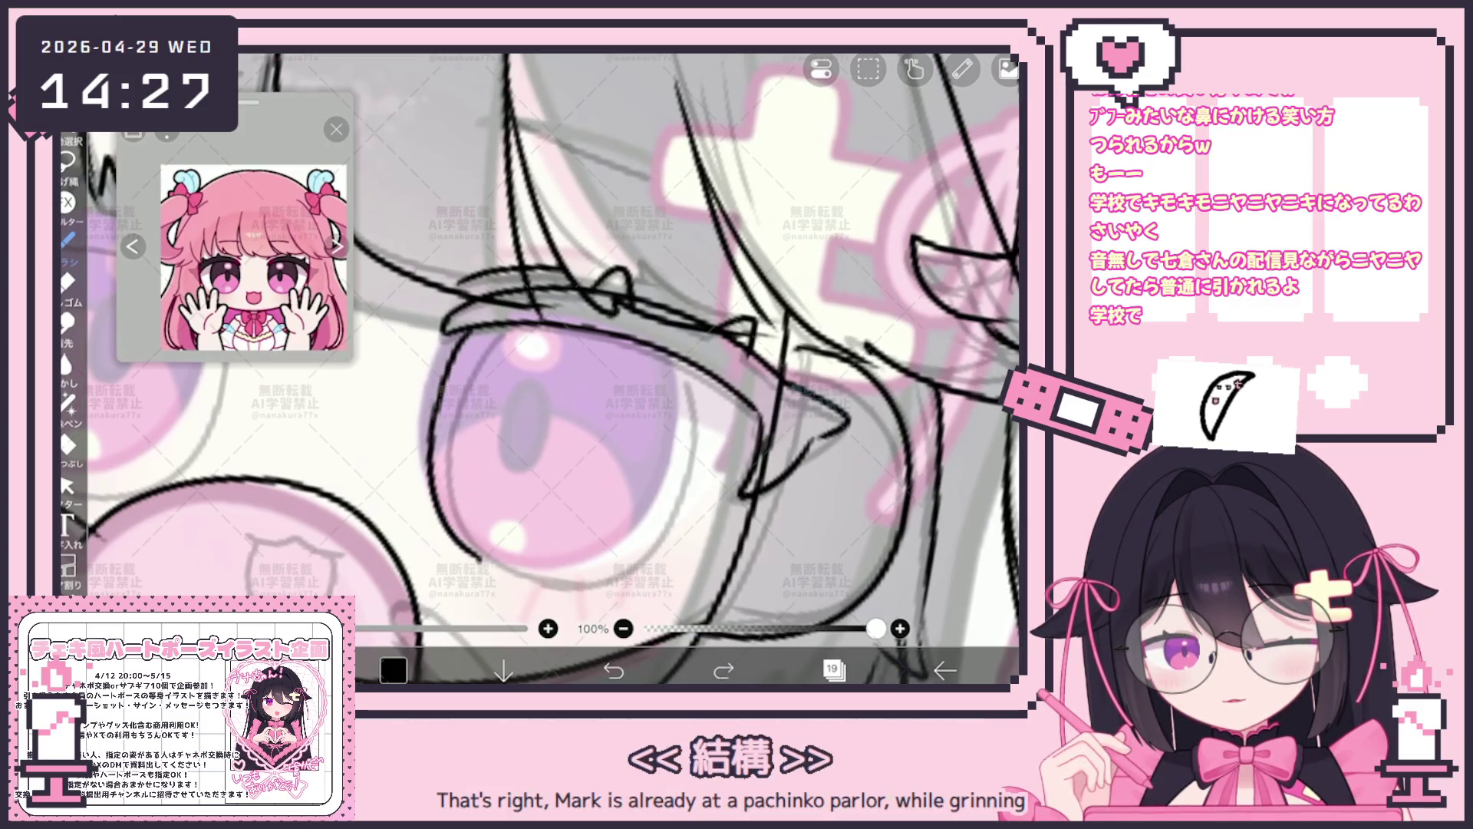
pyautogui.moveTo(459, 340); pyautogui.dragTo(484, 554)
pyautogui.moveTo(686, 368)
pyautogui.mouseDown()
pyautogui.moveTo(663, 352)
pyautogui.moveTo(668, 383)
pyautogui.mouseUp()
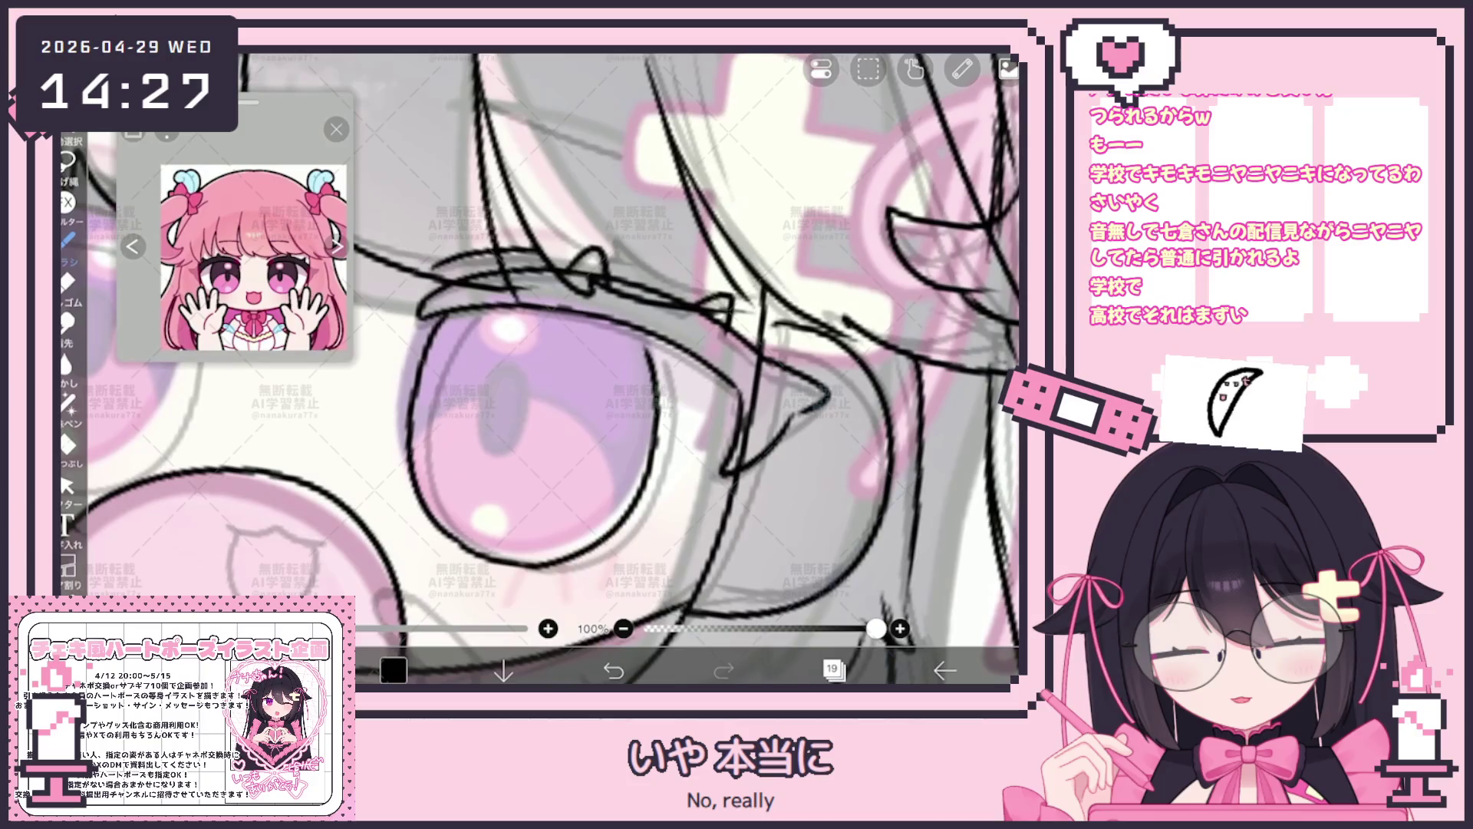
pyautogui.scroll(-2, 540, 368)
pyautogui.scroll(-2, 540, 368)
pyautogui.click(66, 485)
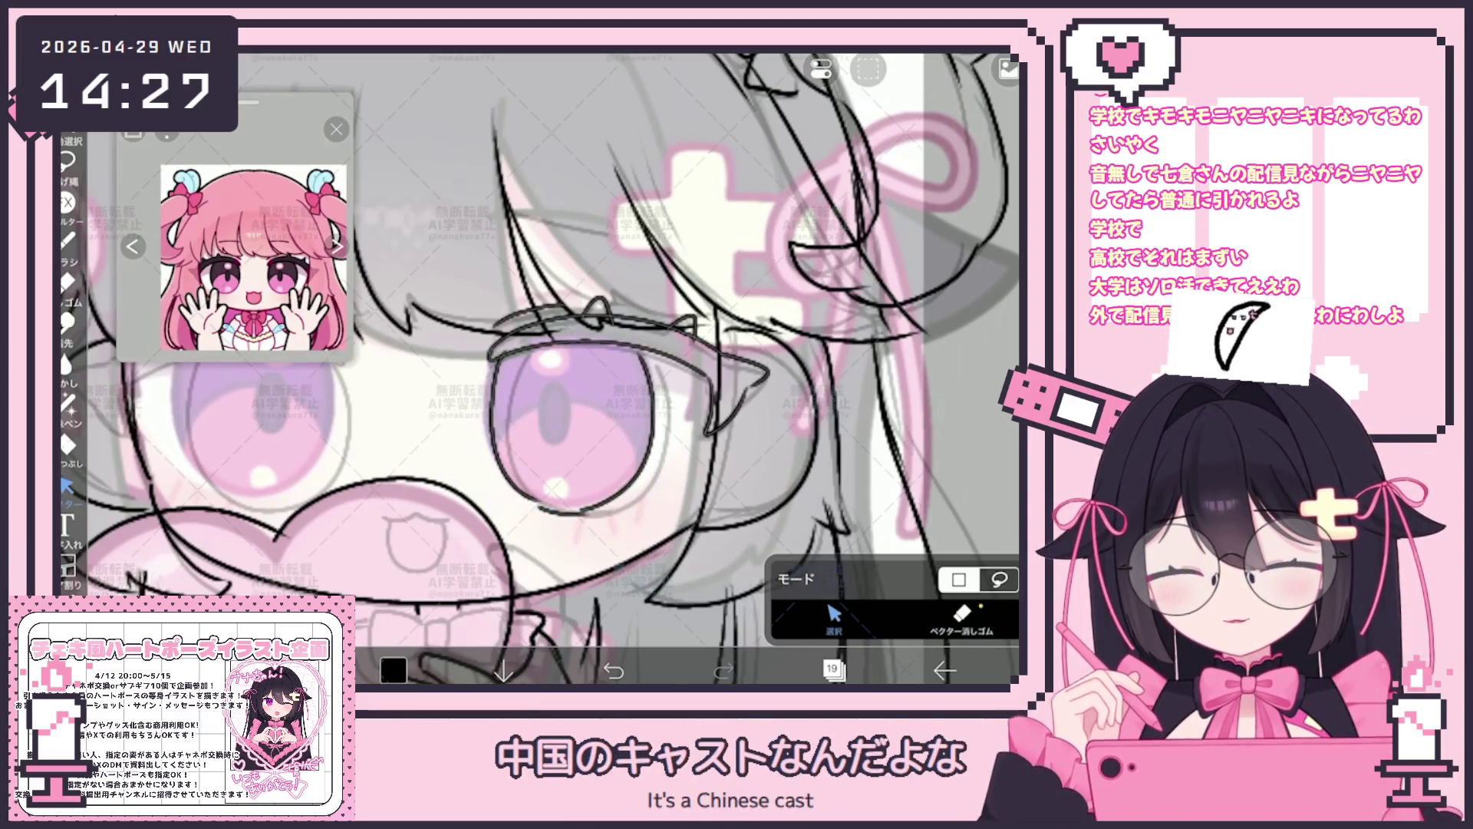
pyautogui.hscroll(-3, 541, 369)
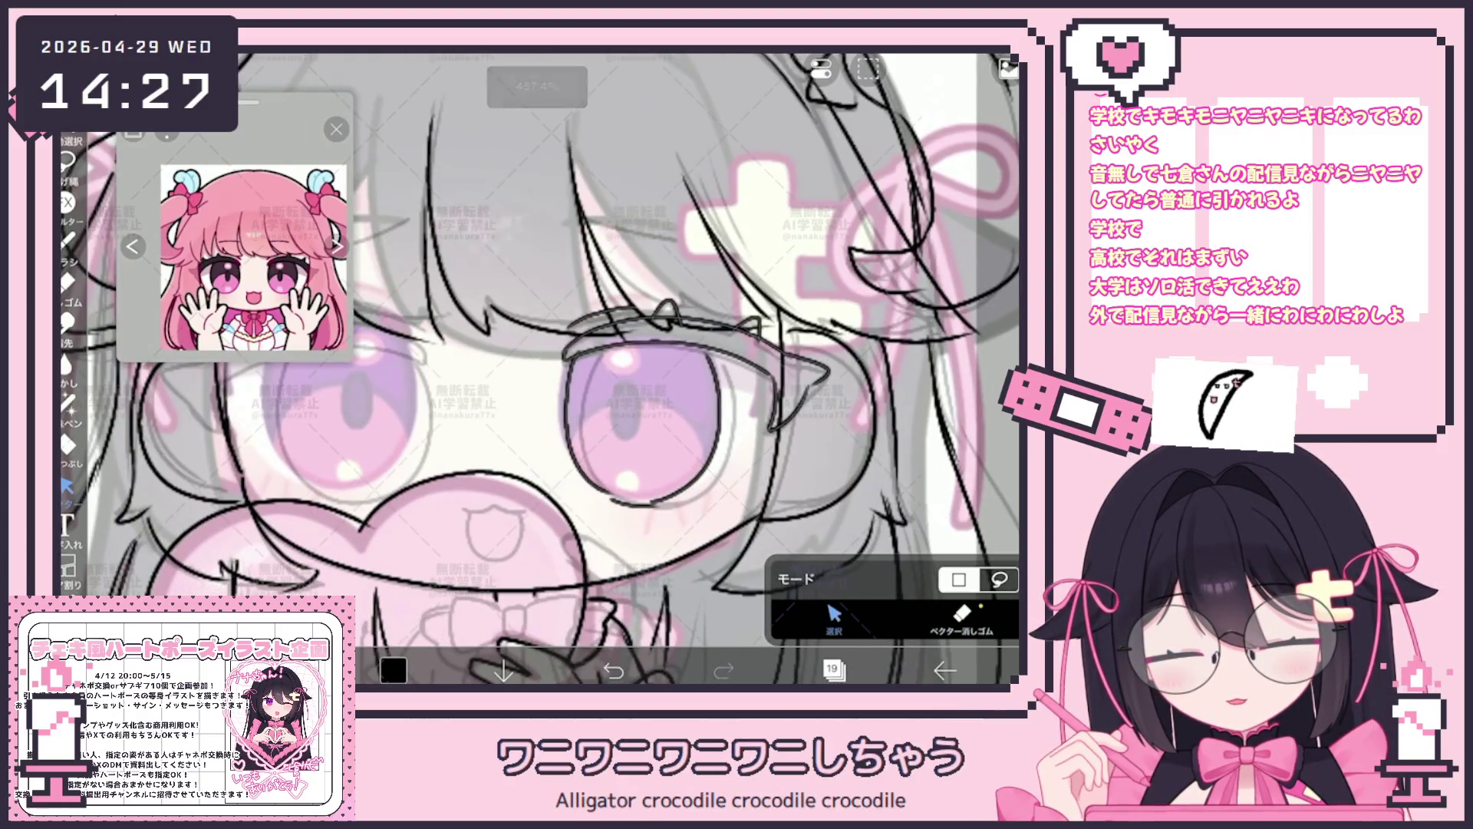
pyautogui.scroll(3, 540, 369)
pyautogui.scroll(-2, 540, 369)
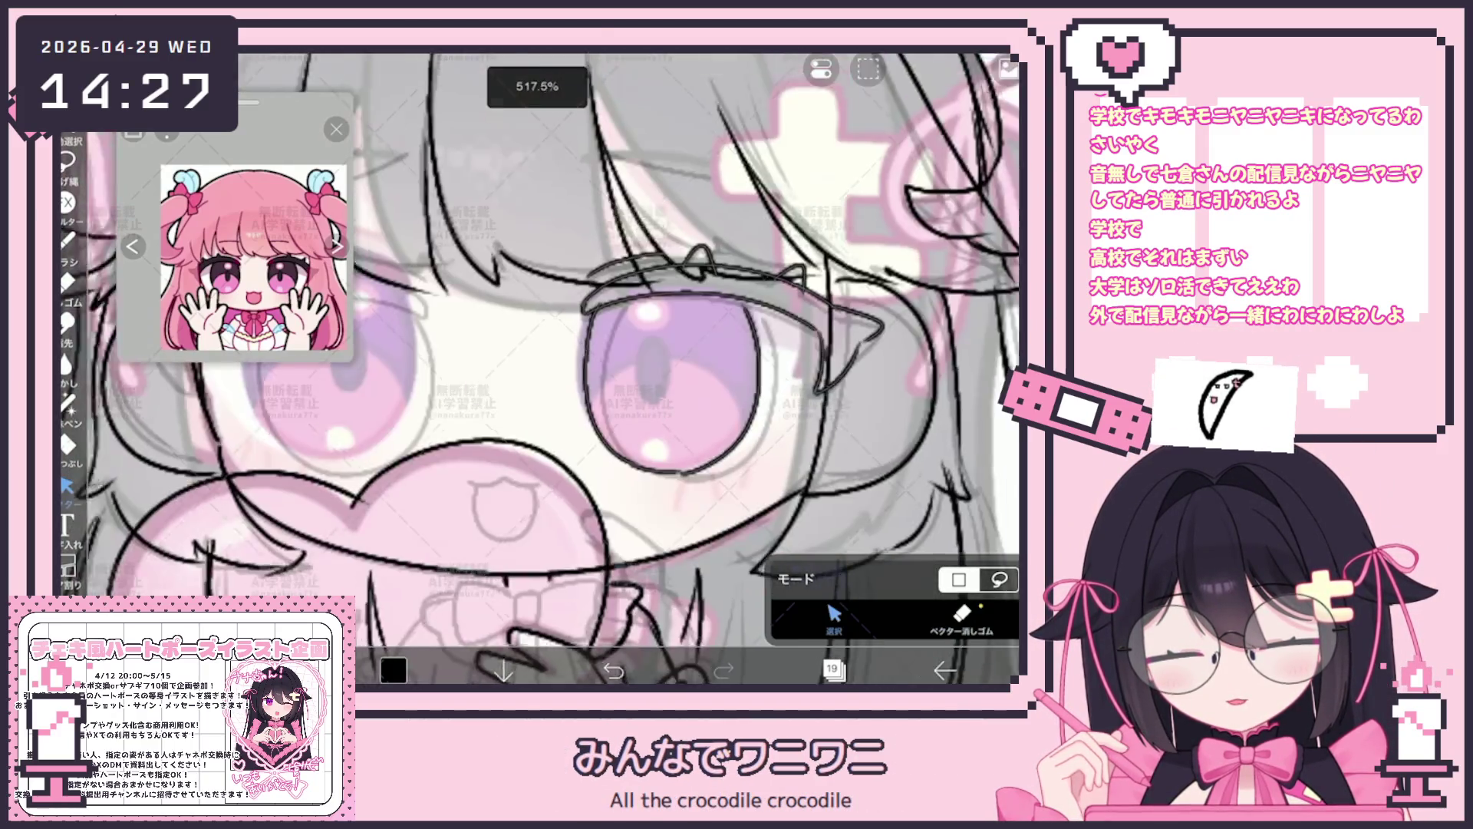
pyautogui.scroll(-3, 539, 369)
pyautogui.press('b')
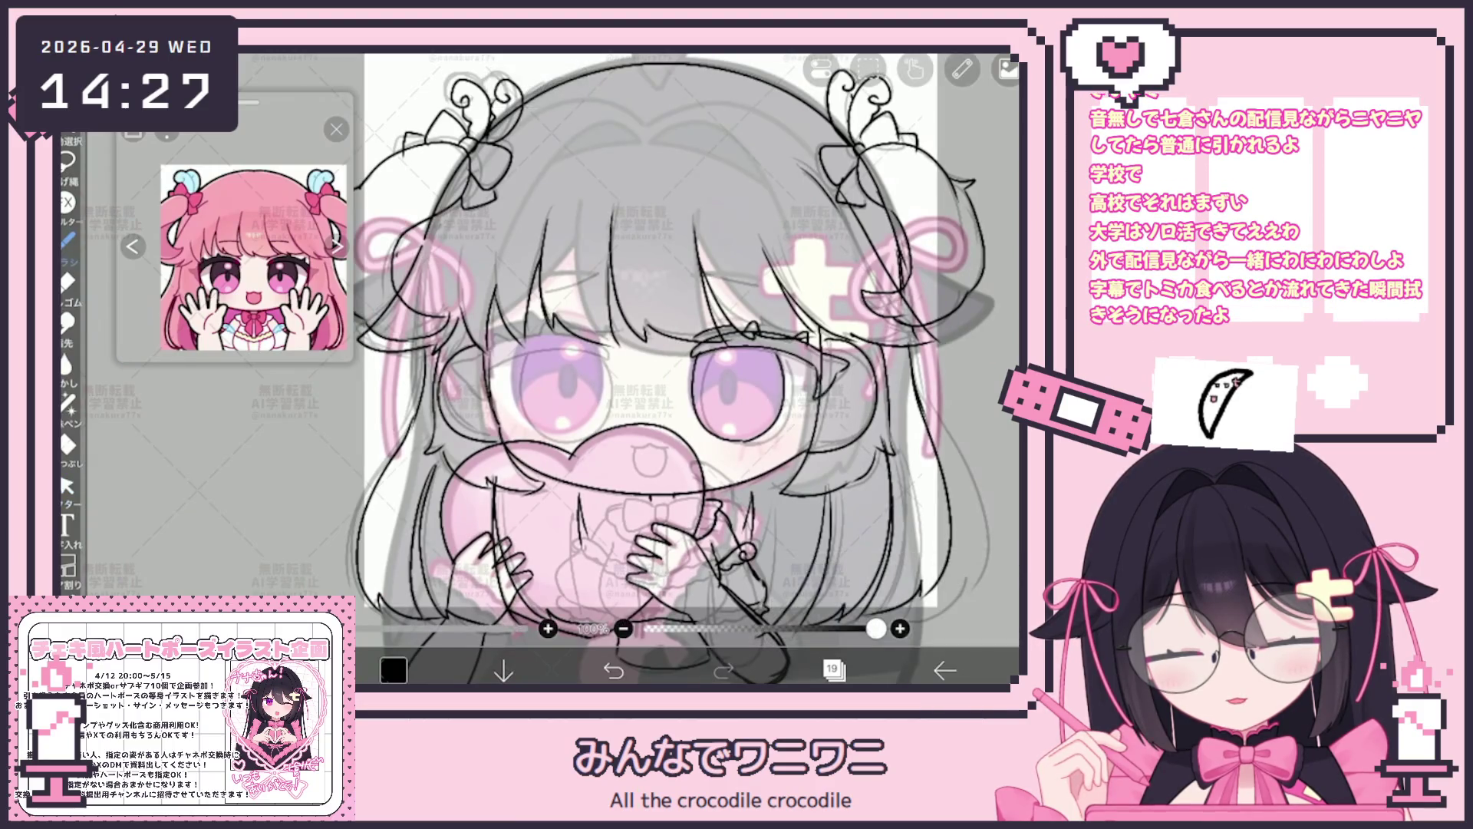
pyautogui.scroll(1, 500, 293)
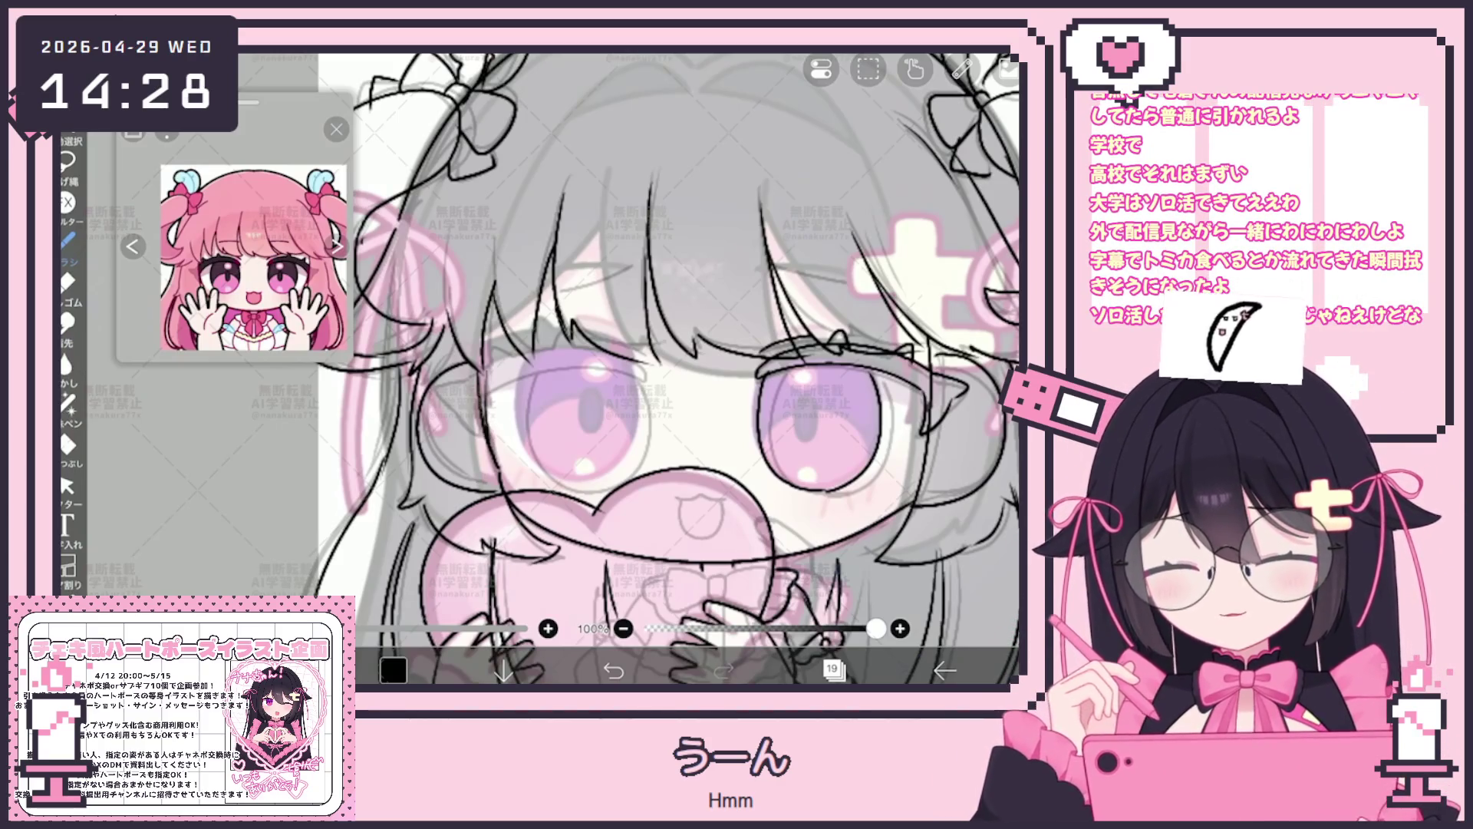
pyautogui.click(833, 669)
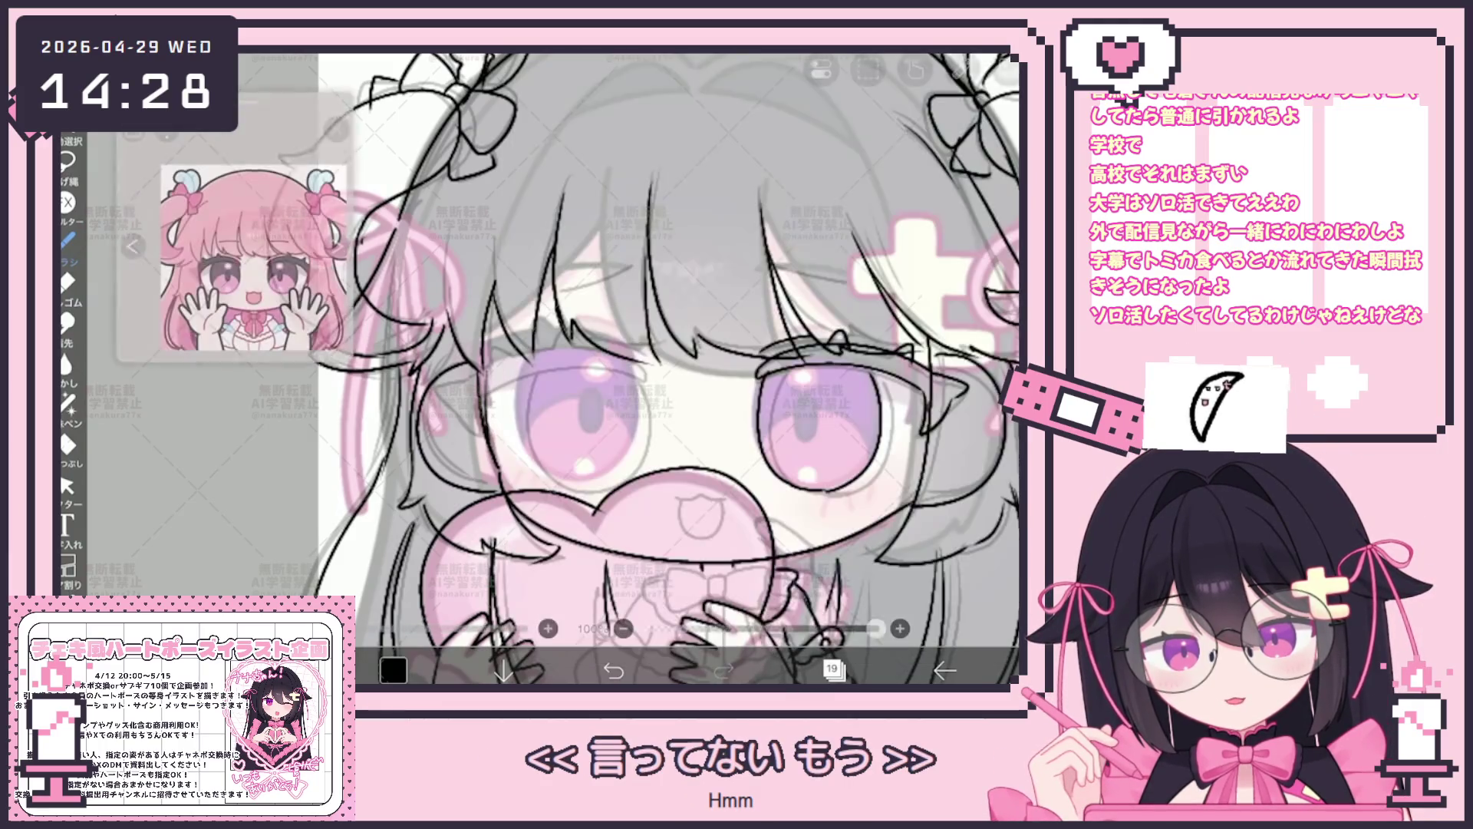
pyautogui.scroll(2, 669, 345)
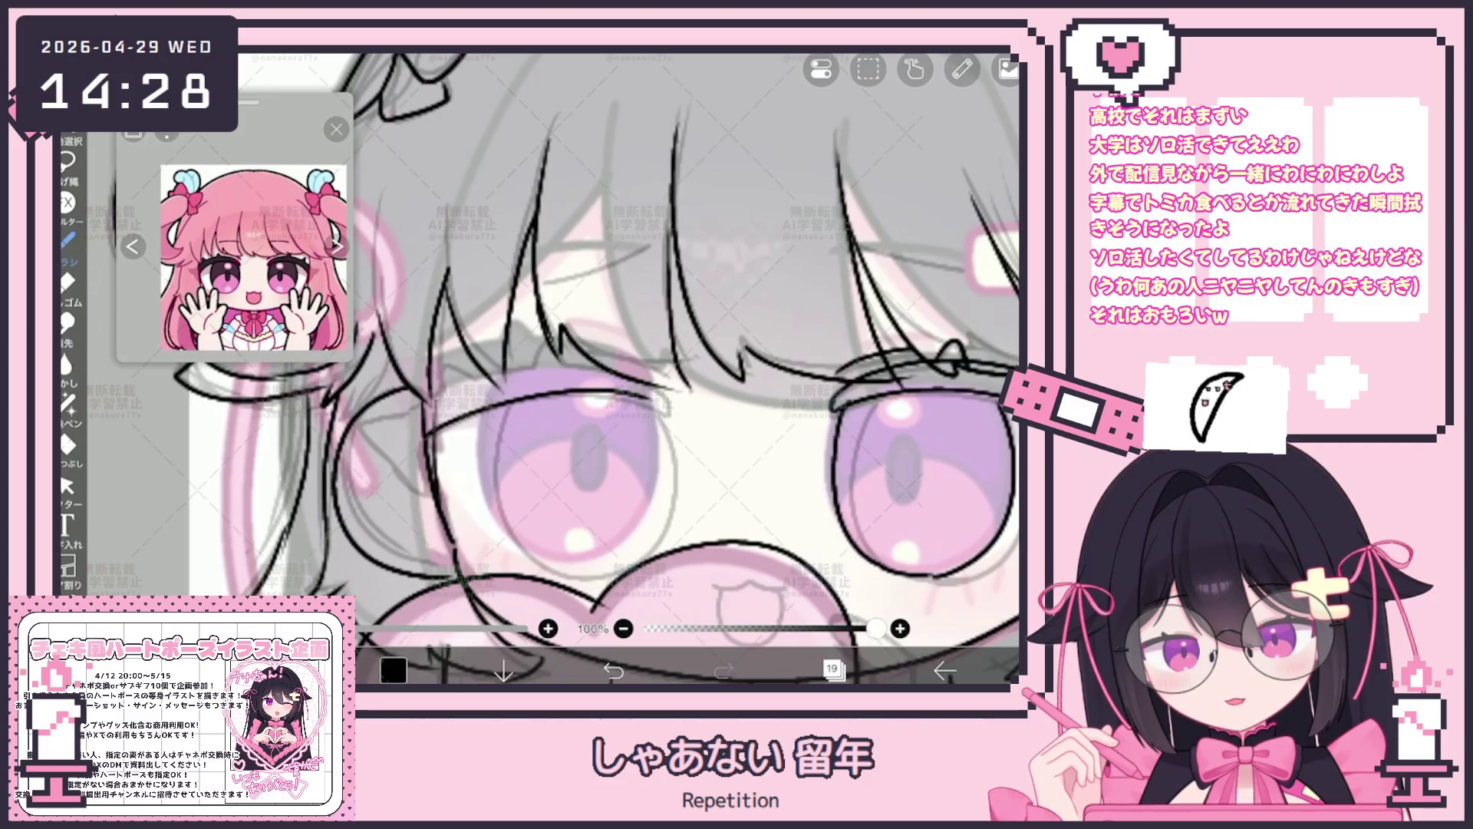
pyautogui.scroll(1, 667, 368)
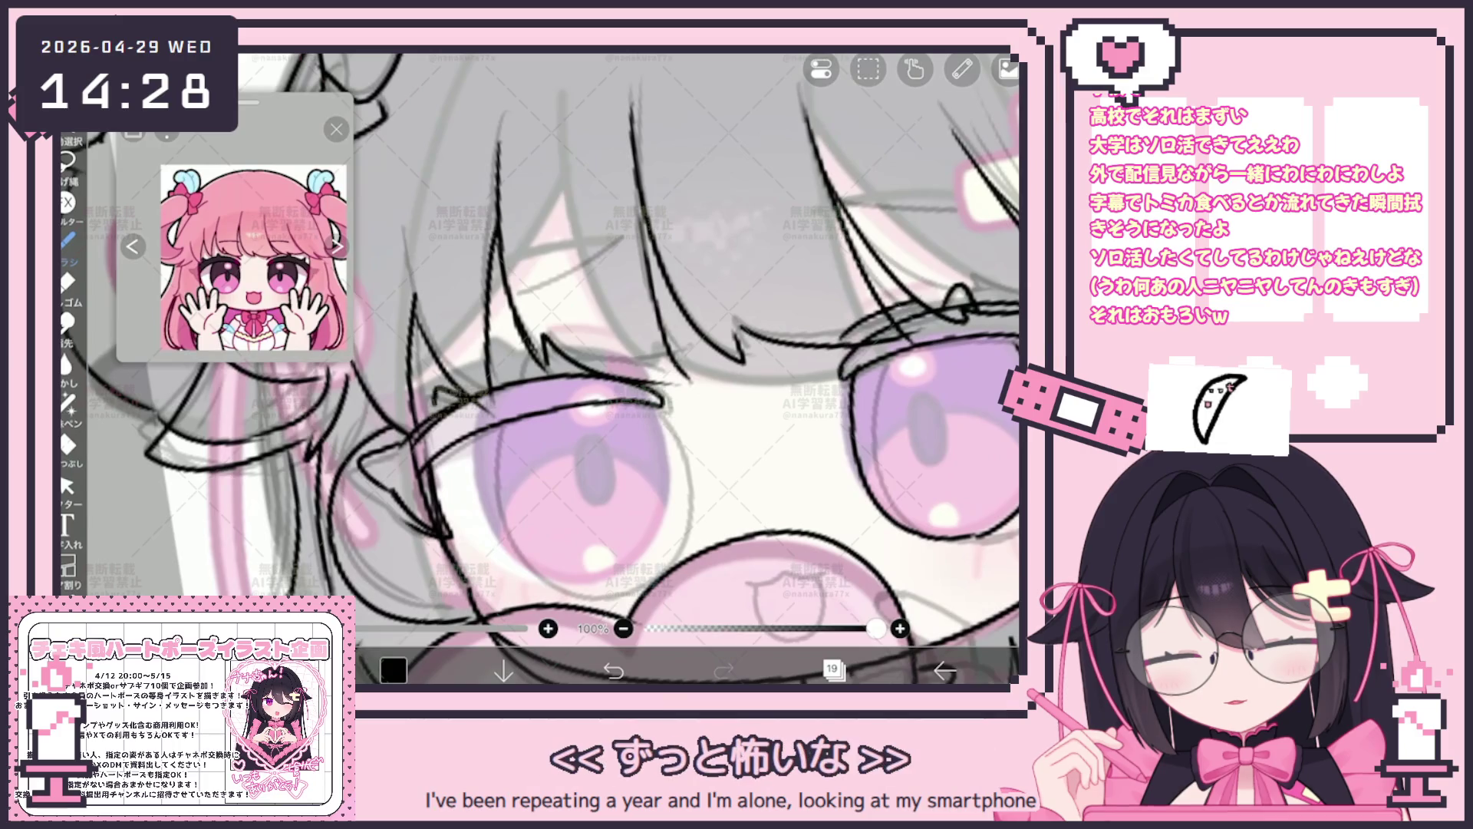
pyautogui.scroll(-1, 541, 369)
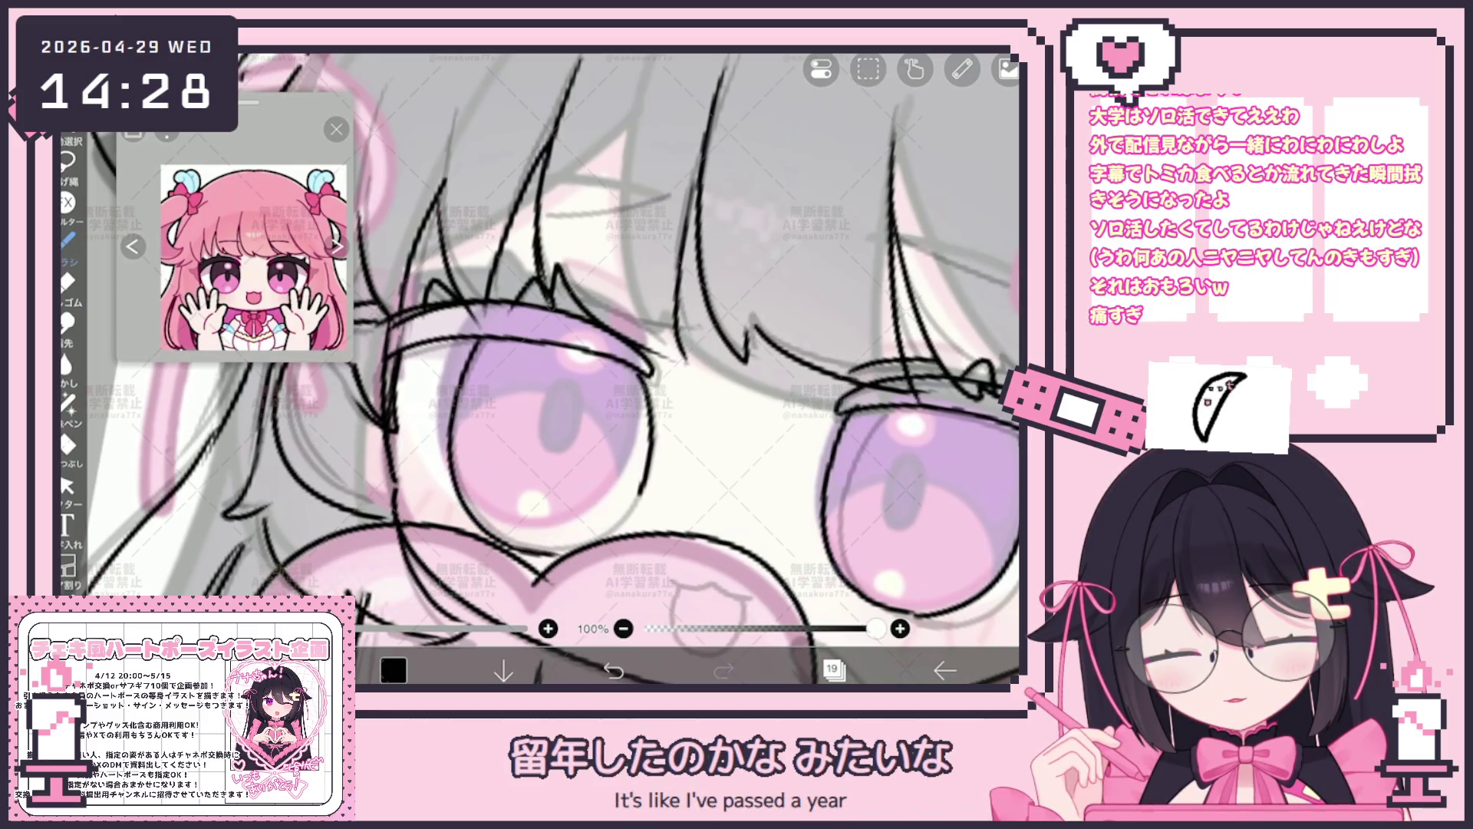
pyautogui.scroll(-1, 548, 351)
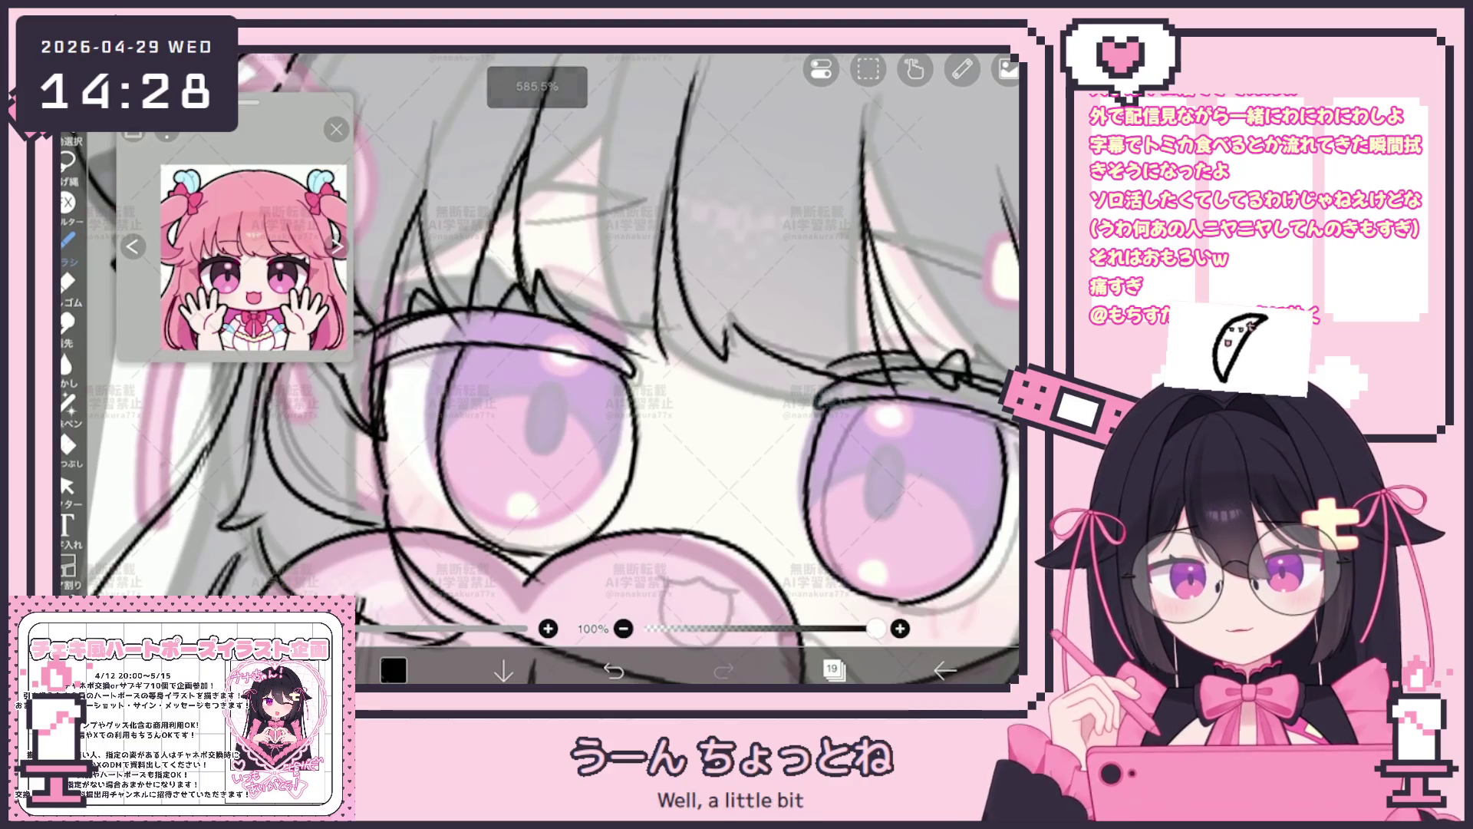
pyautogui.click(66, 484)
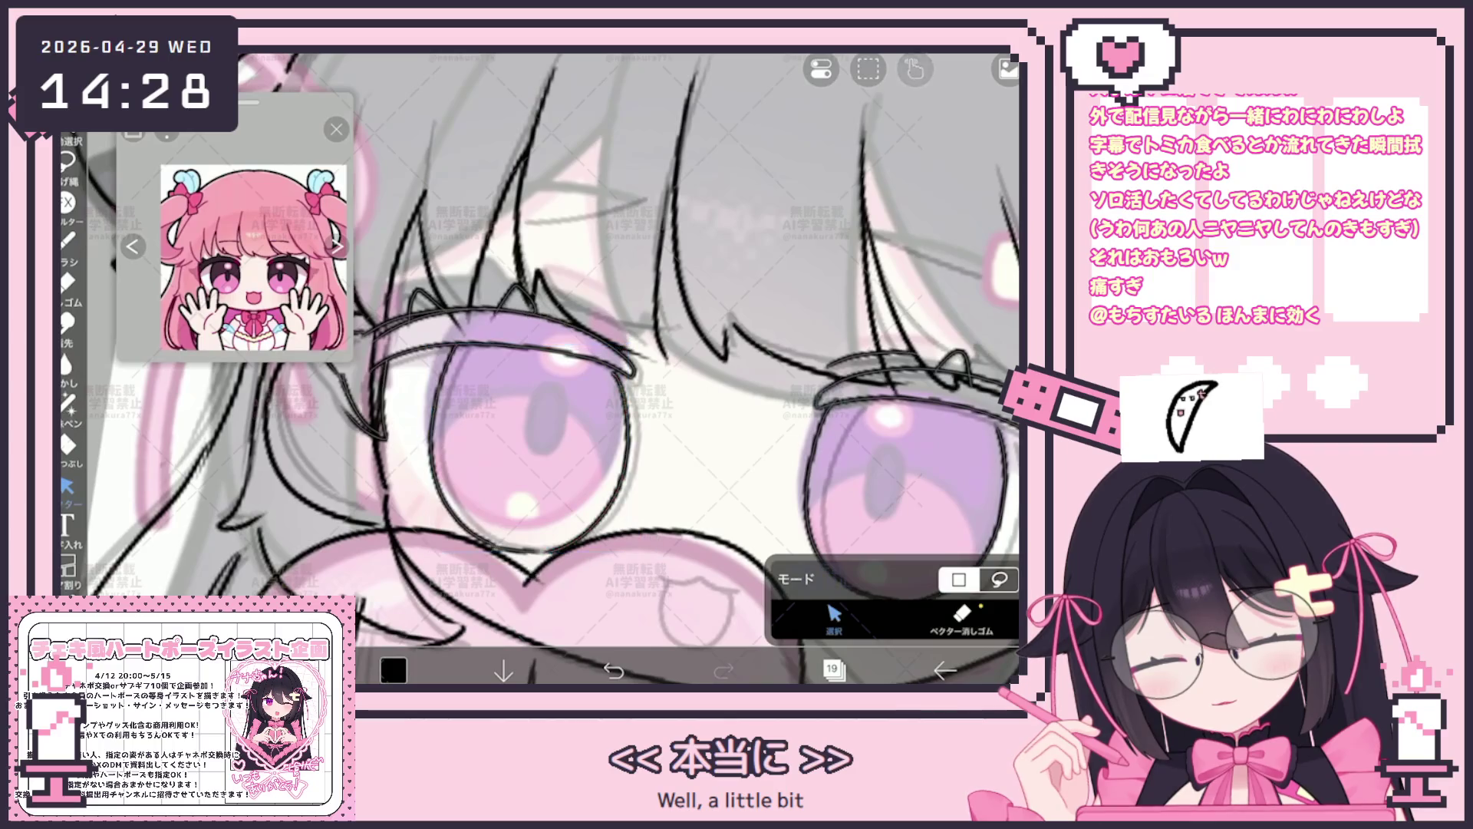
pyautogui.scroll(-1, 550, 368)
pyautogui.scroll(-1, 550, 369)
pyautogui.scroll(-1, 550, 368)
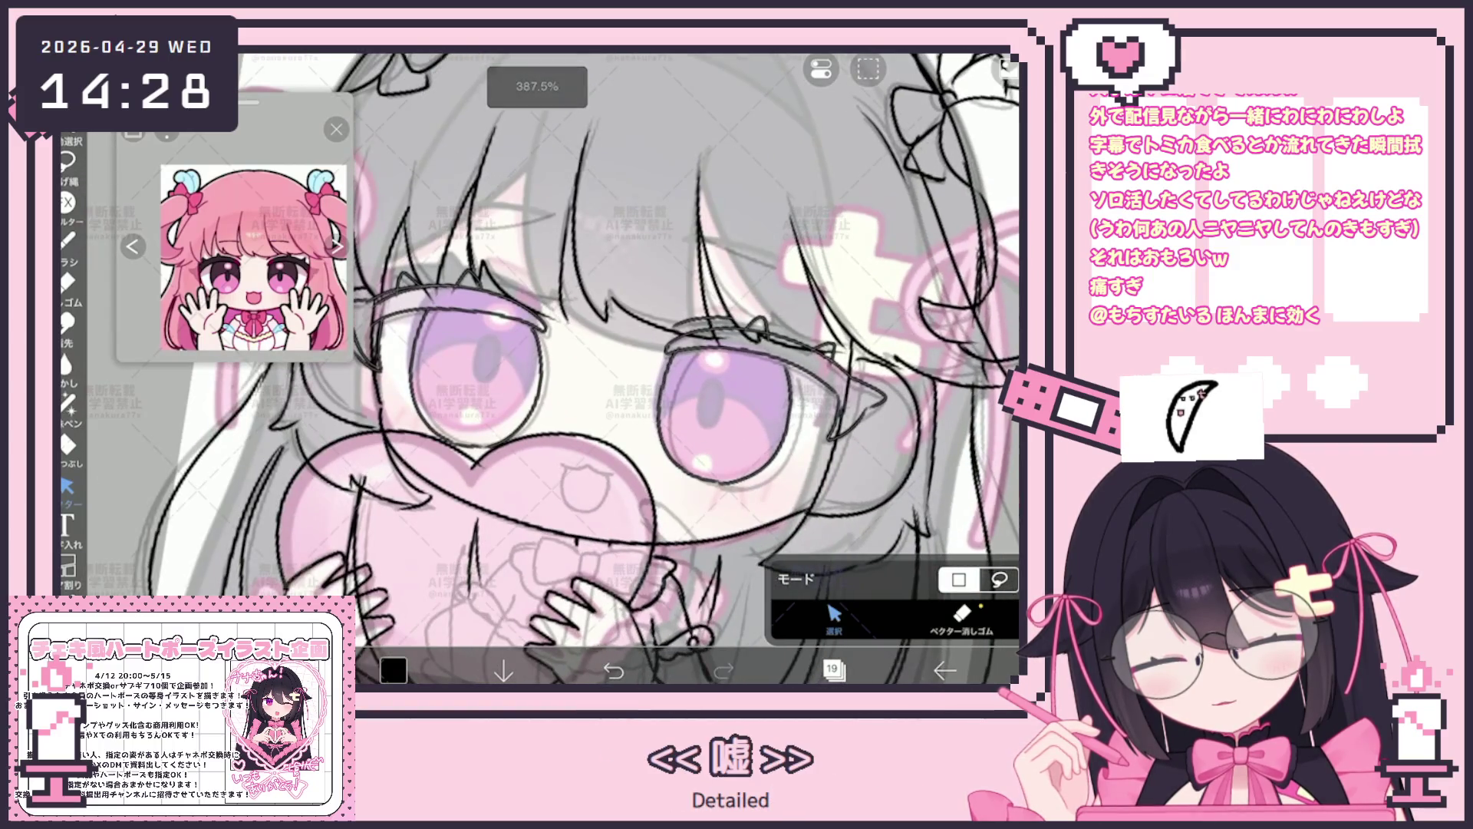
pyautogui.scroll(1, 576, 368)
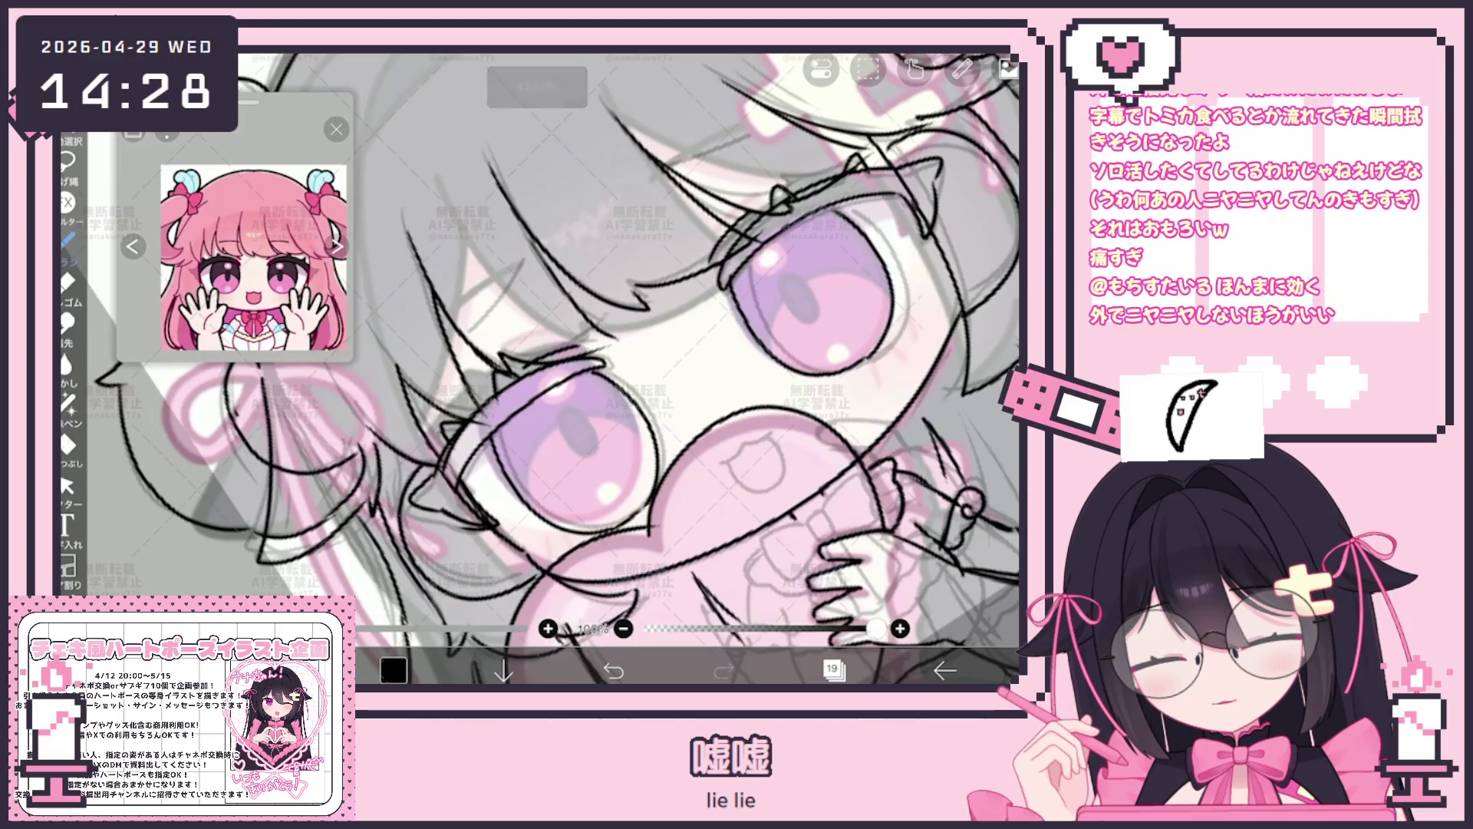
pyautogui.scroll(-1, 557, 369)
pyautogui.scroll(-1, 556, 368)
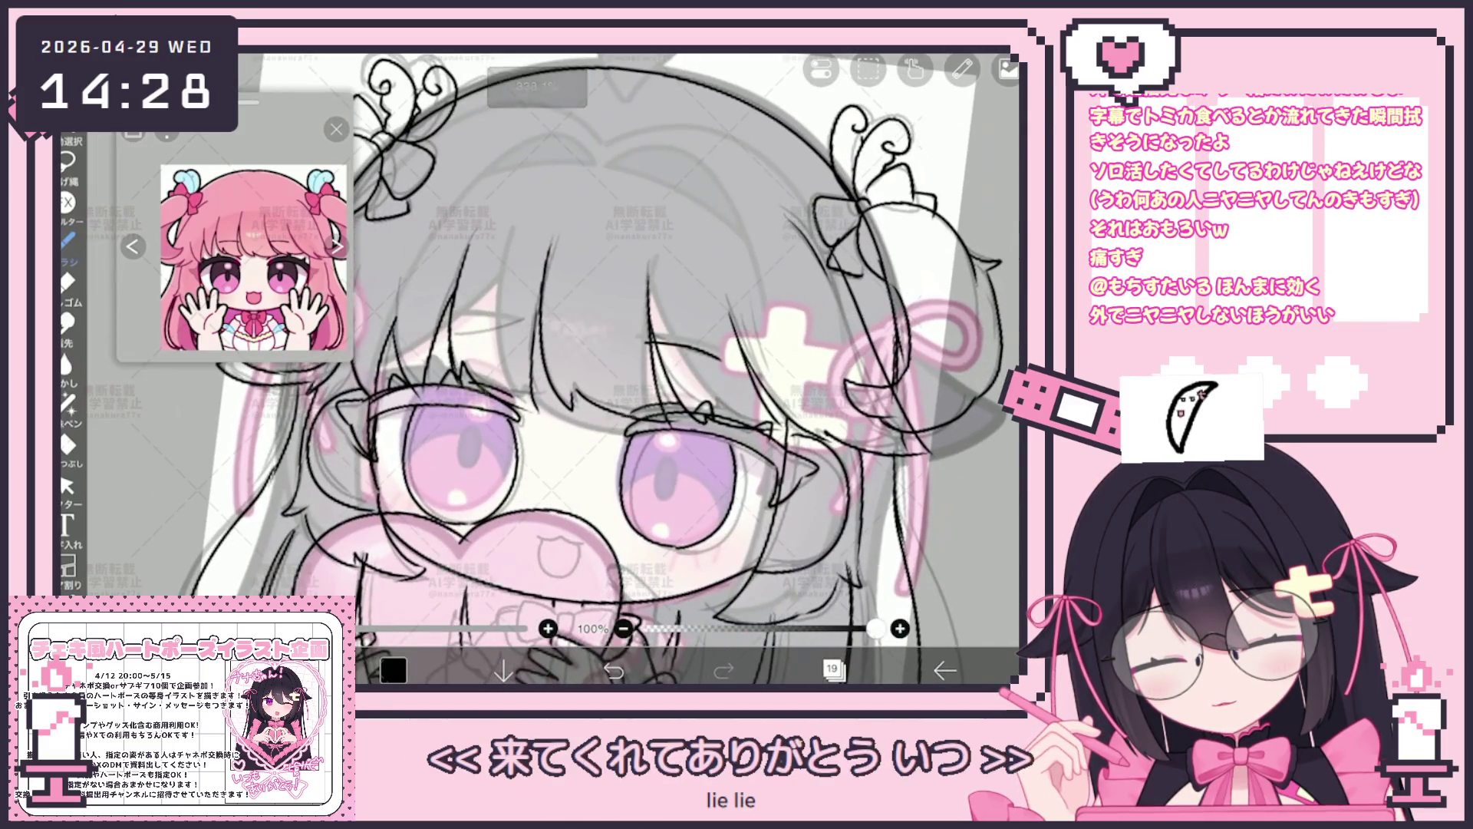
pyautogui.scroll(1, 599, 368)
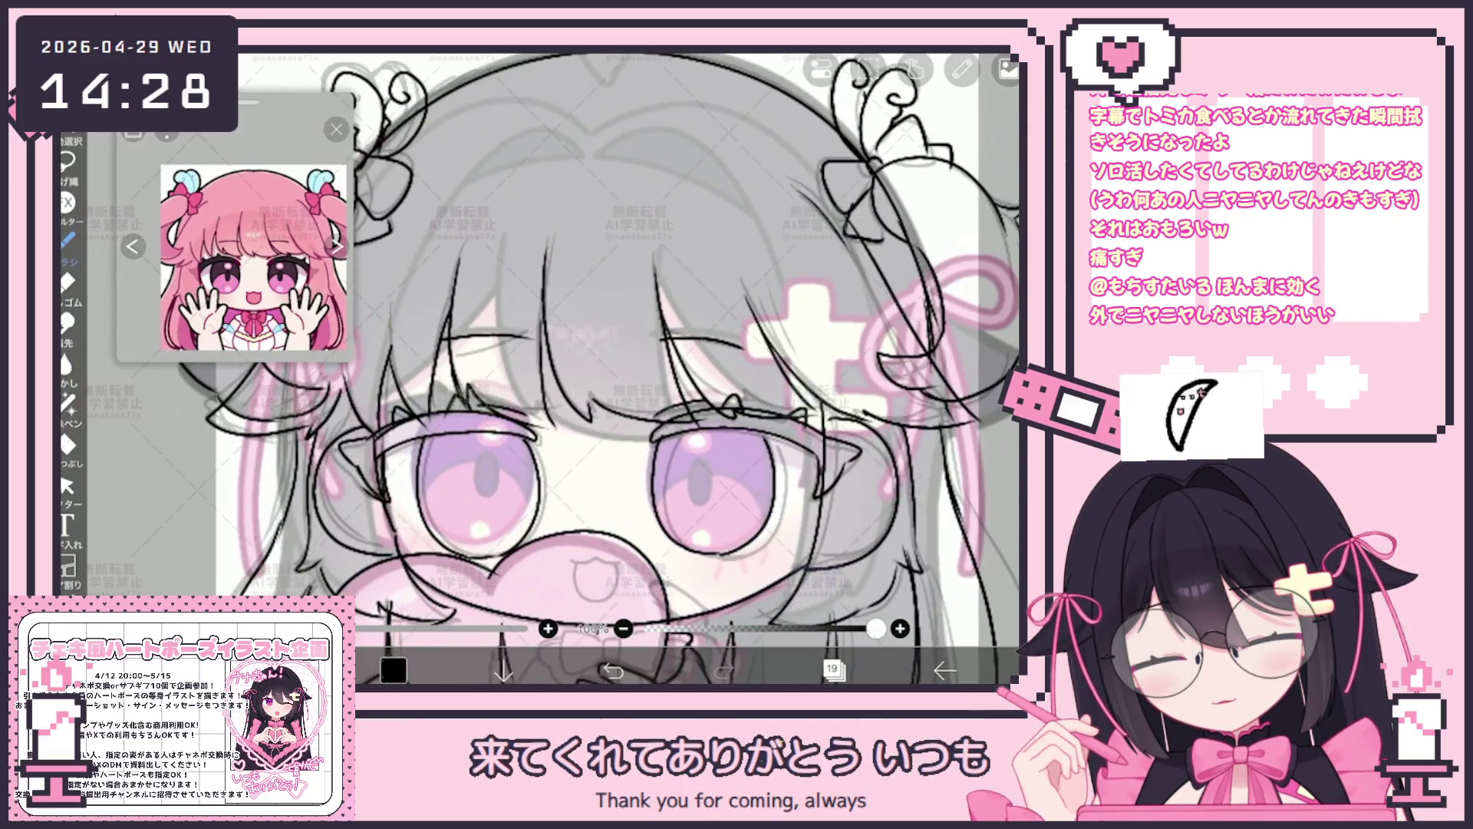
pyautogui.scroll(1, 575, 368)
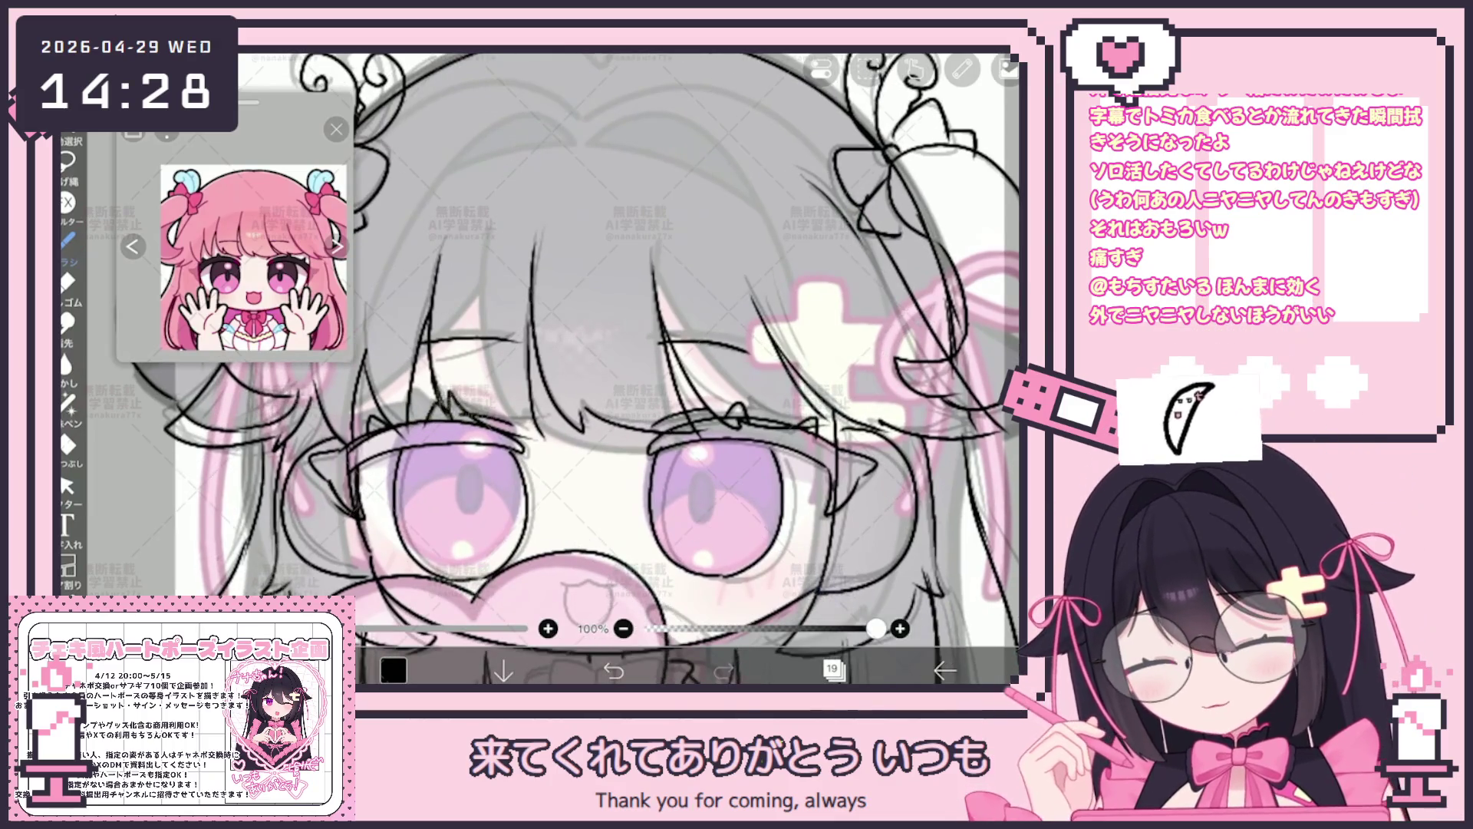
# Group line layers 17, 18 and 19 into a new folder from the add-layer options.
pyautogui.click(67, 484)
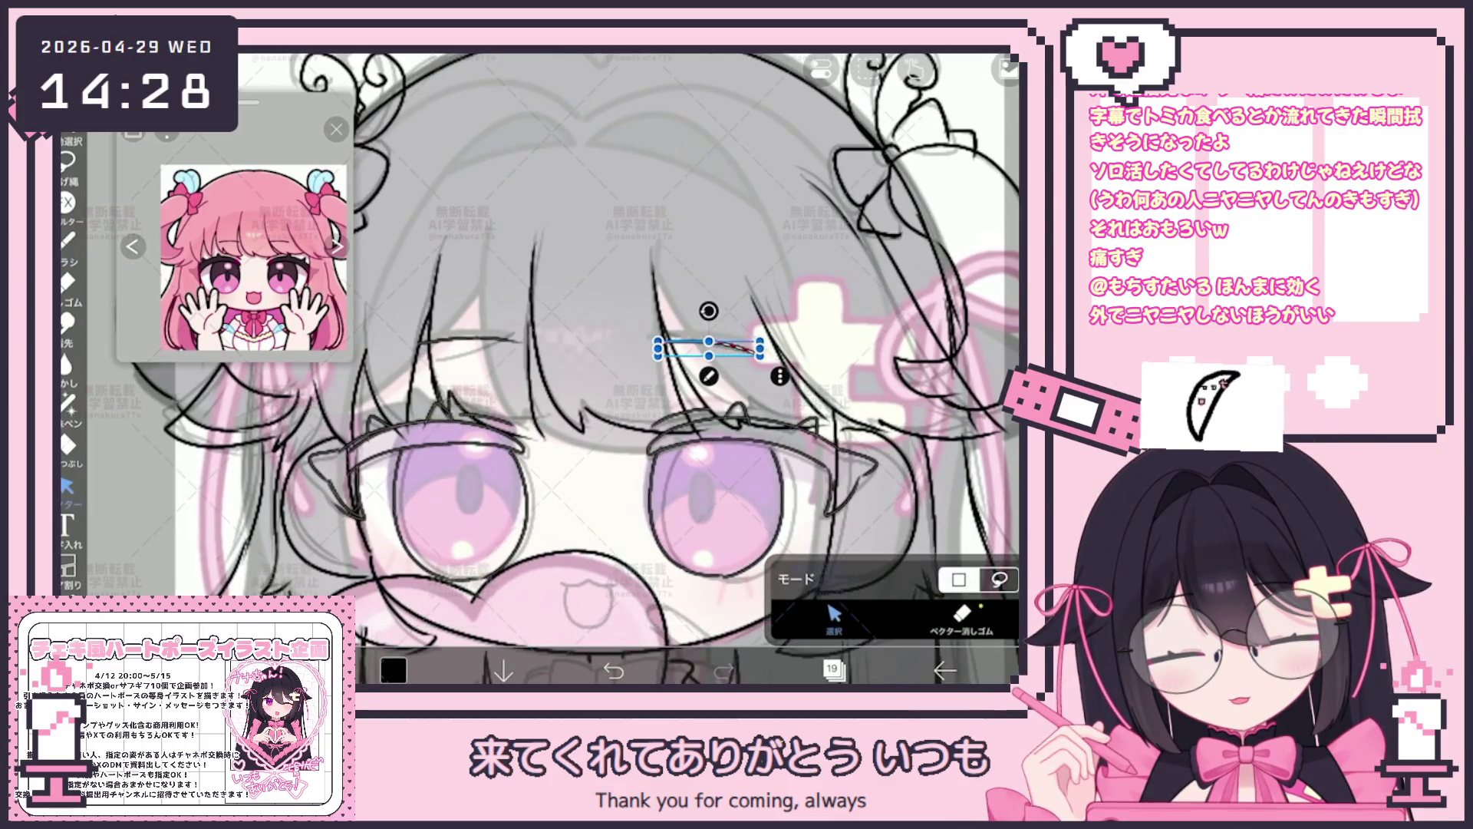
pyautogui.scroll(-2, 577, 369)
pyautogui.click(67, 238)
pyautogui.click(832, 669)
pyautogui.scroll(-2, 863, 345)
pyautogui.click(863, 398)
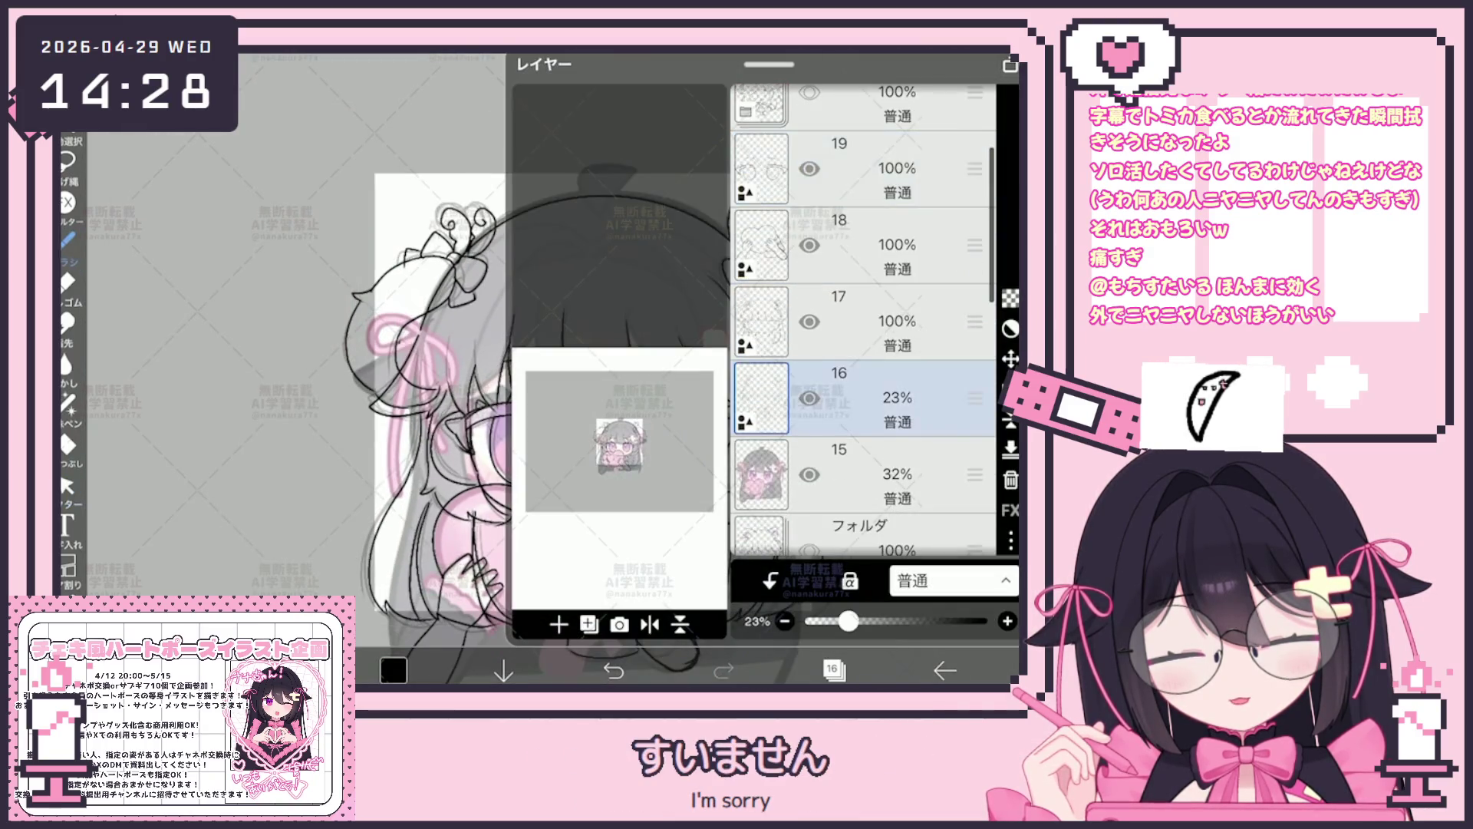
pyautogui.click(864, 169)
pyautogui.click(558, 625)
pyautogui.click(591, 454)
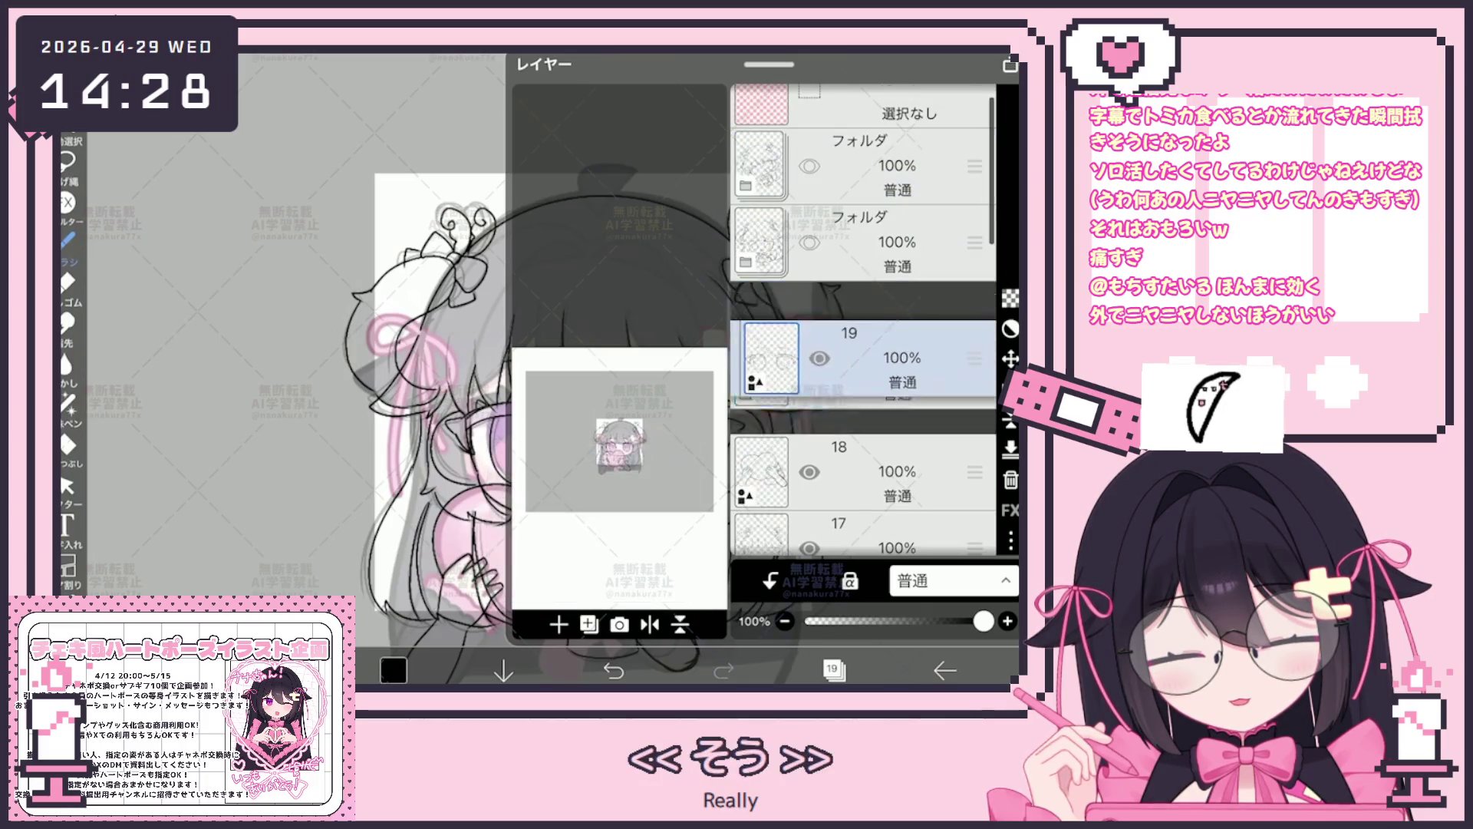
pyautogui.scroll(-1, 863, 346)
pyautogui.click(864, 398)
pyautogui.scroll(-1, 864, 346)
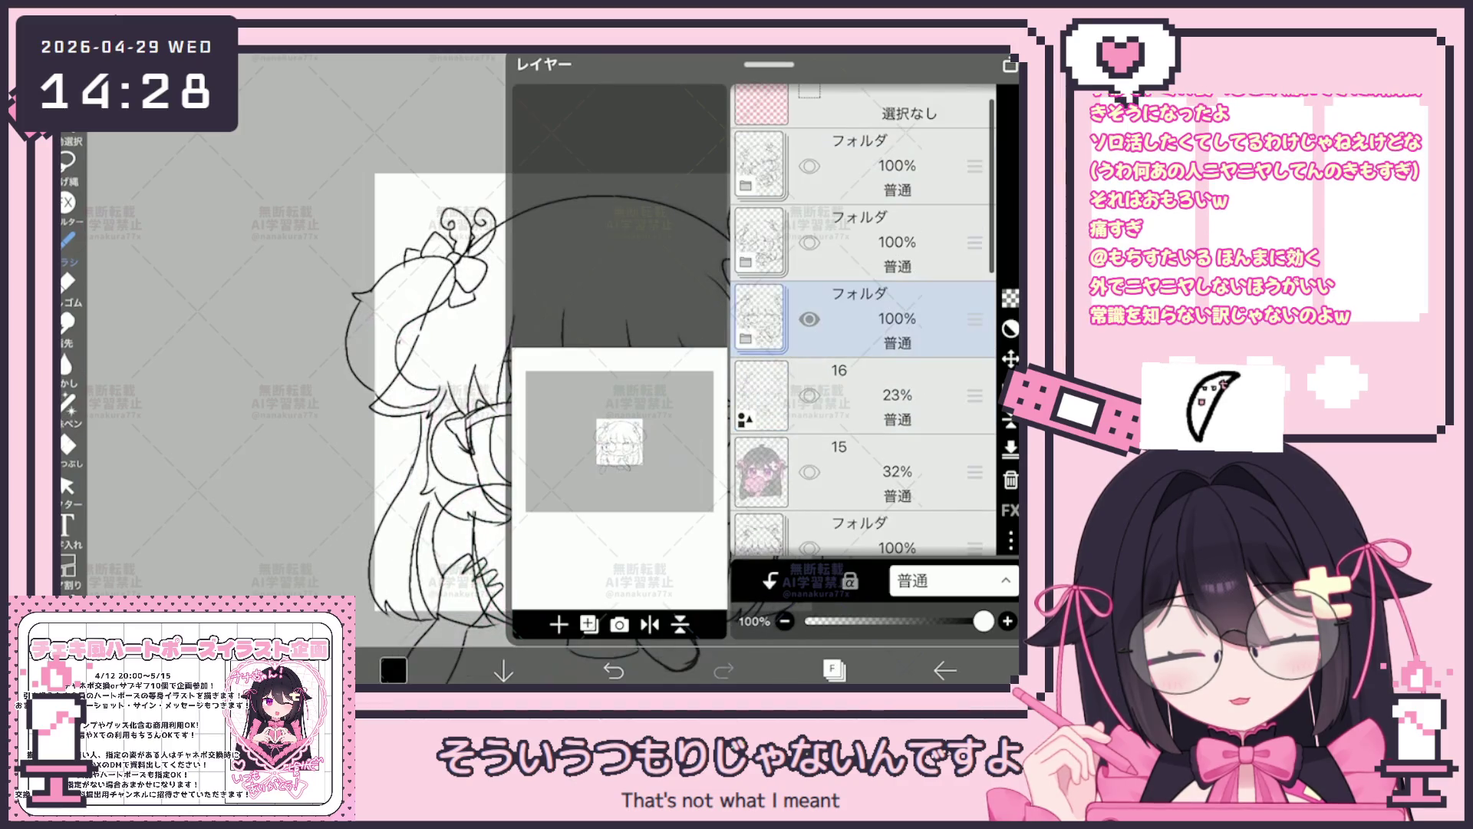
pyautogui.click(833, 669)
pyautogui.scroll(-2, 592, 391)
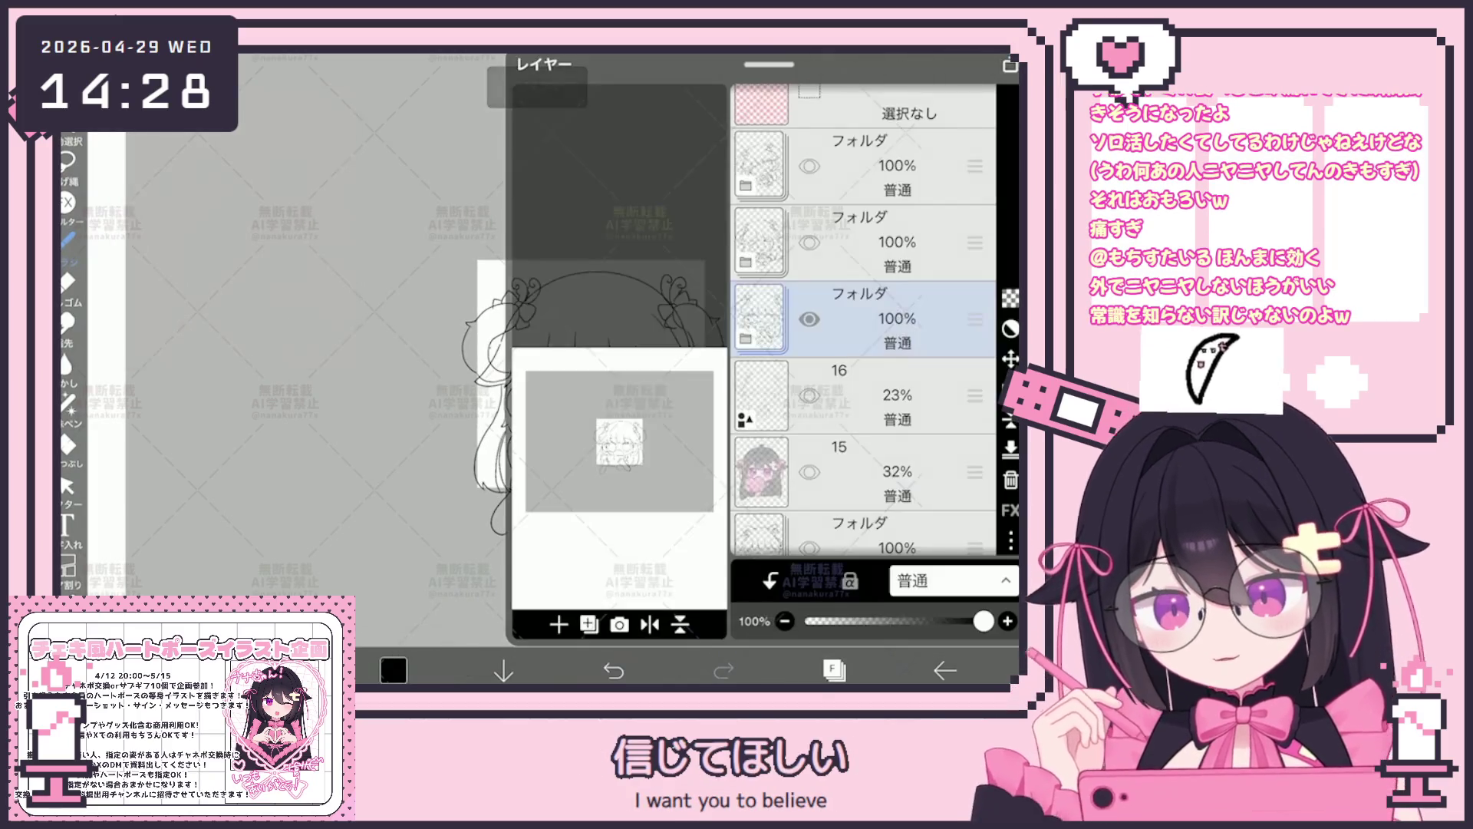
# Select layer 17 inside the folder, clear everything drawn on it, then make layer 18 active.
pyautogui.click(832, 669)
pyautogui.click(745, 337)
pyautogui.scroll(-1, 863, 346)
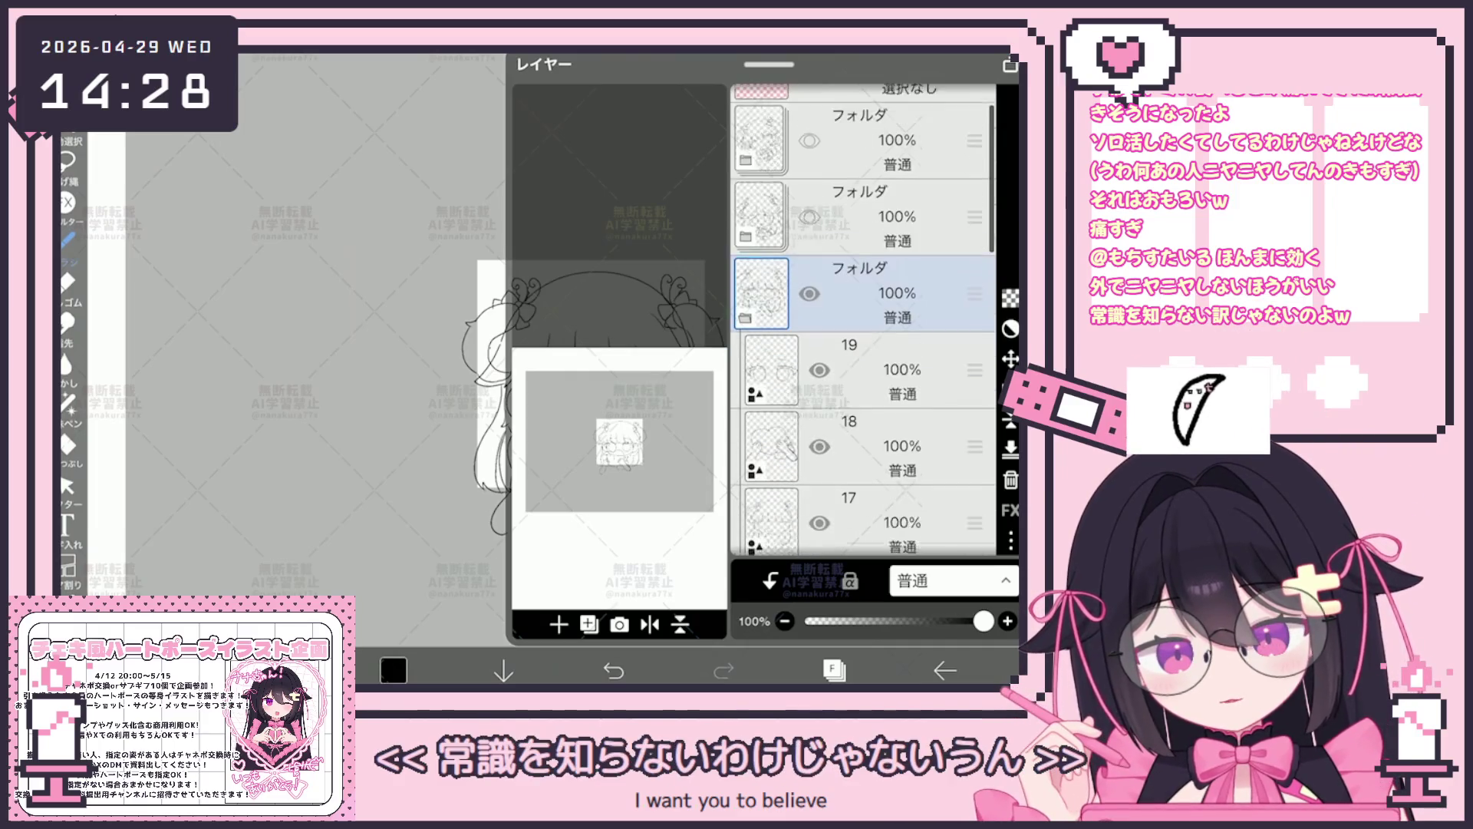
pyautogui.click(898, 387)
pyautogui.click(898, 463)
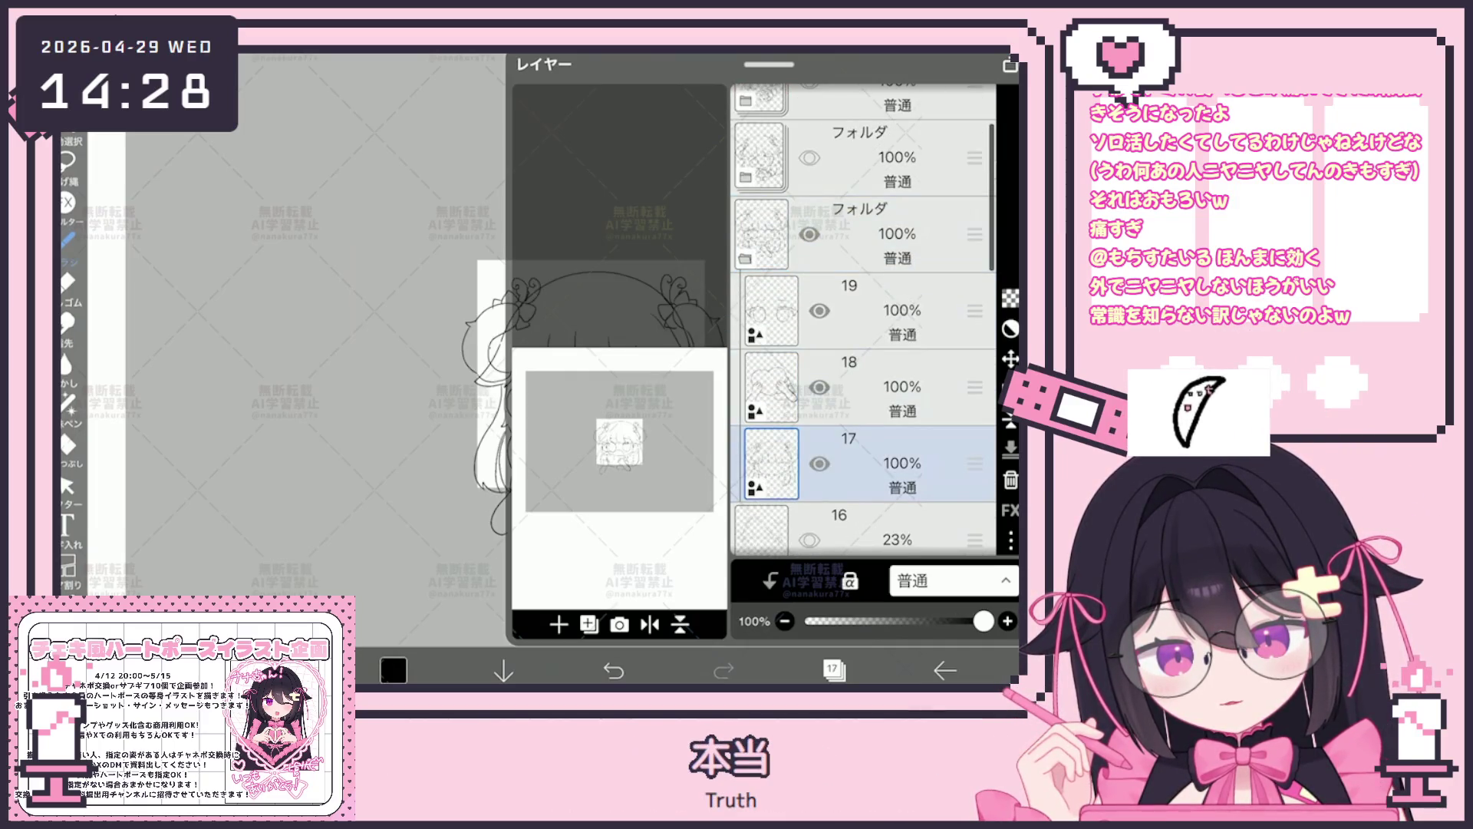
pyautogui.click(832, 669)
pyautogui.scroll(3, 541, 345)
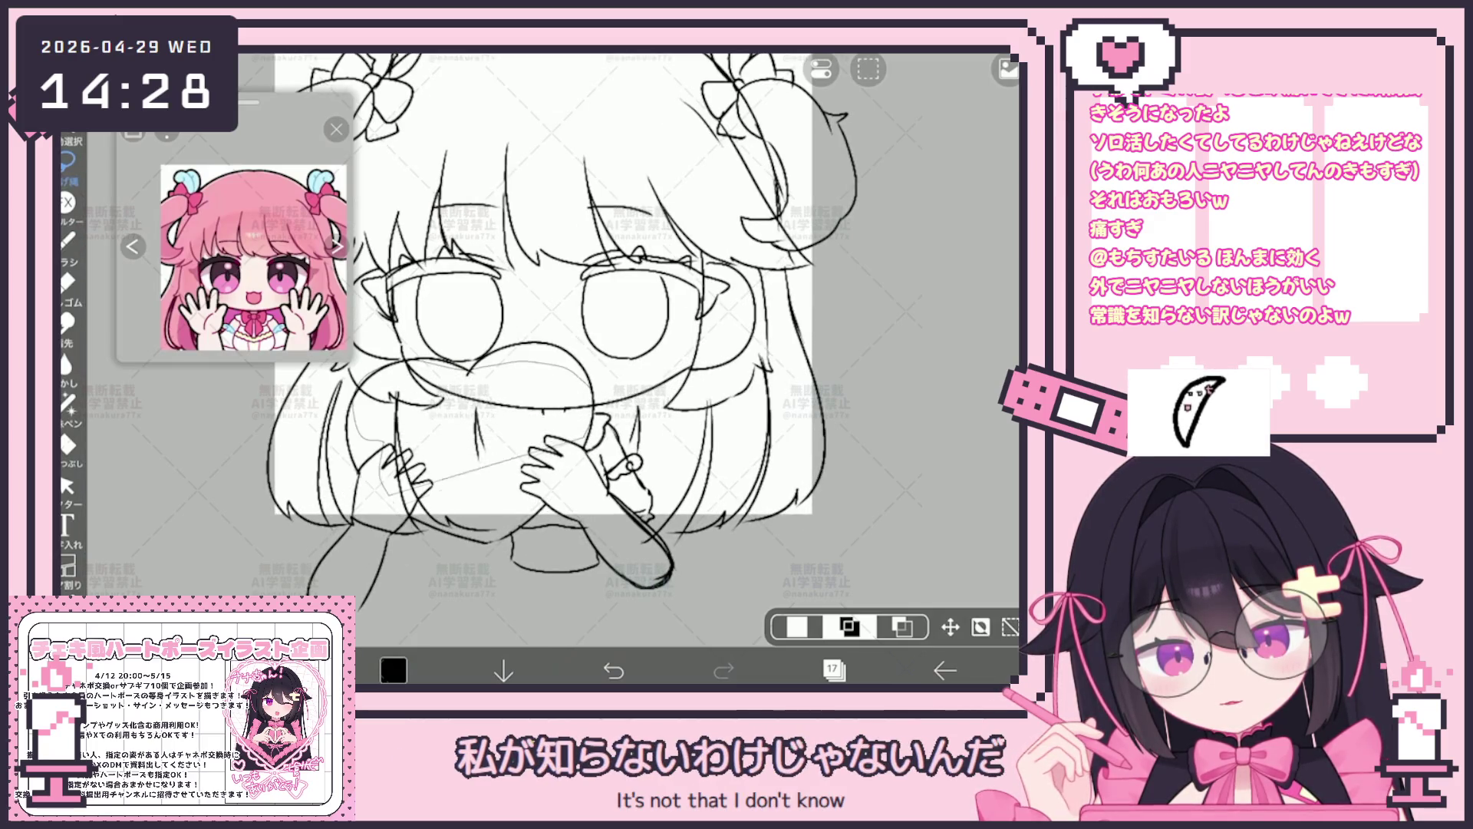
pyautogui.click(822, 69)
pyautogui.click(794, 161)
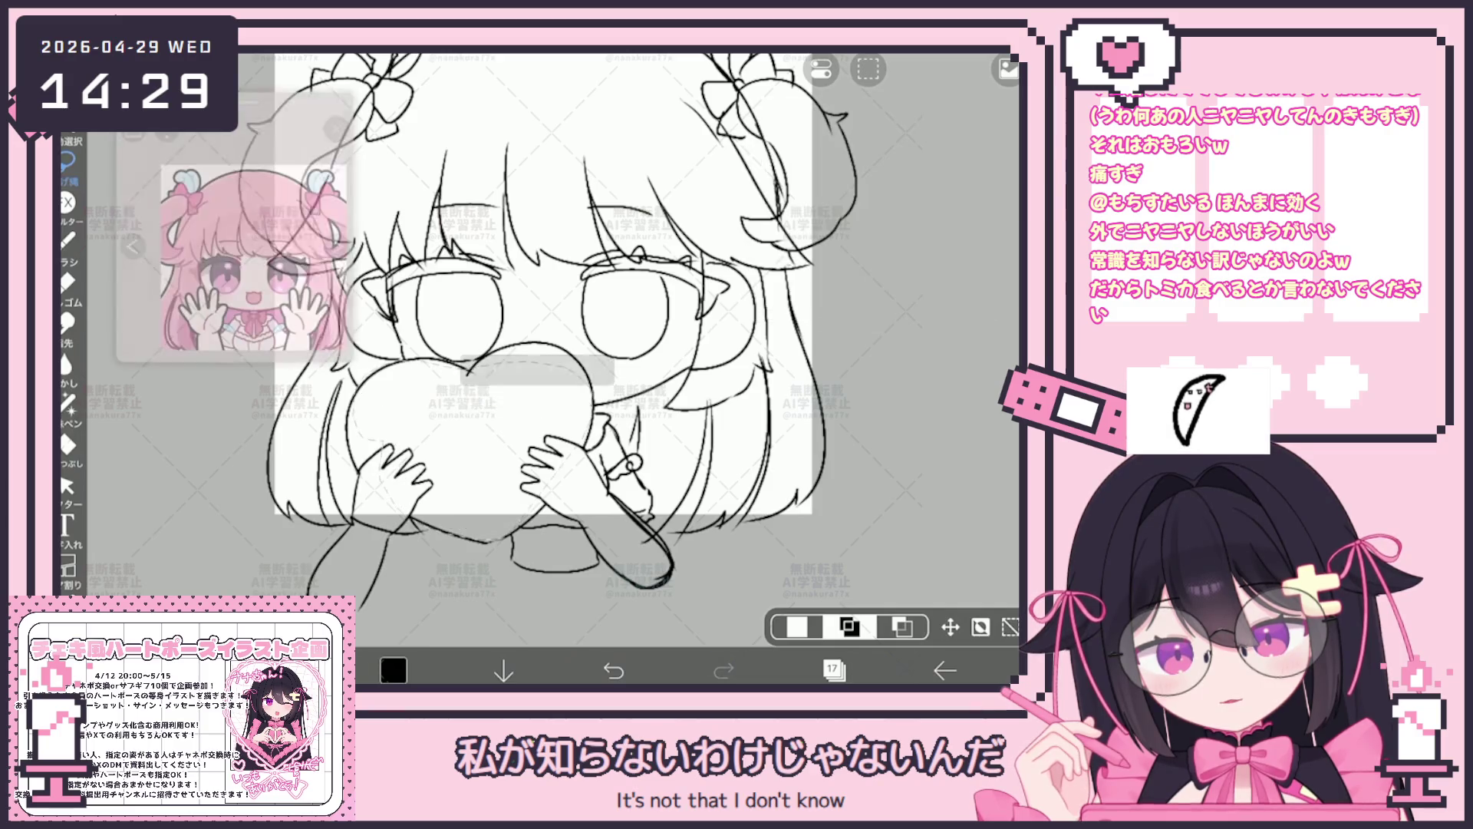
pyautogui.scroll(-2, 622, 334)
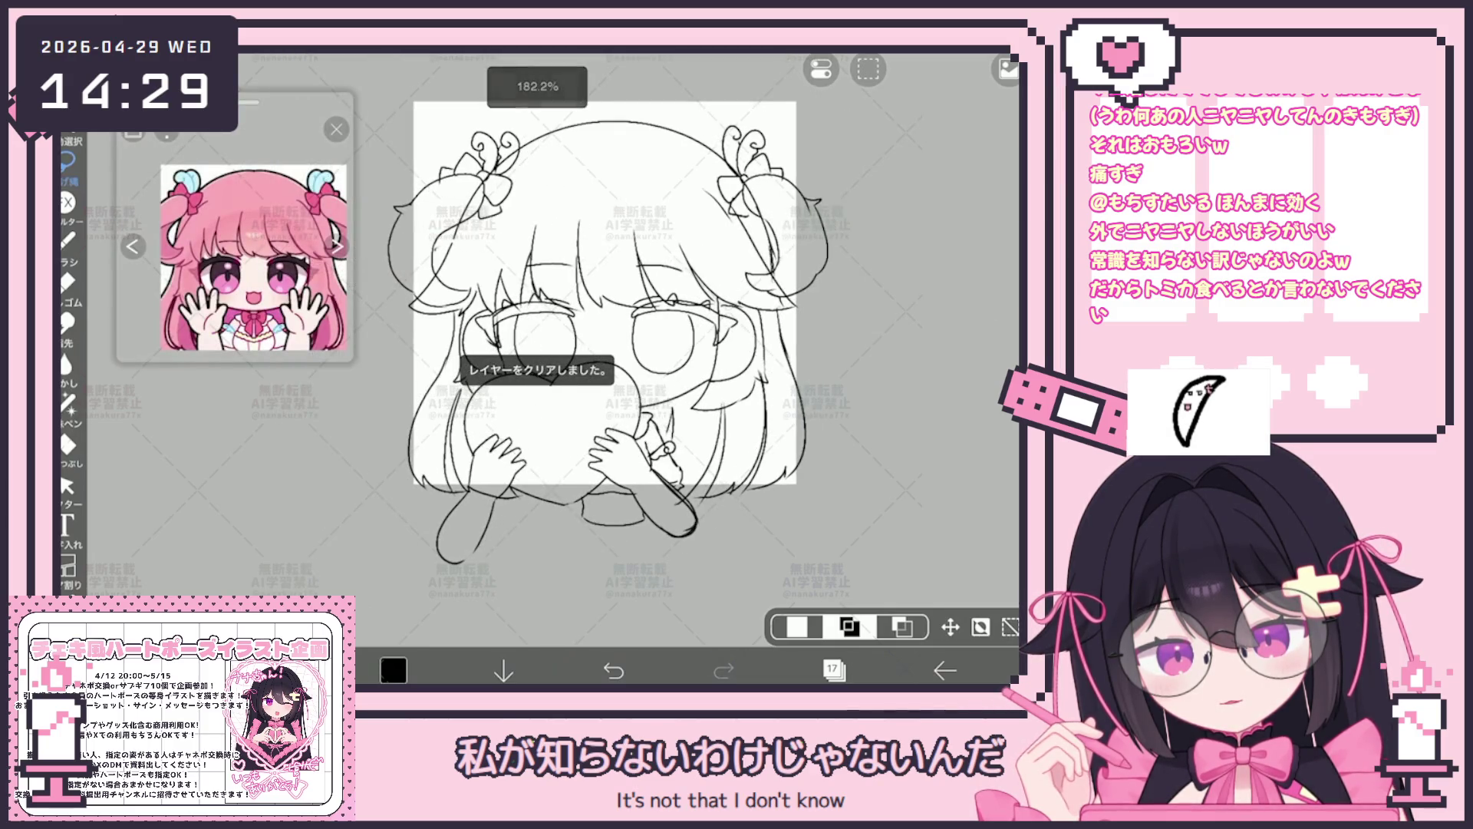
pyautogui.click(832, 669)
pyautogui.click(875, 242)
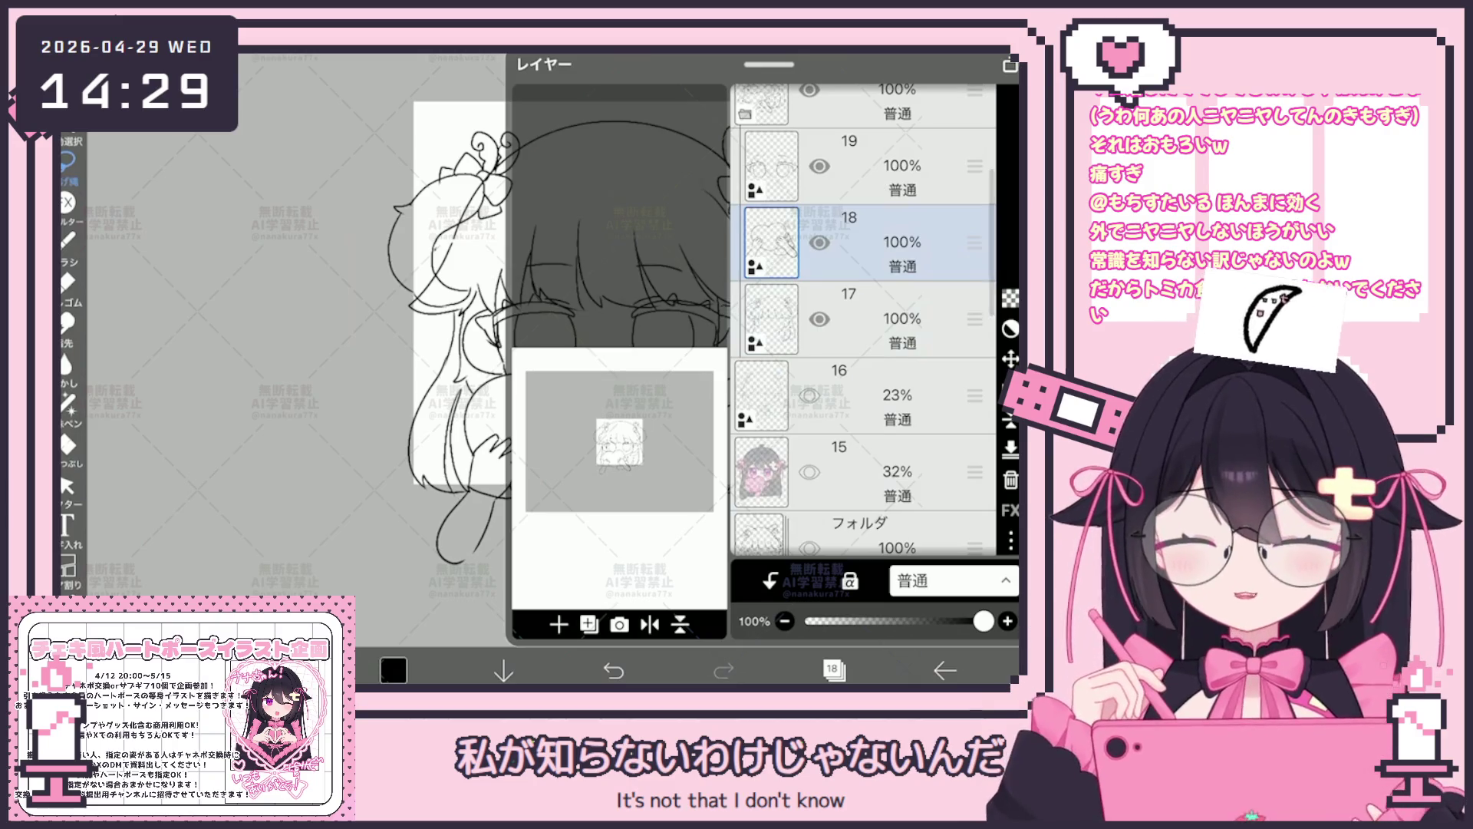
# Box-select the stray arm stroke below the left hand and delete it.
pyautogui.click(832, 669)
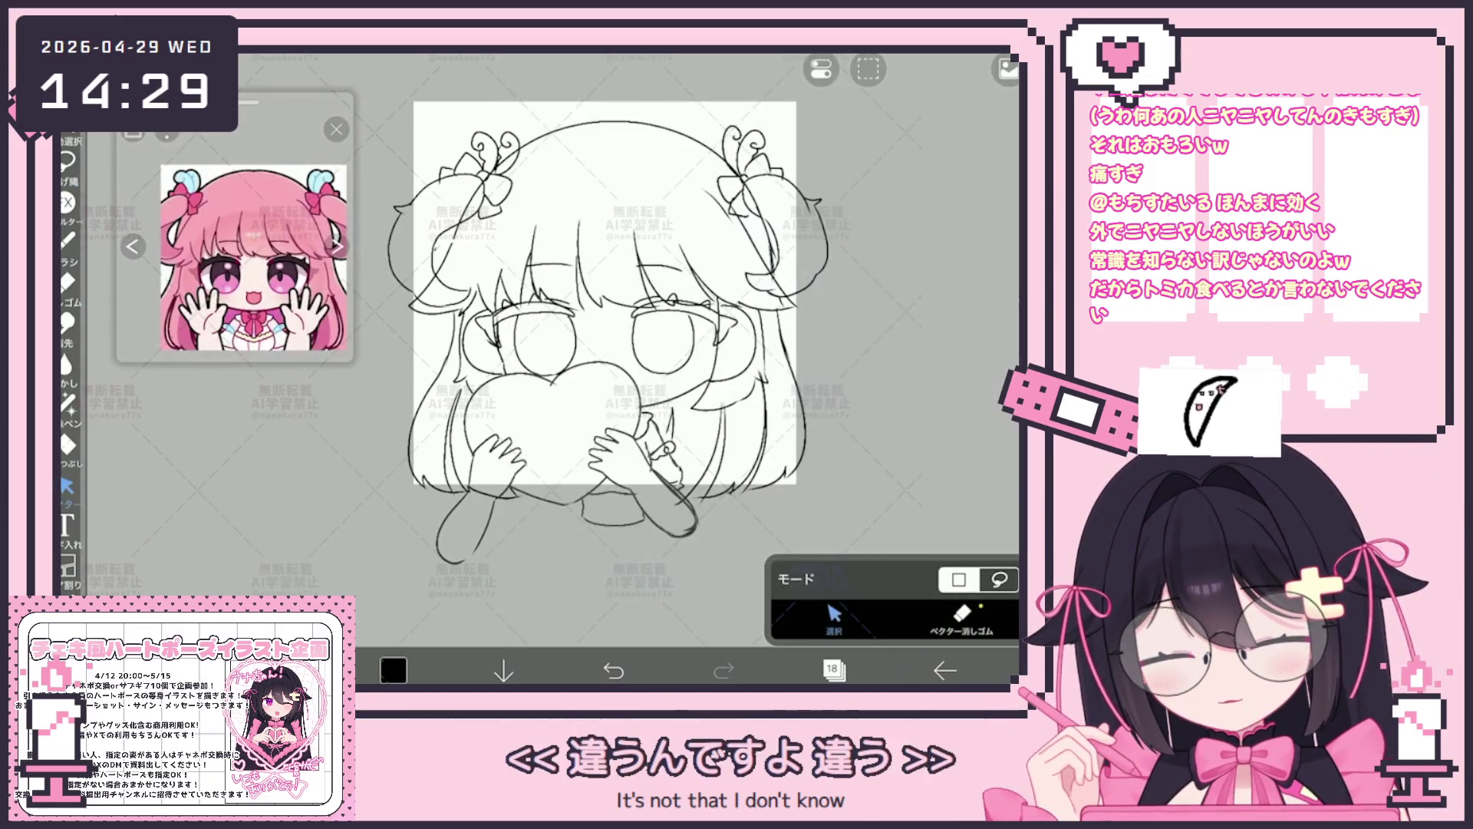
pyautogui.scroll(2, 622, 334)
pyautogui.moveTo(504, 464); pyautogui.dragTo(528, 436)
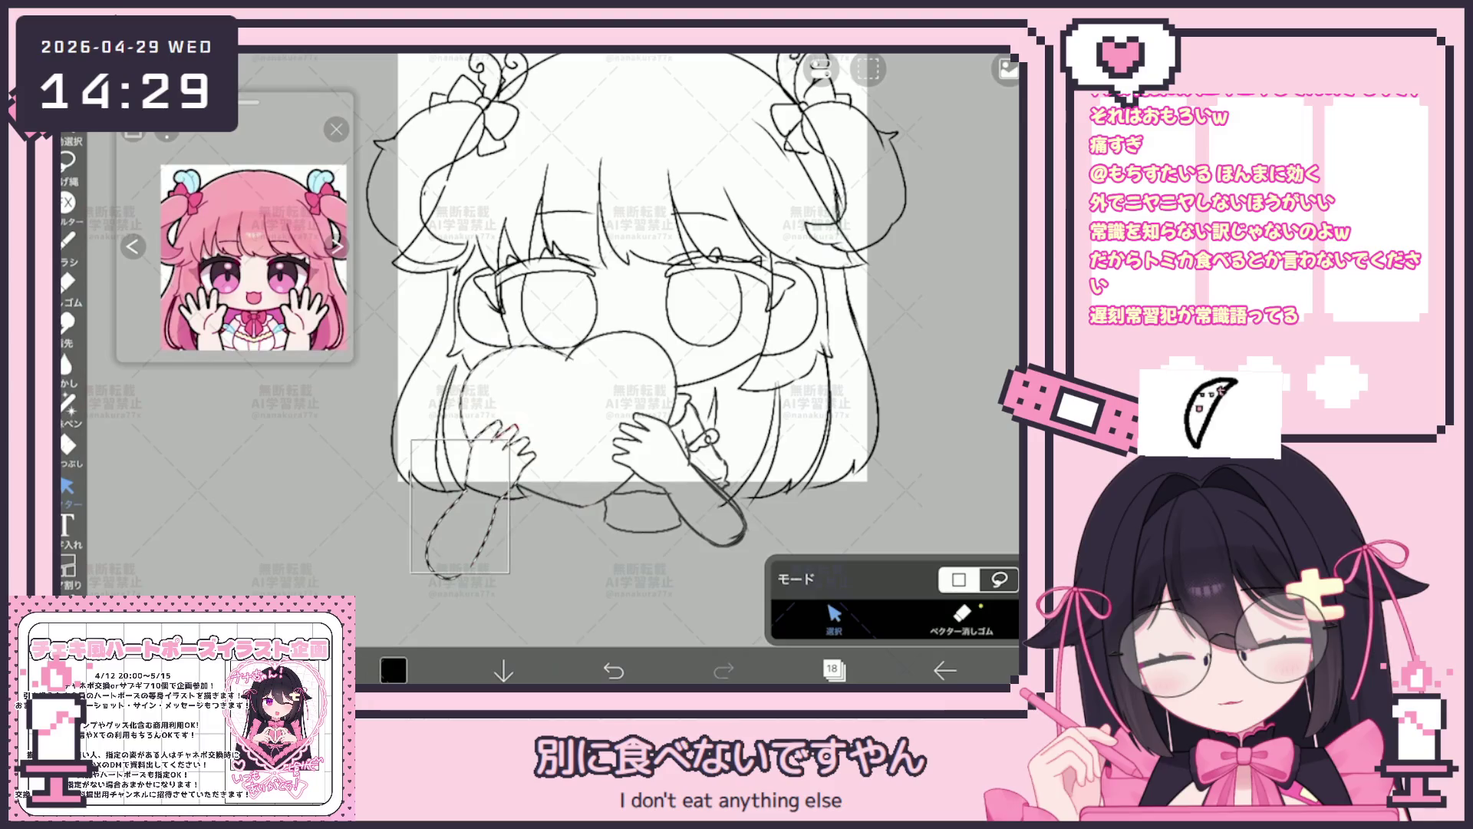
pyautogui.moveTo(427, 578); pyautogui.dragTo(585, 346)
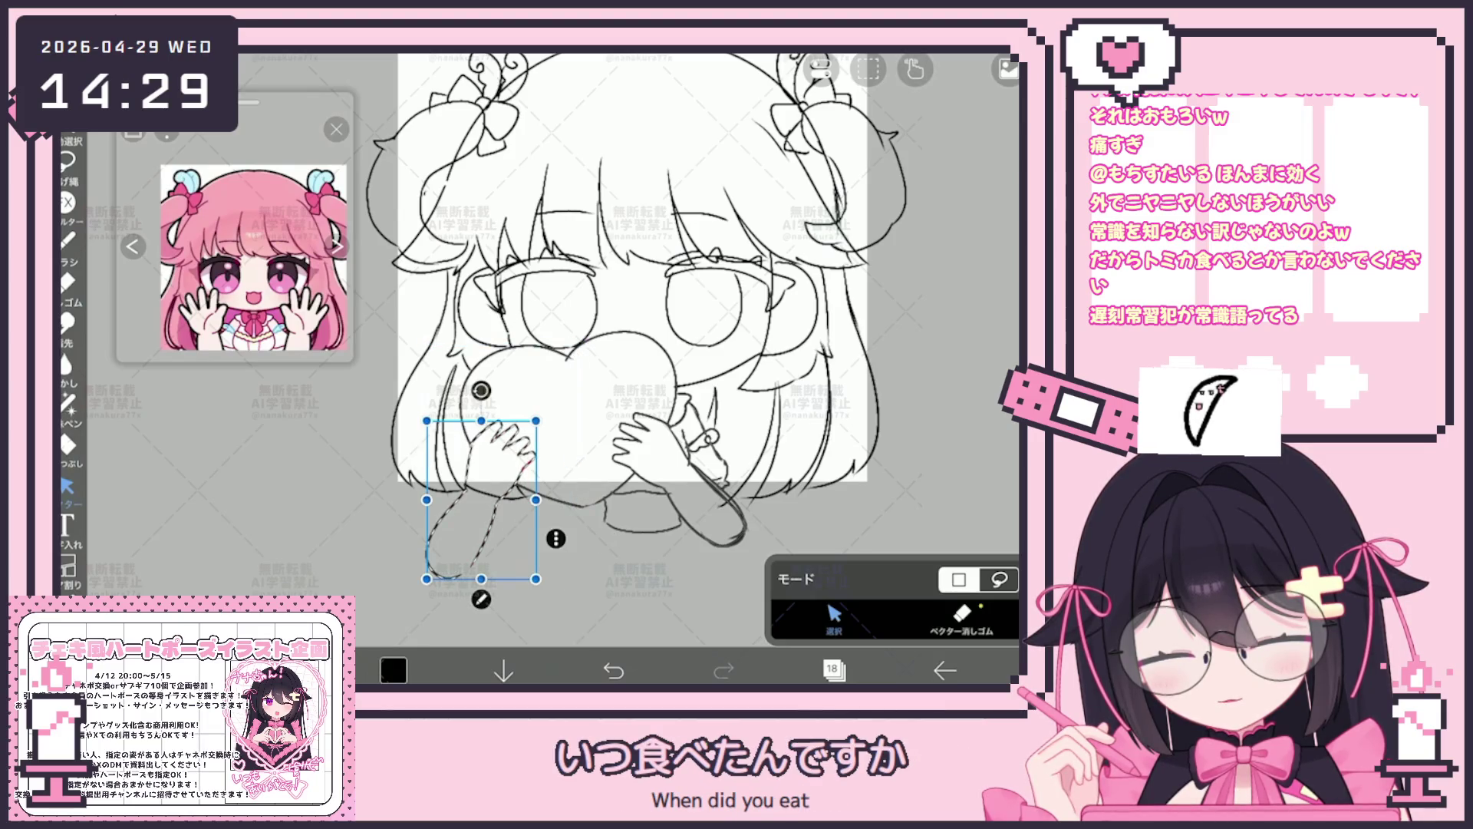
pyautogui.moveTo(484, 490); pyautogui.dragTo(479, 485)
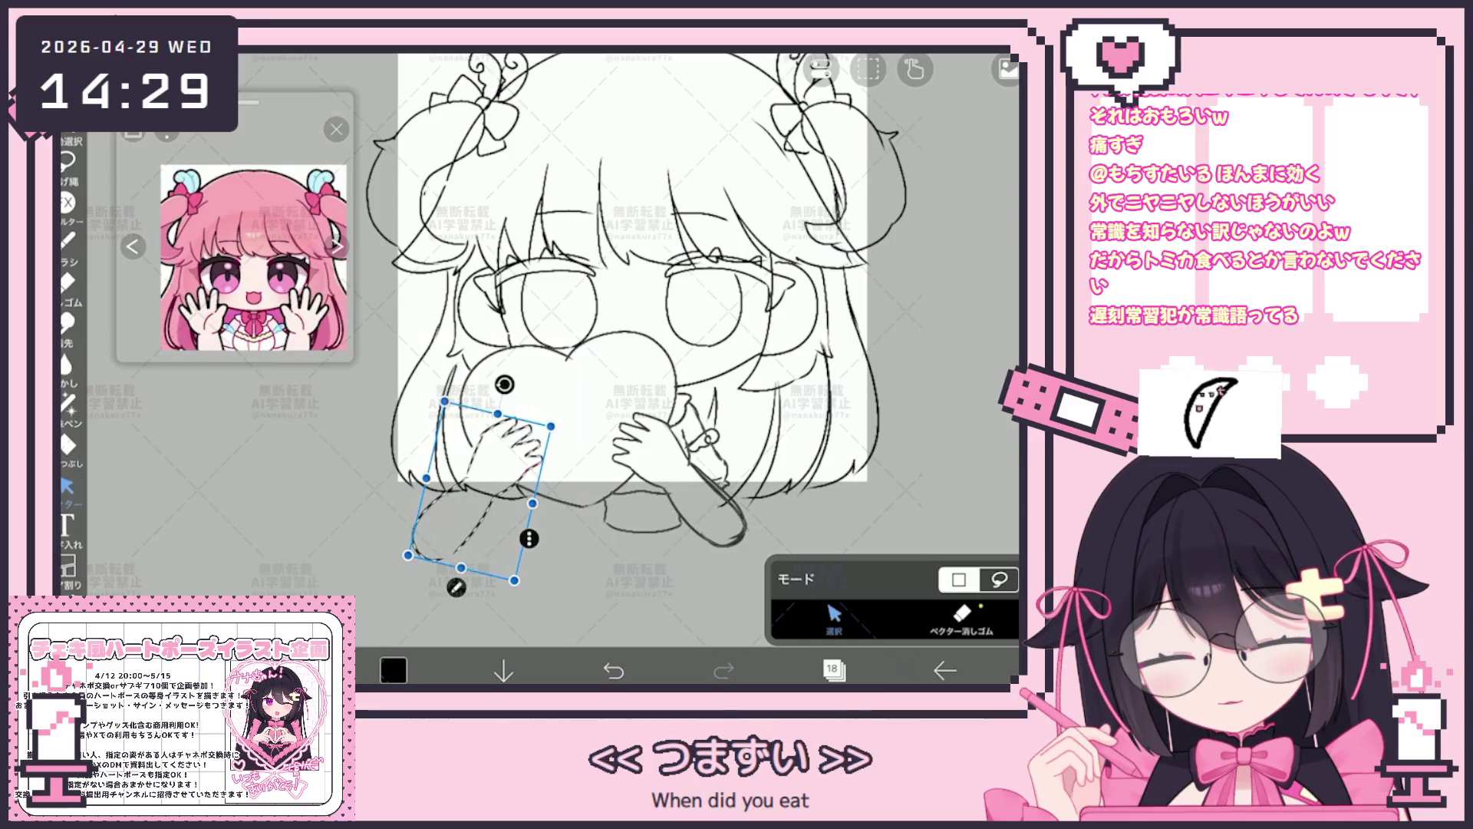
pyautogui.scroll(-2, 616, 294)
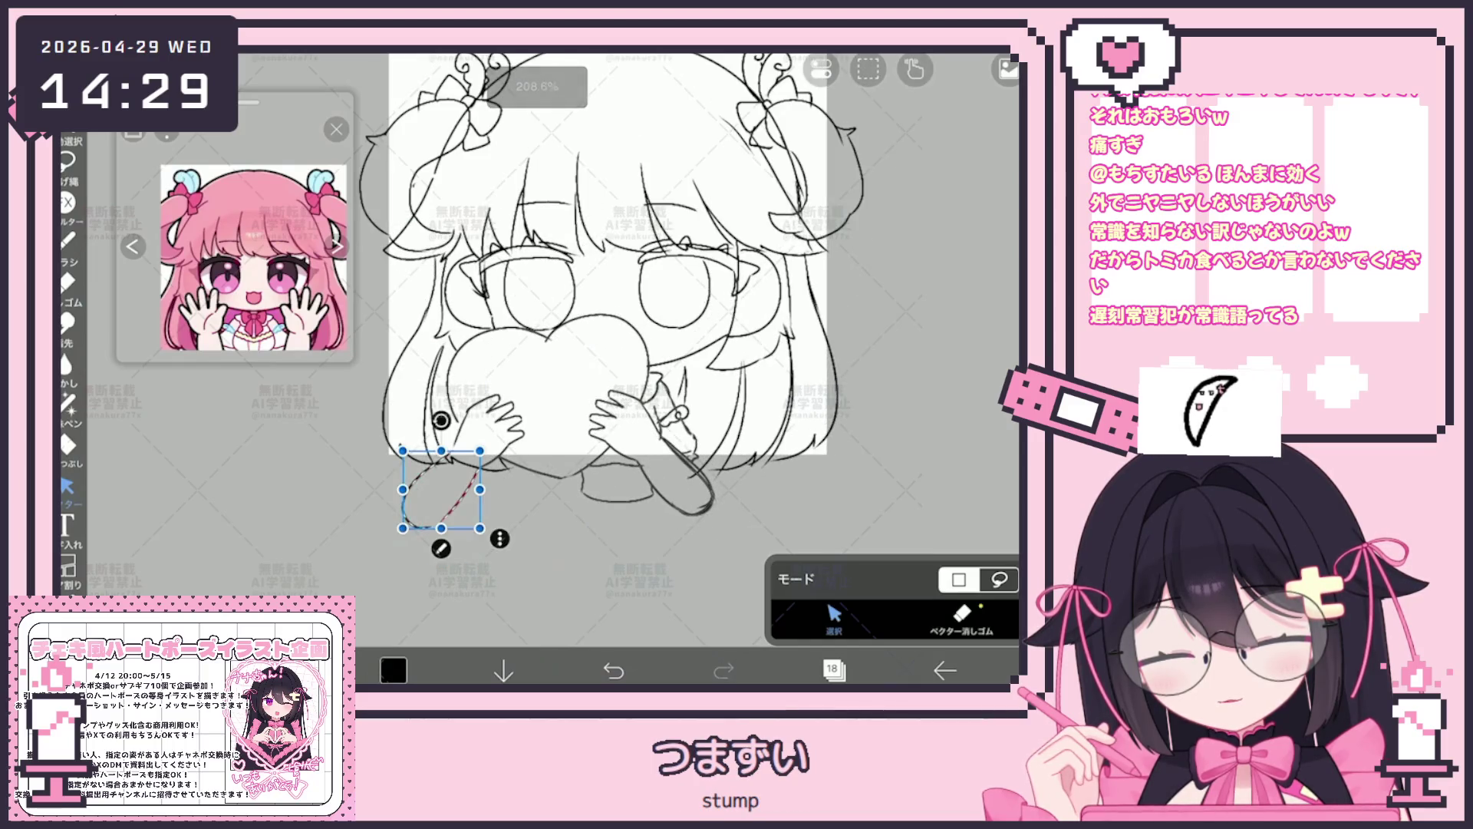
pyautogui.press('Delete')
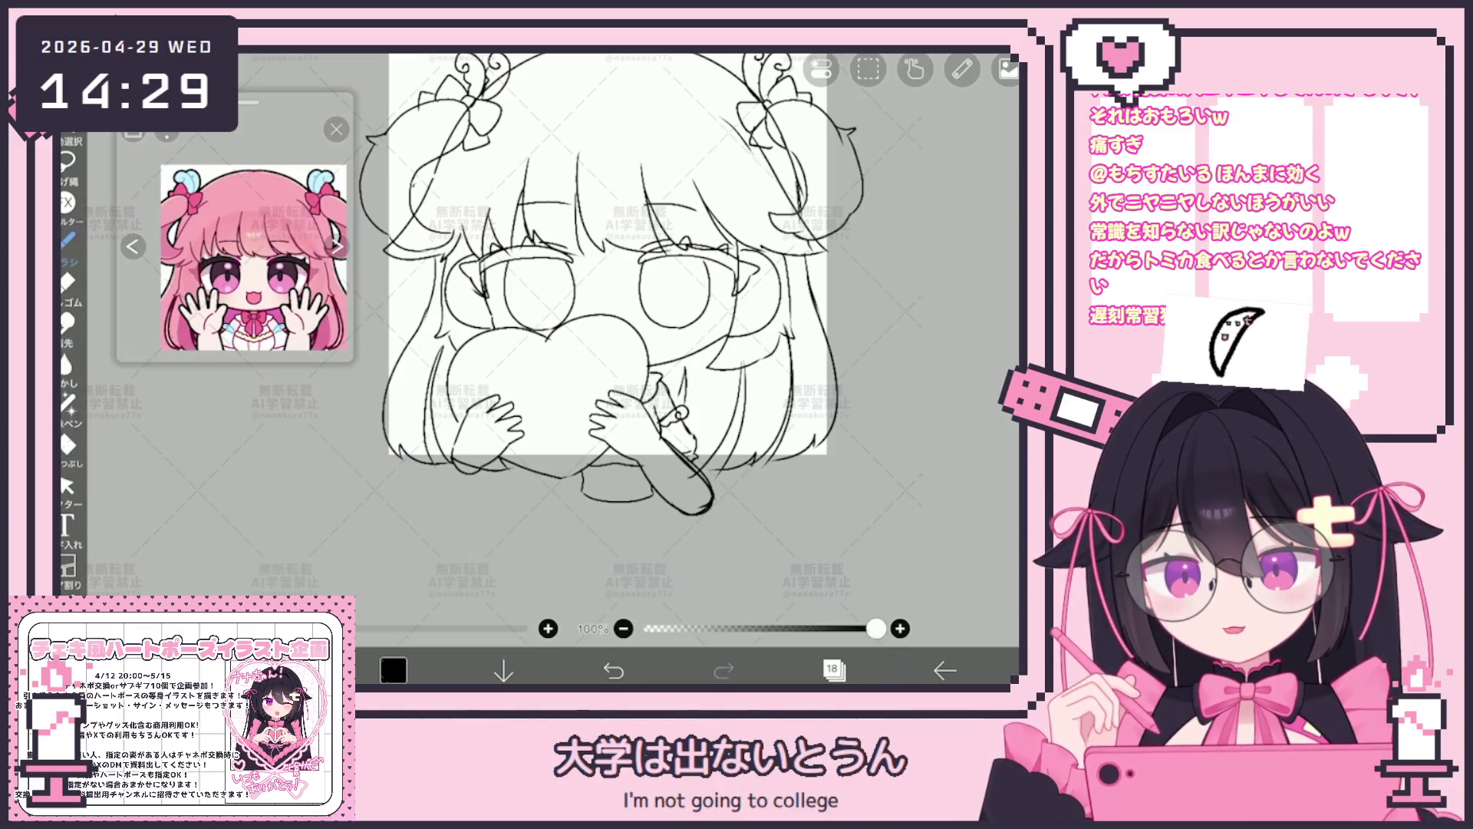
pyautogui.scroll(2, 599, 308)
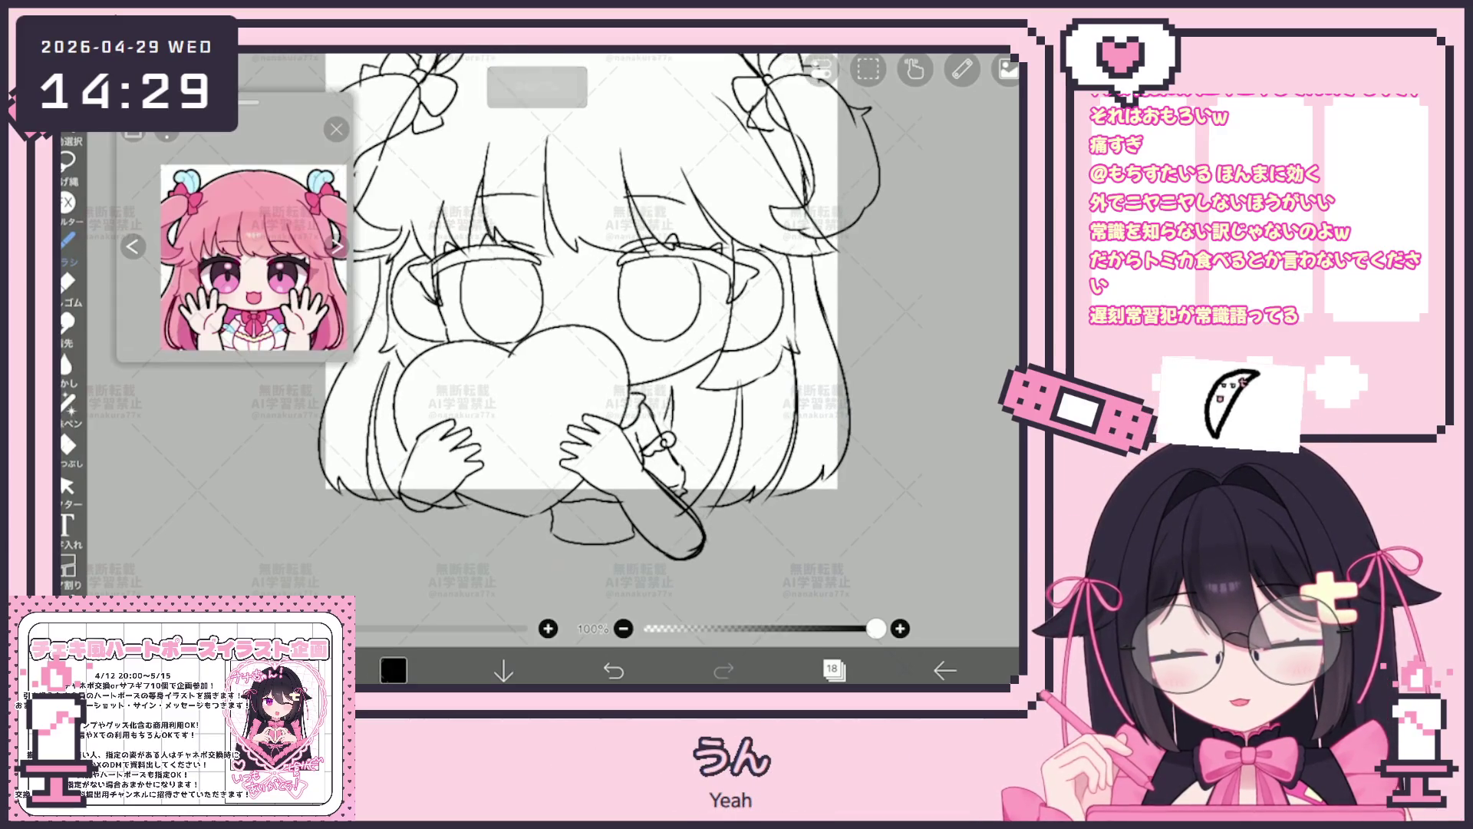
# Switch drawing layers, draw a horizontal test stroke across the canvas and undo it, then show the layers.
pyautogui.hotkey('ctrl', 'z')
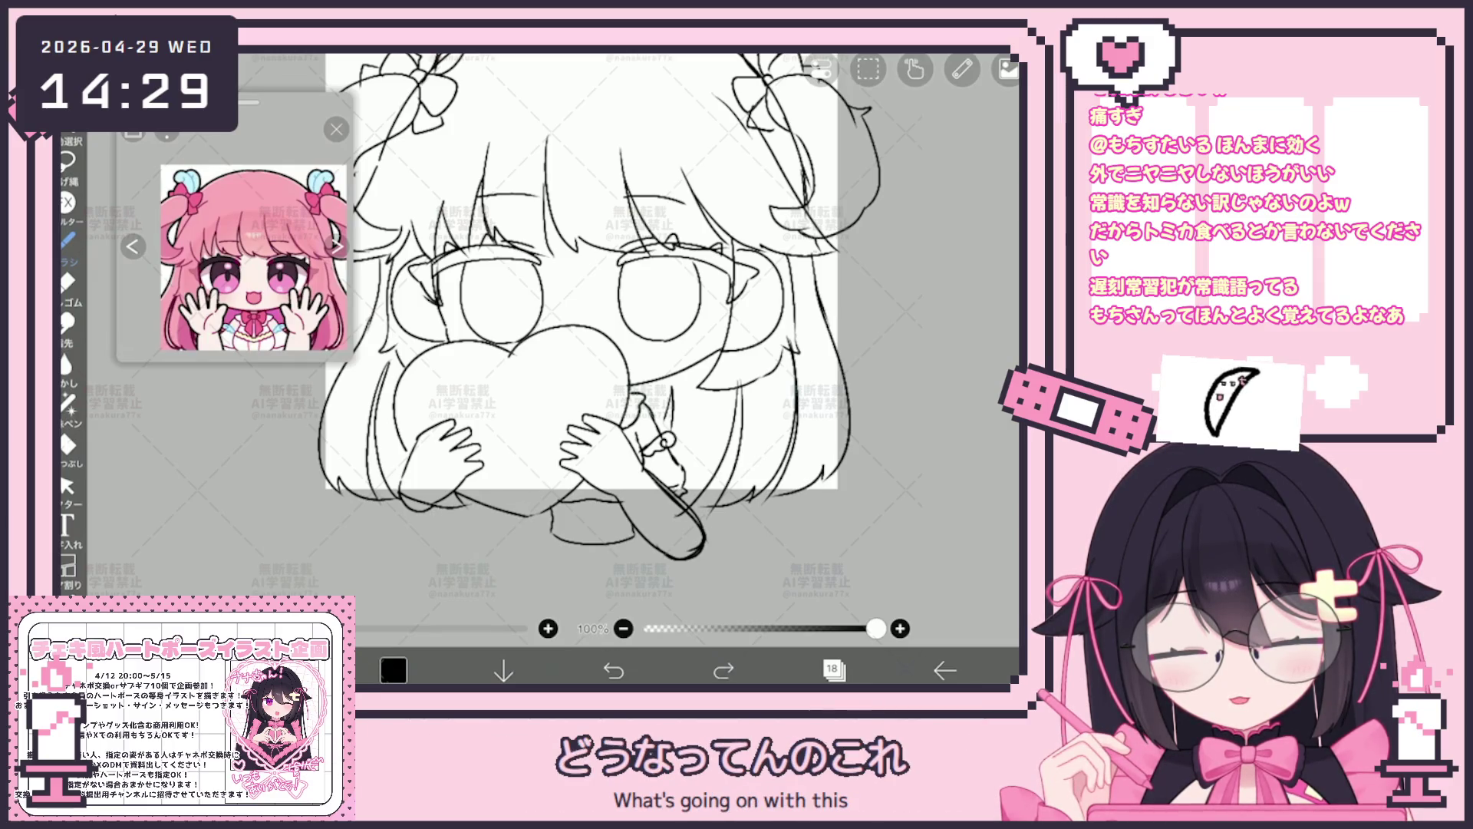
pyautogui.hotkey('ctrl', 'y')
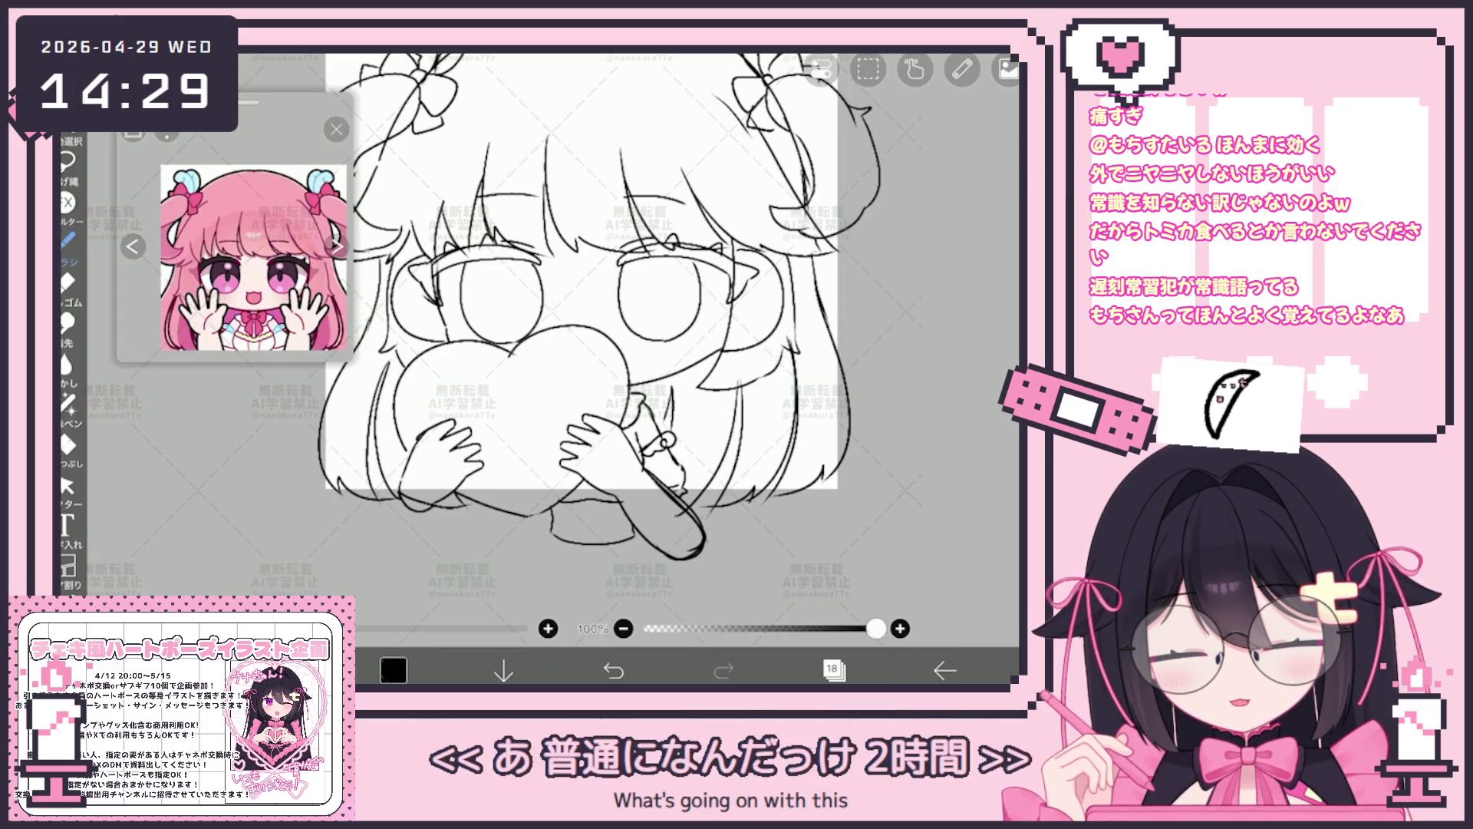
pyautogui.scroll(-3, 581, 322)
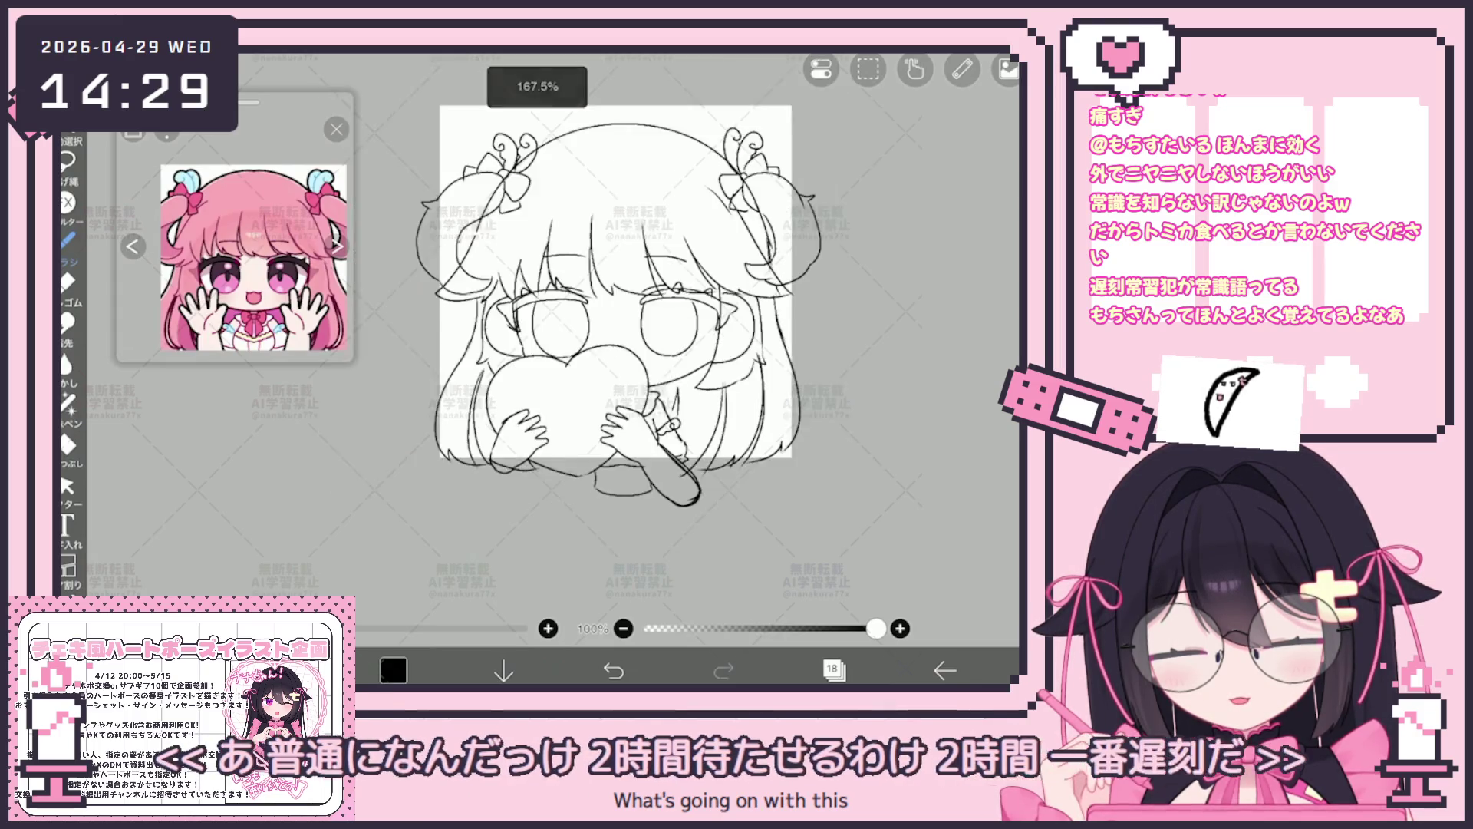
pyautogui.scroll(4, 581, 322)
pyautogui.scroll(-4, 581, 340)
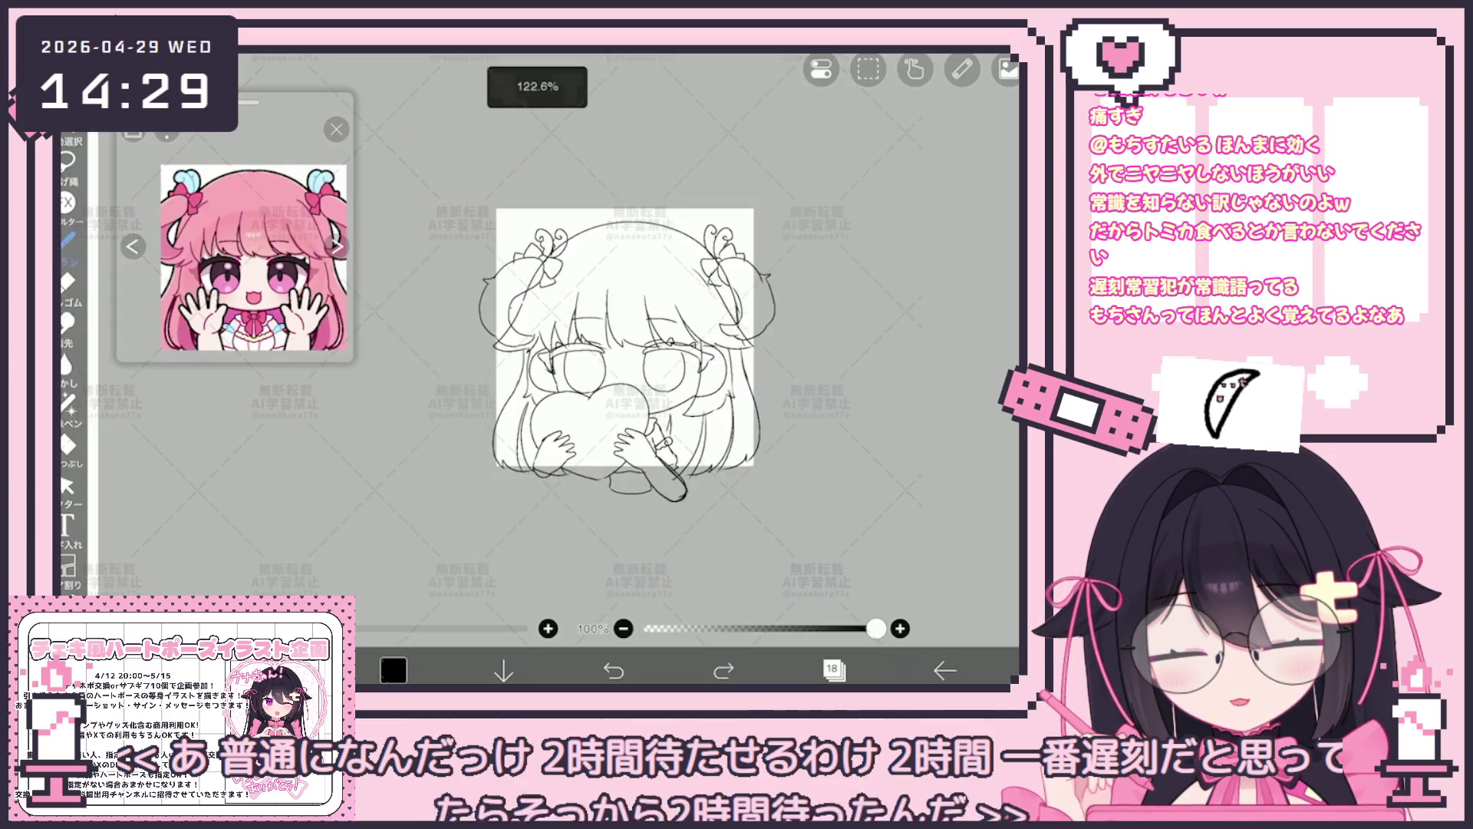
pyautogui.scroll(2, 581, 340)
pyautogui.click(831, 668)
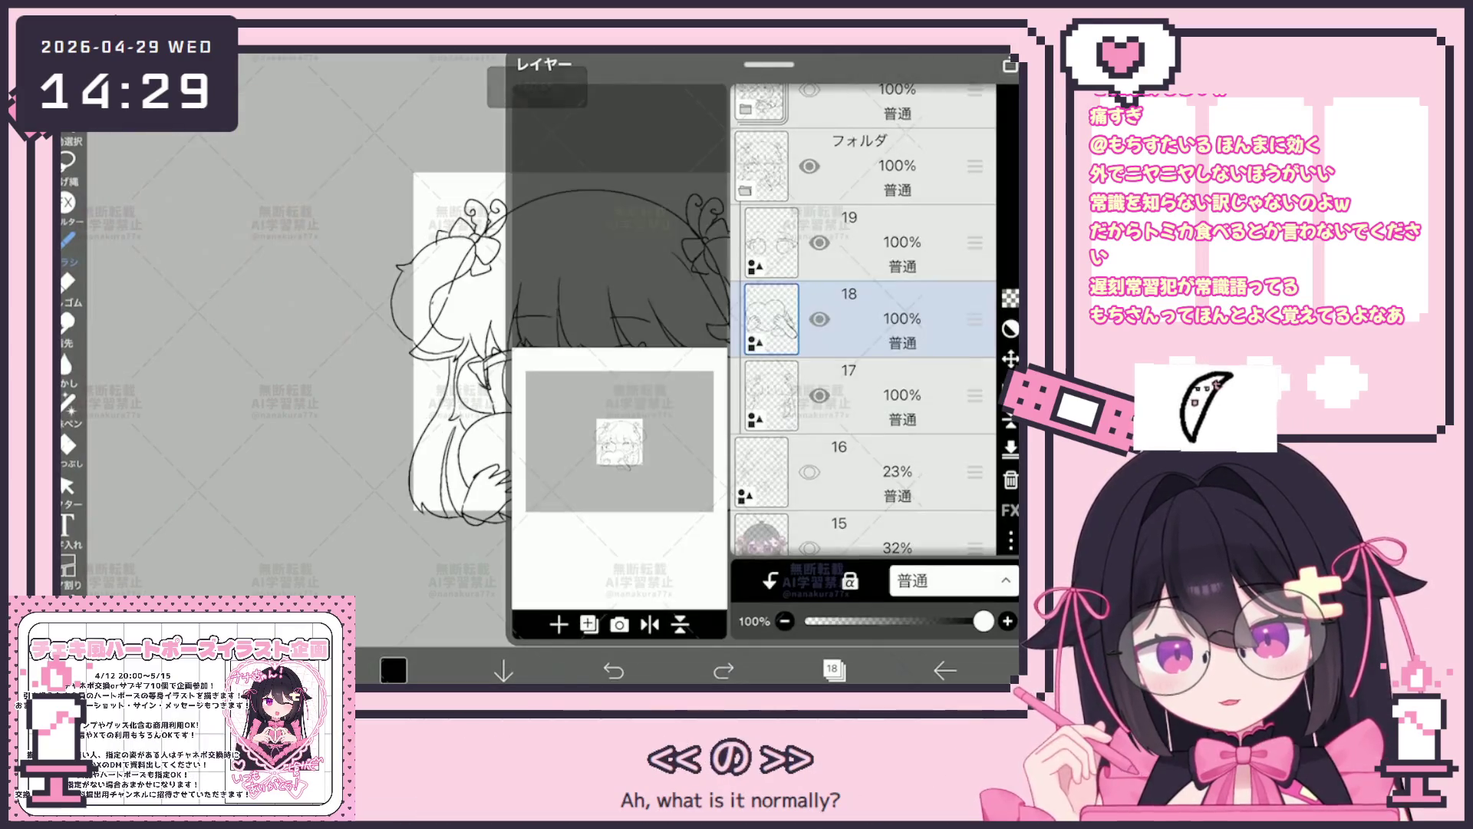
pyautogui.scroll(-3, 863, 346)
pyautogui.scroll(2, 863, 345)
pyautogui.click(863, 207)
pyautogui.click(832, 669)
pyautogui.moveTo(369, 506); pyautogui.dragTo(834, 497)
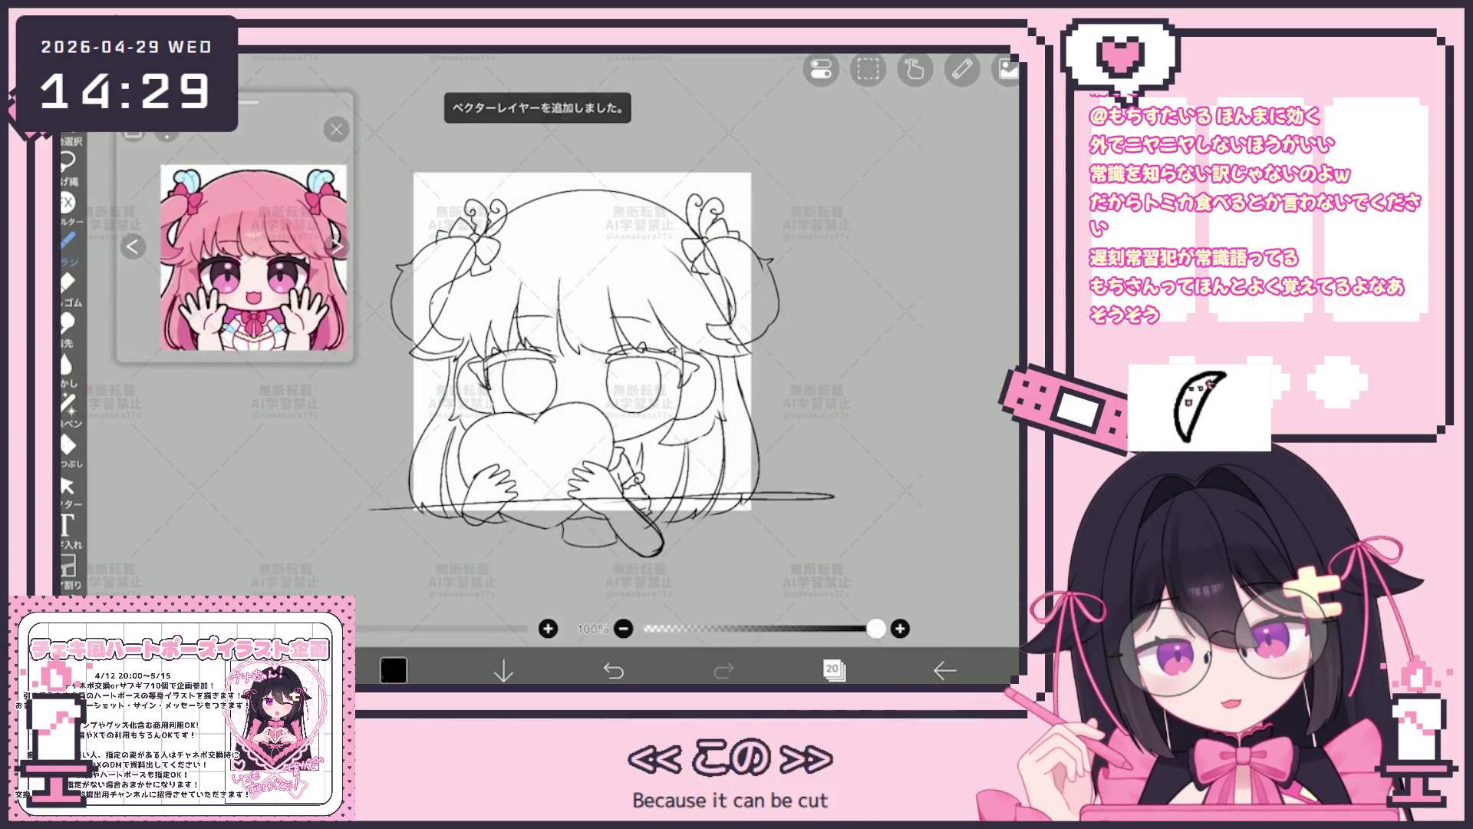
pyautogui.click(614, 669)
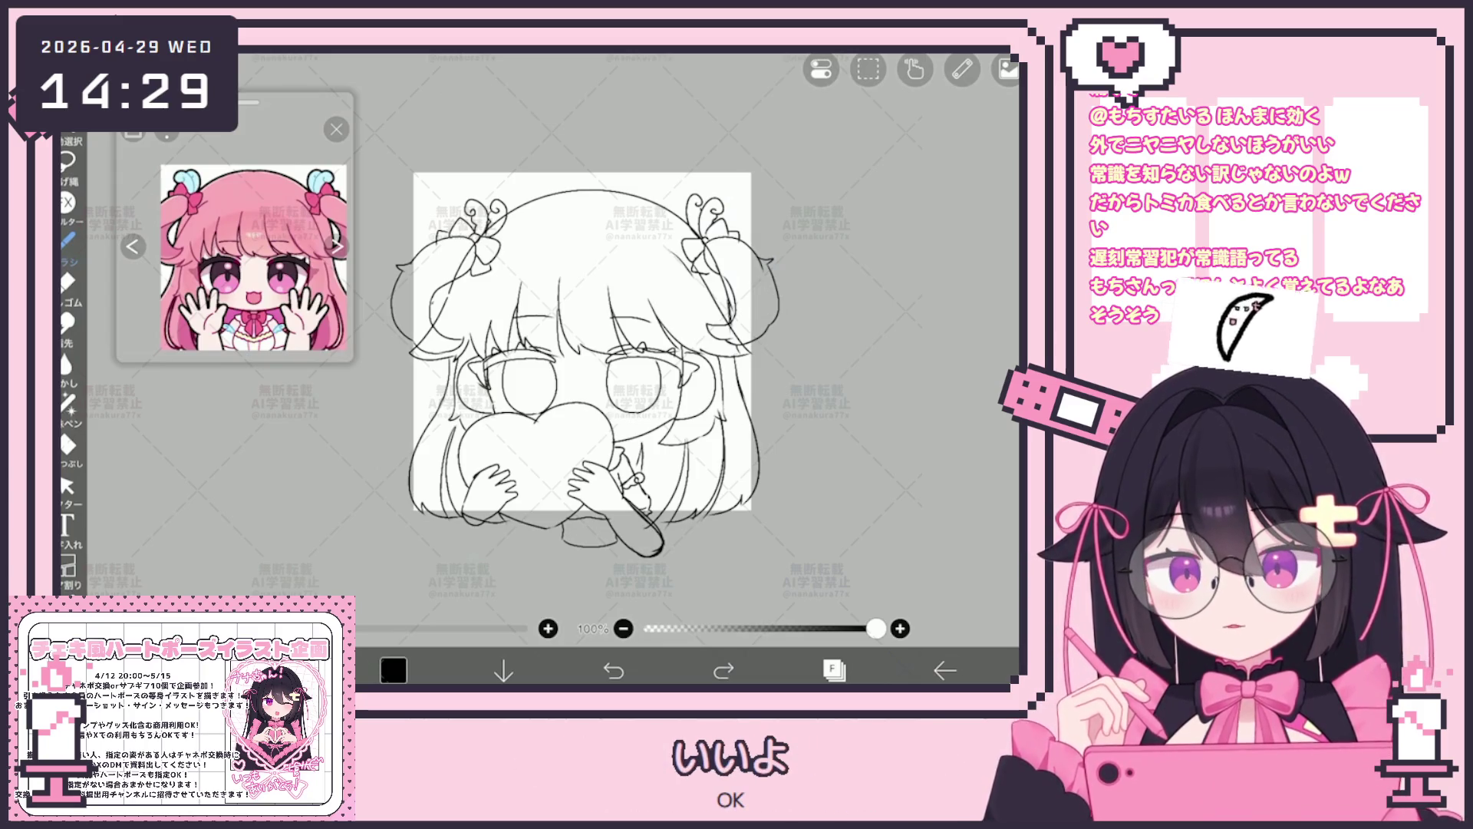
pyautogui.scroll(-2, 605, 345)
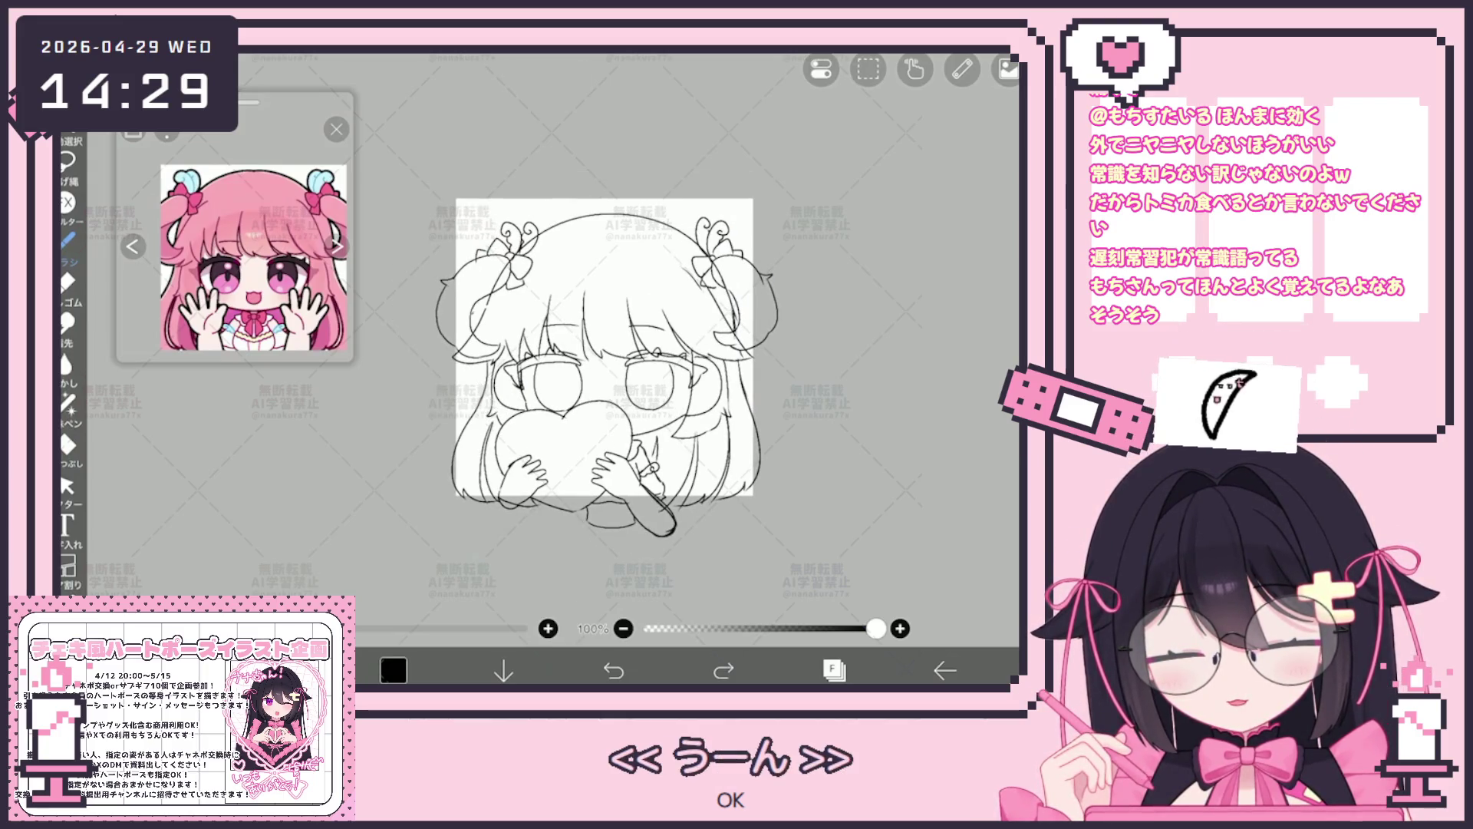
pyautogui.scroll(2, 568, 352)
pyautogui.click(834, 669)
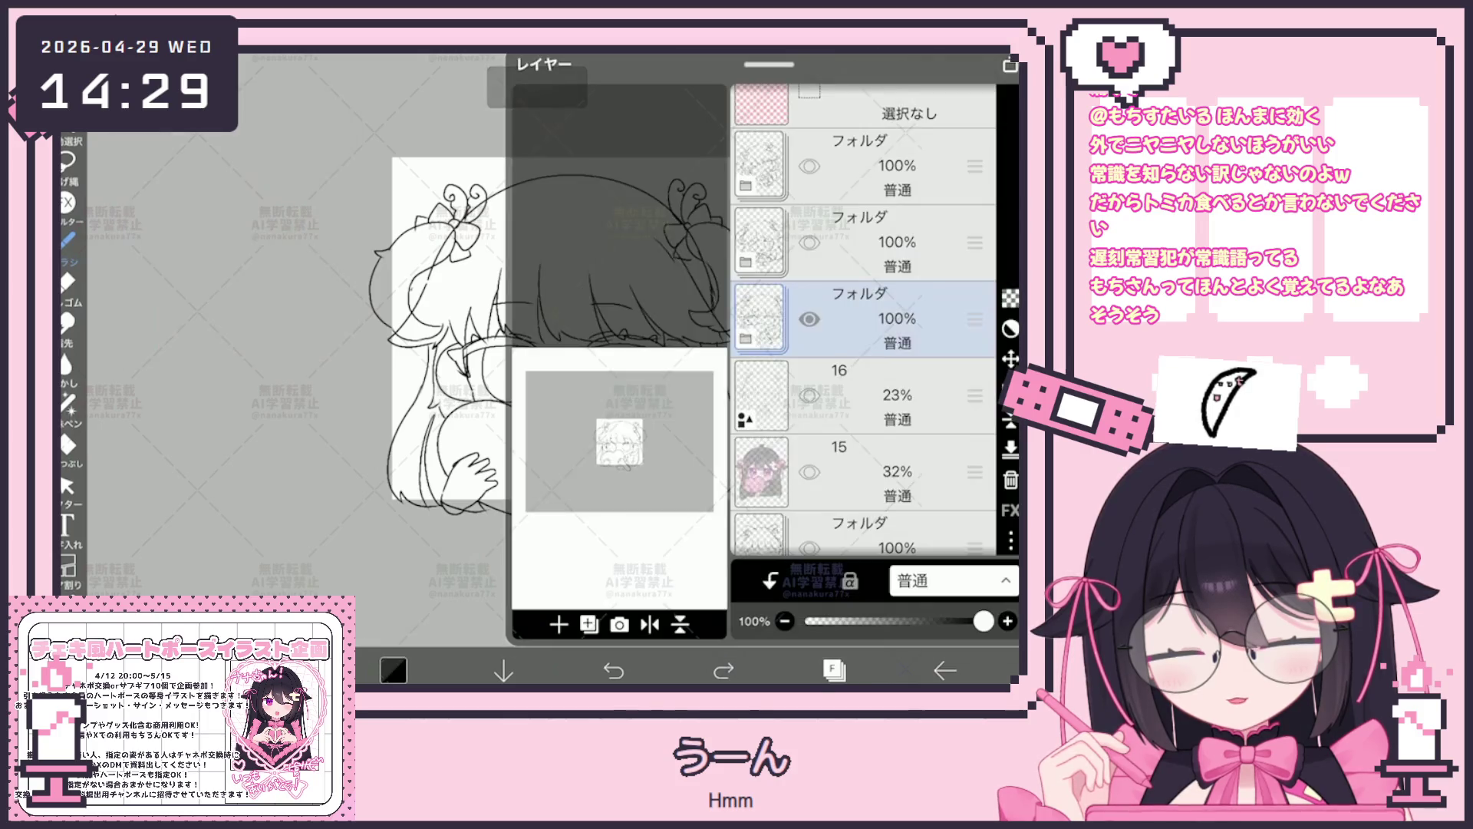
# Drag the blank layer up above the faded sketch layers in the layer list.
pyautogui.click(833, 669)
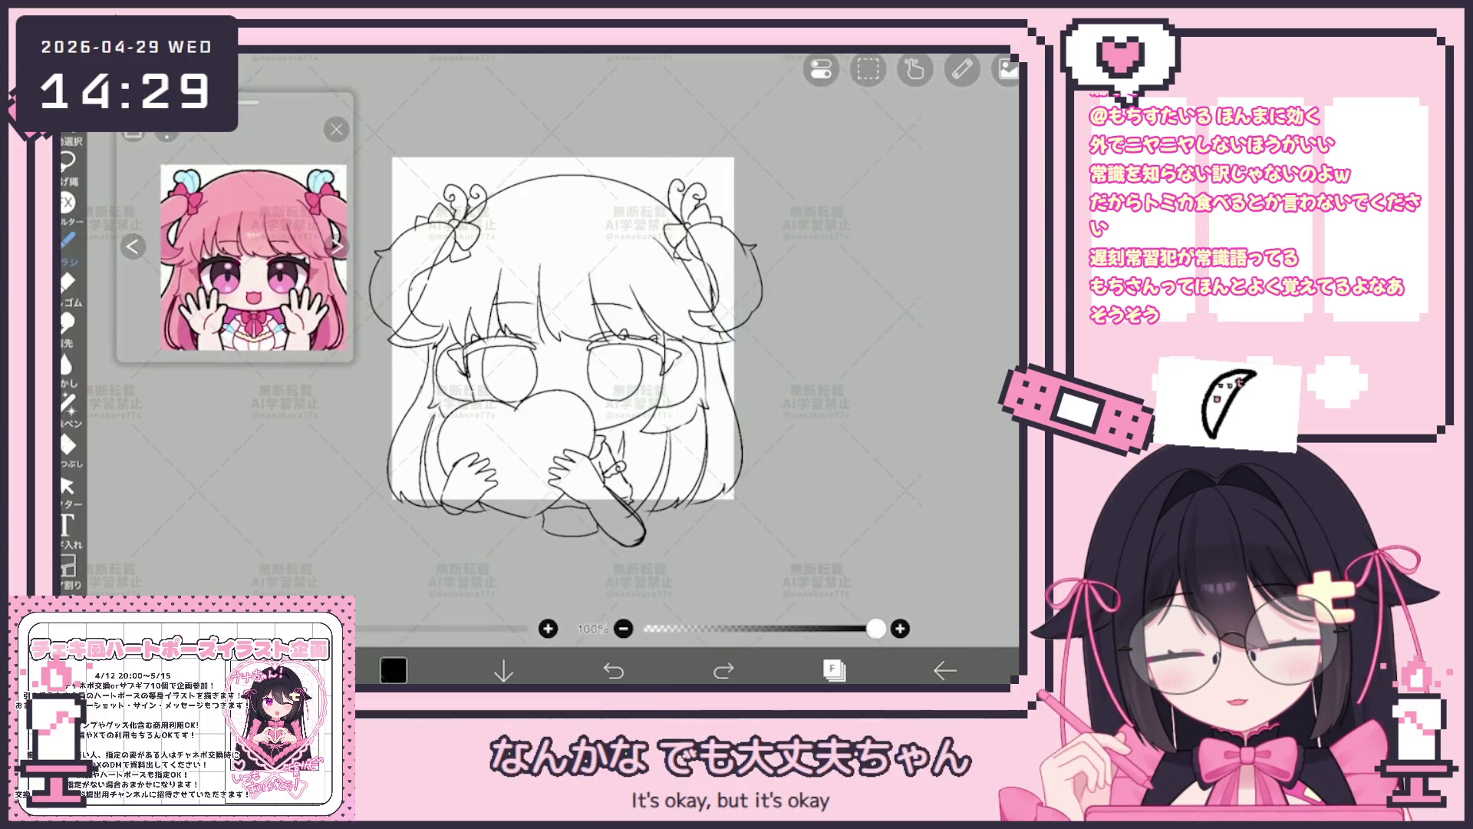
pyautogui.click(833, 669)
pyautogui.scroll(-3, 863, 323)
pyautogui.click(864, 370)
pyautogui.scroll(-3, 863, 322)
pyautogui.moveTo(864, 391)
pyautogui.mouseDown()
pyautogui.moveTo(864, 150)
pyautogui.moveTo(864, 311)
pyautogui.moveTo(863, 288)
pyautogui.mouseUp()
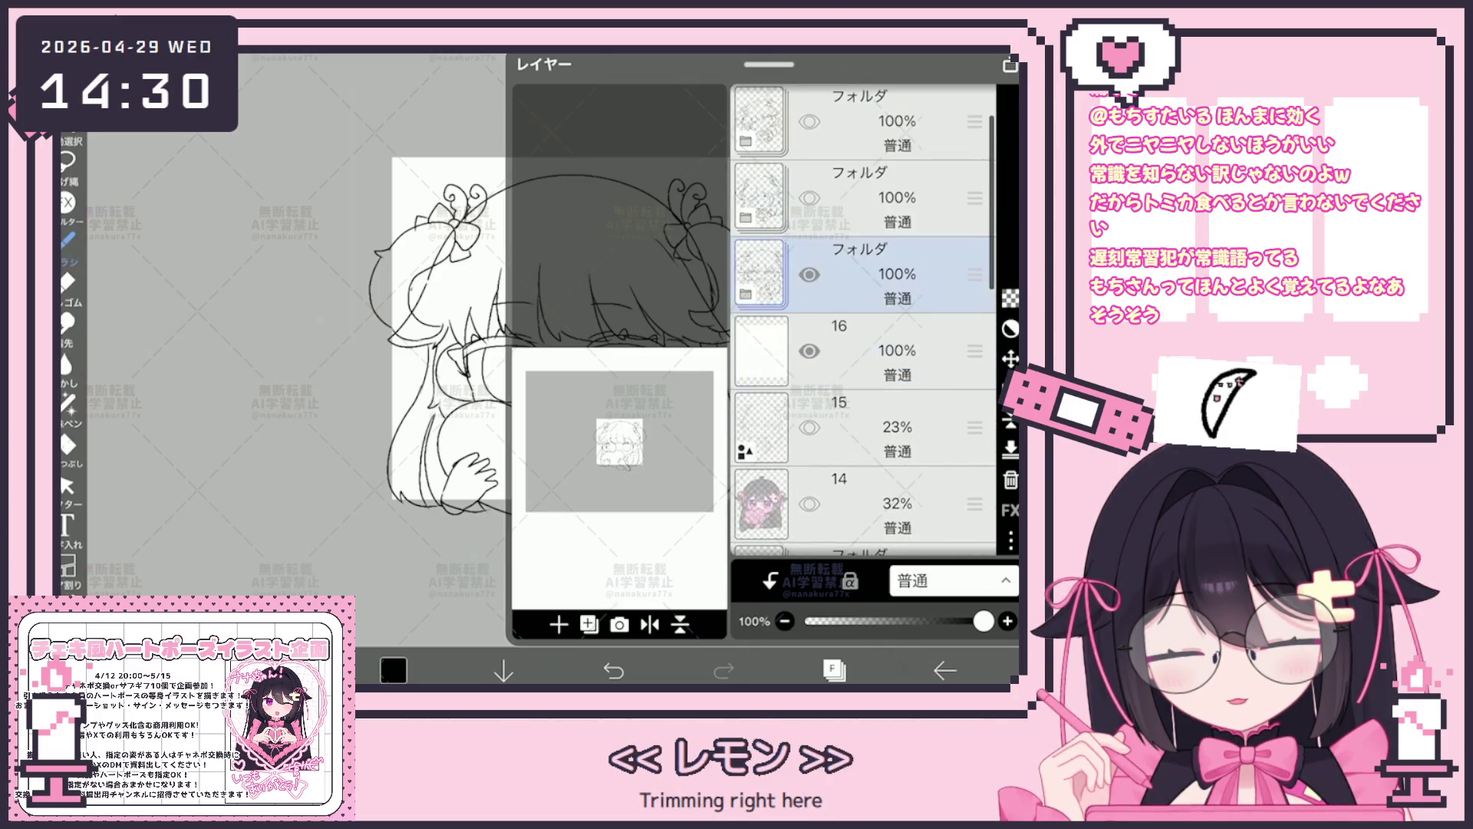
pyautogui.click(834, 669)
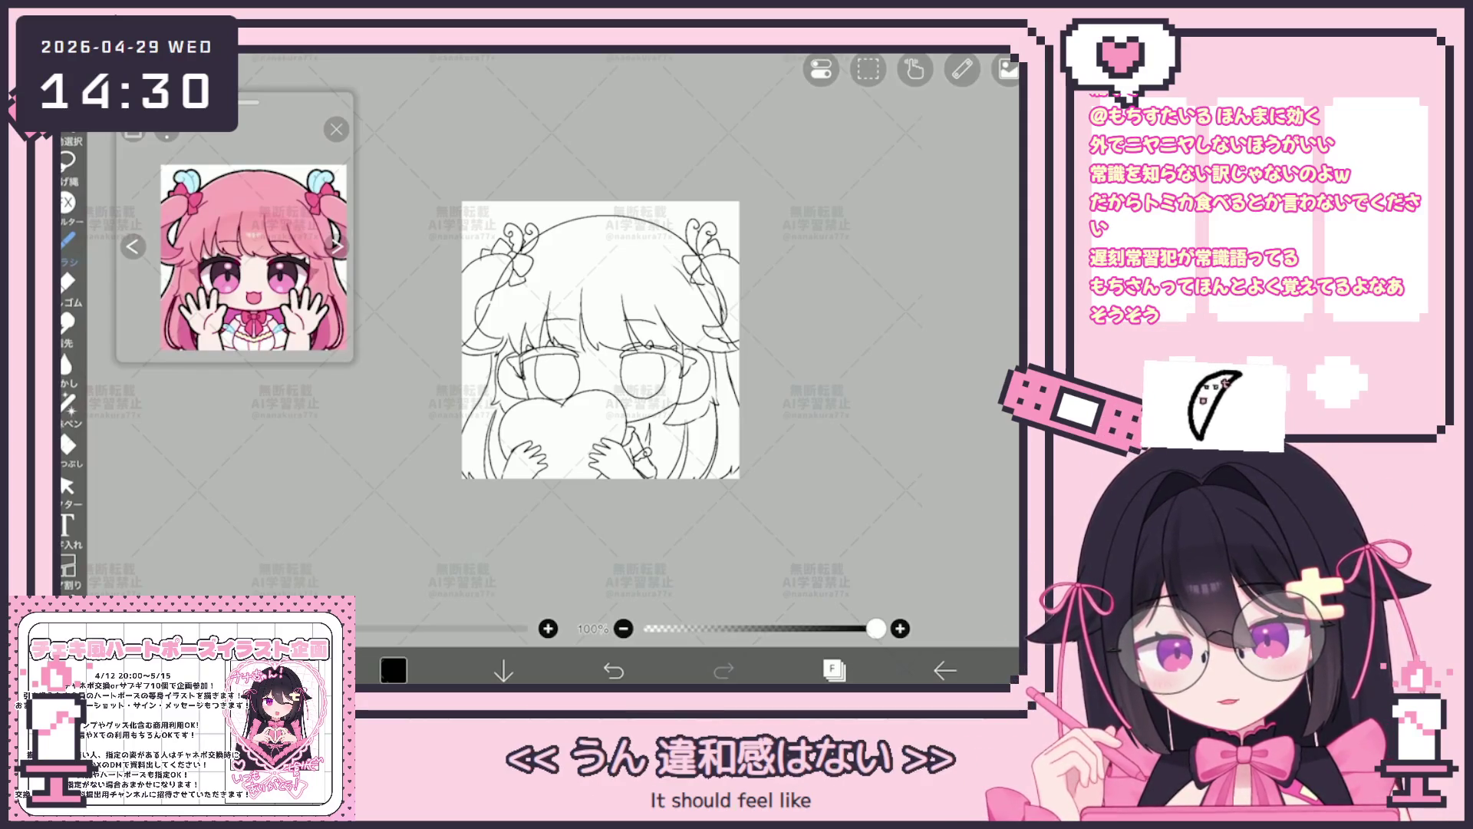
# Make layer 17 inside the lineart folder the drawing layer and ink a short stroke on the sketch.
pyautogui.click(833, 669)
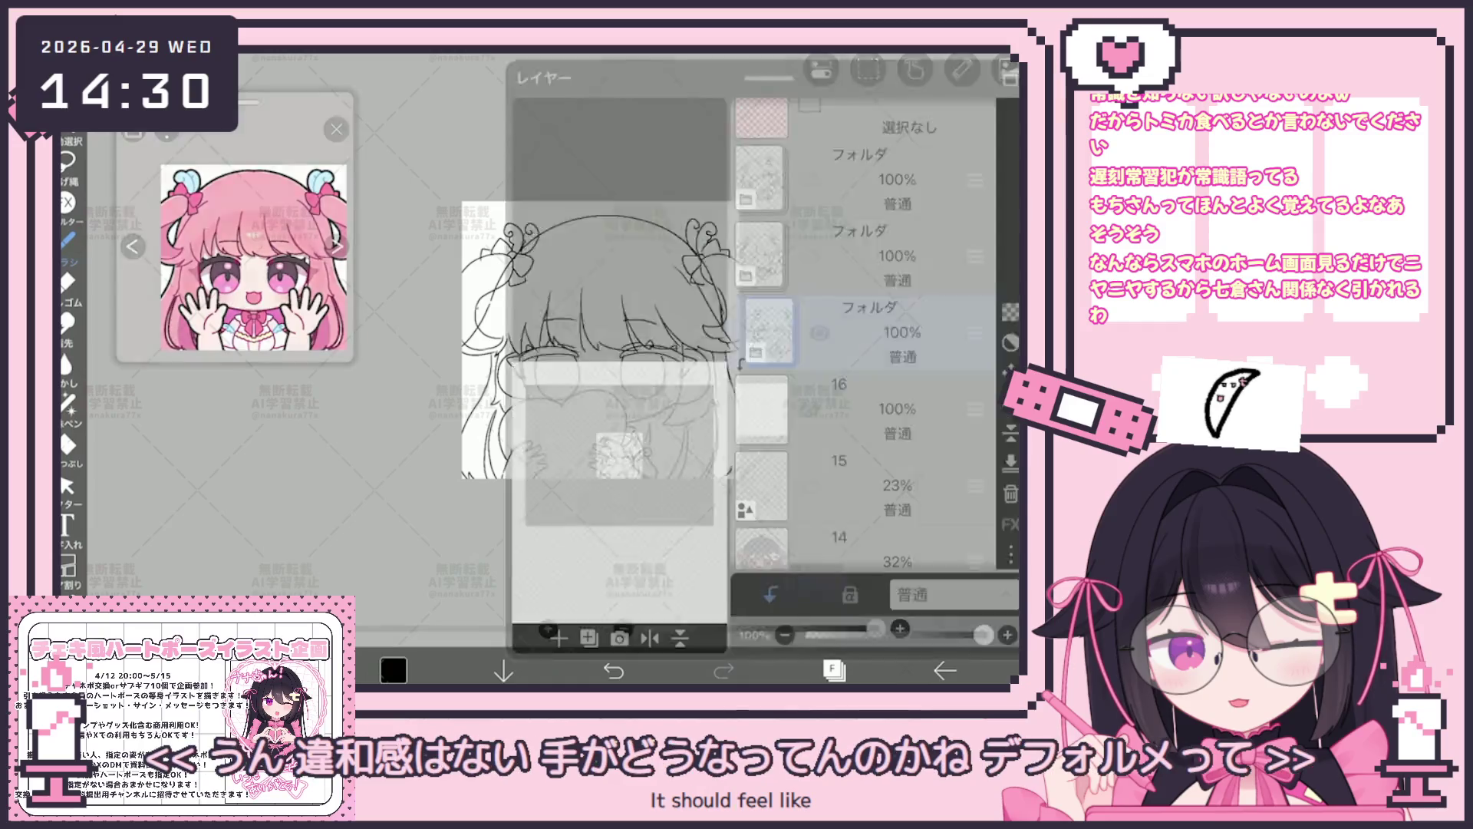
pyautogui.click(769, 328)
pyautogui.click(875, 379)
pyautogui.click(874, 454)
pyautogui.click(876, 516)
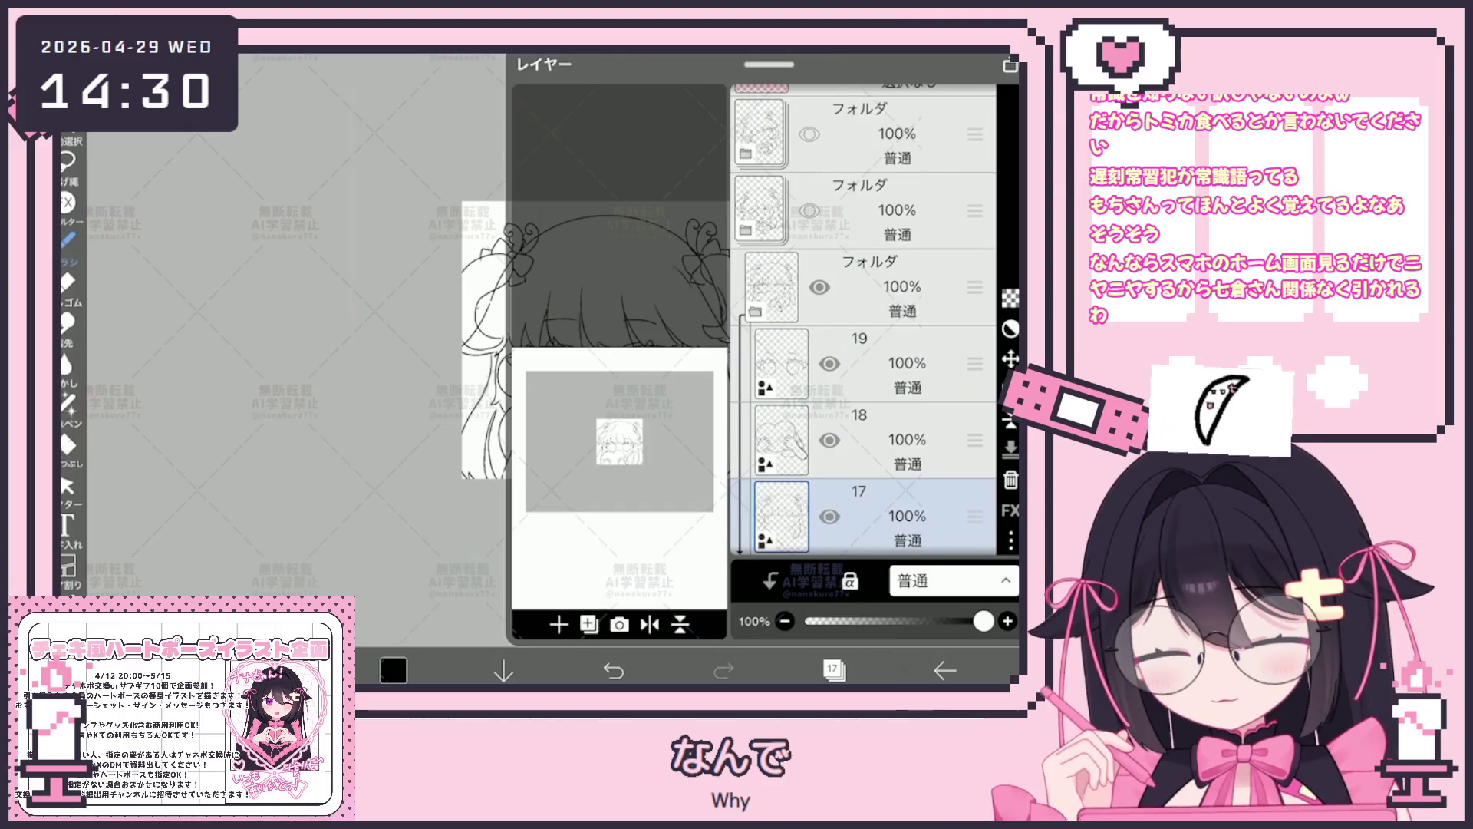
pyautogui.click(833, 669)
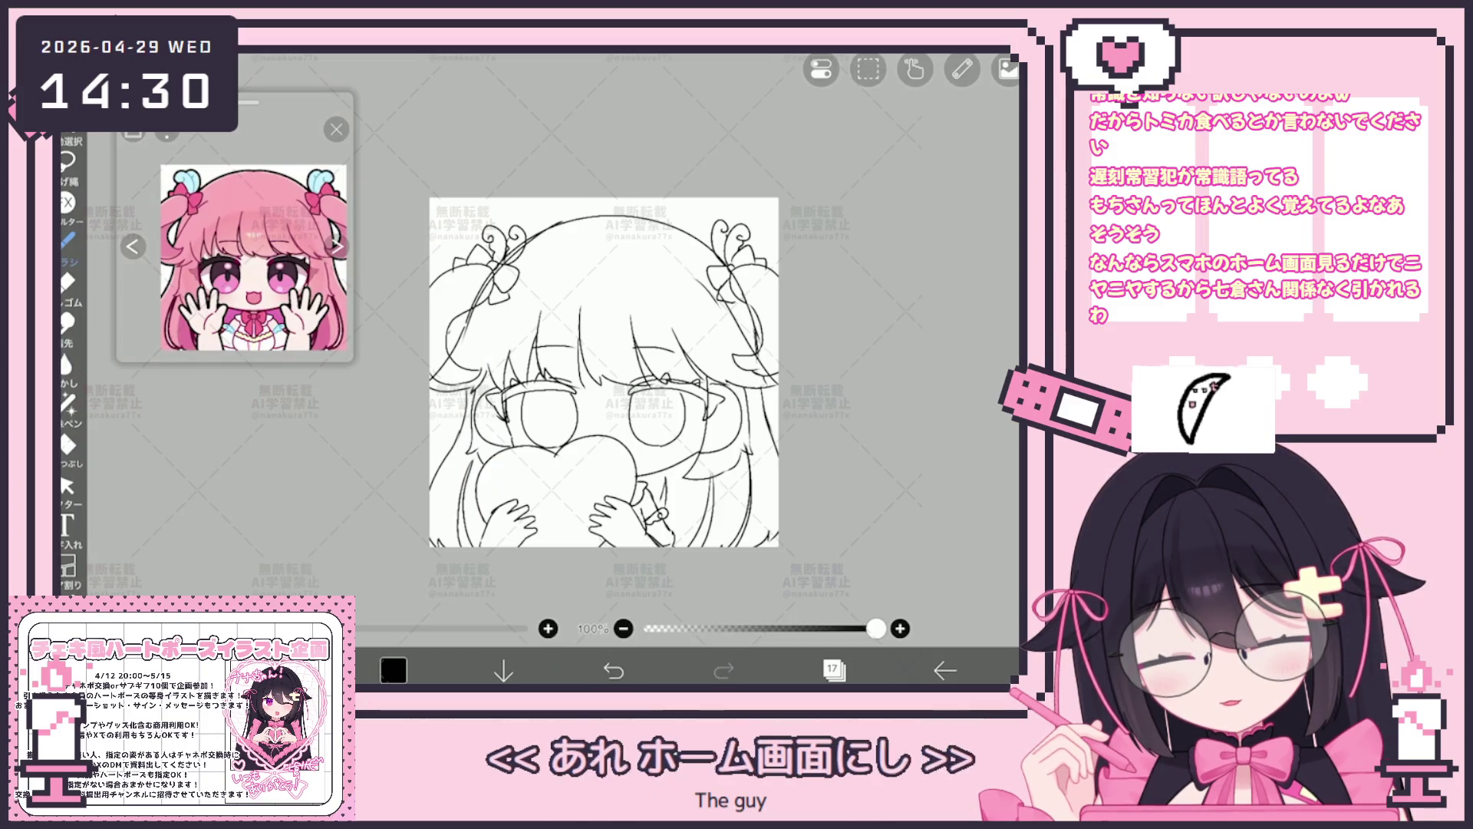
pyautogui.click(614, 669)
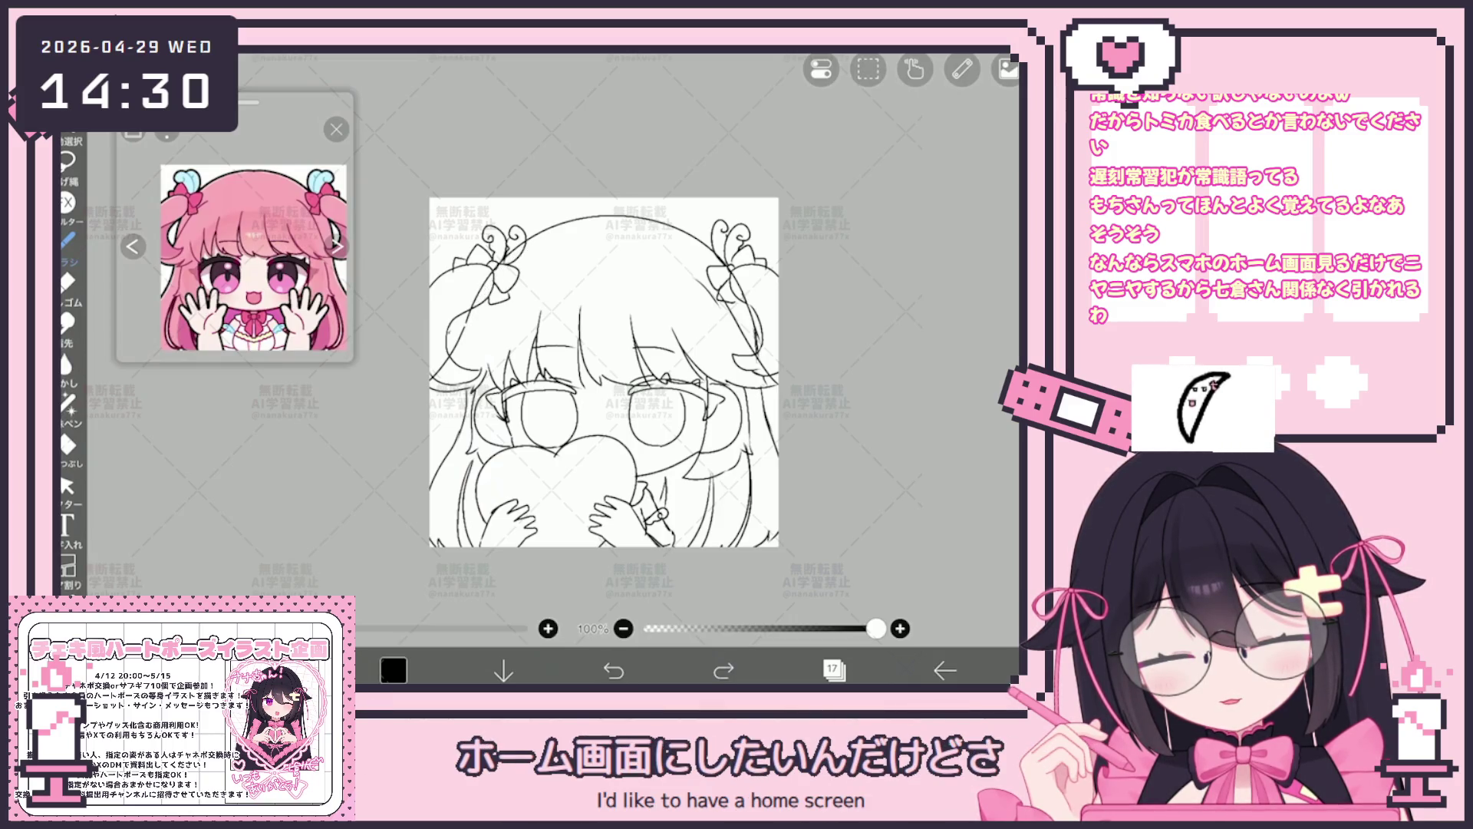
pyautogui.moveTo(465, 247); pyautogui.dragTo(520, 325)
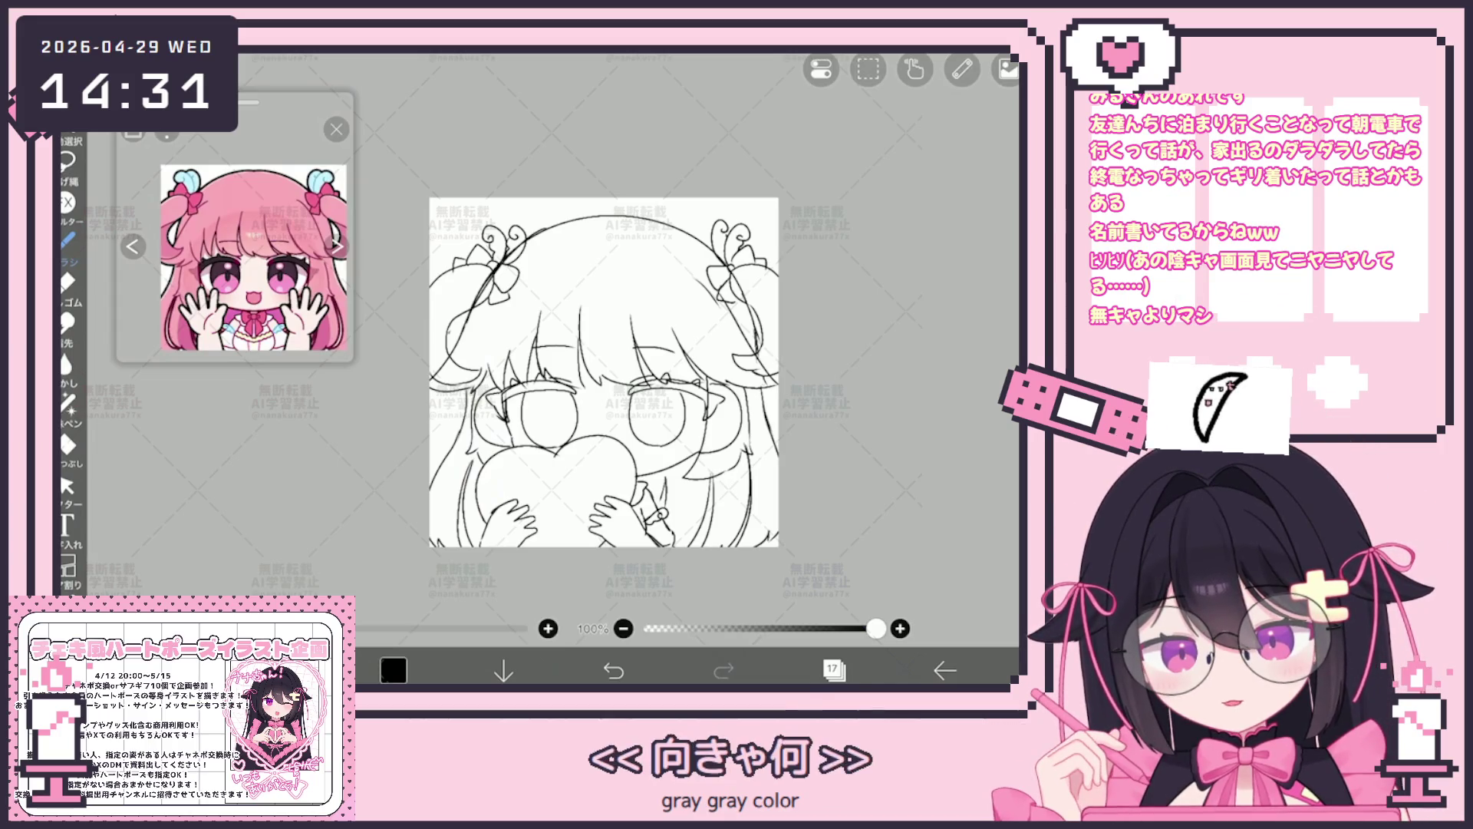
pyautogui.click(833, 669)
pyautogui.click(834, 669)
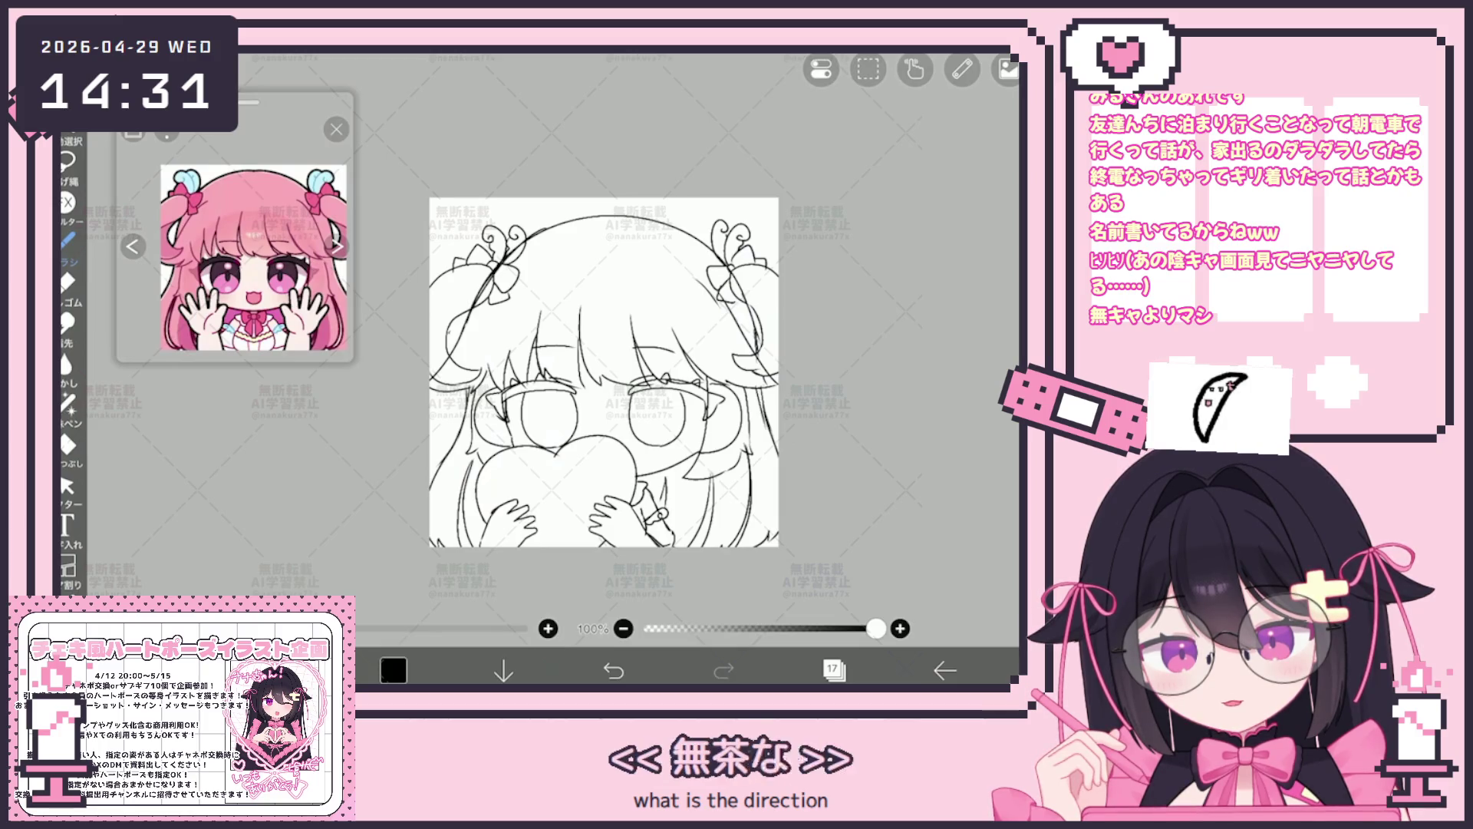
pyautogui.scroll(1, 605, 372)
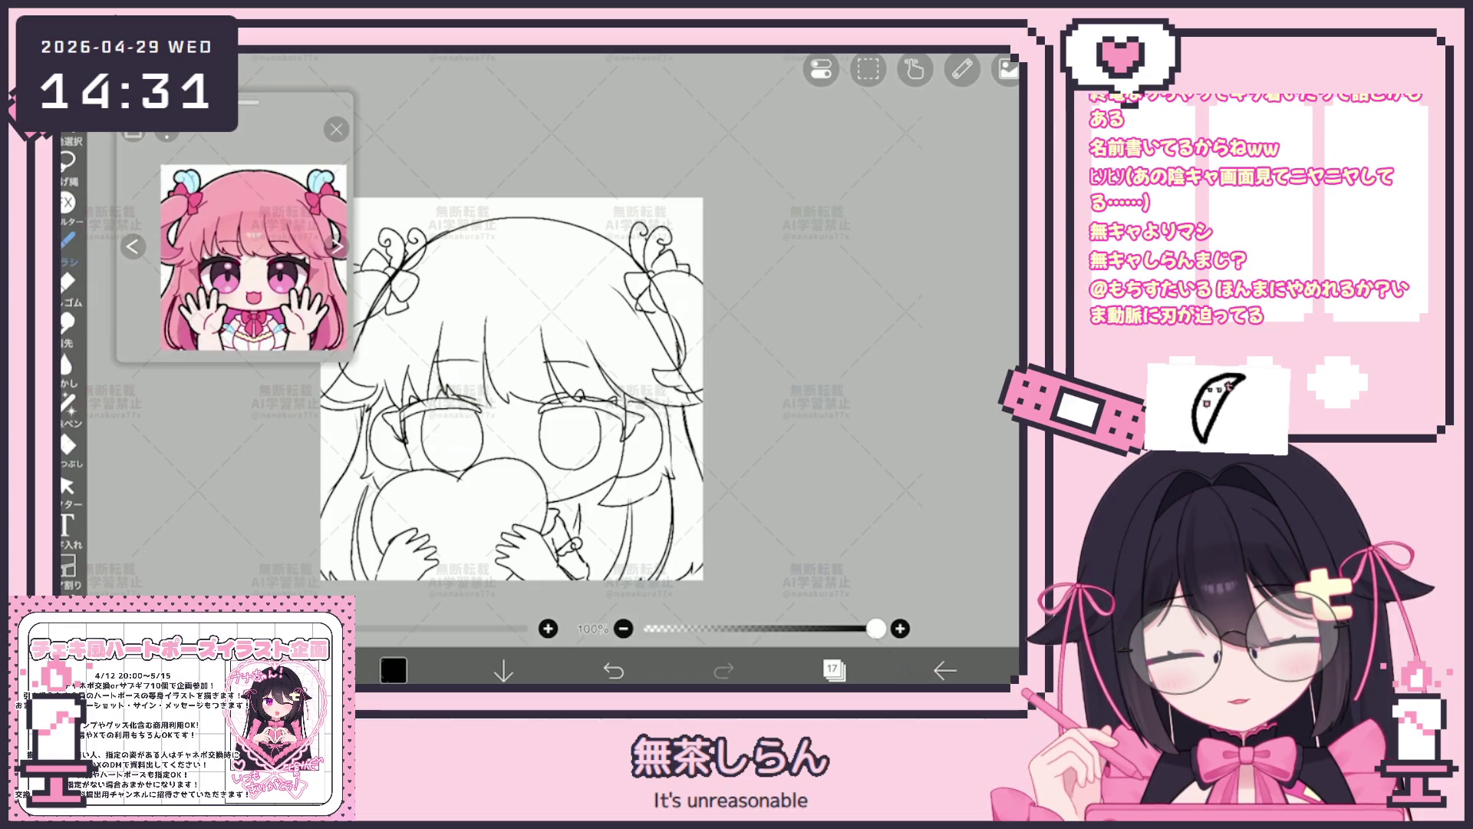
pyautogui.scroll(-2, 544, 392)
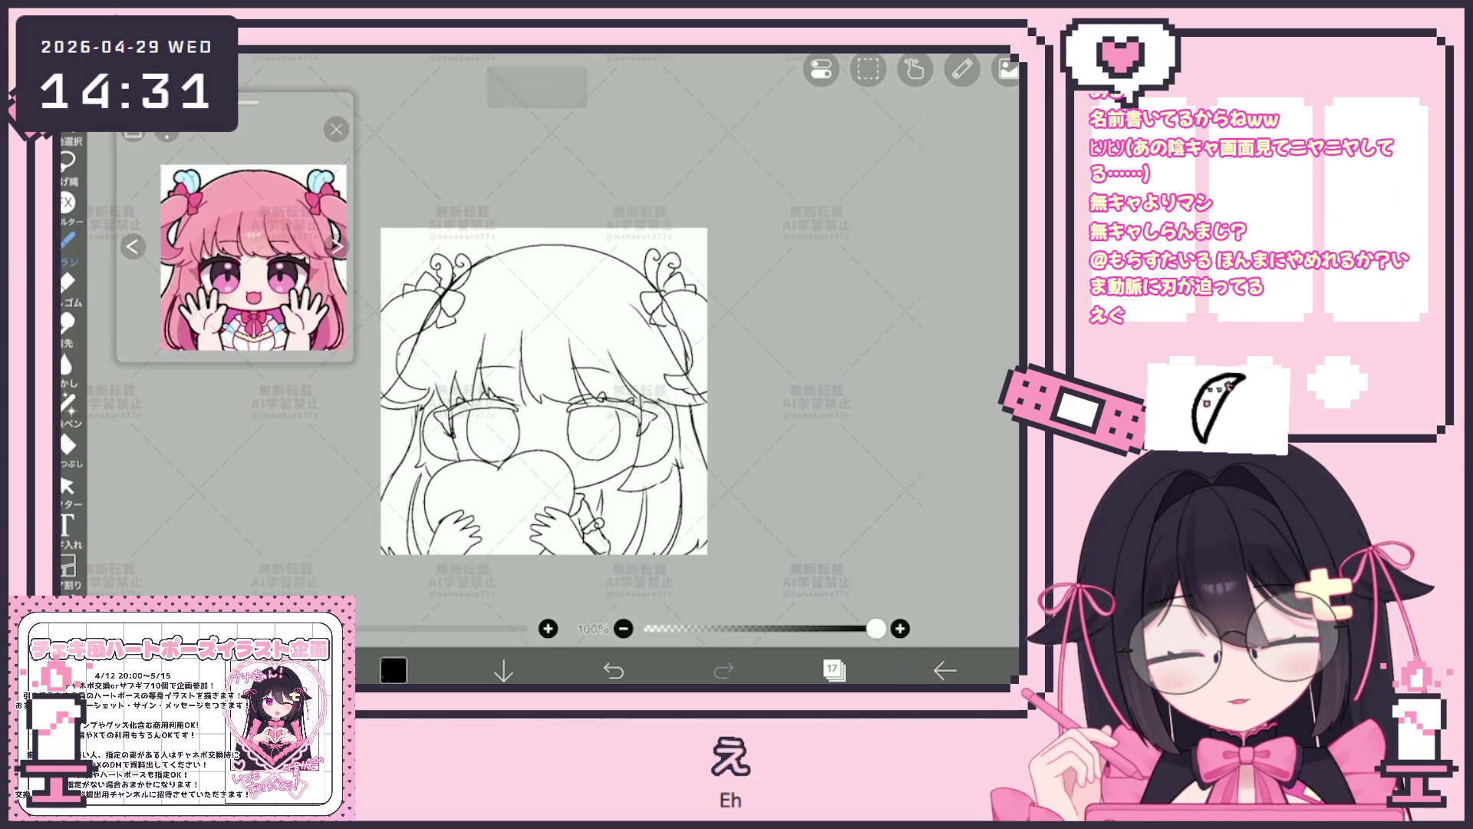
pyautogui.scroll(2, 543, 391)
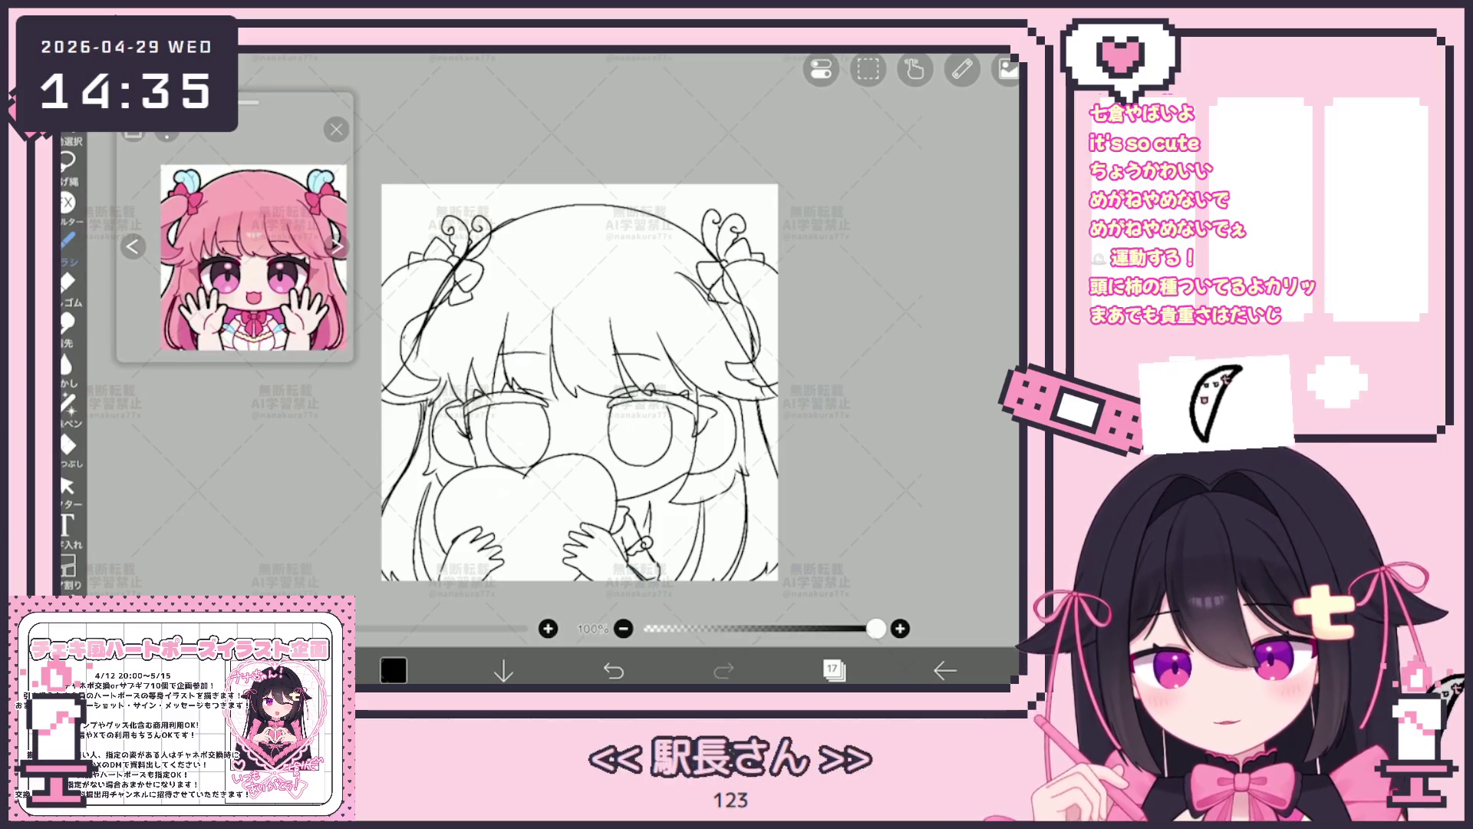
pyautogui.scroll(3, 583, 366)
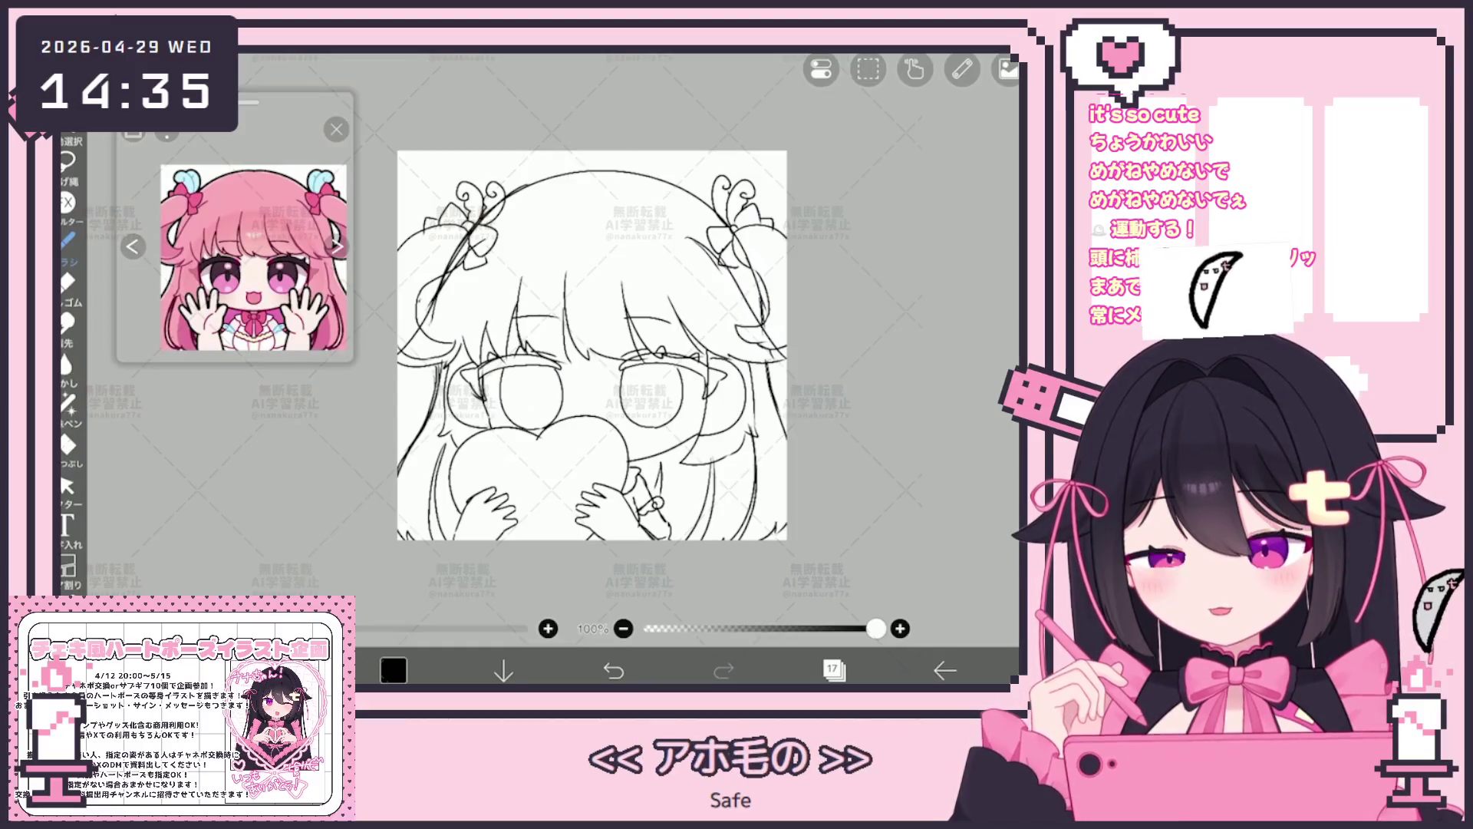
# Make layer 19 the drawing layer before doodling on the blank area.
pyautogui.click(833, 670)
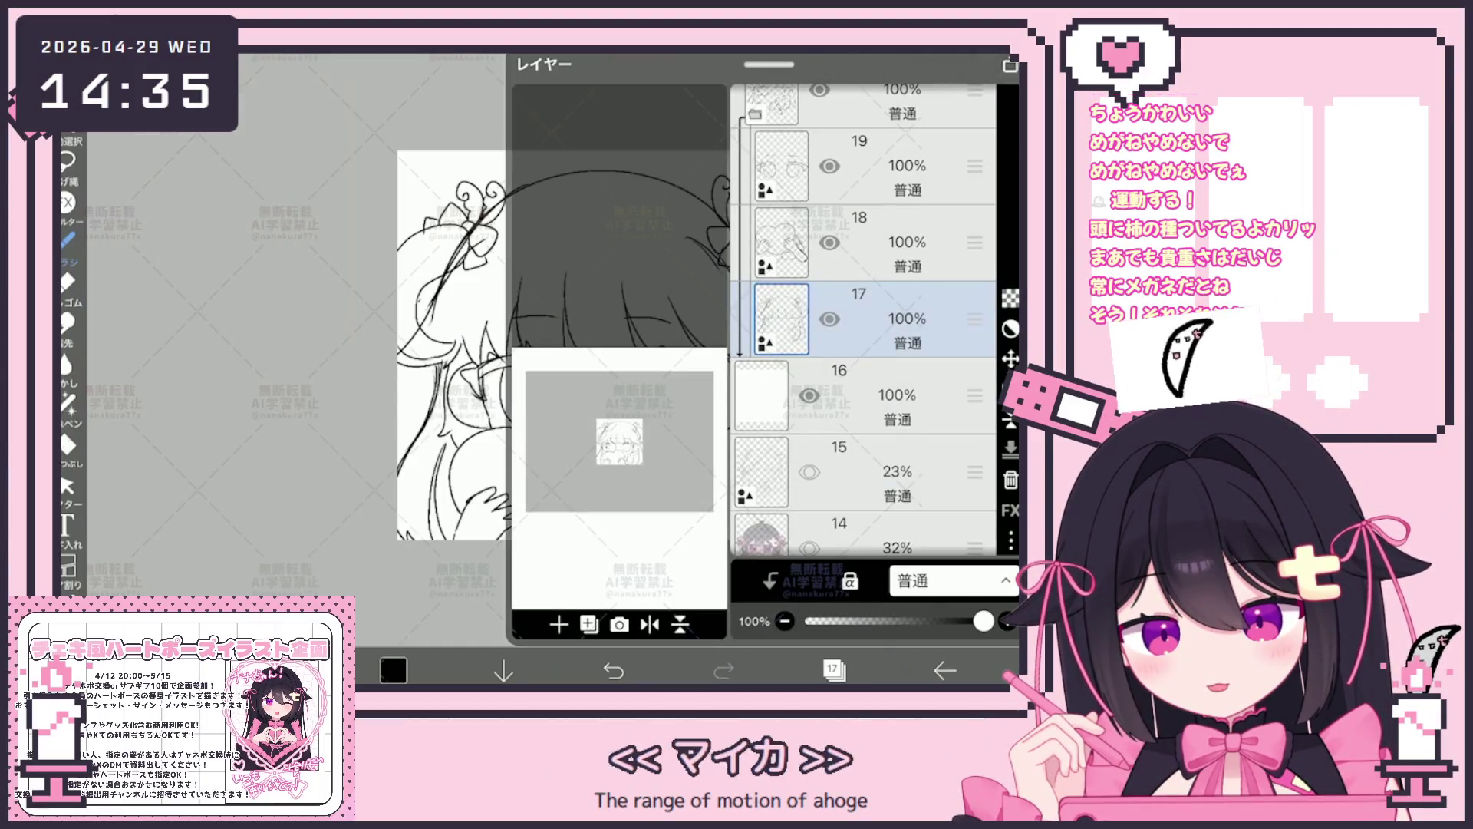
pyautogui.click(876, 168)
pyautogui.click(833, 669)
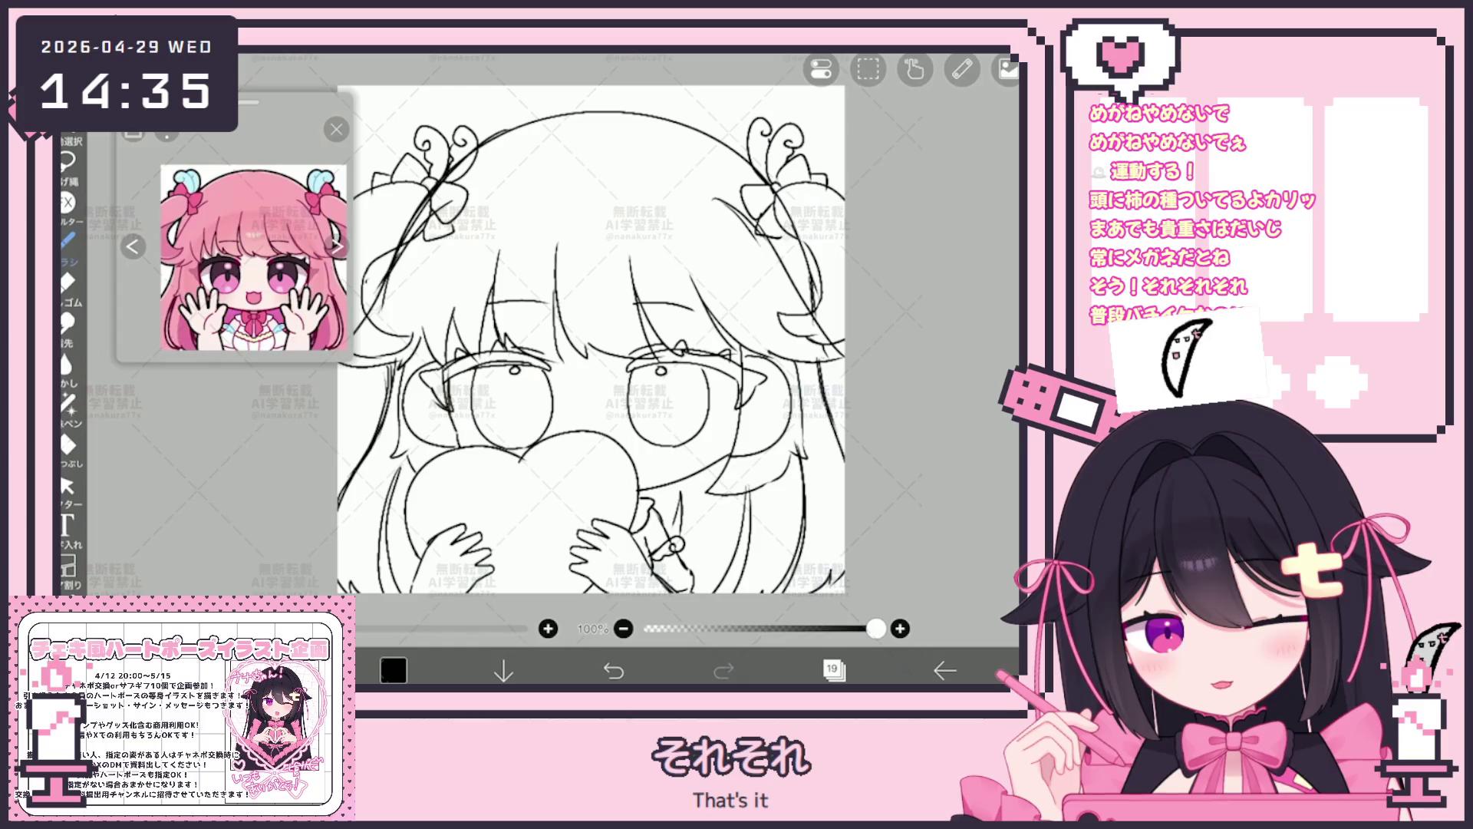
pyautogui.scroll(3, 590, 346)
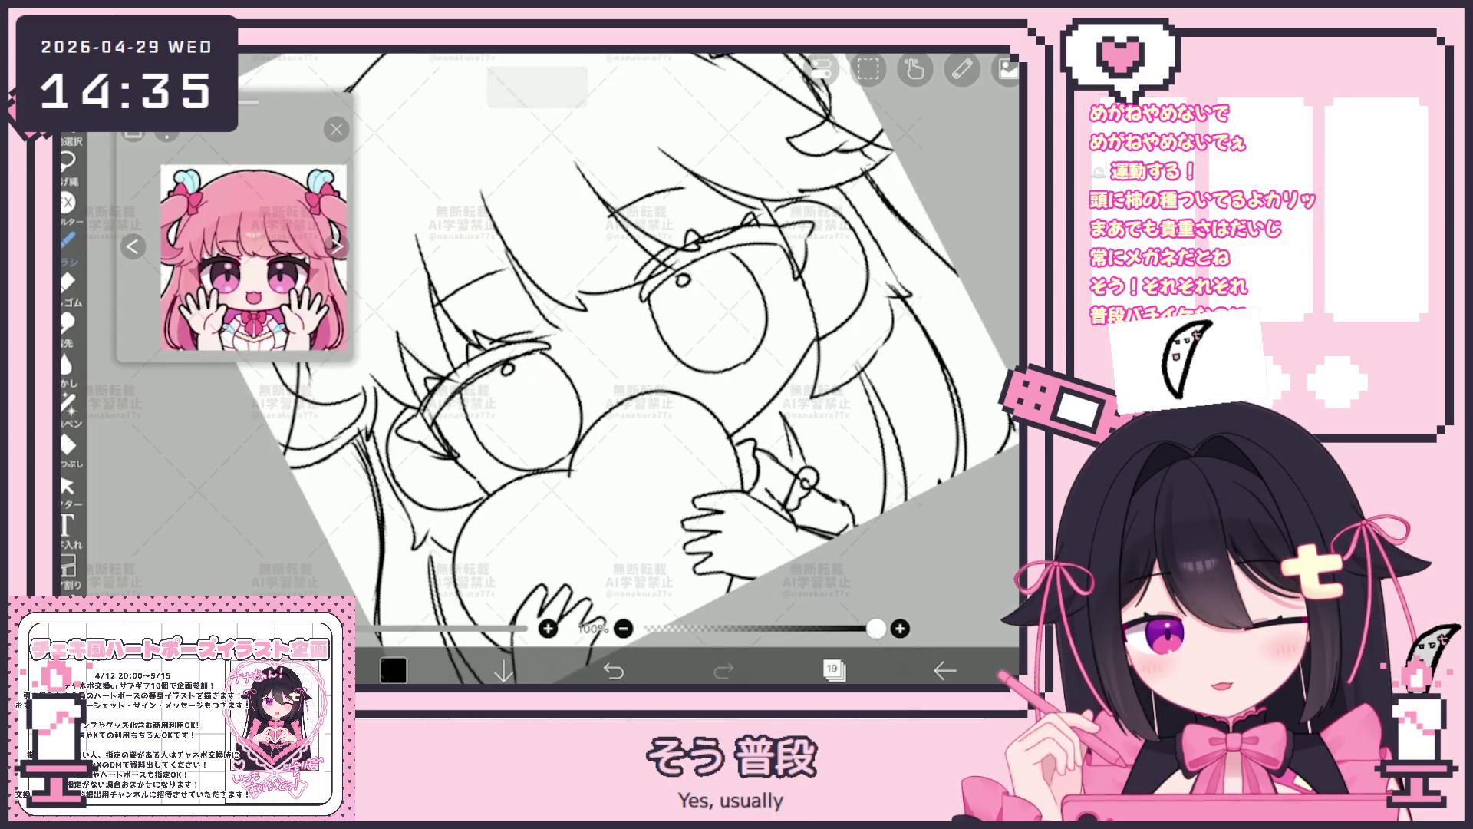
pyautogui.scroll(-3, 622, 318)
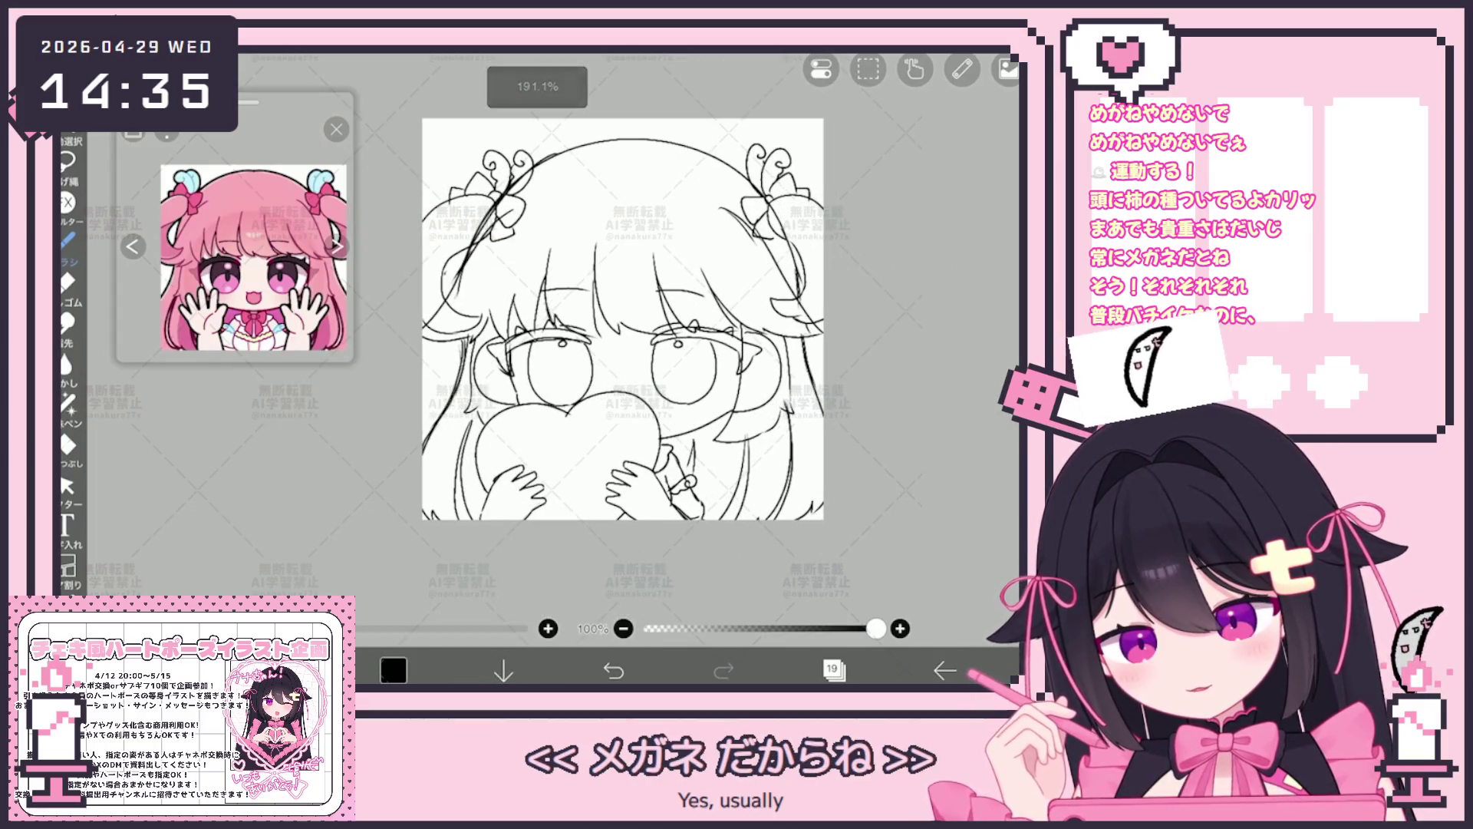
pyautogui.scroll(1, 611, 328)
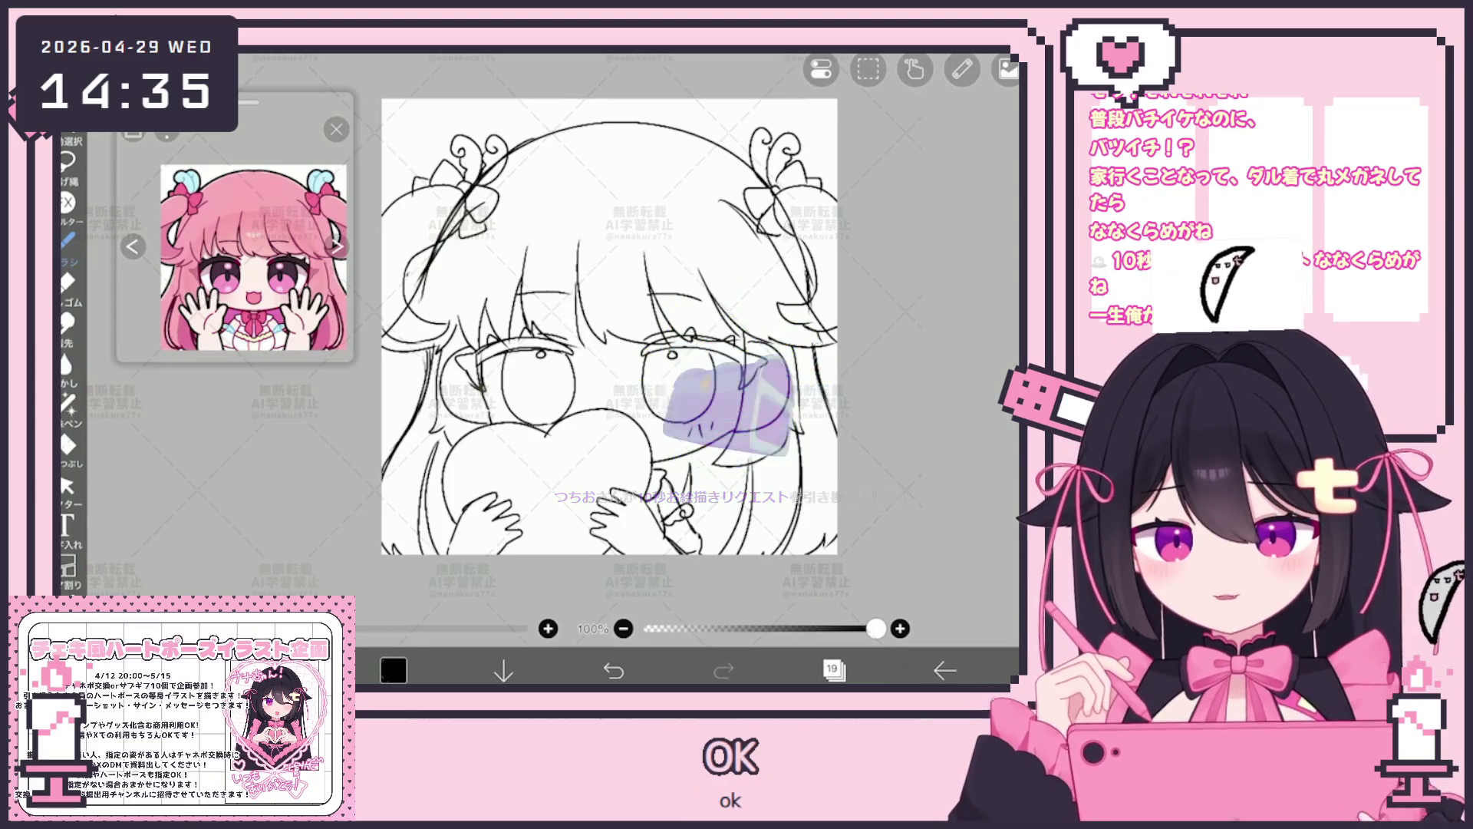
pyautogui.scroll(3, 610, 322)
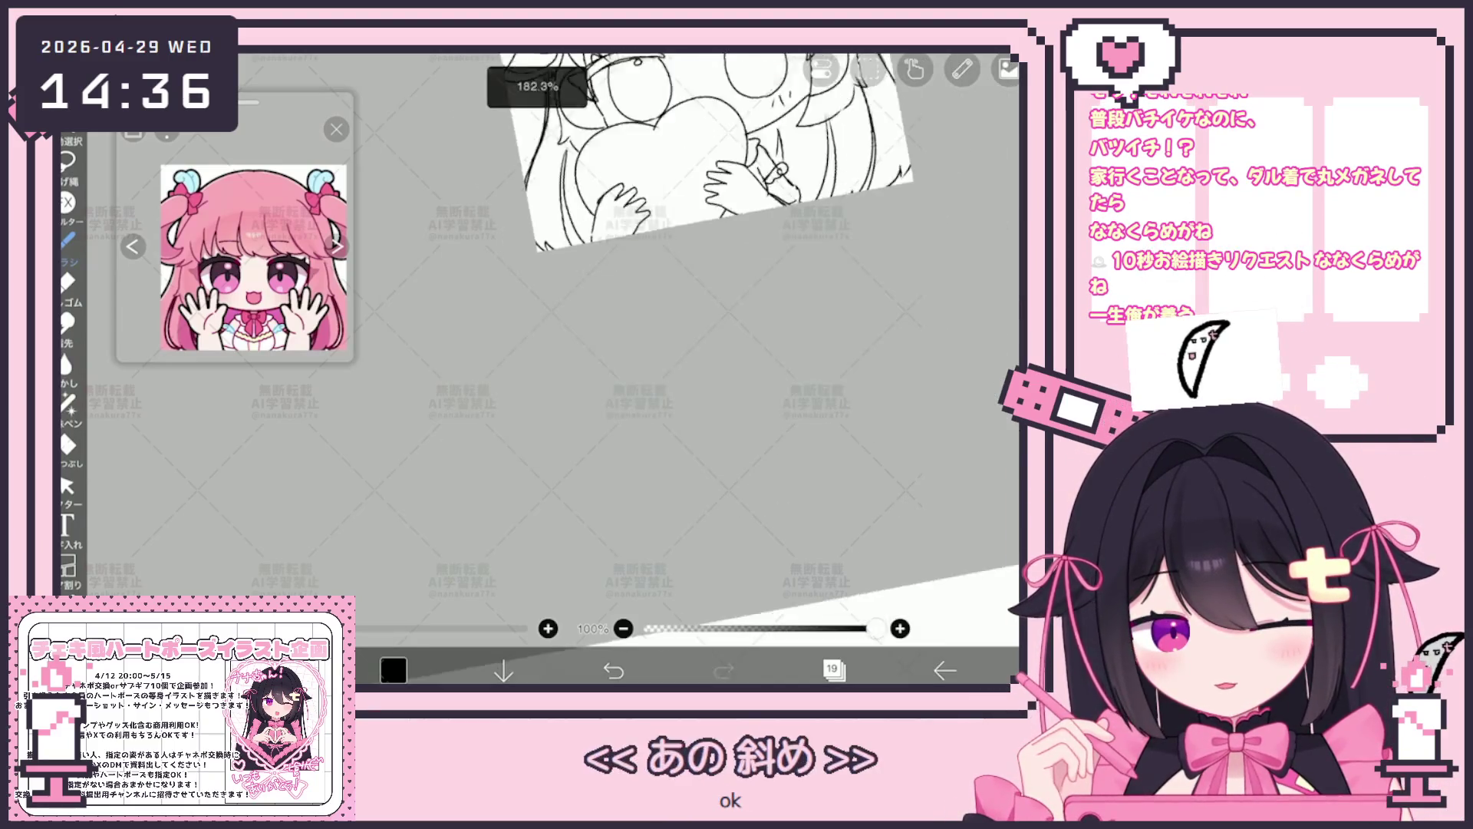
pyautogui.scroll(2, 541, 449)
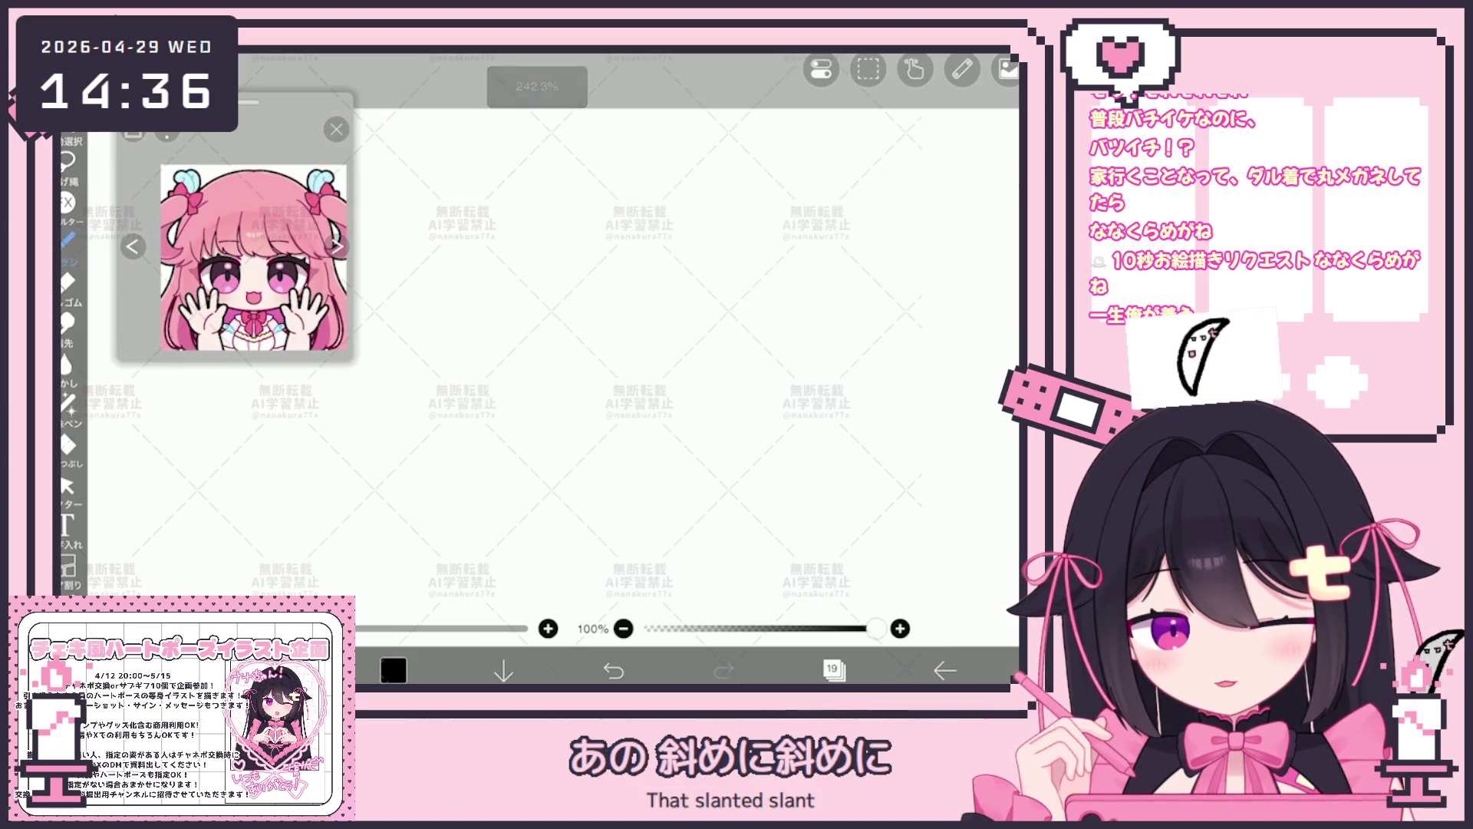
# On a fresh layer doodle a girl's face with bangs, eyes, ears, side hair and a rounded body outline.
pyautogui.click(834, 669)
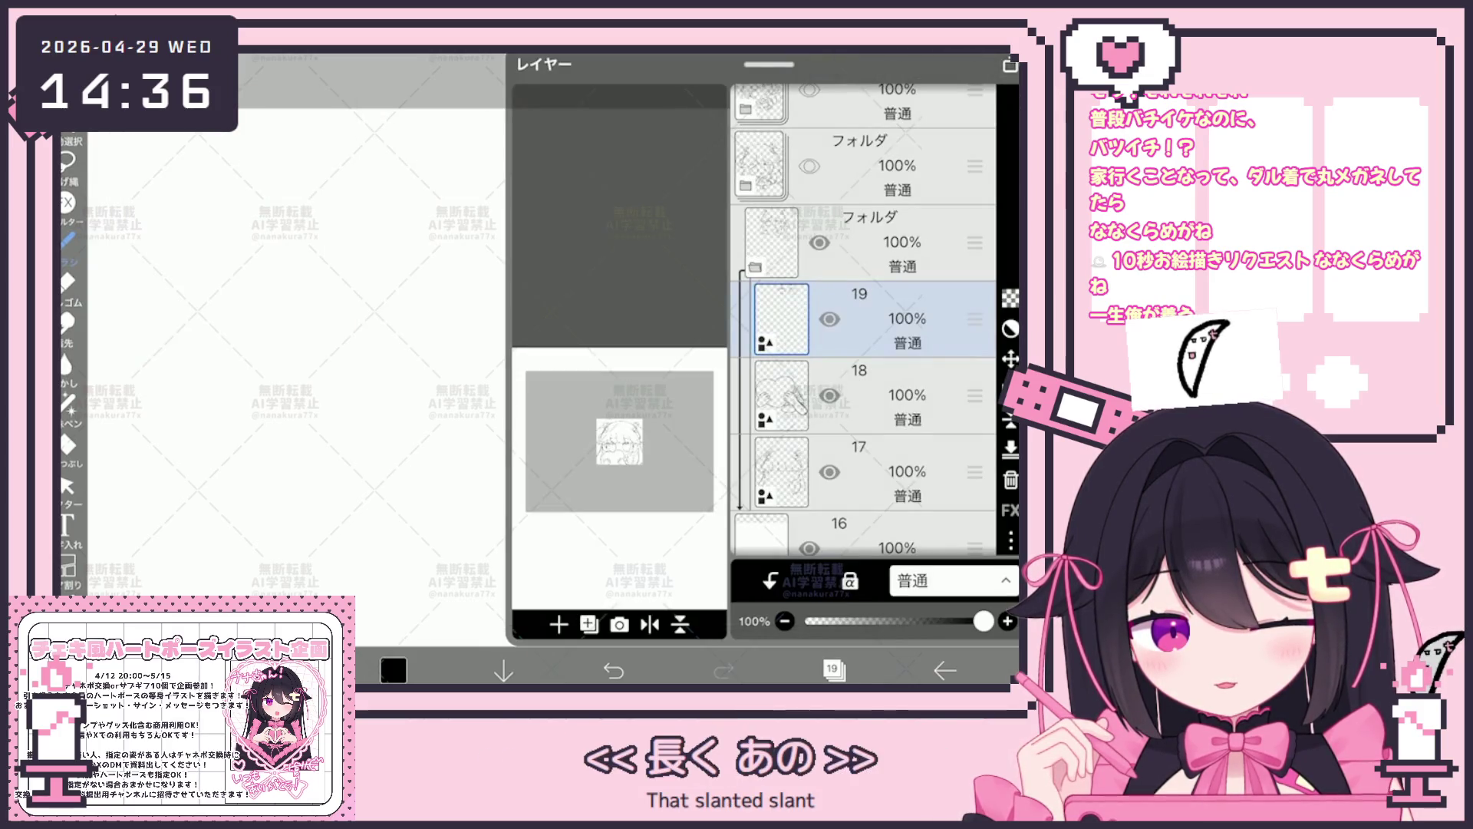
pyautogui.click(834, 669)
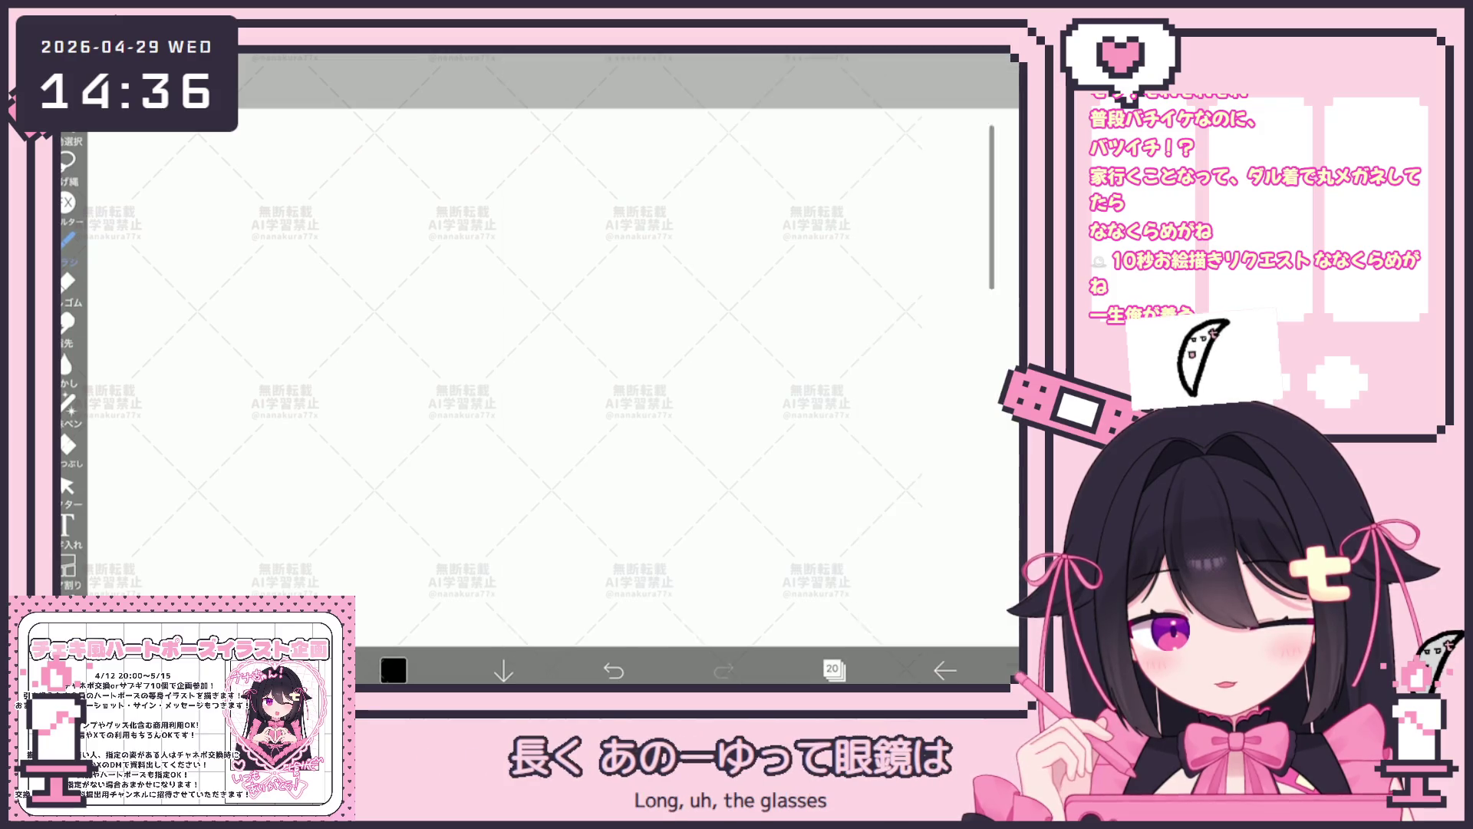
pyautogui.moveTo(492, 390); pyautogui.dragTo(633, 419)
pyautogui.moveTo(544, 336); pyautogui.dragTo(603, 346)
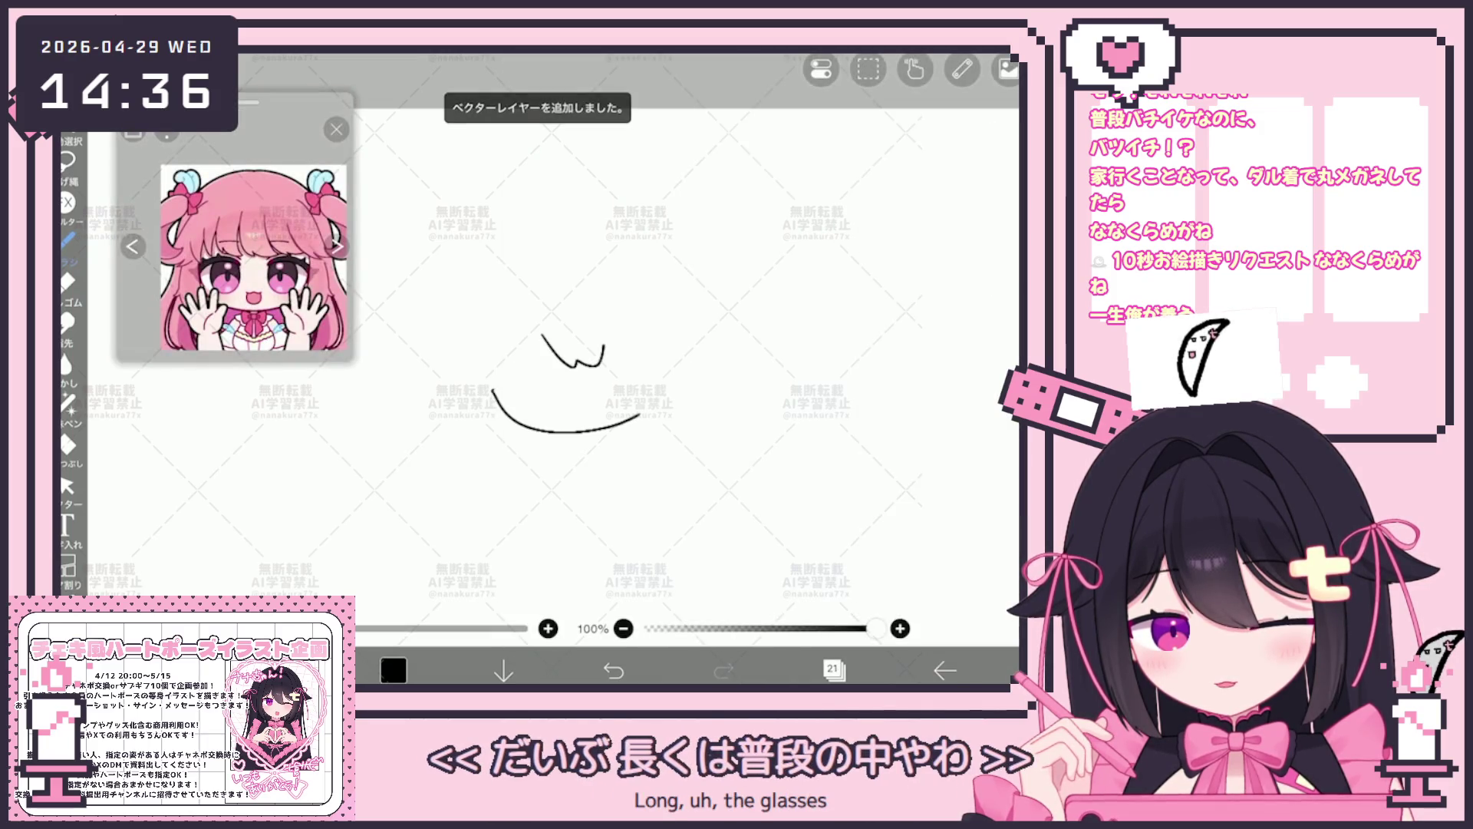
pyautogui.moveTo(562, 393); pyautogui.dragTo(597, 391)
pyautogui.moveTo(620, 378); pyautogui.dragTo(617, 381)
pyautogui.moveTo(507, 344); pyautogui.dragTo(492, 389)
pyautogui.moveTo(642, 332)
pyautogui.mouseDown()
pyautogui.moveTo(670, 366)
pyautogui.moveTo(675, 458)
pyautogui.mouseUp()
pyautogui.moveTo(495, 398); pyautogui.dragTo(507, 493)
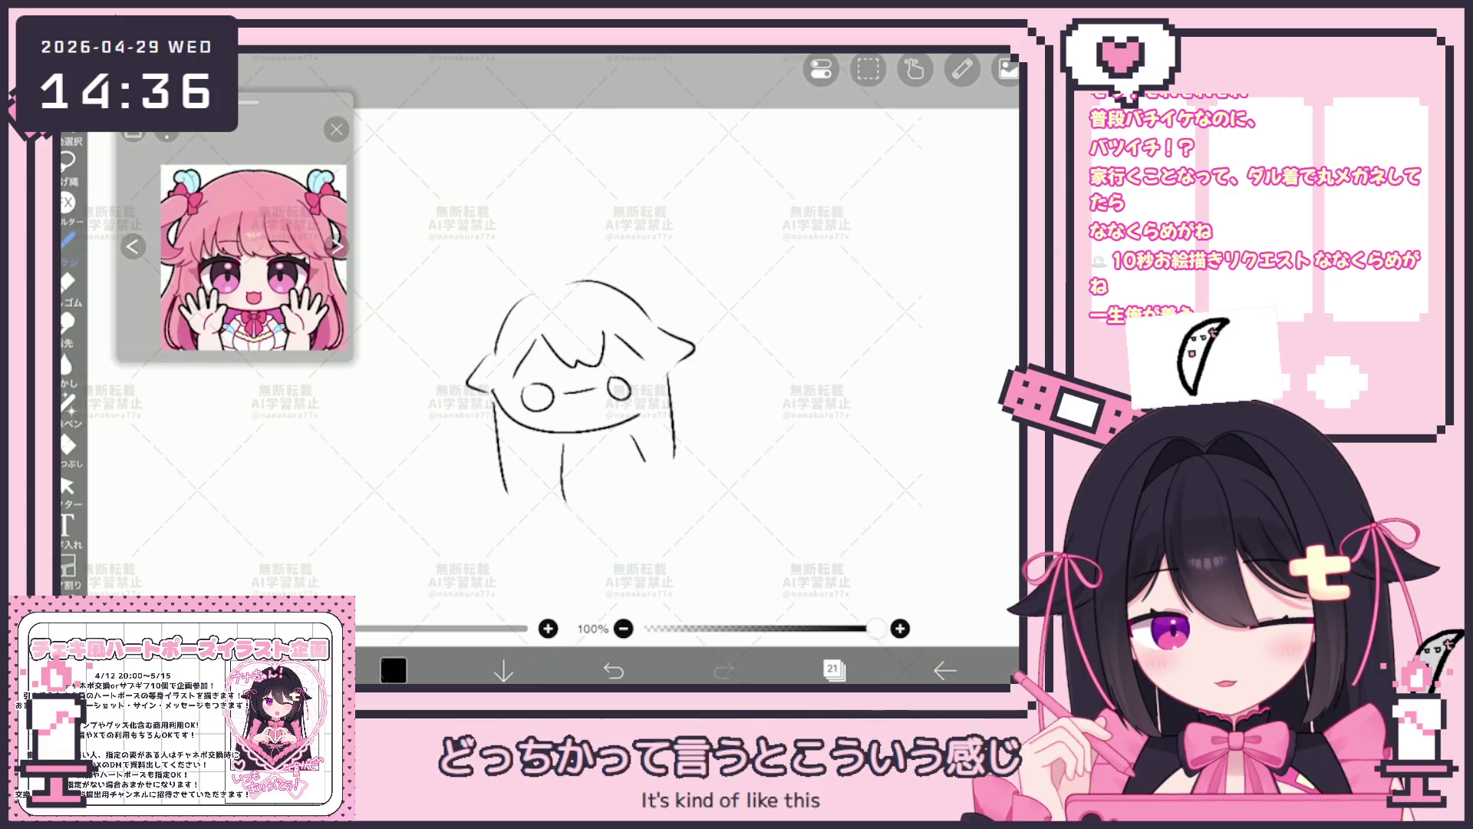
pyautogui.moveTo(541, 521); pyautogui.dragTo(689, 515)
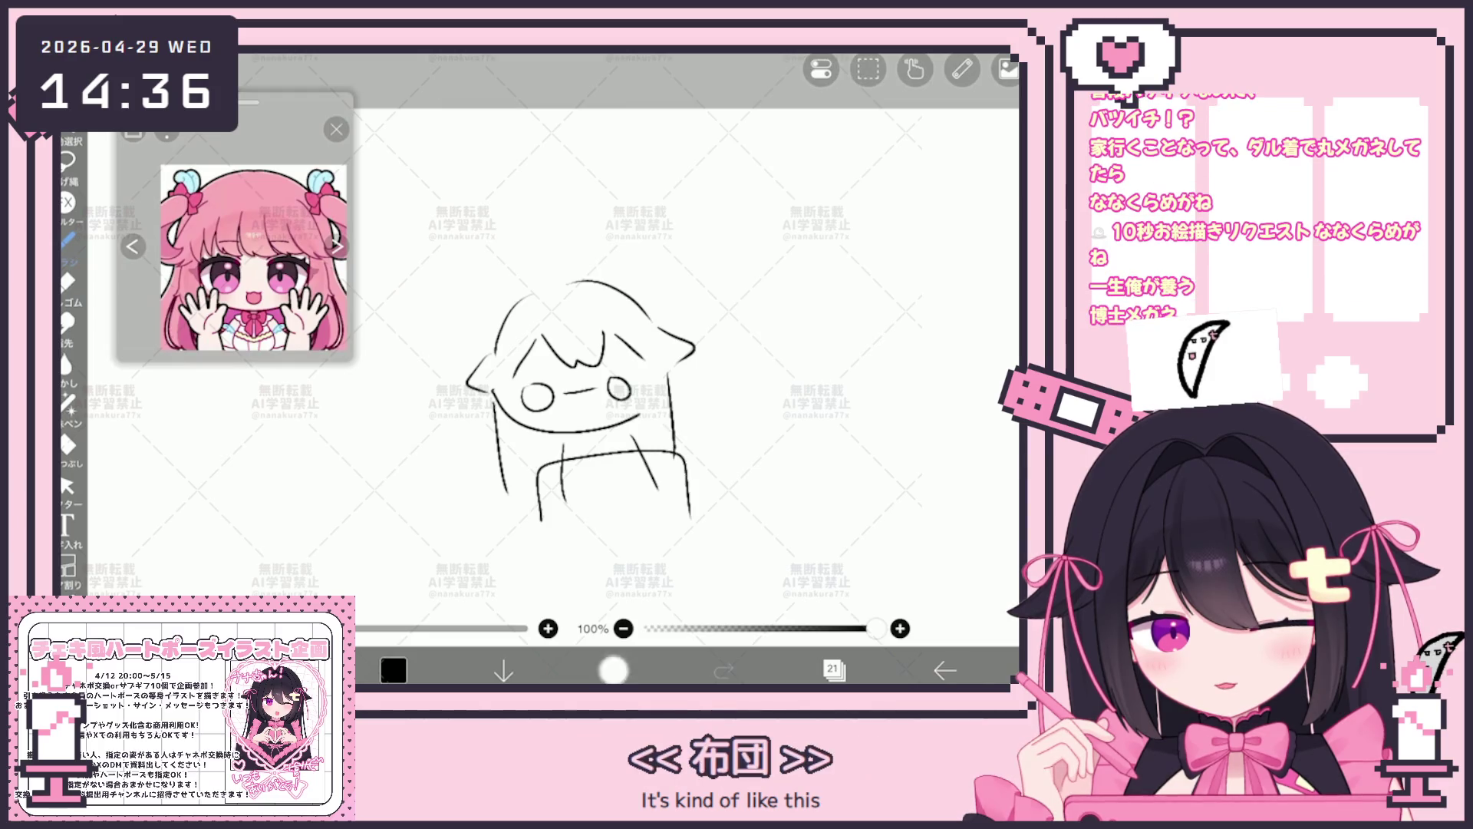
pyautogui.moveTo(541, 472); pyautogui.dragTo(687, 564)
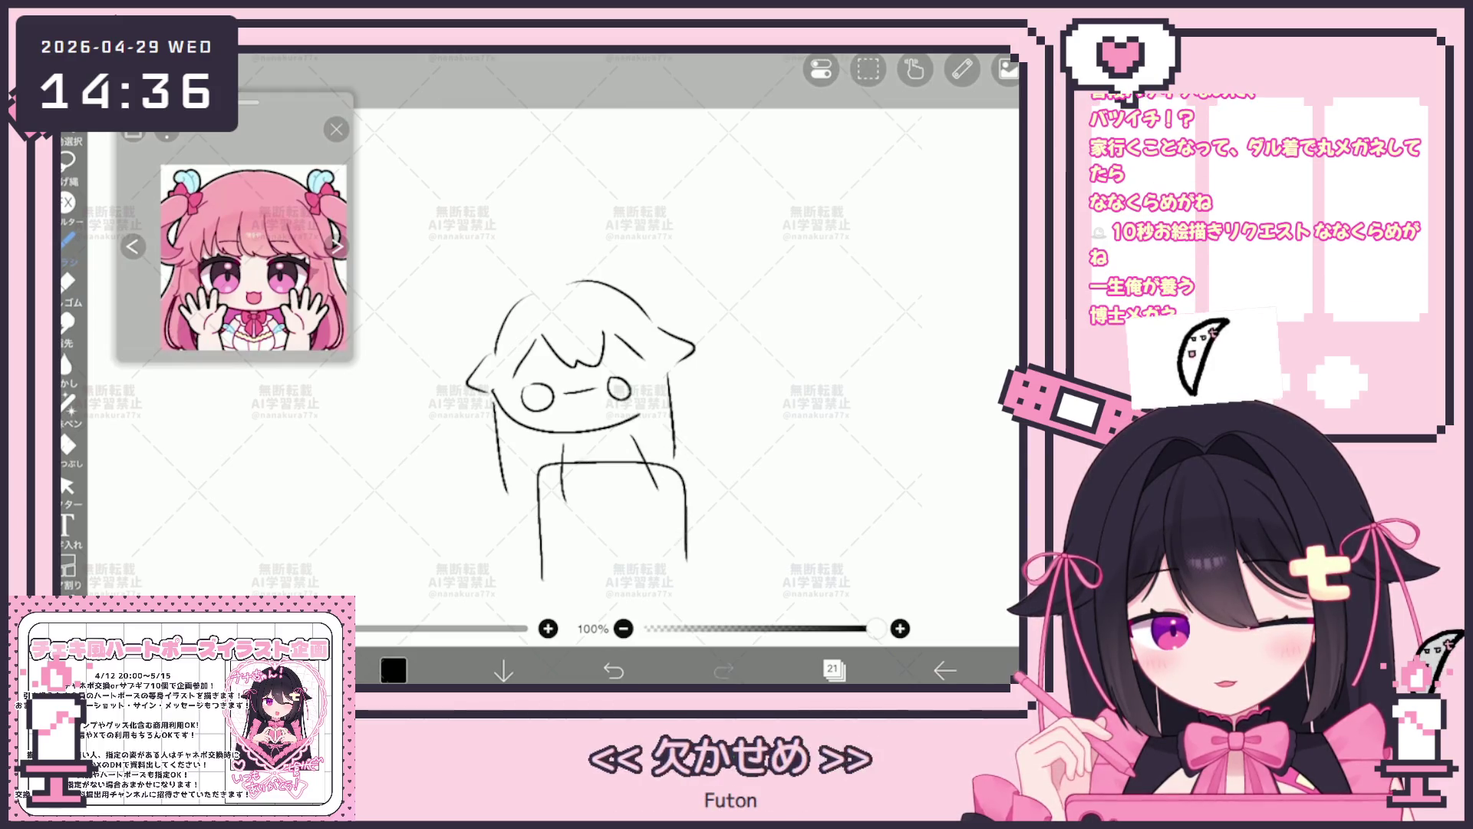
# Add a pillow, a large futon around the figure and a hair loop, then clear the doodle from the layer.
pyautogui.click(66, 490)
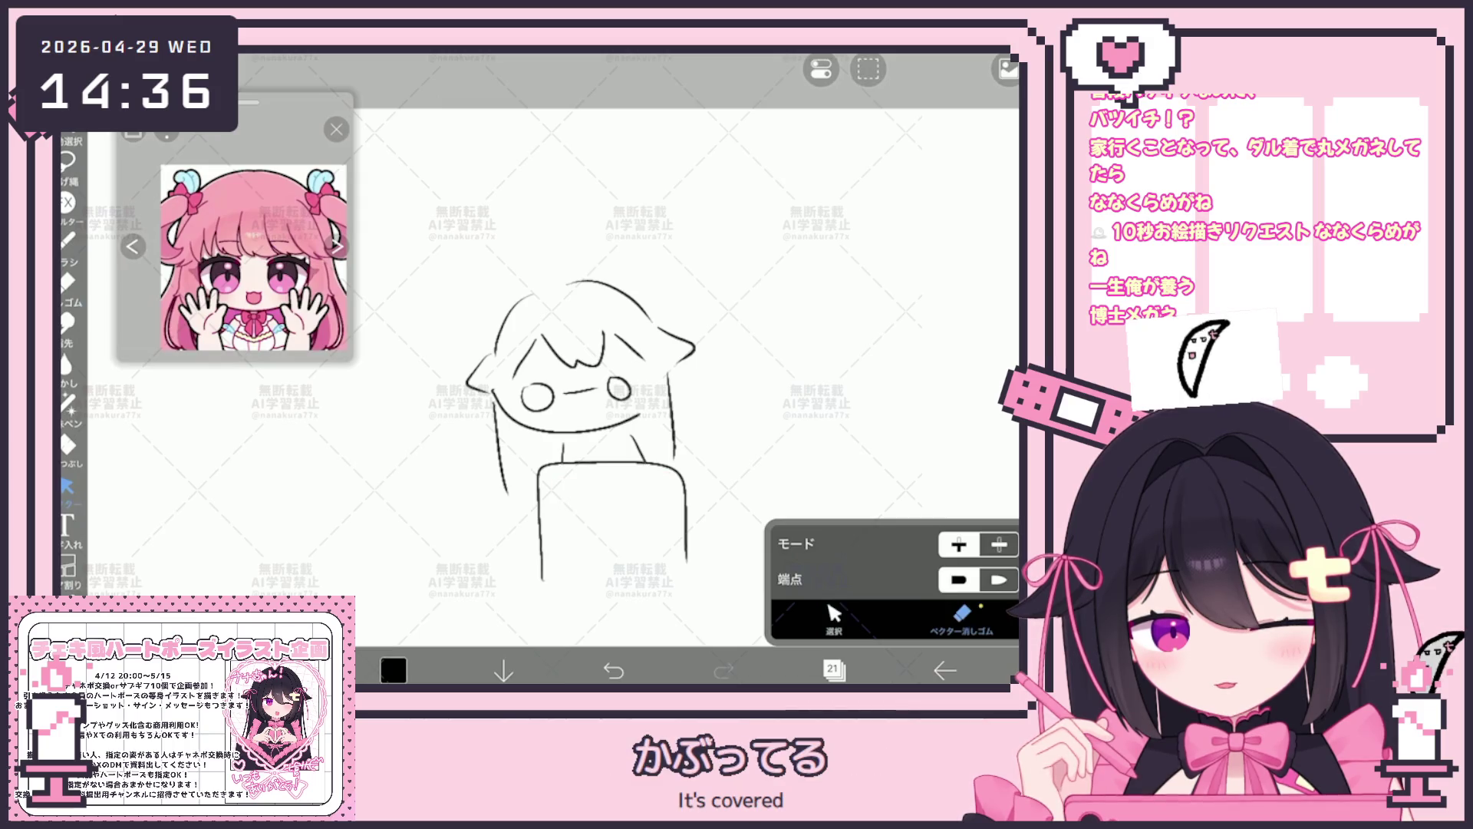
pyautogui.click(67, 238)
pyautogui.moveTo(639, 290); pyautogui.dragTo(690, 385)
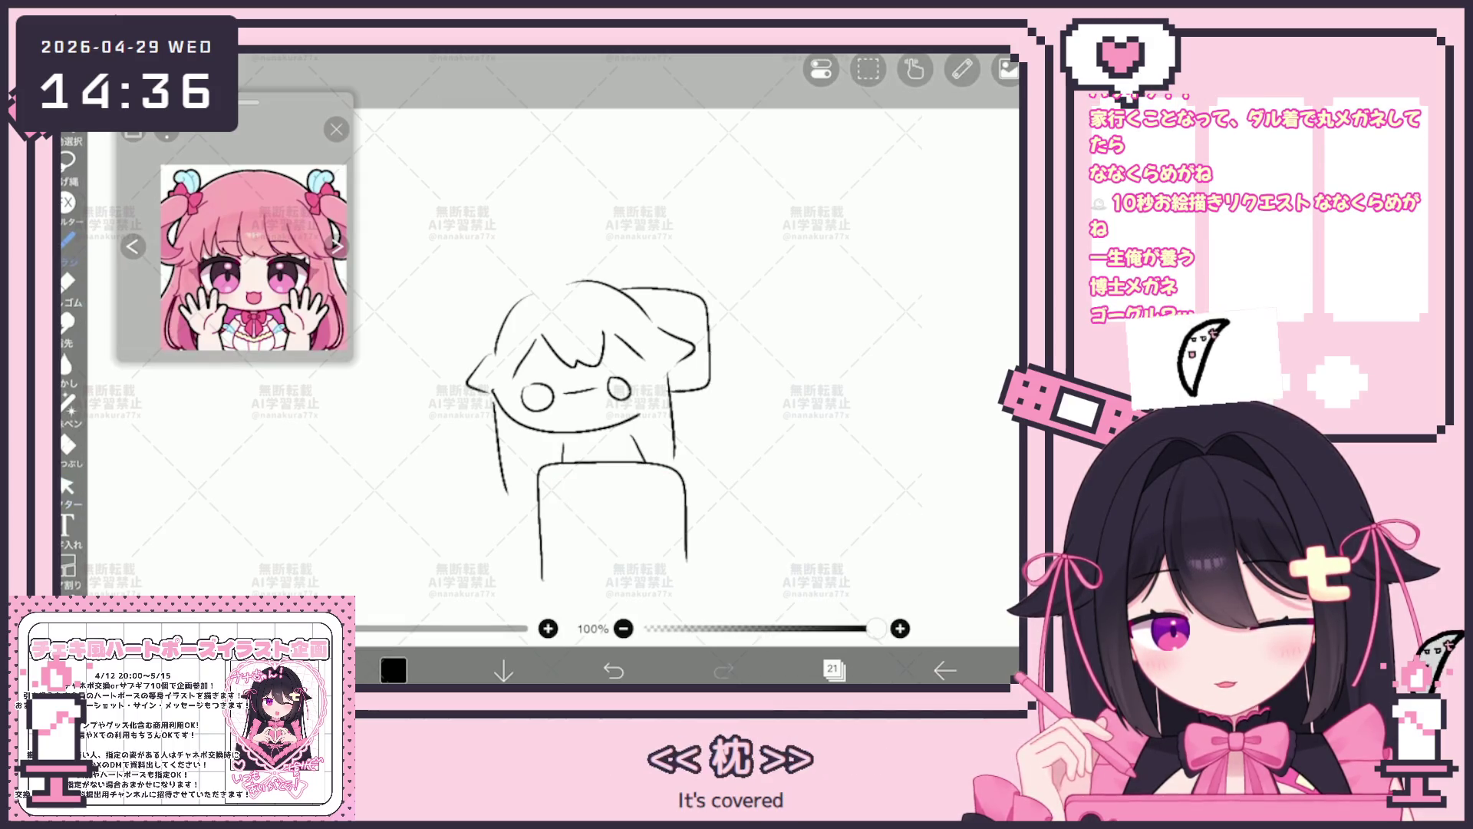
pyautogui.scroll(3, 604, 346)
pyautogui.moveTo(515, 328); pyautogui.dragTo(723, 511)
pyautogui.moveTo(720, 293); pyautogui.dragTo(725, 506)
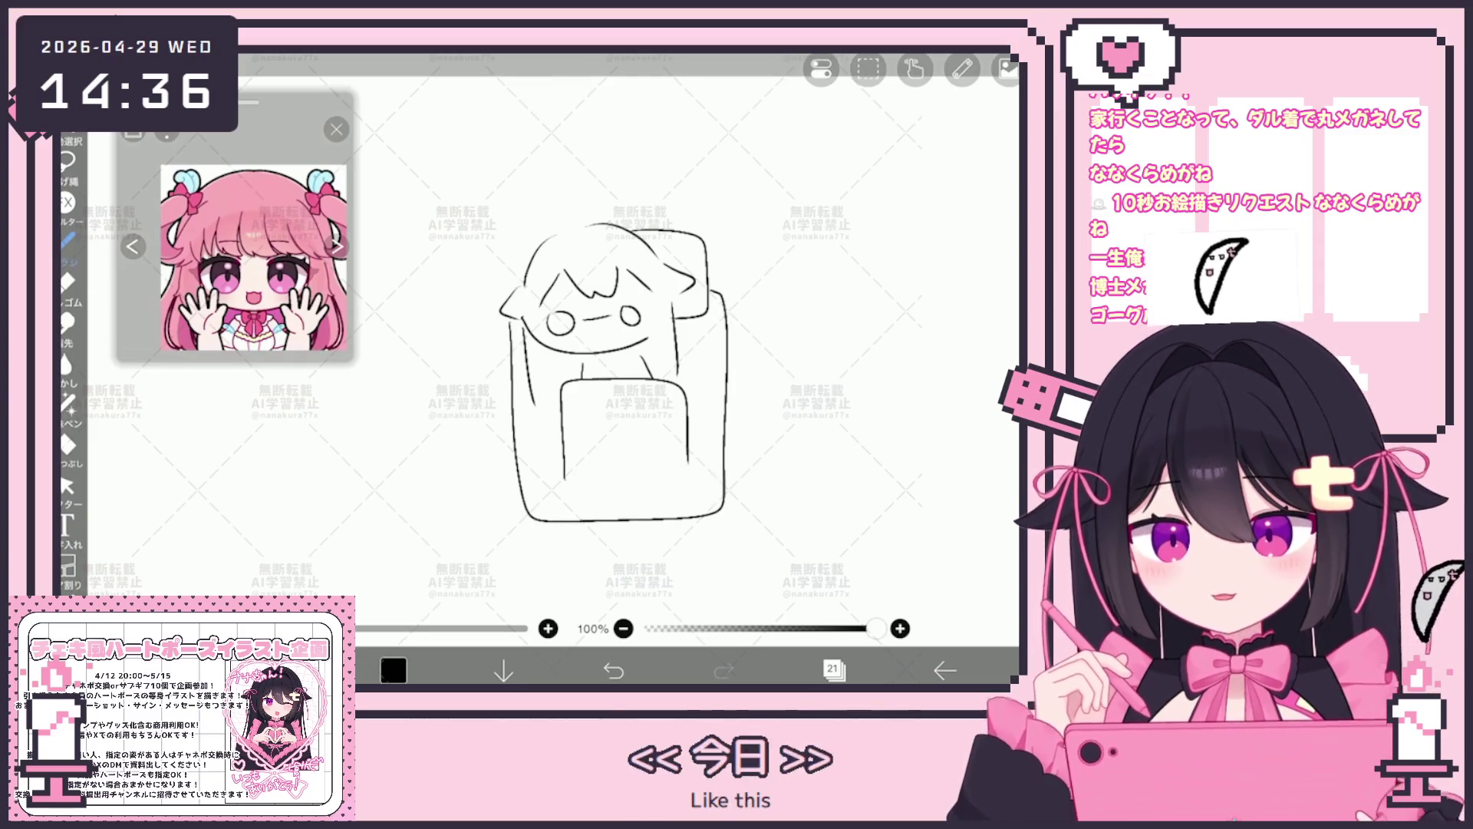
pyautogui.moveTo(568, 231); pyautogui.dragTo(591, 227)
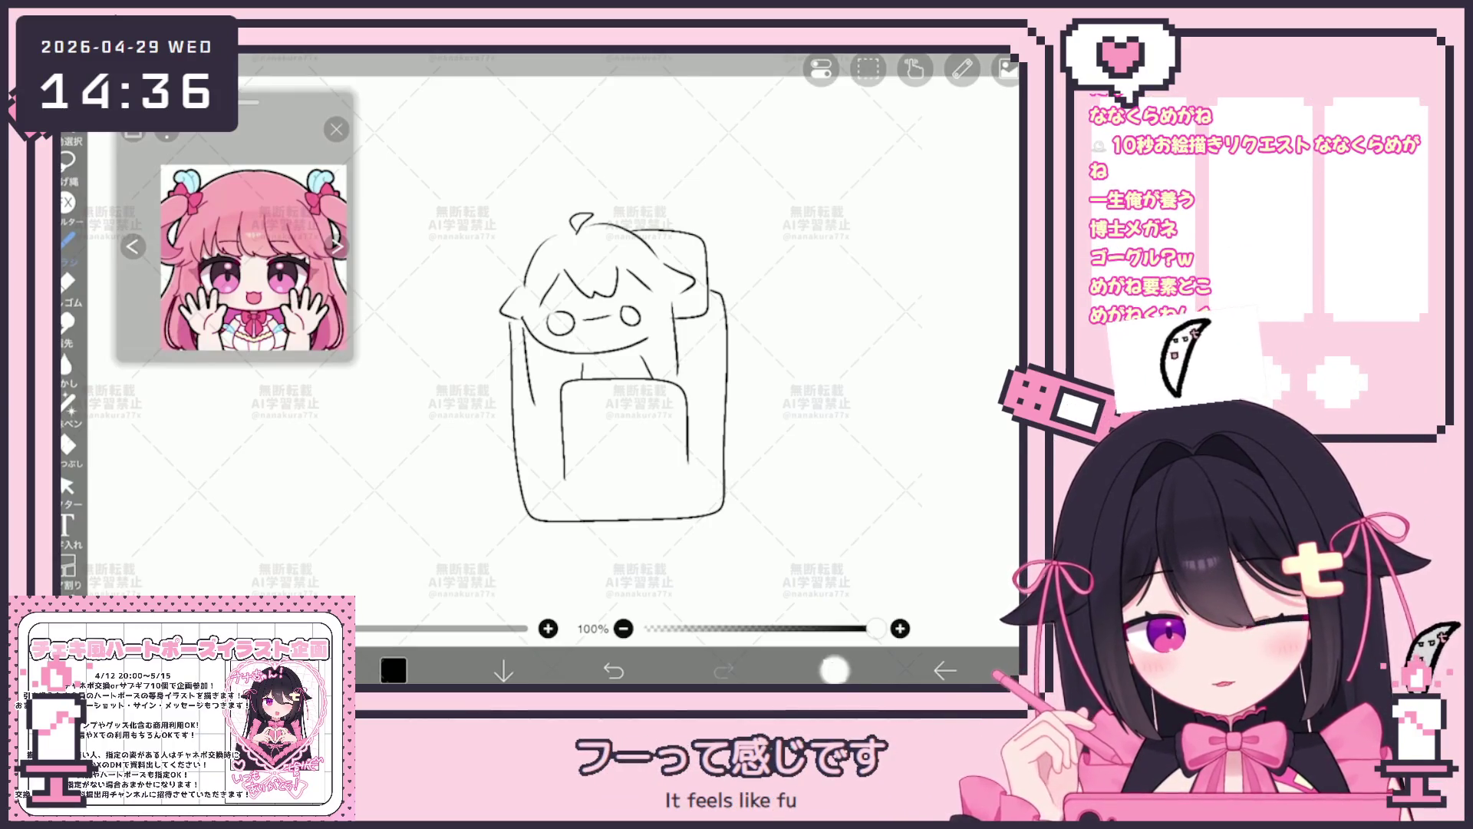
pyautogui.click(834, 669)
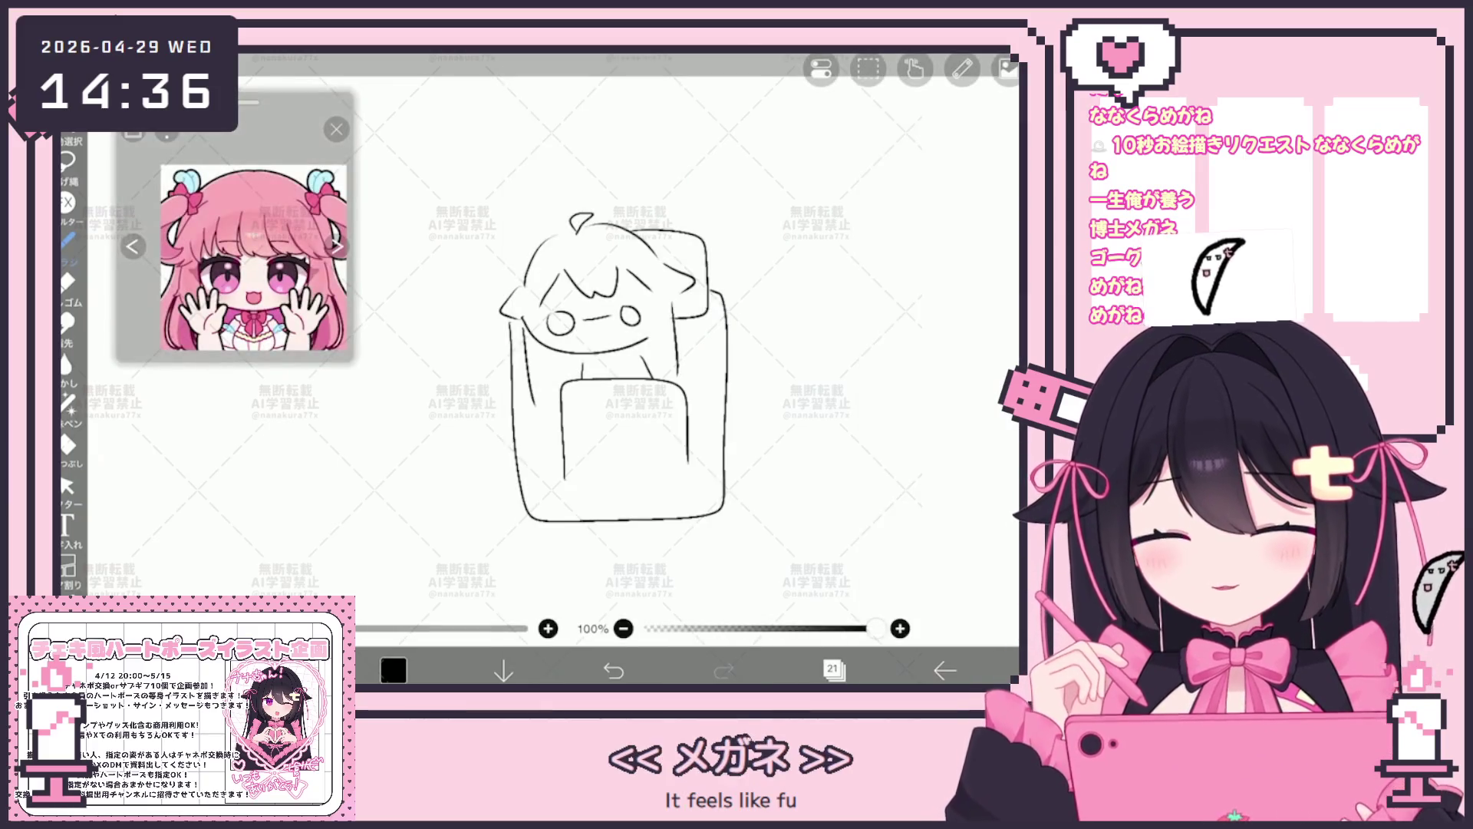
pyautogui.click(1007, 69)
pyautogui.click(795, 162)
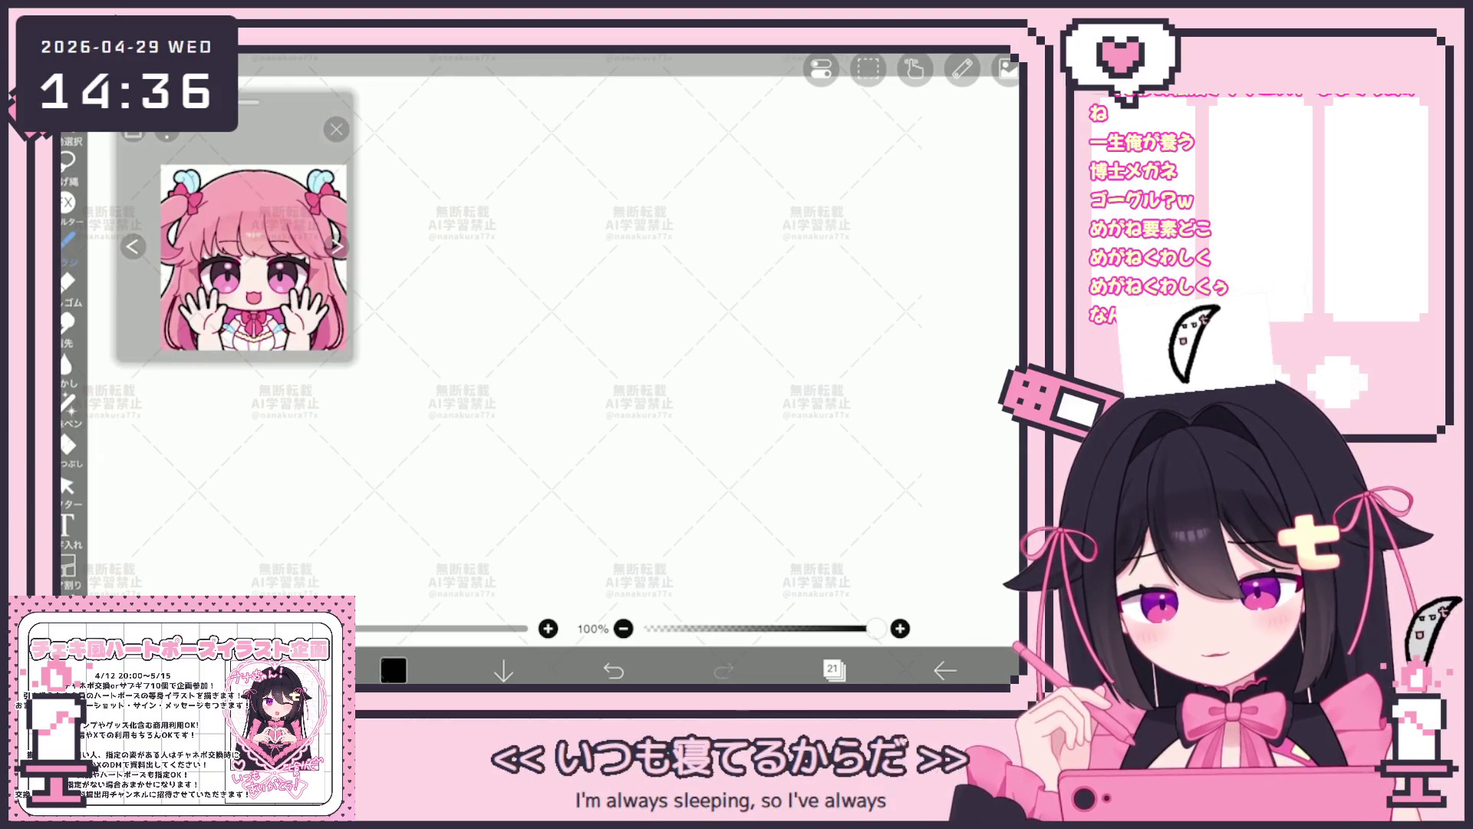
pyautogui.scroll(2, 575, 403)
pyautogui.scroll(-3, 630, 303)
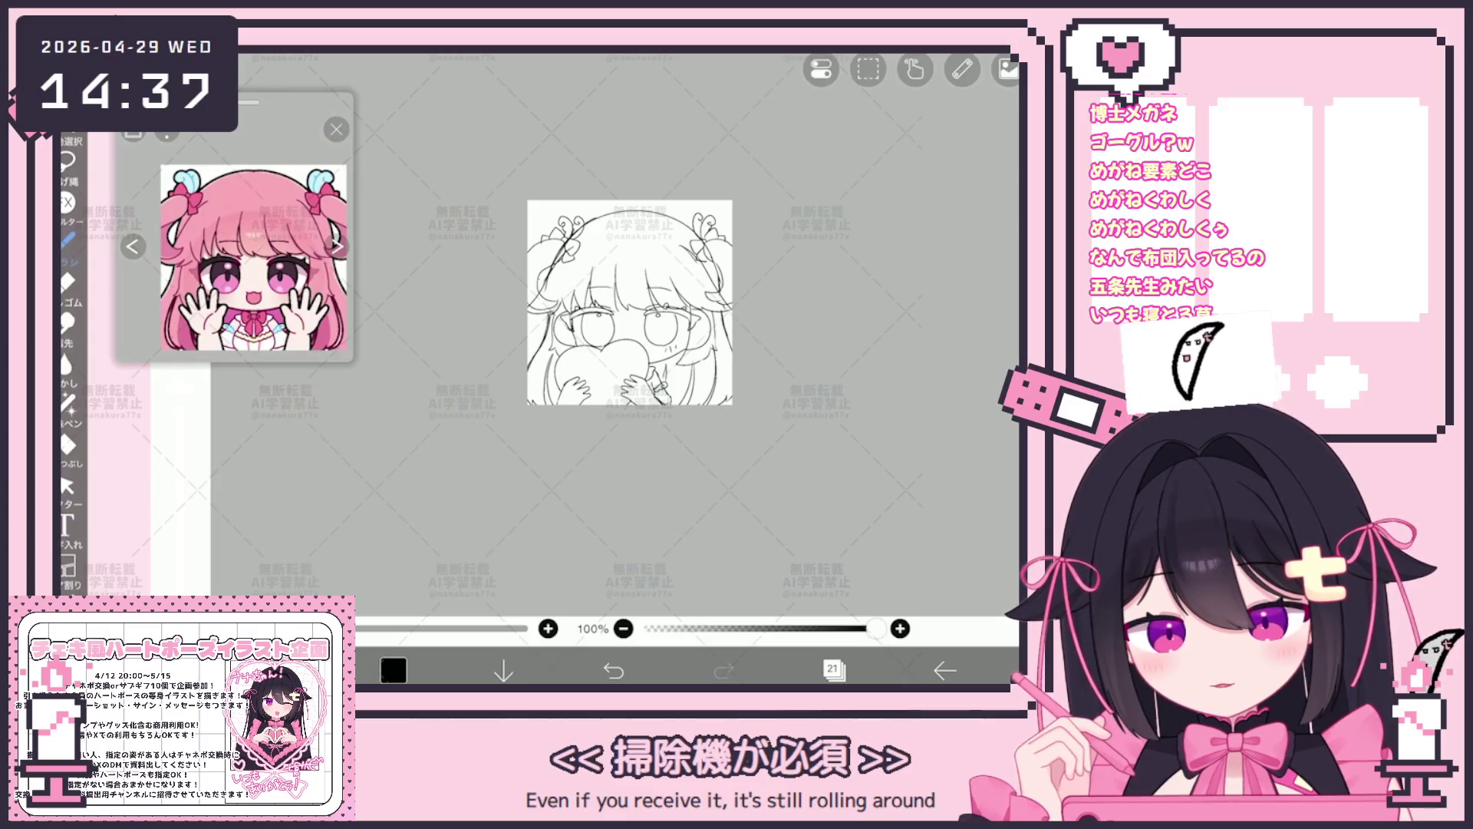
# Expand and collapse the lineart folder, then make layer 20 the active drawing layer.
pyautogui.click(833, 669)
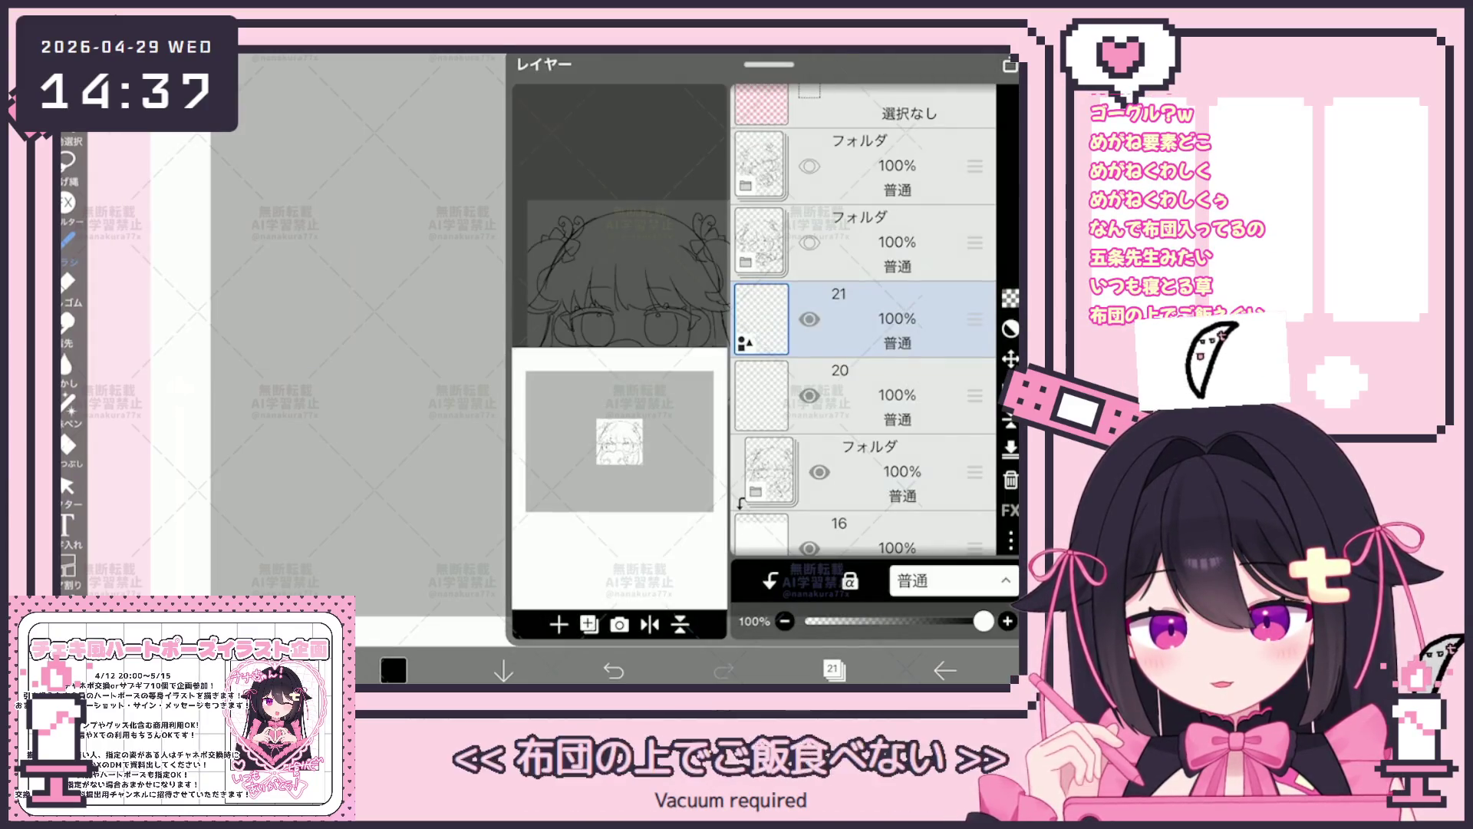
pyautogui.click(864, 472)
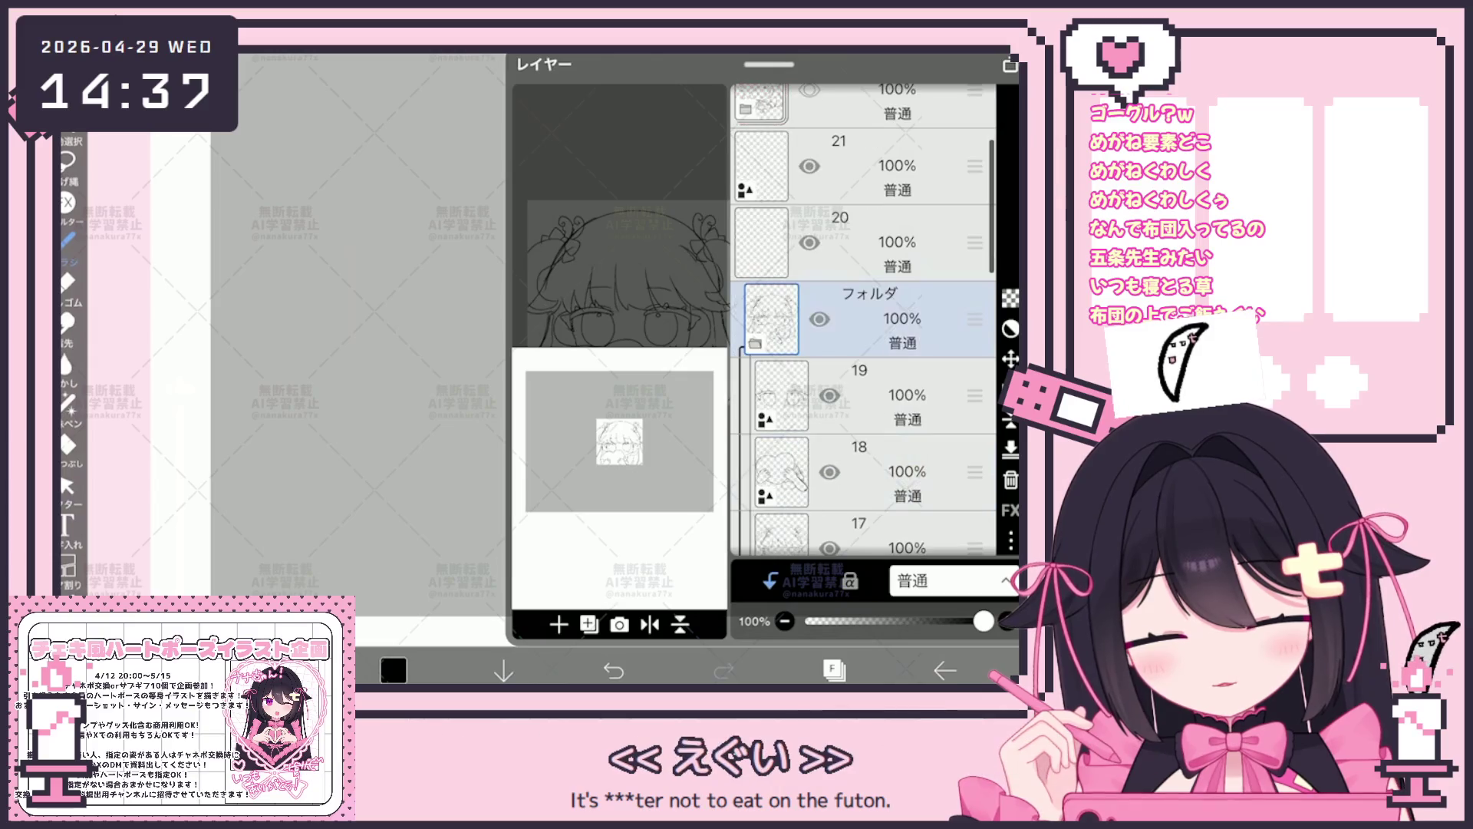
pyautogui.click(755, 343)
pyautogui.click(864, 242)
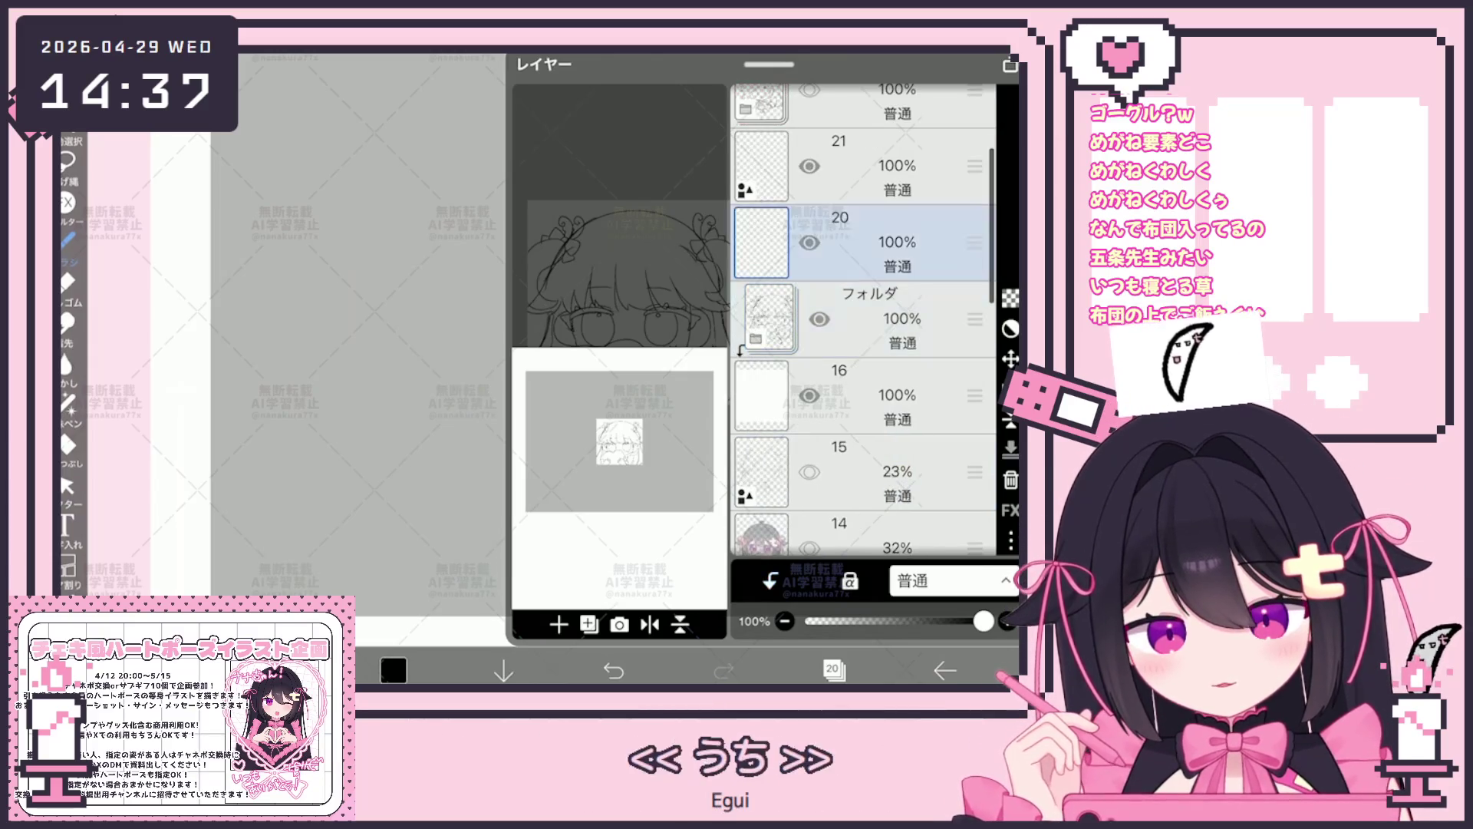
pyautogui.click(833, 669)
pyautogui.scroll(2, 622, 322)
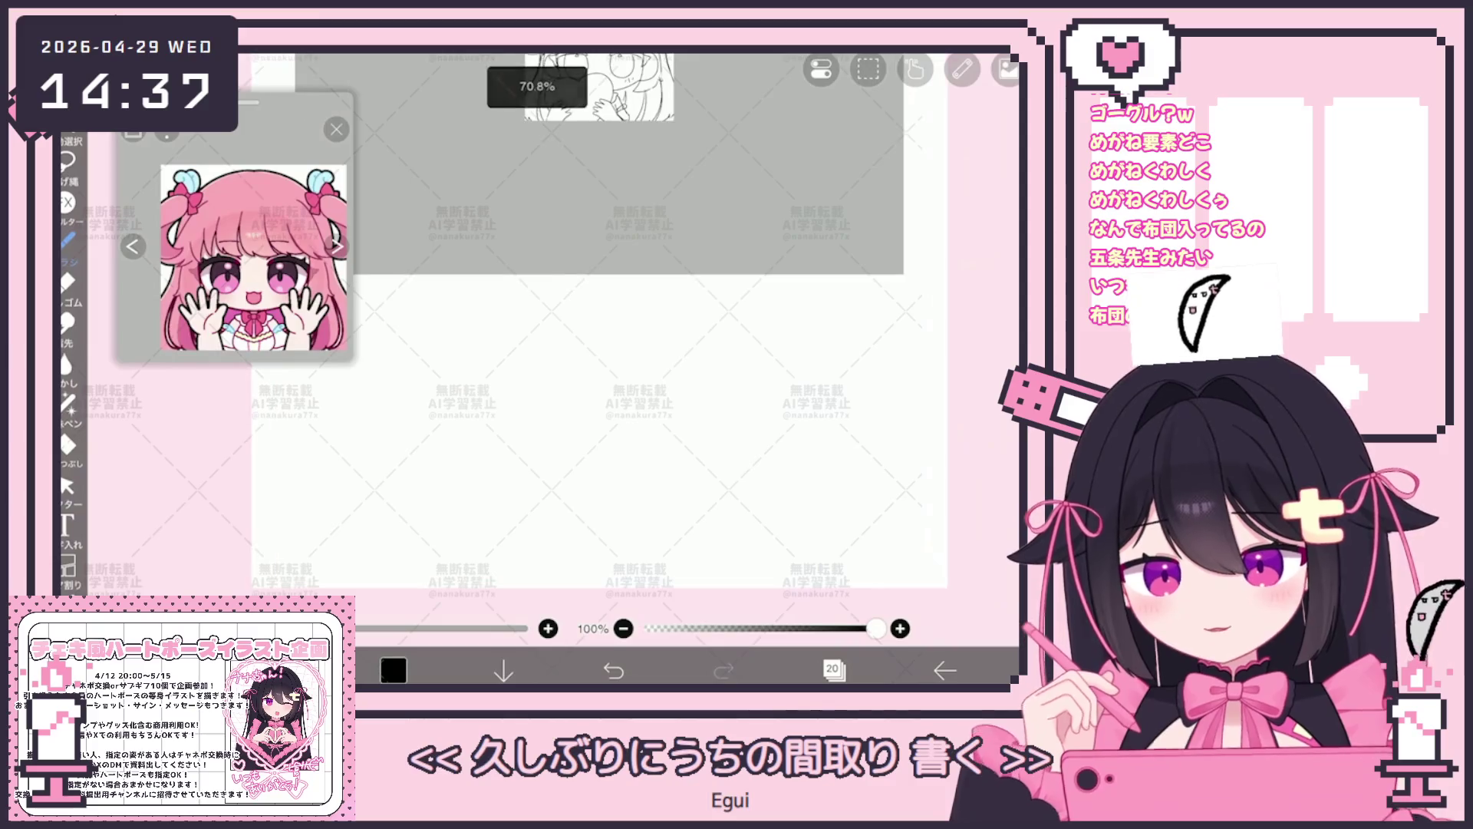
pyautogui.scroll(1, 622, 322)
# Sketch a rounded rectangle with a small mark inside and a curved glasses stroke above it.
pyautogui.moveTo(645, 383); pyautogui.dragTo(525, 392)
pyautogui.moveTo(616, 401); pyautogui.dragTo(622, 424)
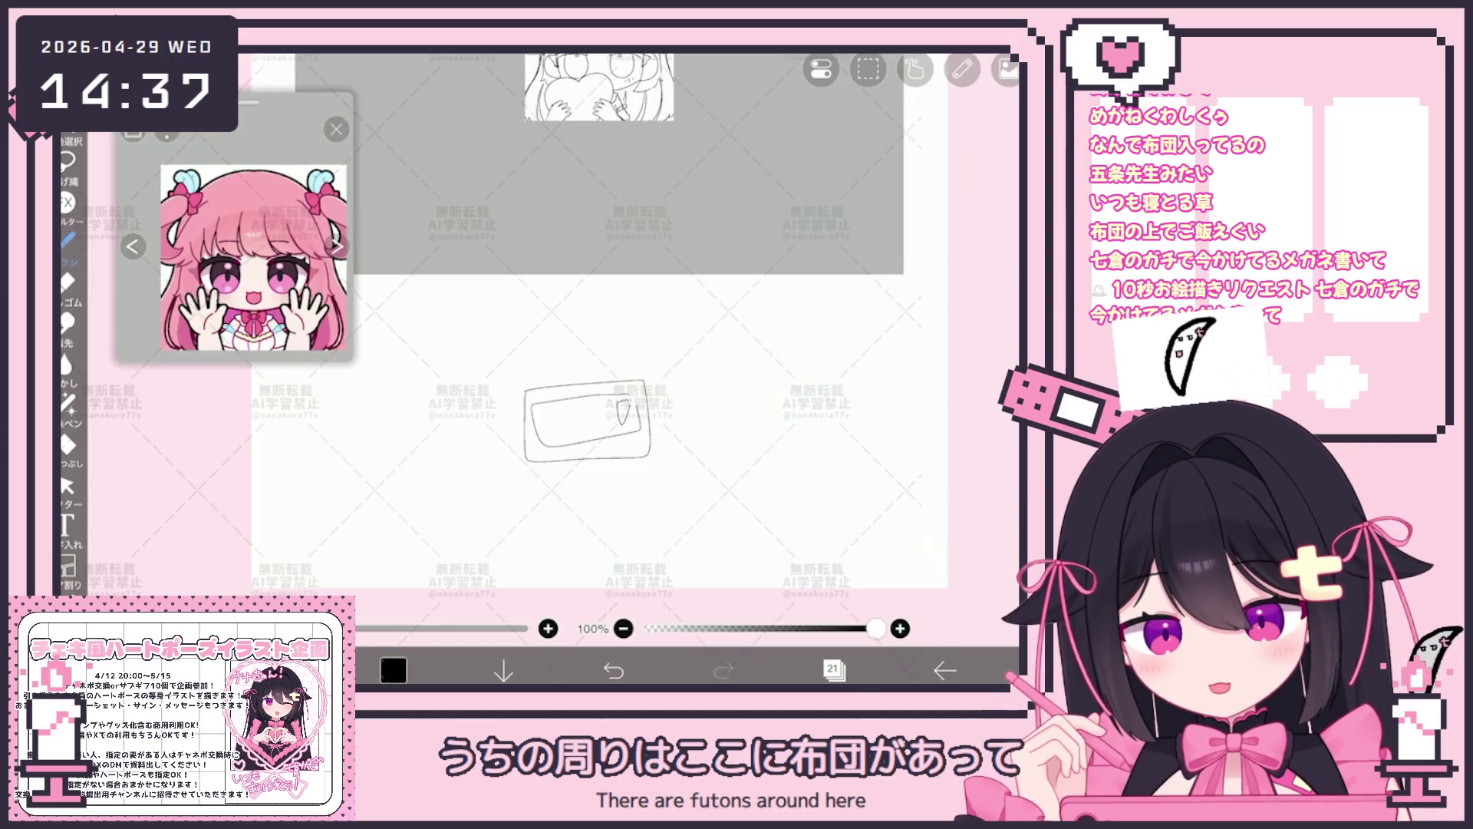
pyautogui.scroll(2, 599, 345)
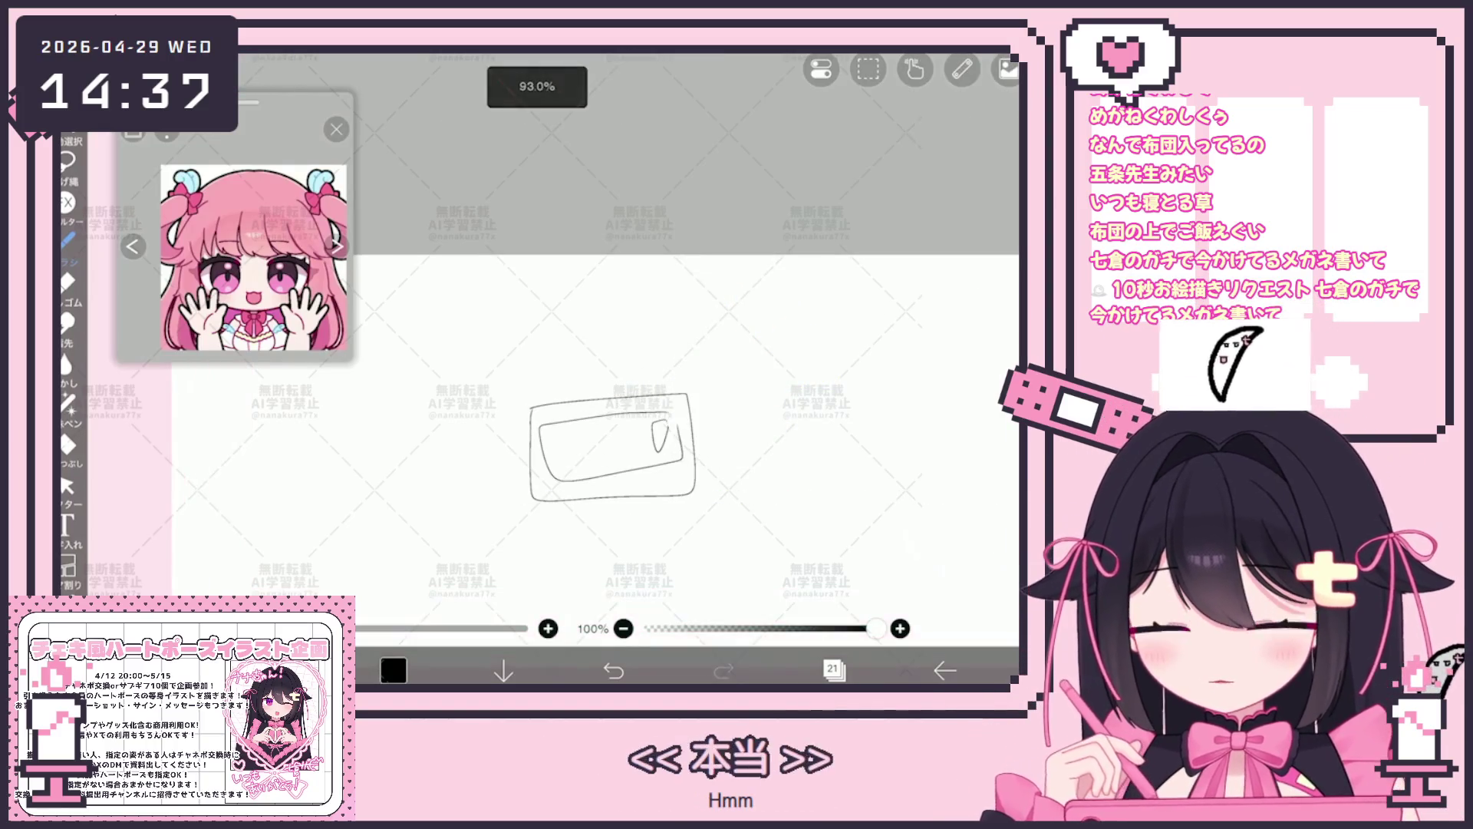
pyautogui.moveTo(436, 313)
pyautogui.mouseDown()
pyautogui.moveTo(490, 368)
pyautogui.moveTo(537, 317)
pyautogui.mouseUp()
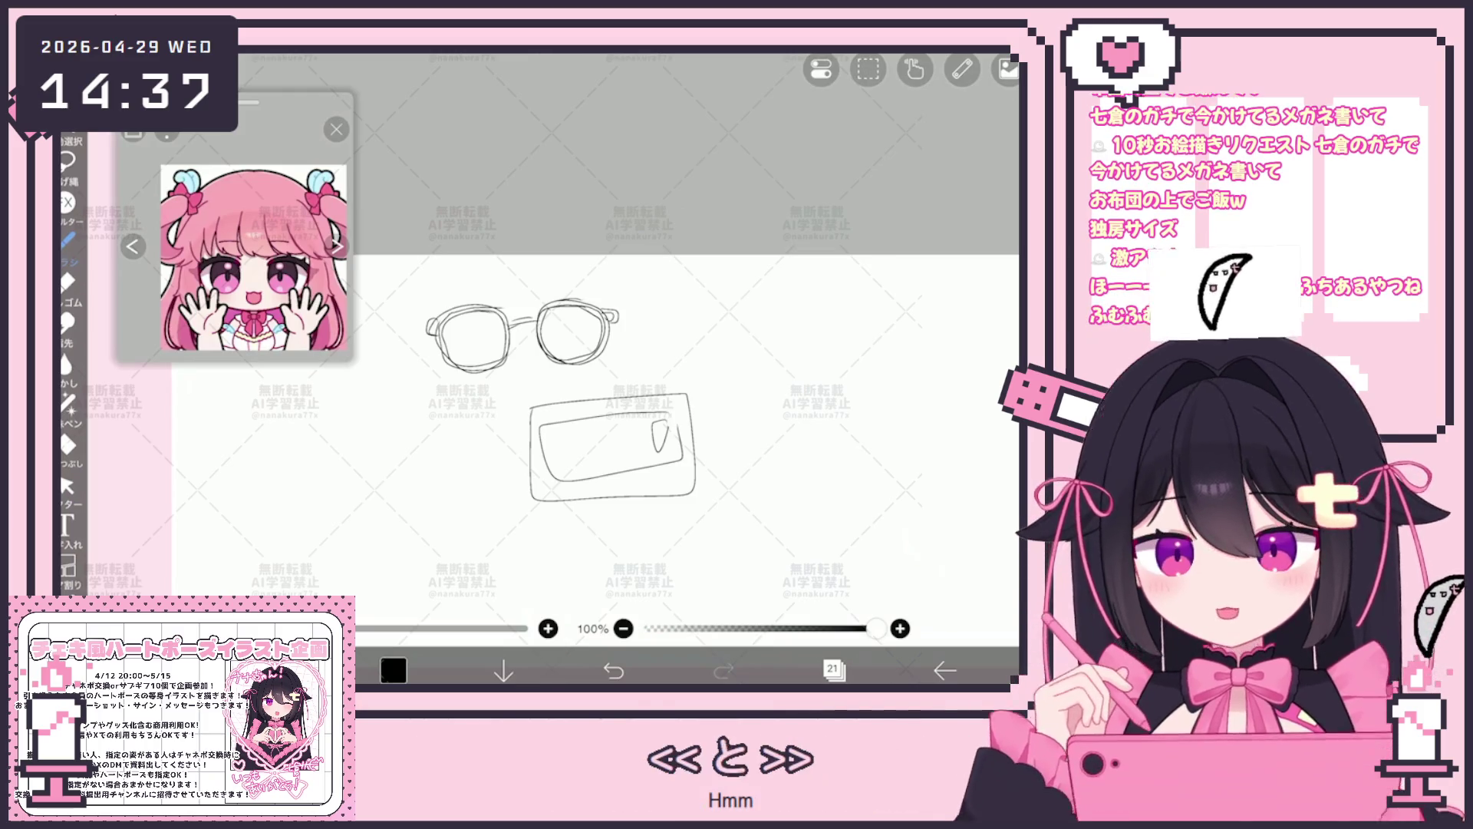
# Sketch an oval lens outline with extra strokes beneath, then undo the unwanted strokes.
pyautogui.moveTo(700, 300)
pyautogui.mouseDown()
pyautogui.moveTo(658, 328)
pyautogui.moveTo(724, 307)
pyautogui.moveTo(711, 351)
pyautogui.mouseUp()
pyautogui.moveTo(653, 312); pyautogui.dragTo(717, 346)
pyautogui.hotkey('ctrl', 'z')
pyautogui.hotkey('ctrl', 'z')
pyautogui.hotkey('ctrl', 'z')
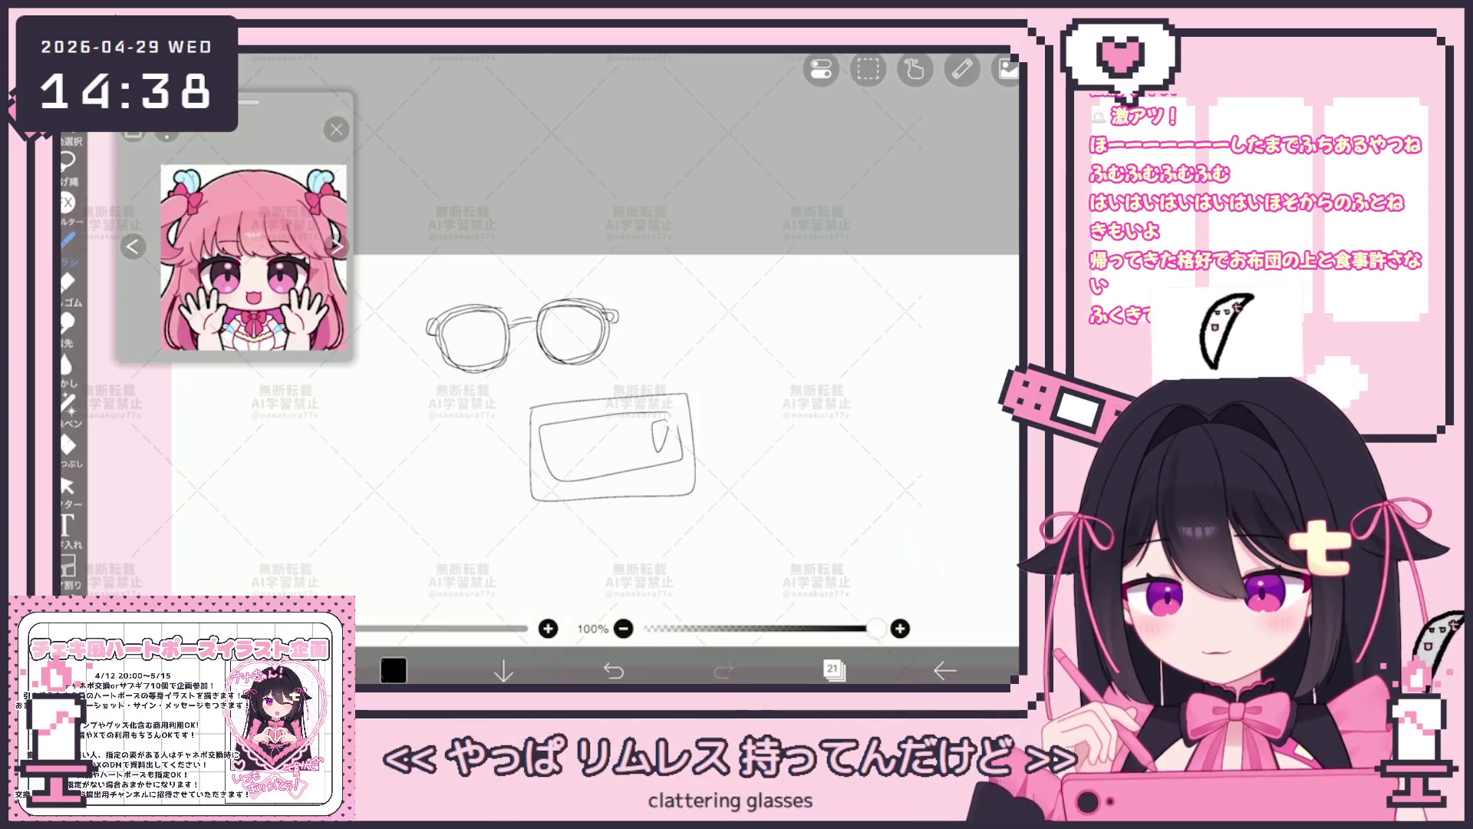
# Draw the second glasses' half-rim top frame, lens and temple, undoing one stray stroke.
pyautogui.moveTo(611, 449); pyautogui.dragTo(437, 455)
pyautogui.moveTo(578, 334)
pyautogui.mouseDown()
pyautogui.moveTo(642, 330)
pyautogui.moveTo(580, 337)
pyautogui.mouseUp()
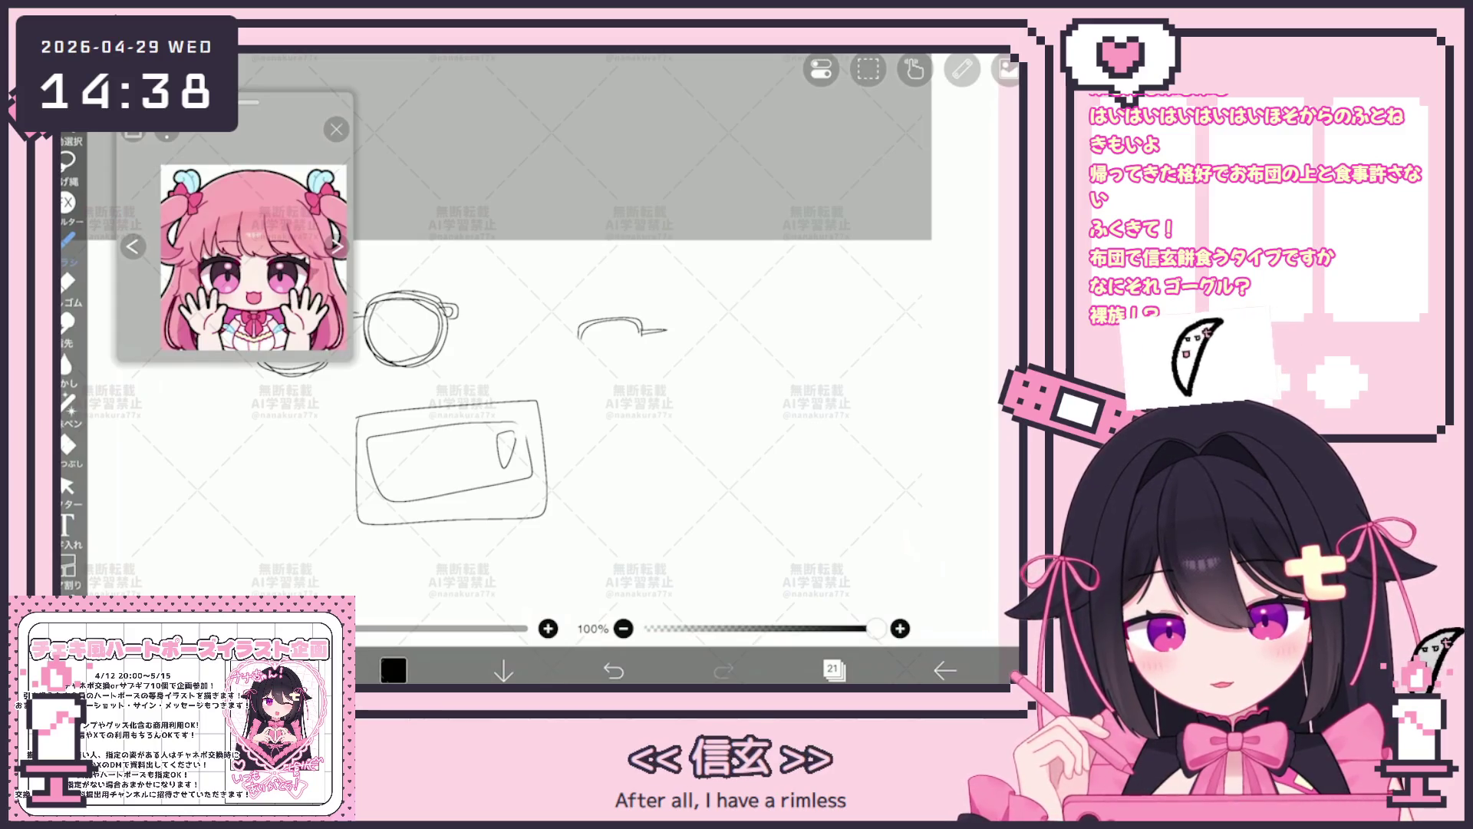
pyautogui.moveTo(665, 331); pyautogui.dragTo(725, 310)
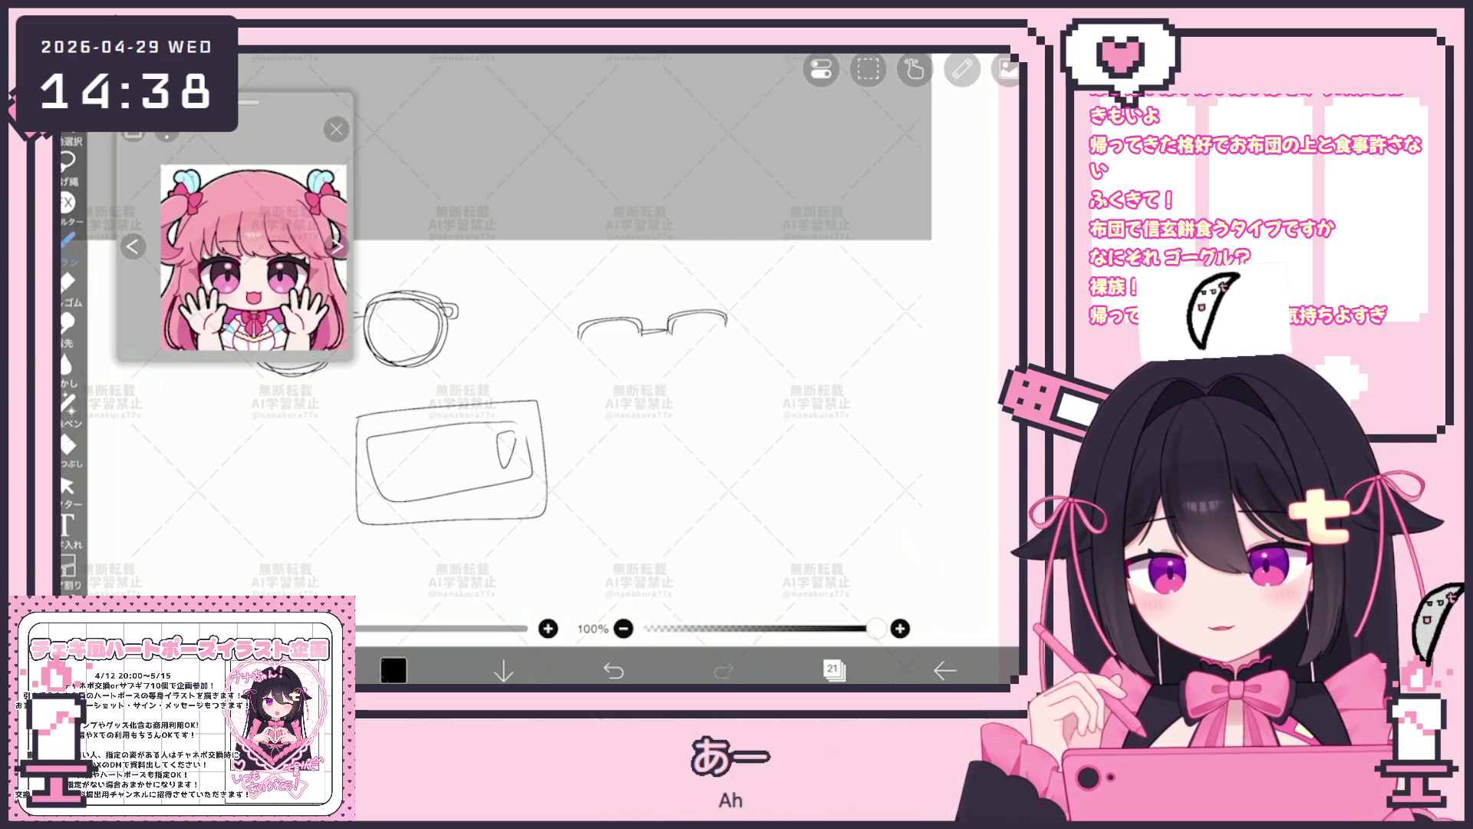
pyautogui.moveTo(651, 333); pyautogui.dragTo(725, 345)
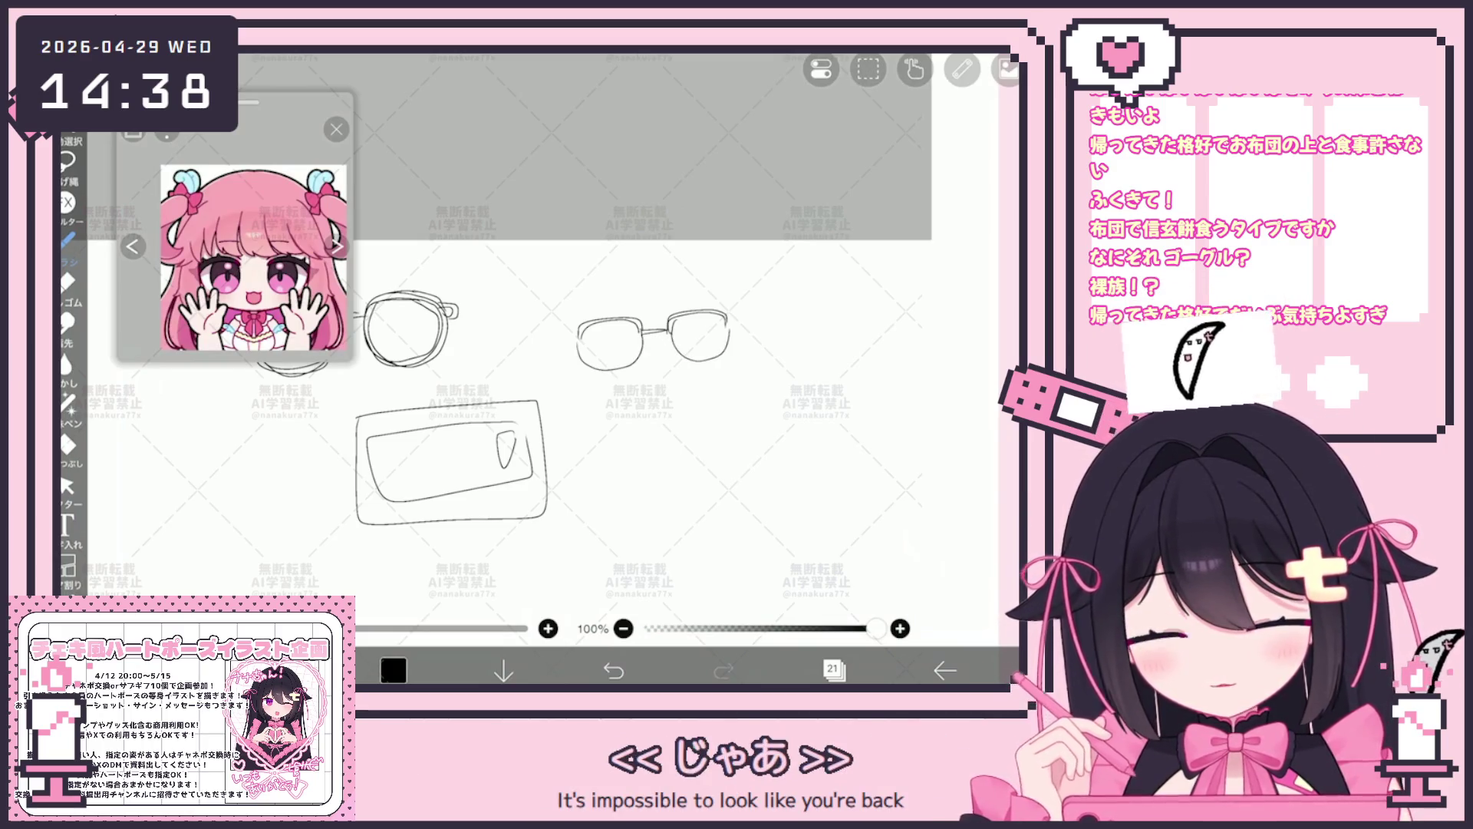
pyautogui.moveTo(580, 331); pyautogui.dragTo(566, 332)
pyautogui.hotkey('ctrl', 'z')
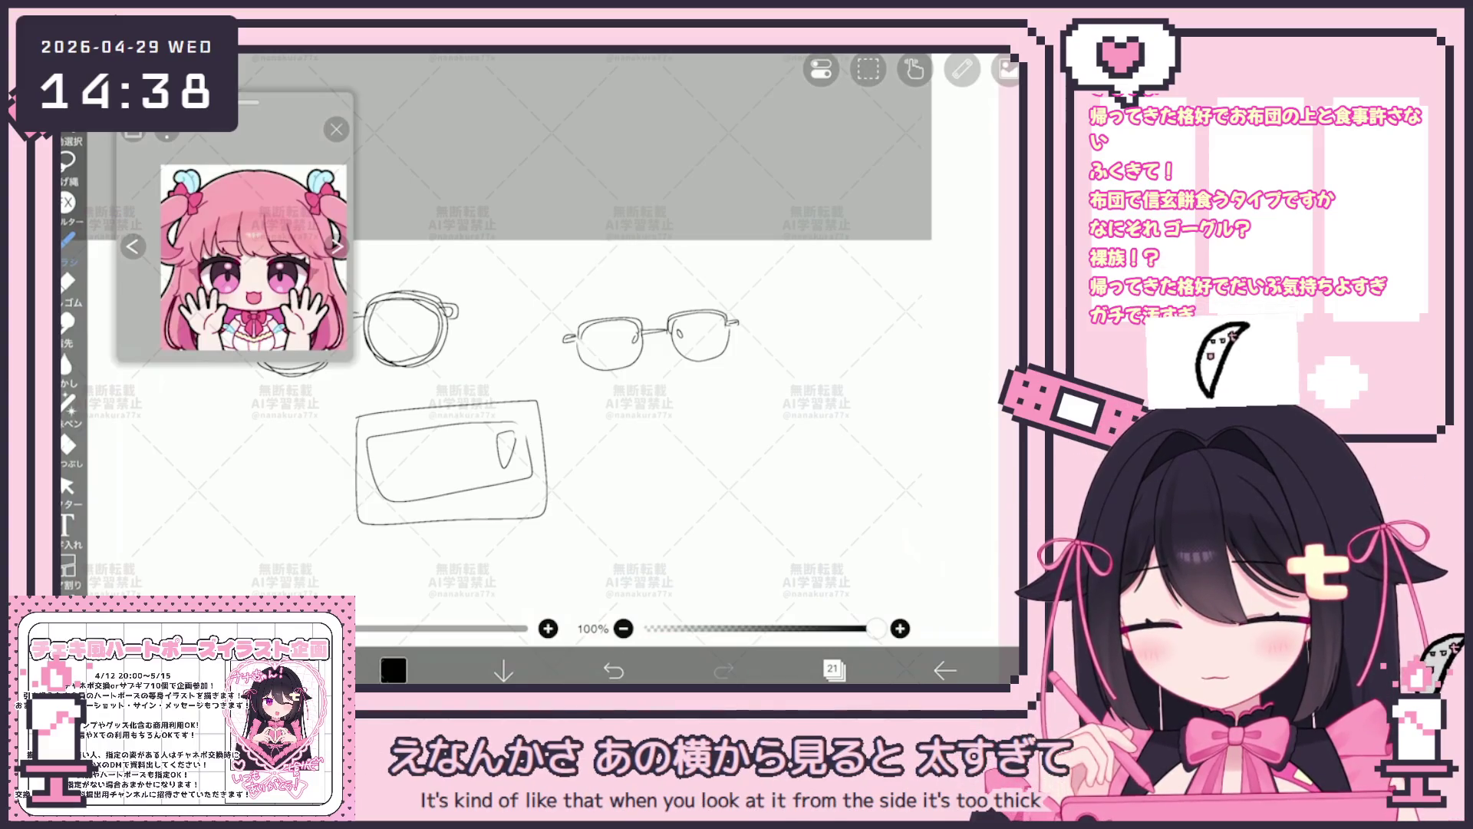
pyautogui.moveTo(519, 438); pyautogui.dragTo(493, 405)
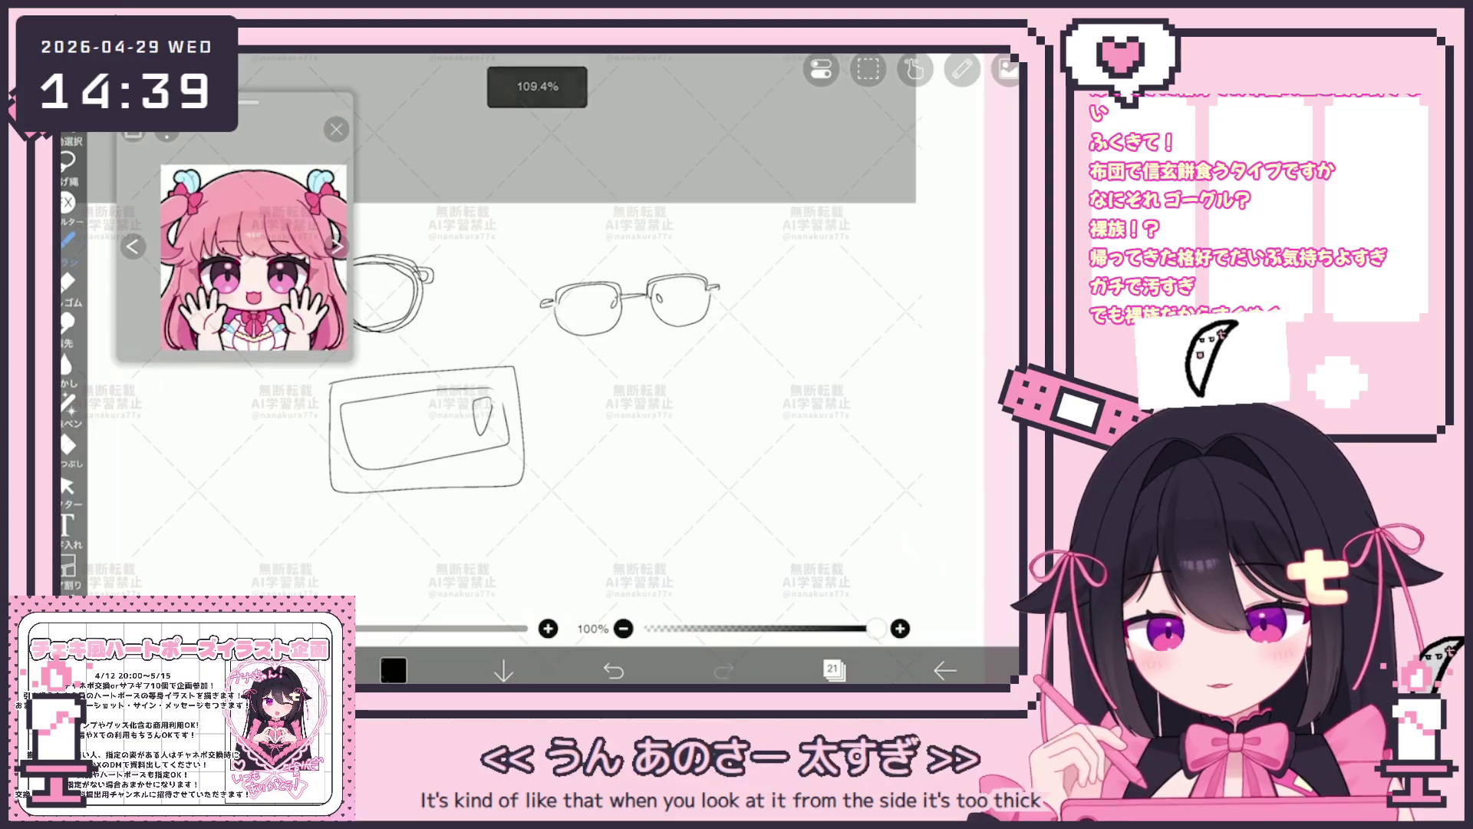
# Draw a tall rounded side-view lens, undo its shading stroke, and add a width arrow beneath it.
pyautogui.moveTo(632, 421)
pyautogui.mouseDown()
pyautogui.moveTo(635, 498)
pyautogui.moveTo(661, 497)
pyautogui.mouseUp()
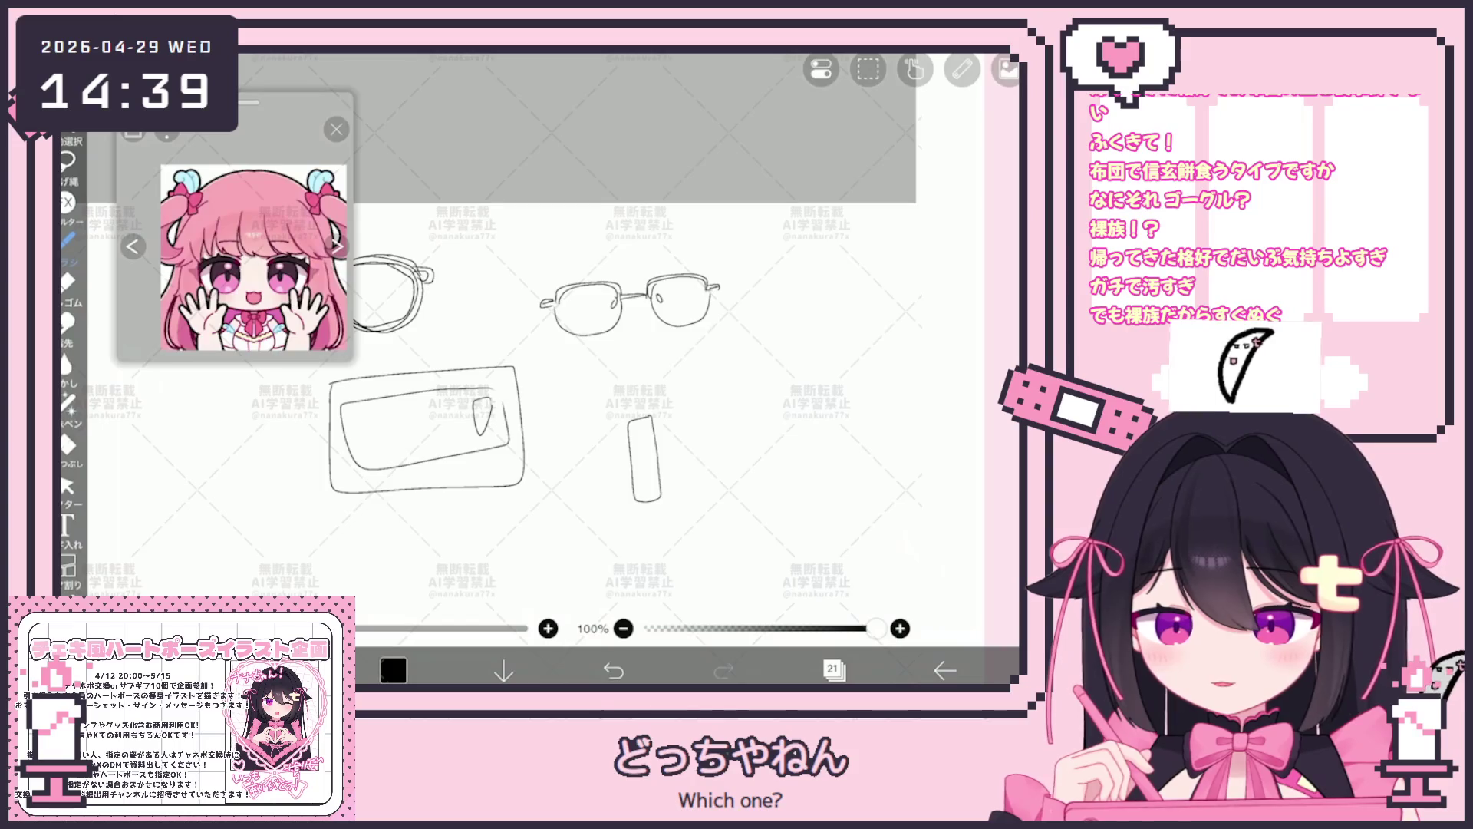
pyautogui.moveTo(648, 420)
pyautogui.mouseDown()
pyautogui.moveTo(646, 454)
pyautogui.moveTo(656, 409)
pyautogui.mouseUp()
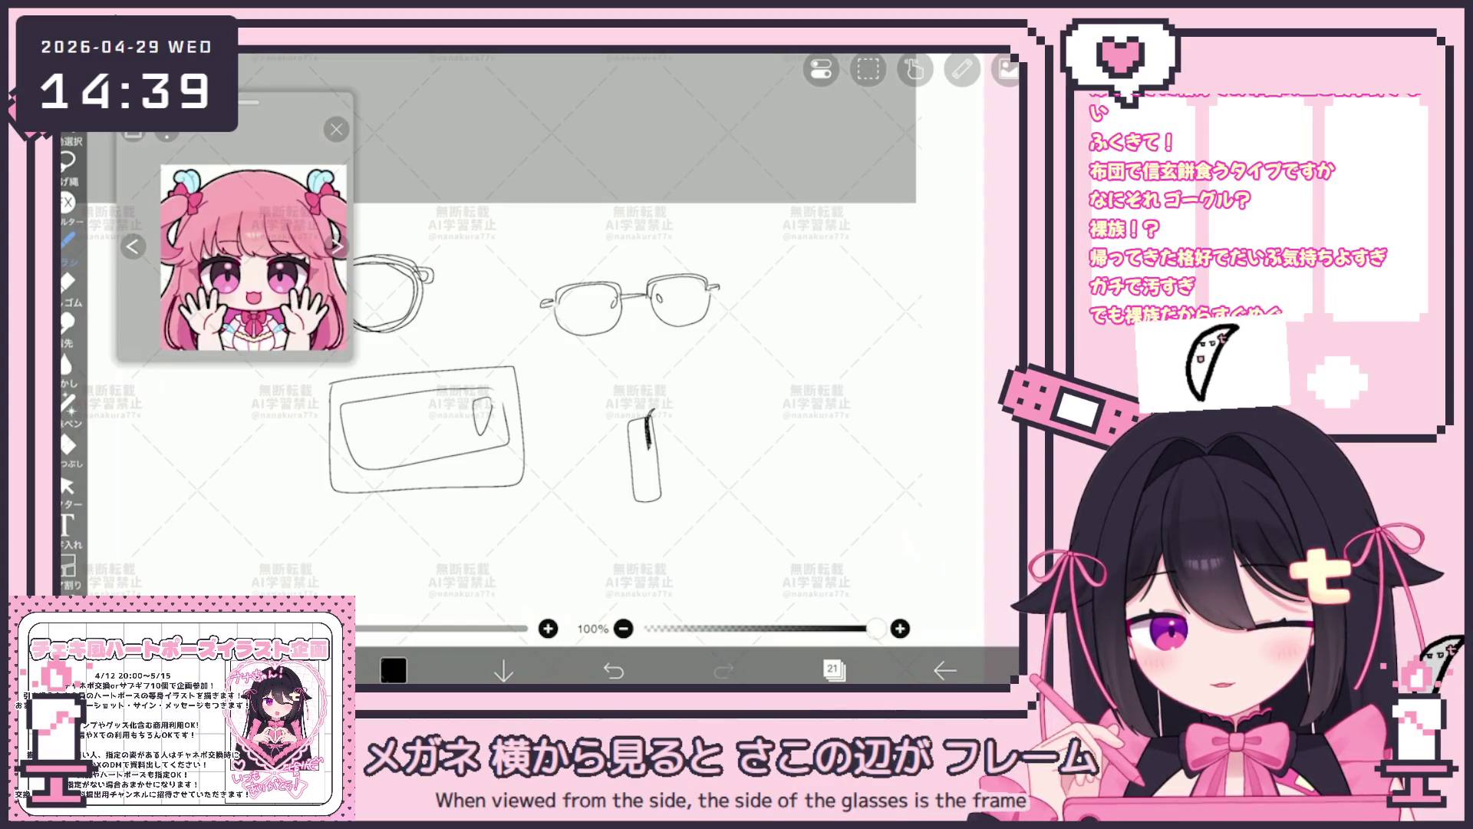
pyautogui.hotkey('ctrl', 'z')
pyautogui.hotkey('ctrl', 'z')
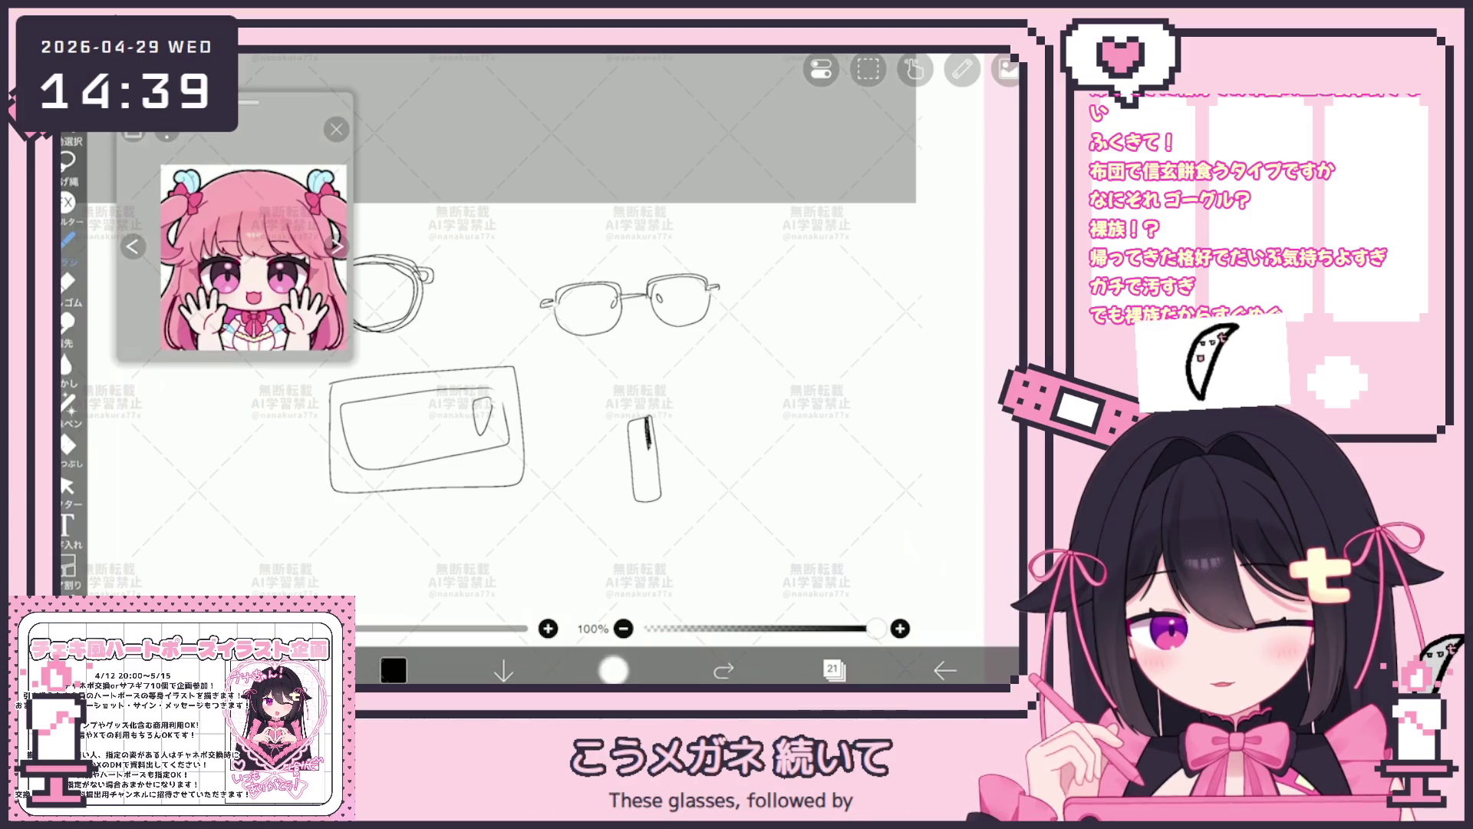
pyautogui.moveTo(634, 527); pyautogui.dragTo(658, 523)
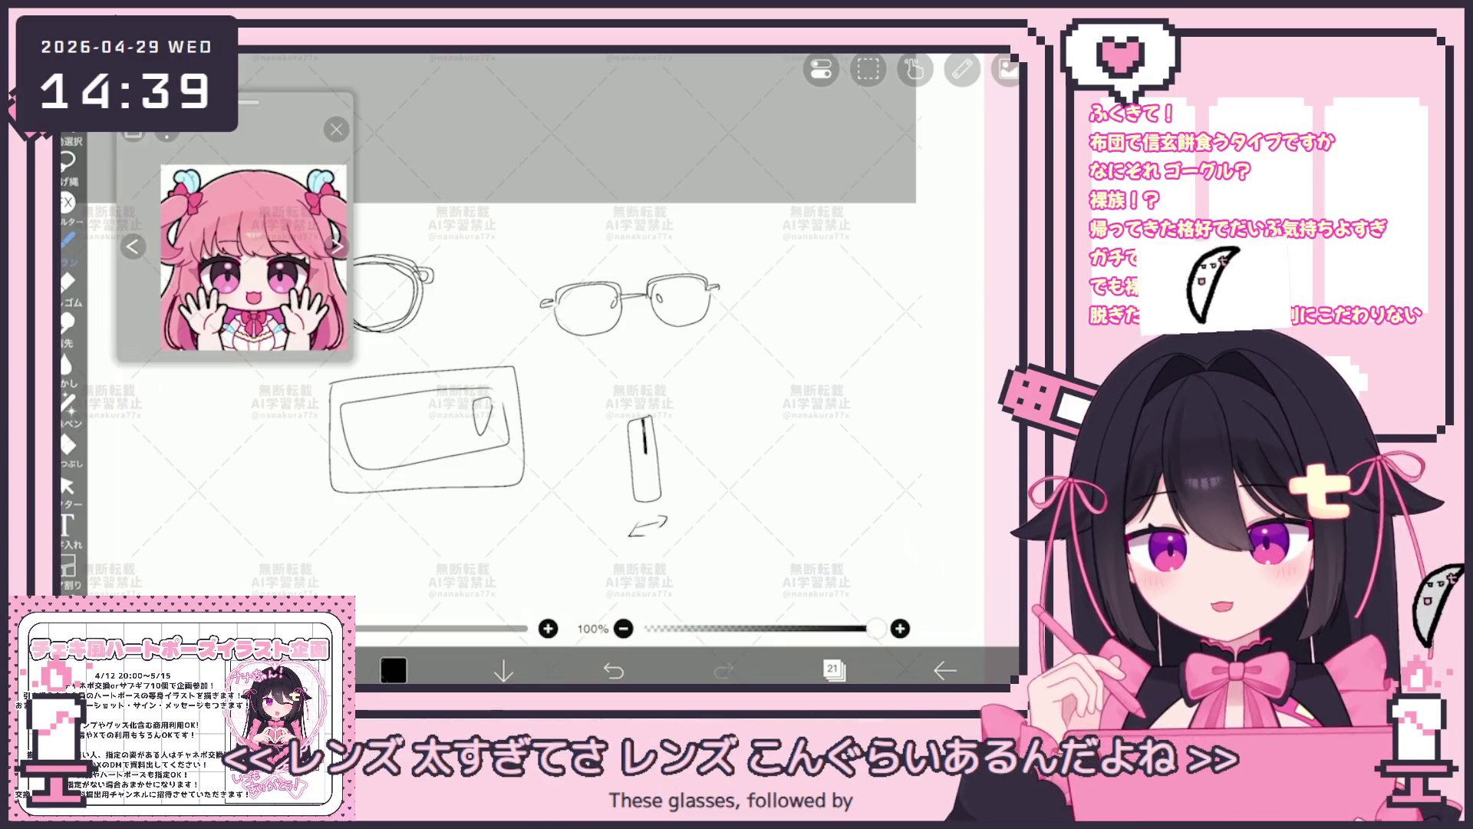
pyautogui.scroll(2, 517, 345)
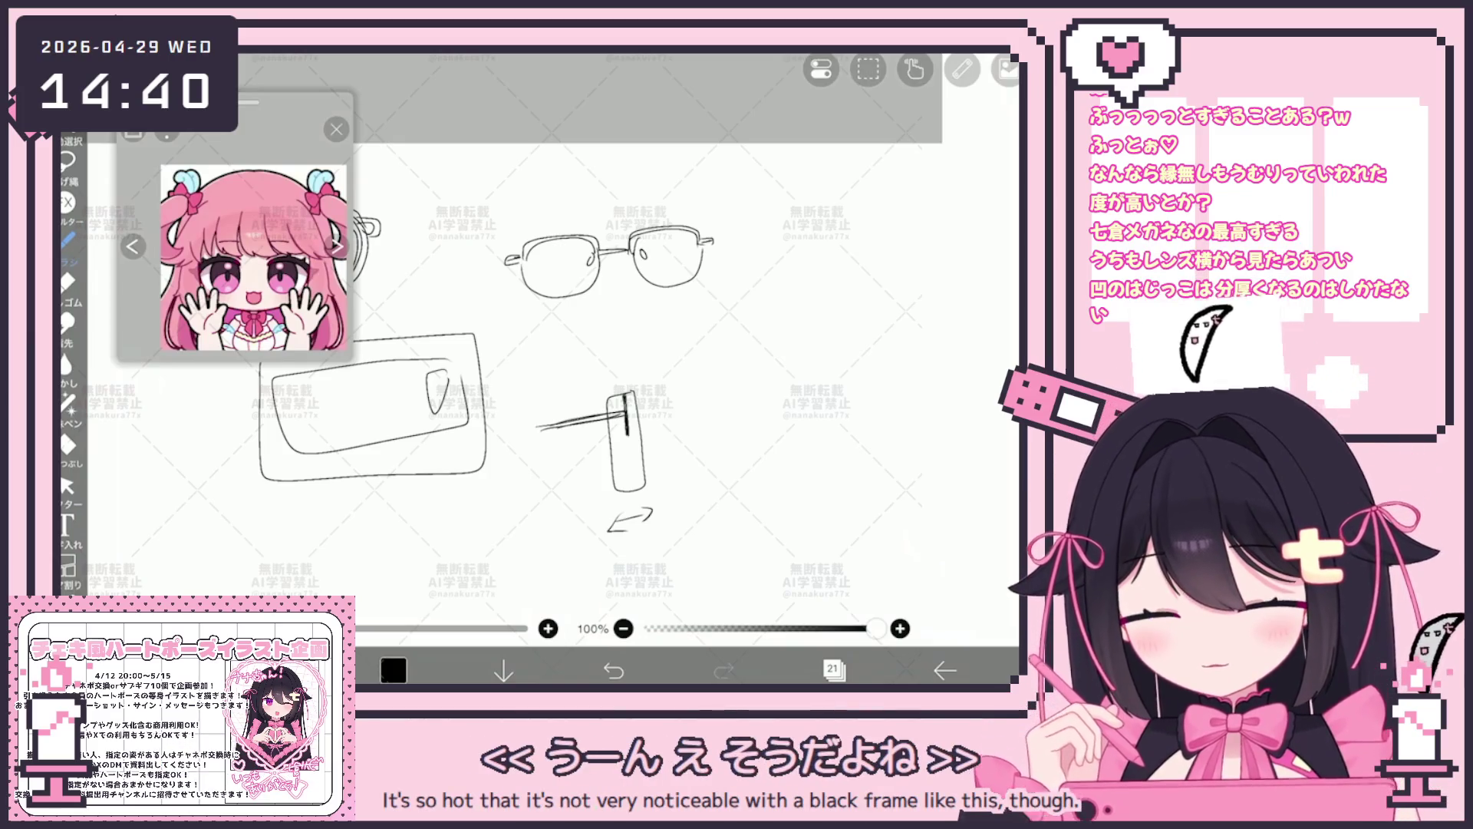
# Handwrite the thickness label next to the width arrow under the side-view lens.
pyautogui.moveTo(663, 503); pyautogui.dragTo(665, 514)
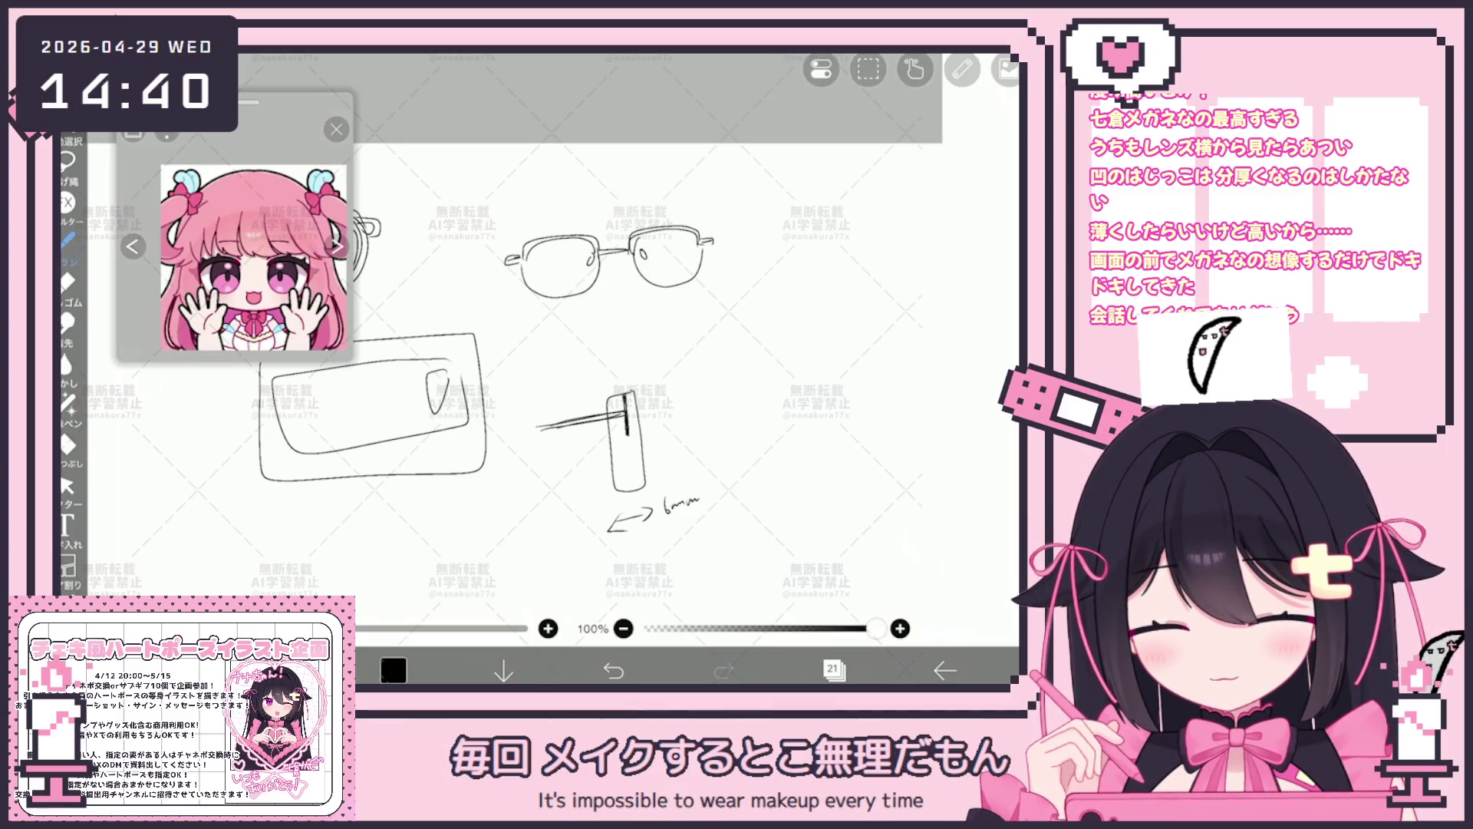
pyautogui.scroll(-3, 553, 345)
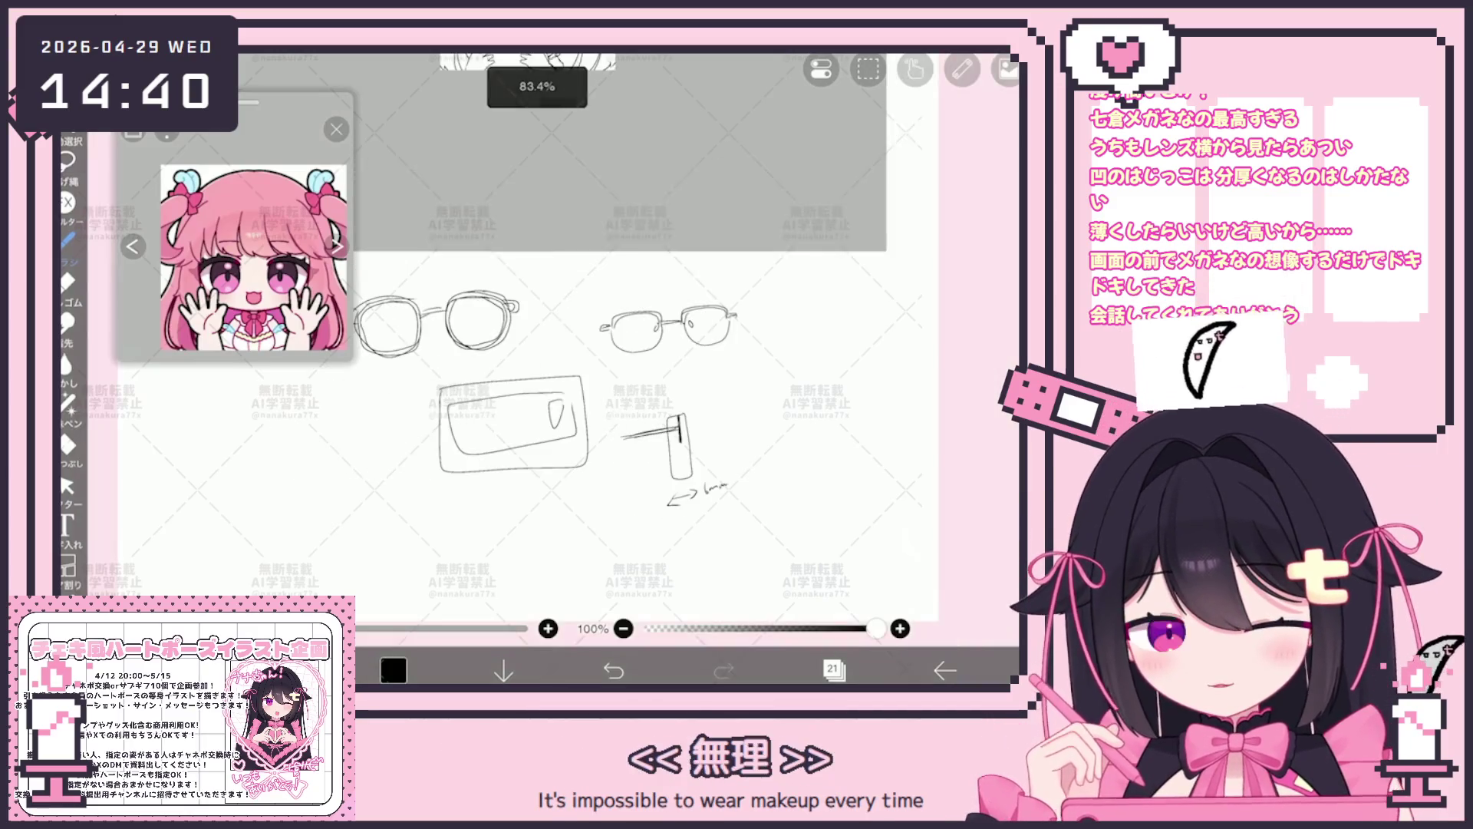
pyautogui.scroll(-2, 554, 346)
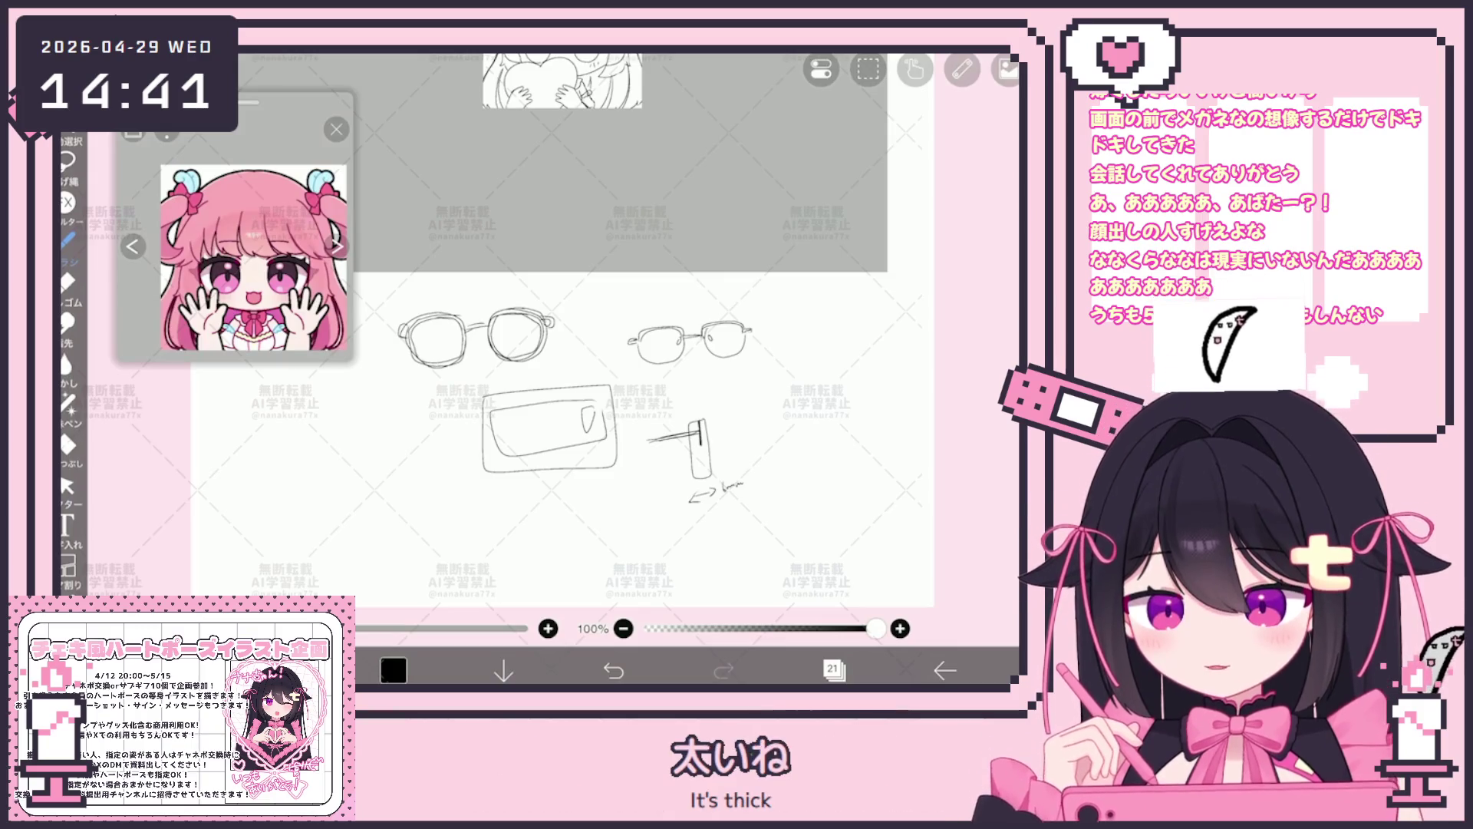
pyautogui.scroll(2, 691, 346)
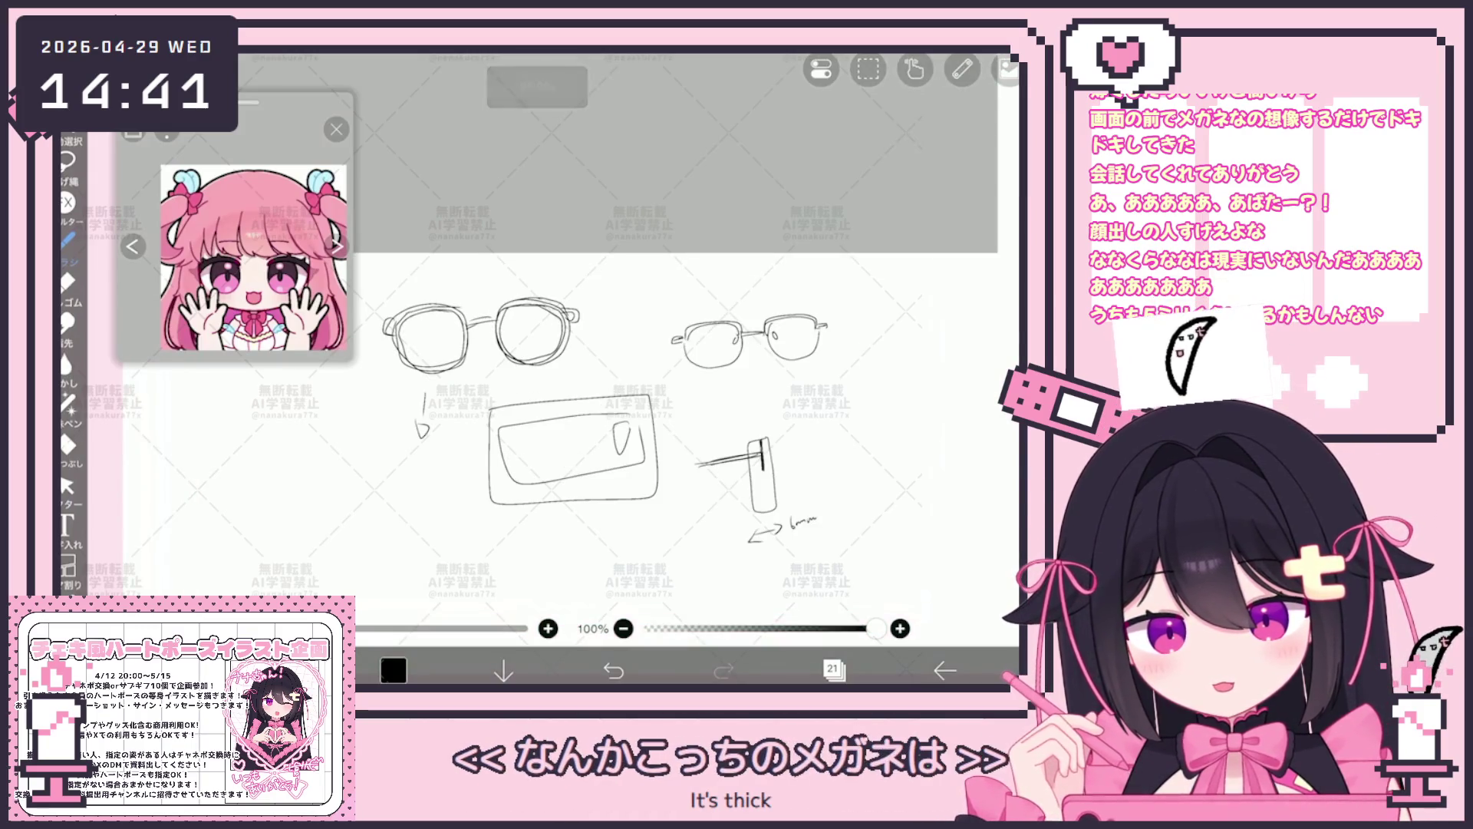
# Close the small bracket into a temple piece, undo it, and redraw it extending further downward.
pyautogui.moveTo(433, 472); pyautogui.dragTo(429, 518)
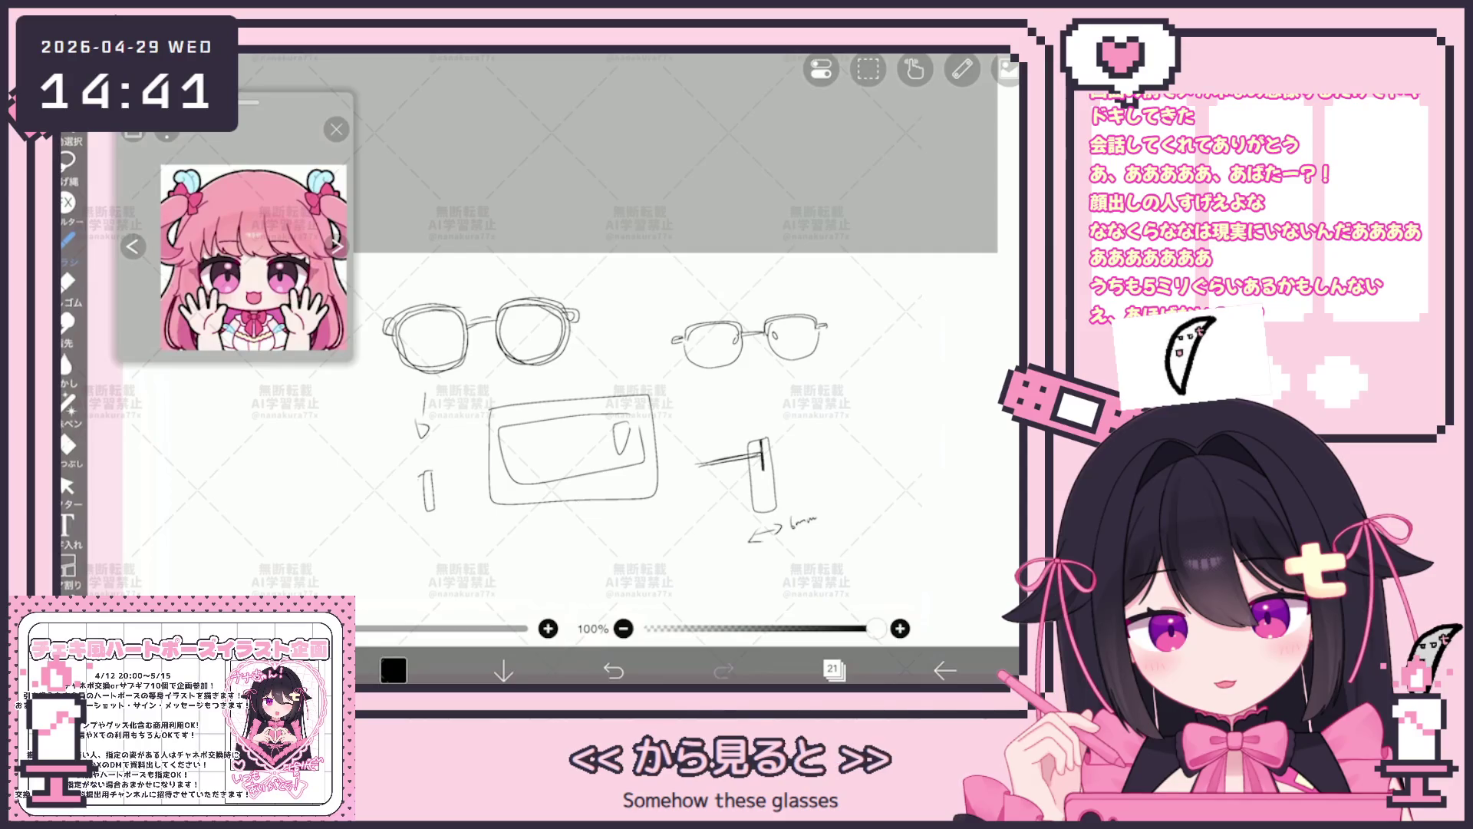
pyautogui.hotkey('ctrl', 'z')
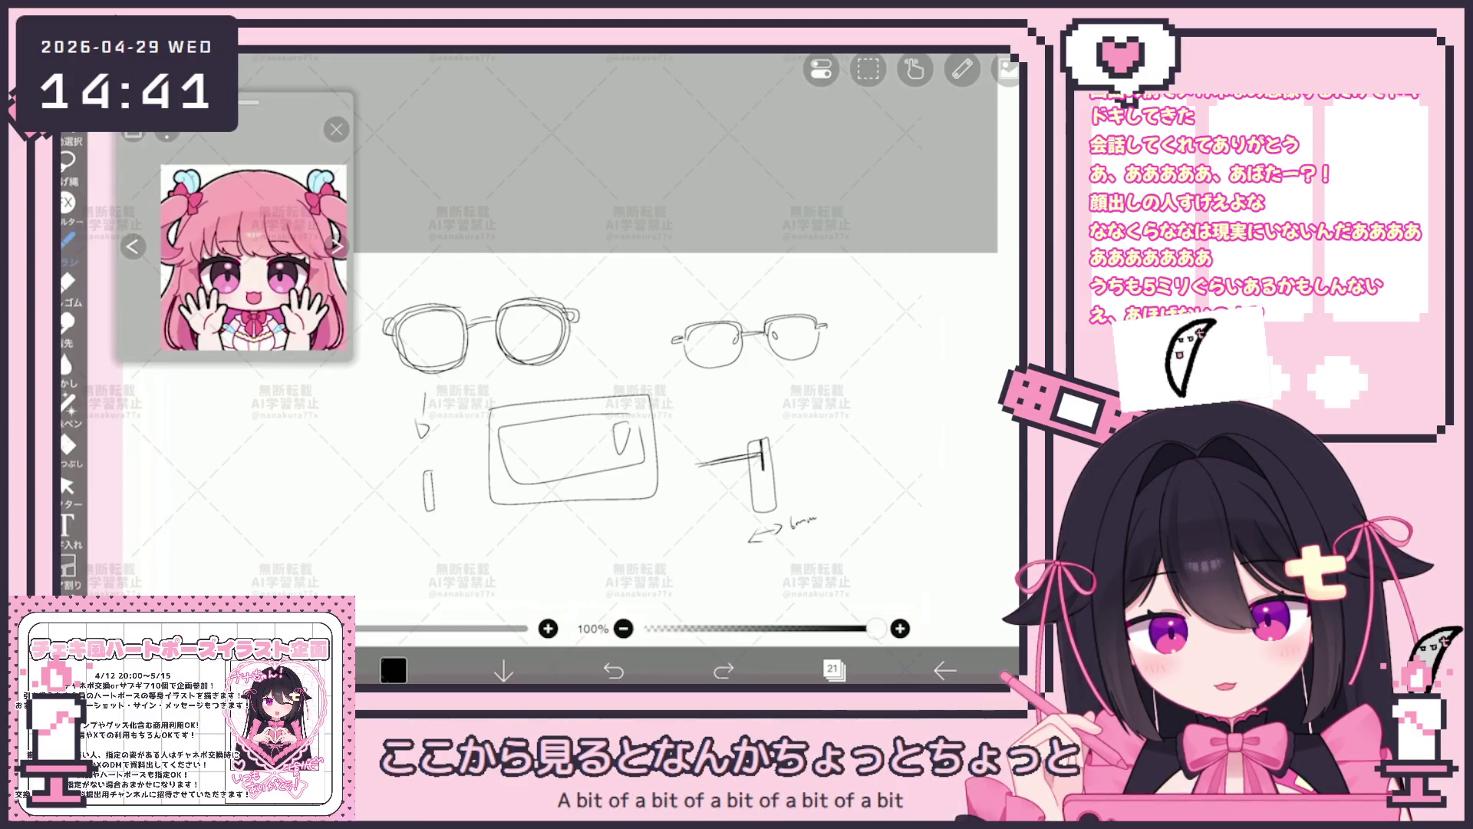
pyautogui.moveTo(431, 472); pyautogui.dragTo(427, 535)
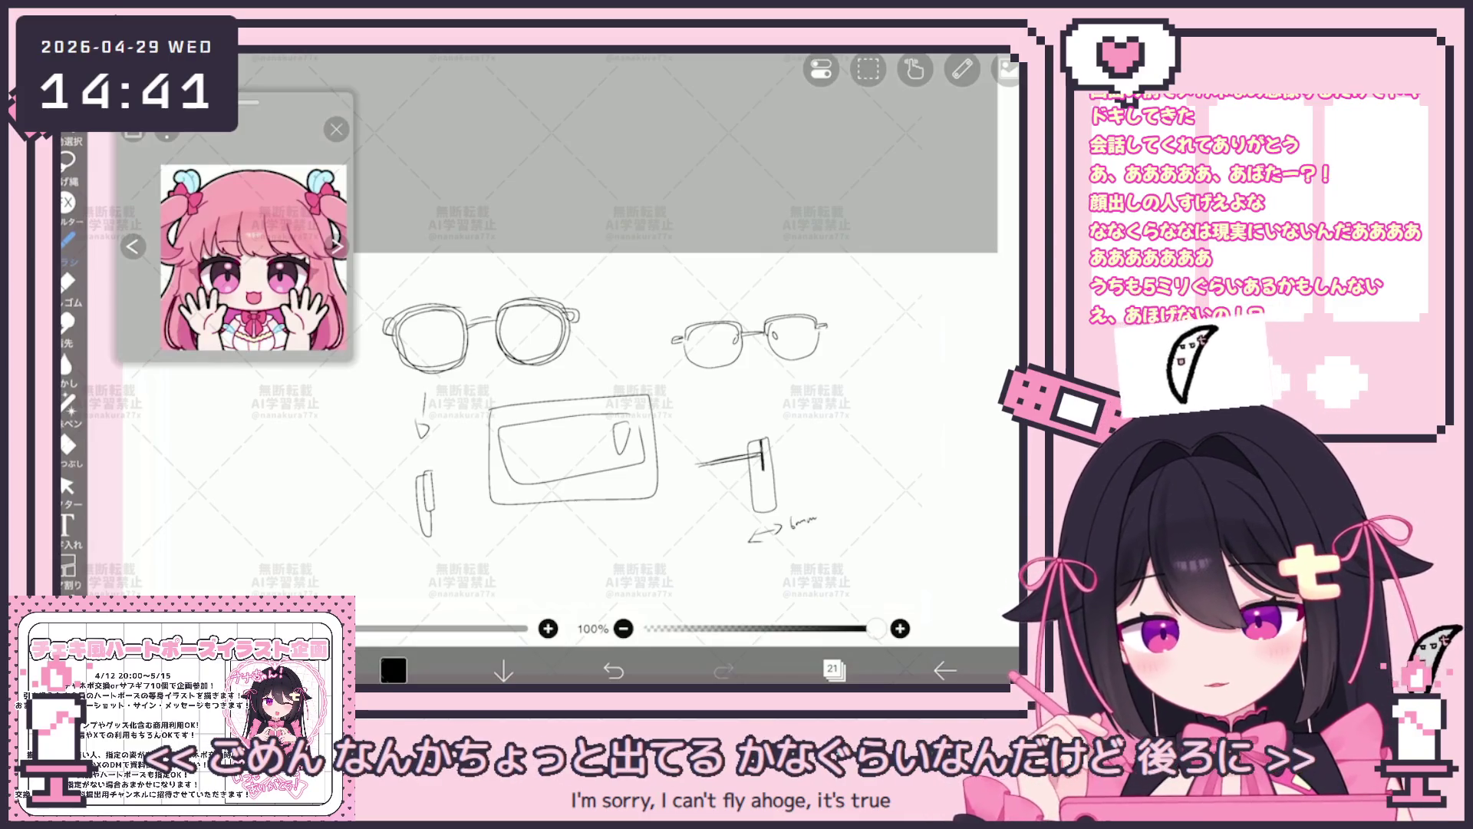
pyautogui.scroll(1, 599, 392)
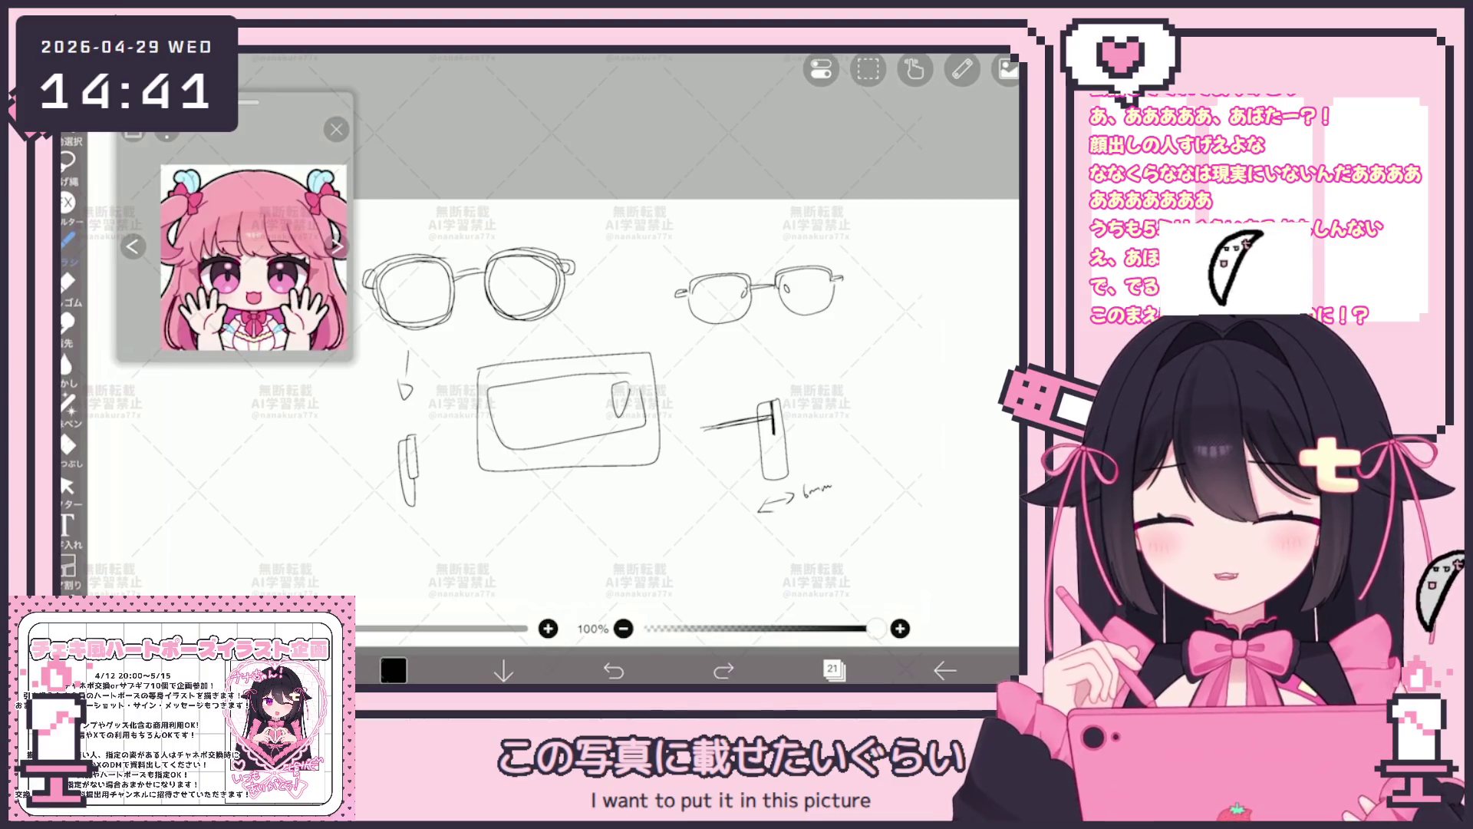
pyautogui.scroll(-2, 610, 392)
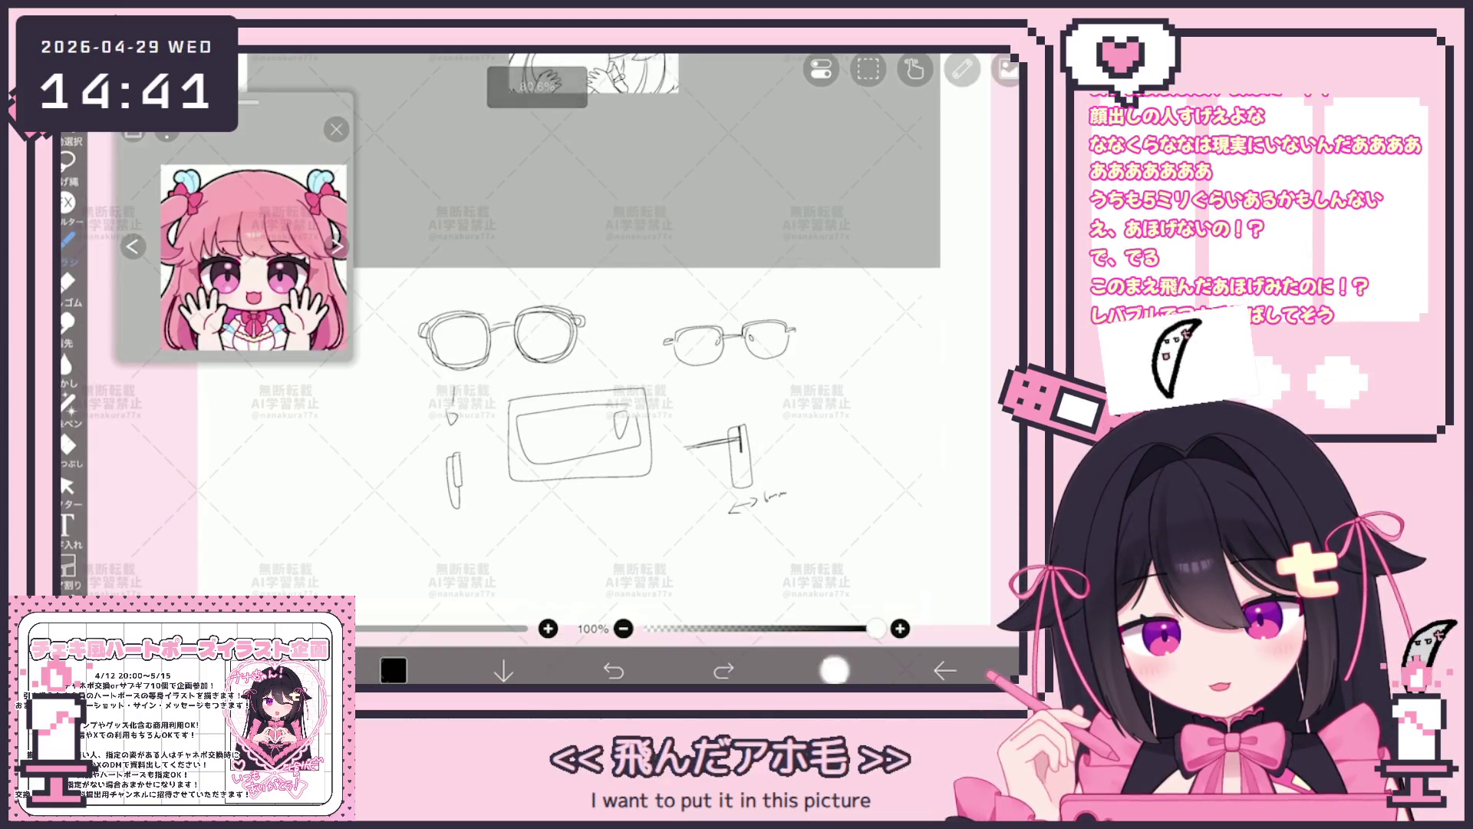
# Switch from the glasses doodles to the folder holding the heart-hugging girl sketch.
pyautogui.click(831, 669)
pyautogui.click(875, 395)
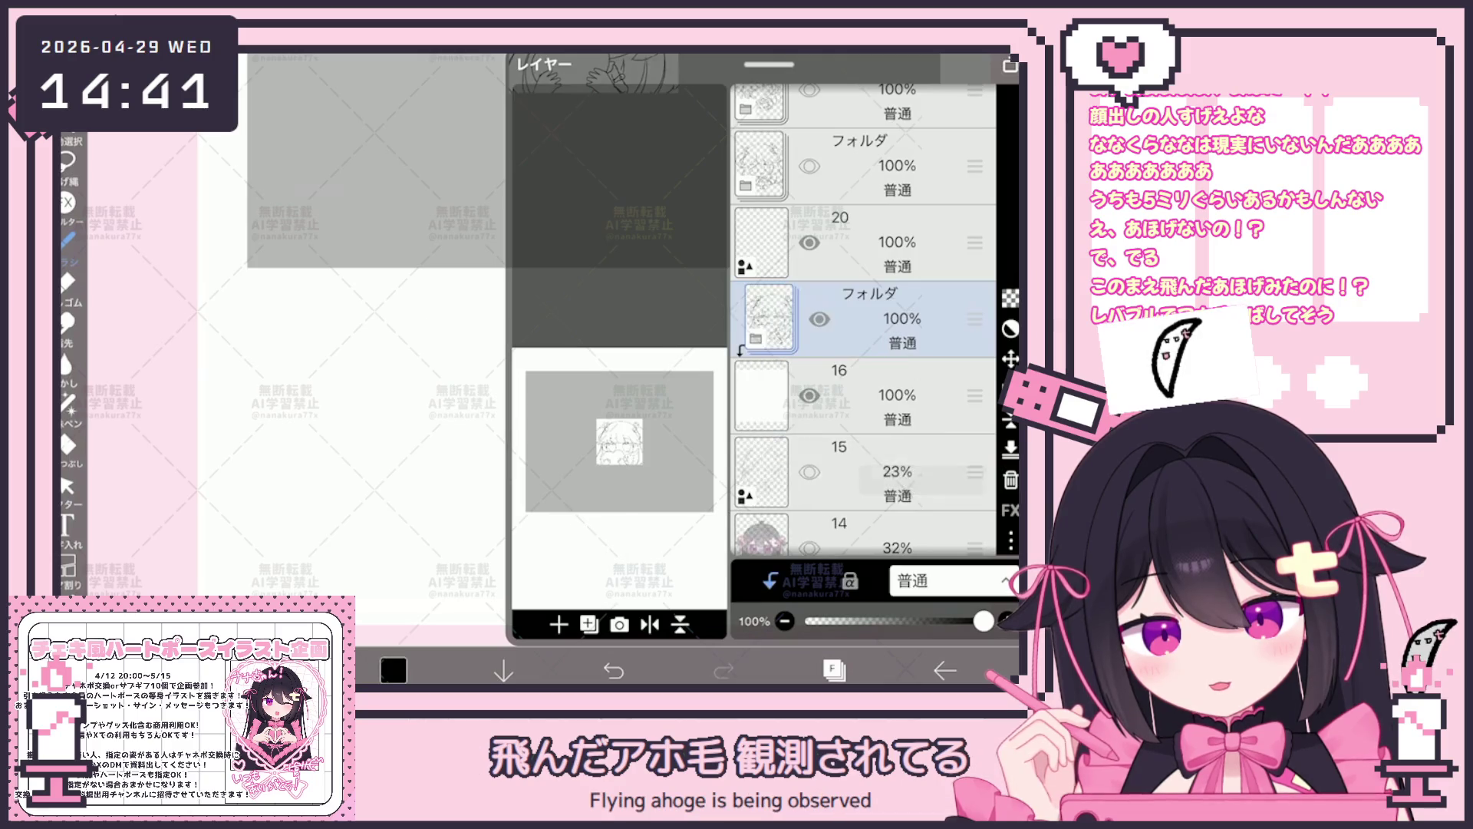
pyautogui.click(833, 669)
pyautogui.scroll(1, 581, 231)
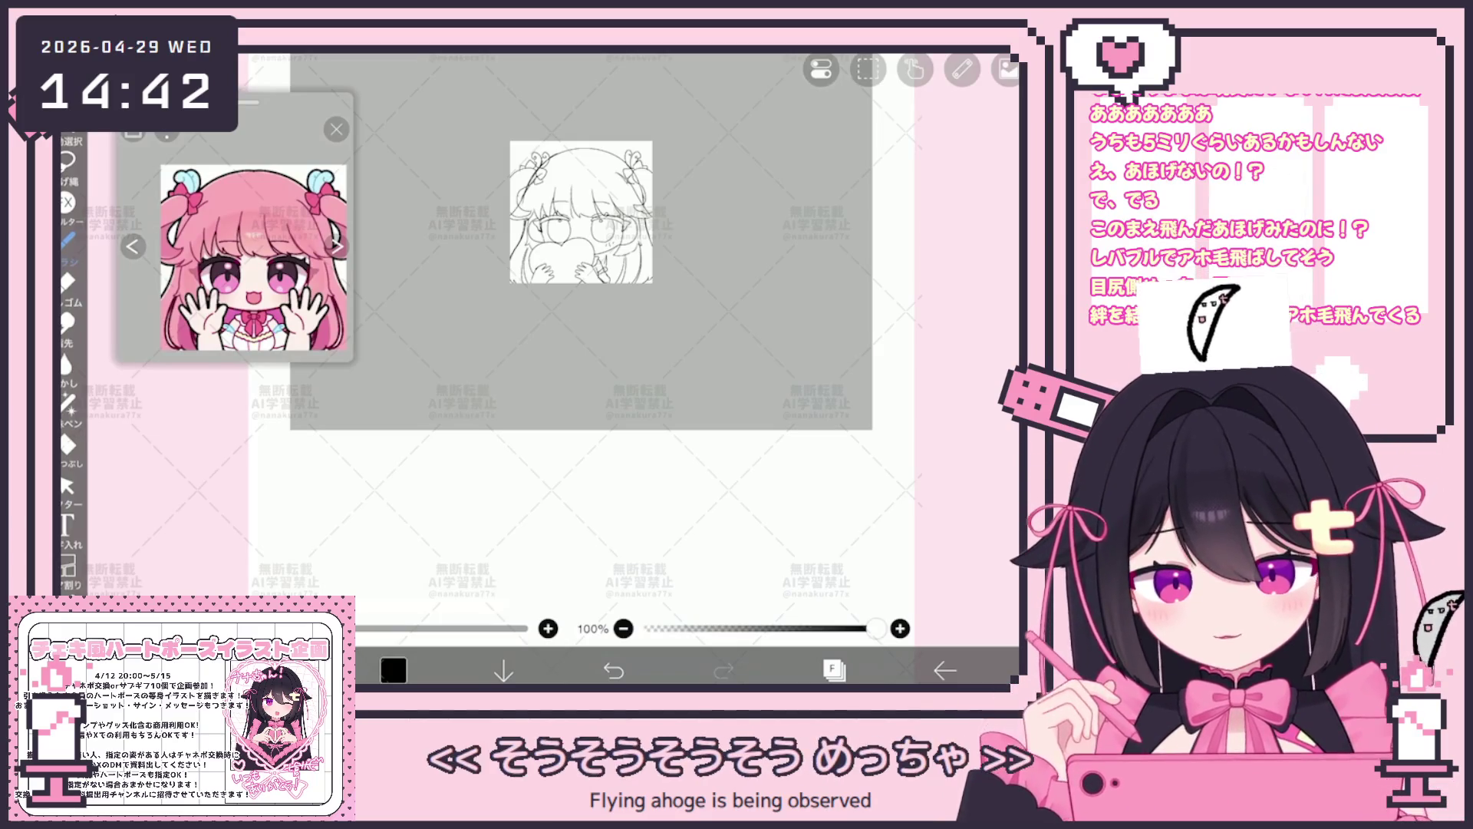
pyautogui.scroll(3, 581, 346)
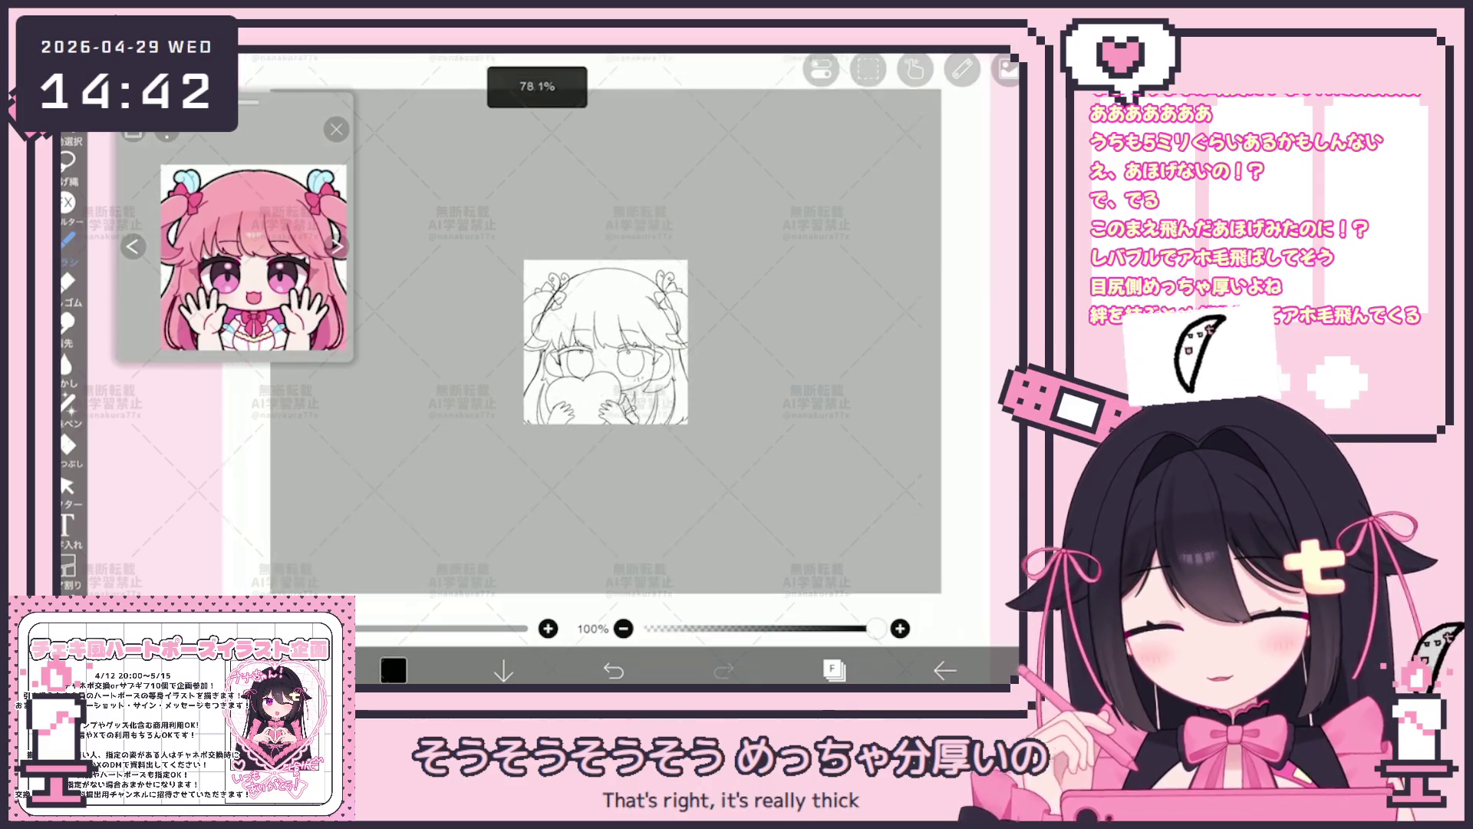
# Make layer 17 the working layer and undo the last stroke on the girl sketch.
pyautogui.click(835, 669)
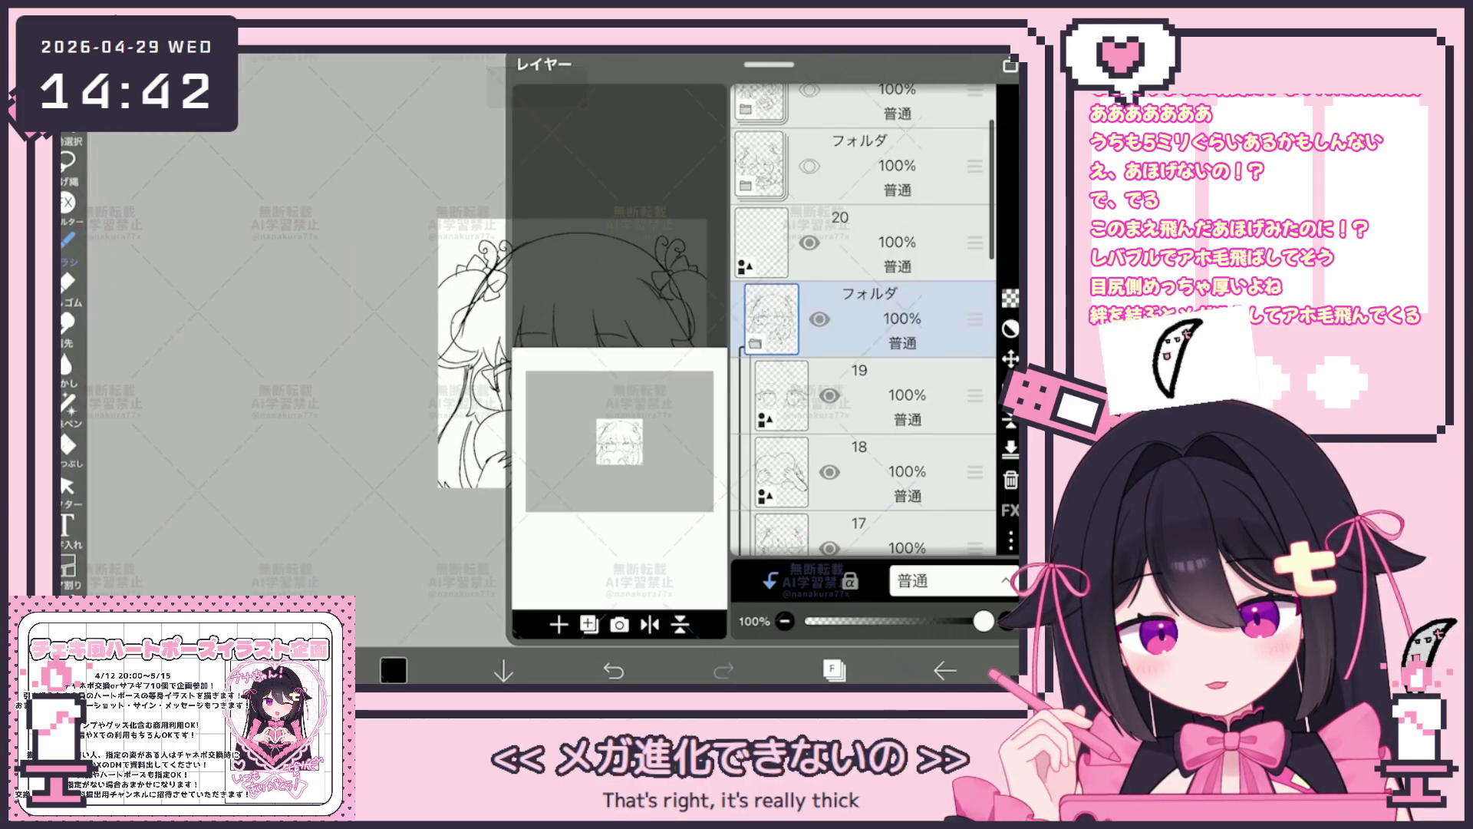
pyautogui.click(864, 472)
pyautogui.click(834, 669)
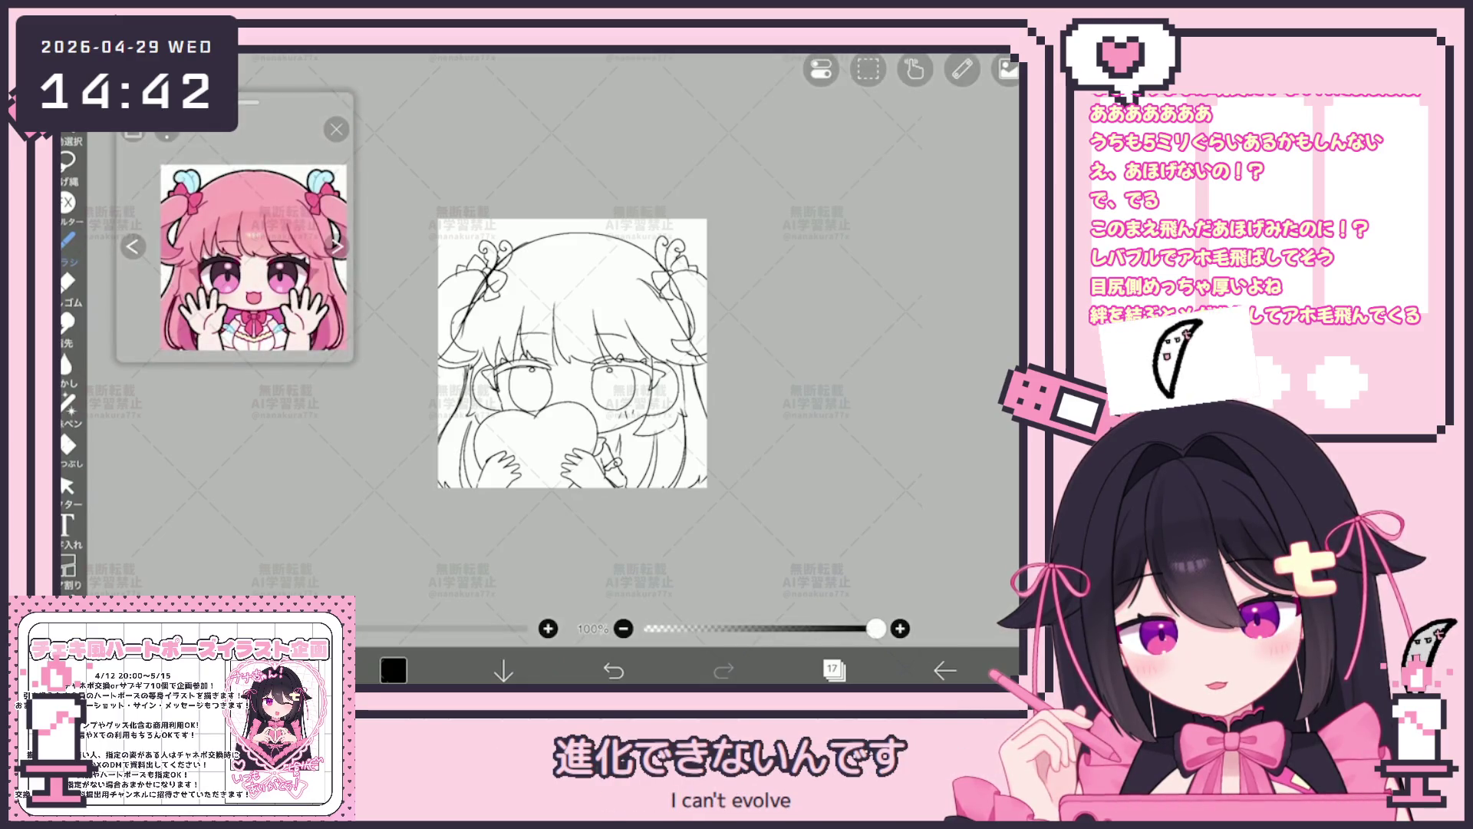
pyautogui.click(613, 669)
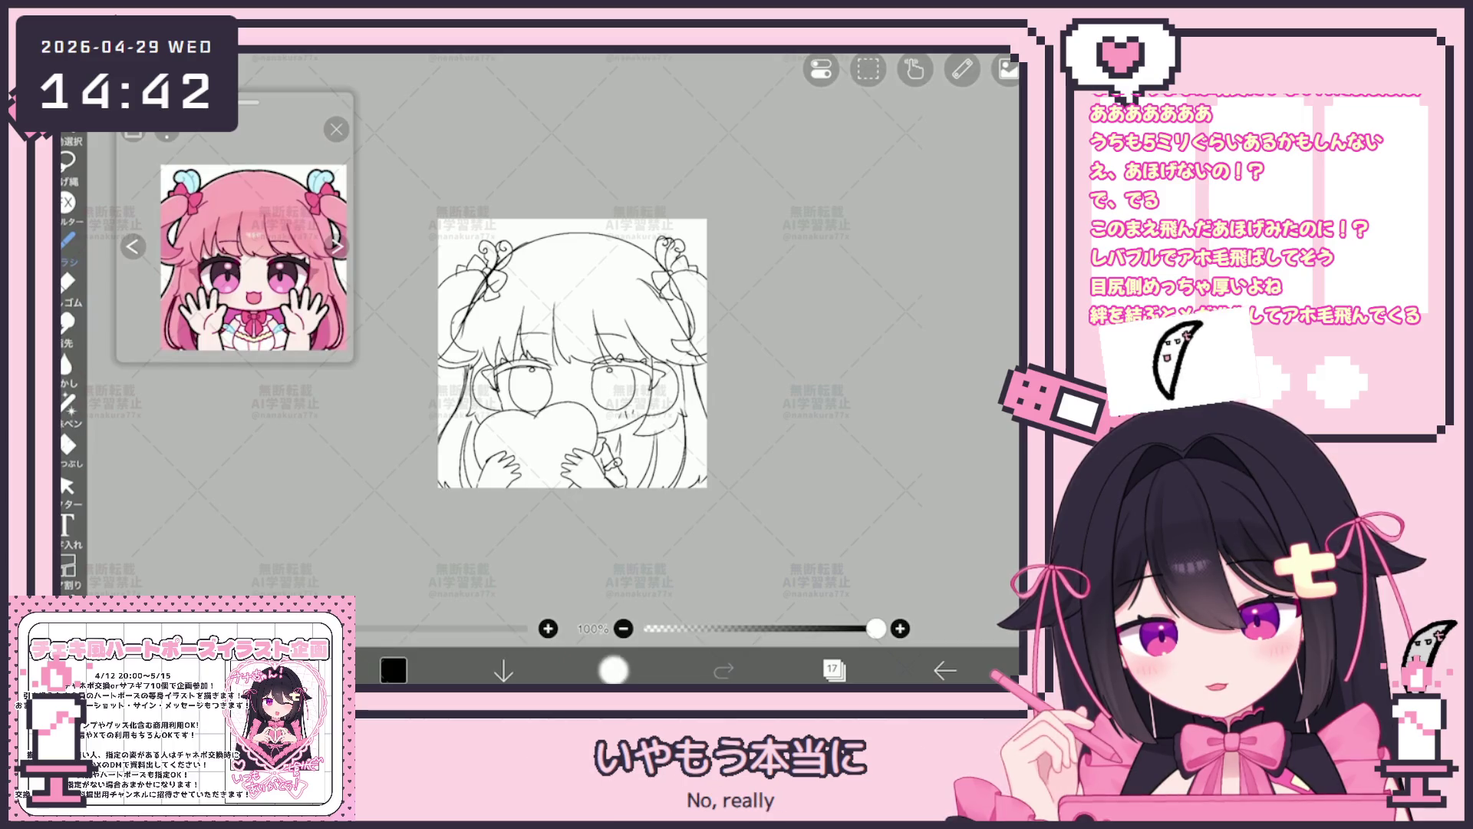
pyautogui.click(666, 243)
pyautogui.scroll(3, 572, 353)
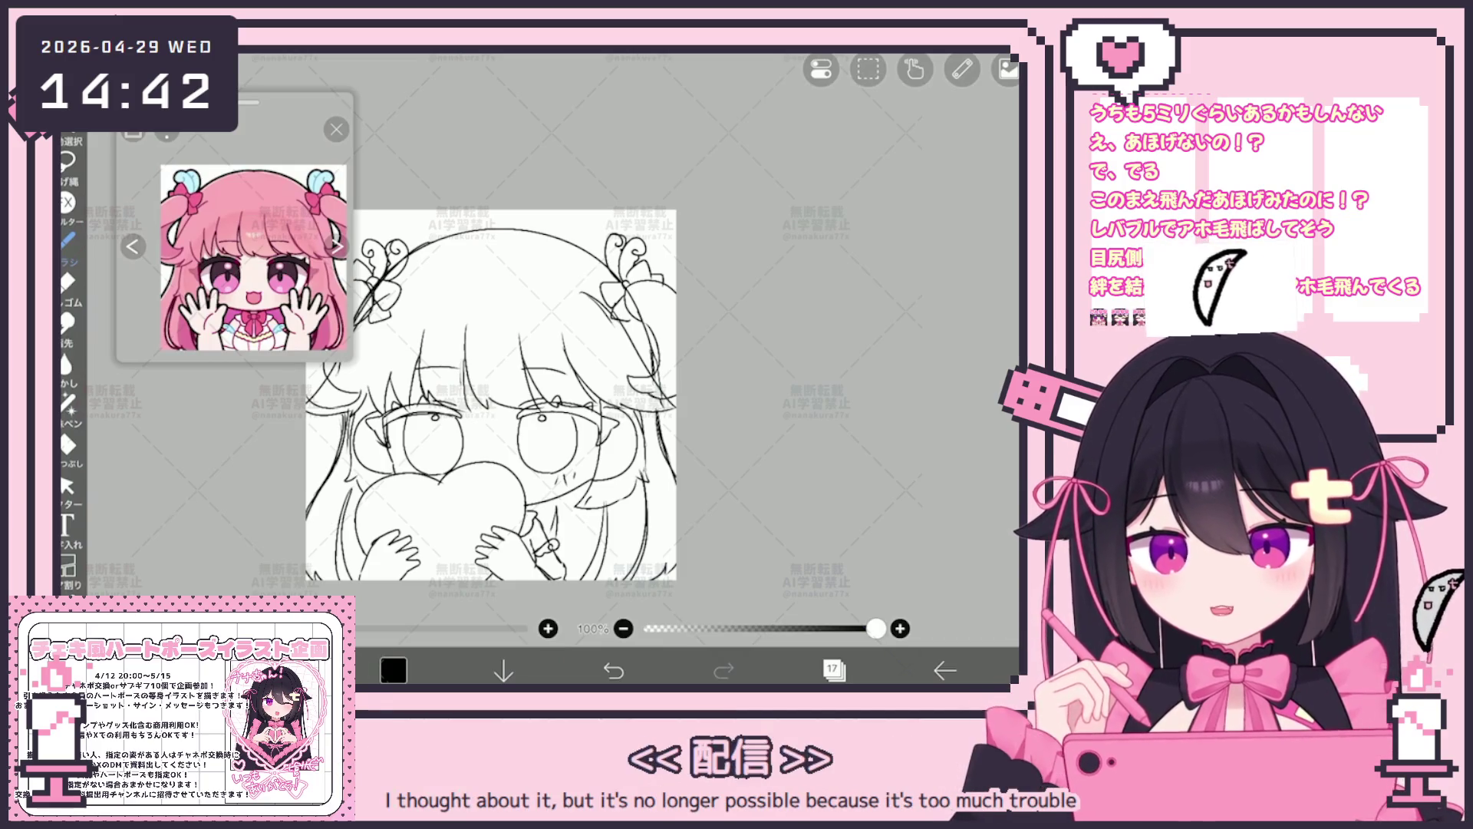
pyautogui.scroll(-2, 518, 397)
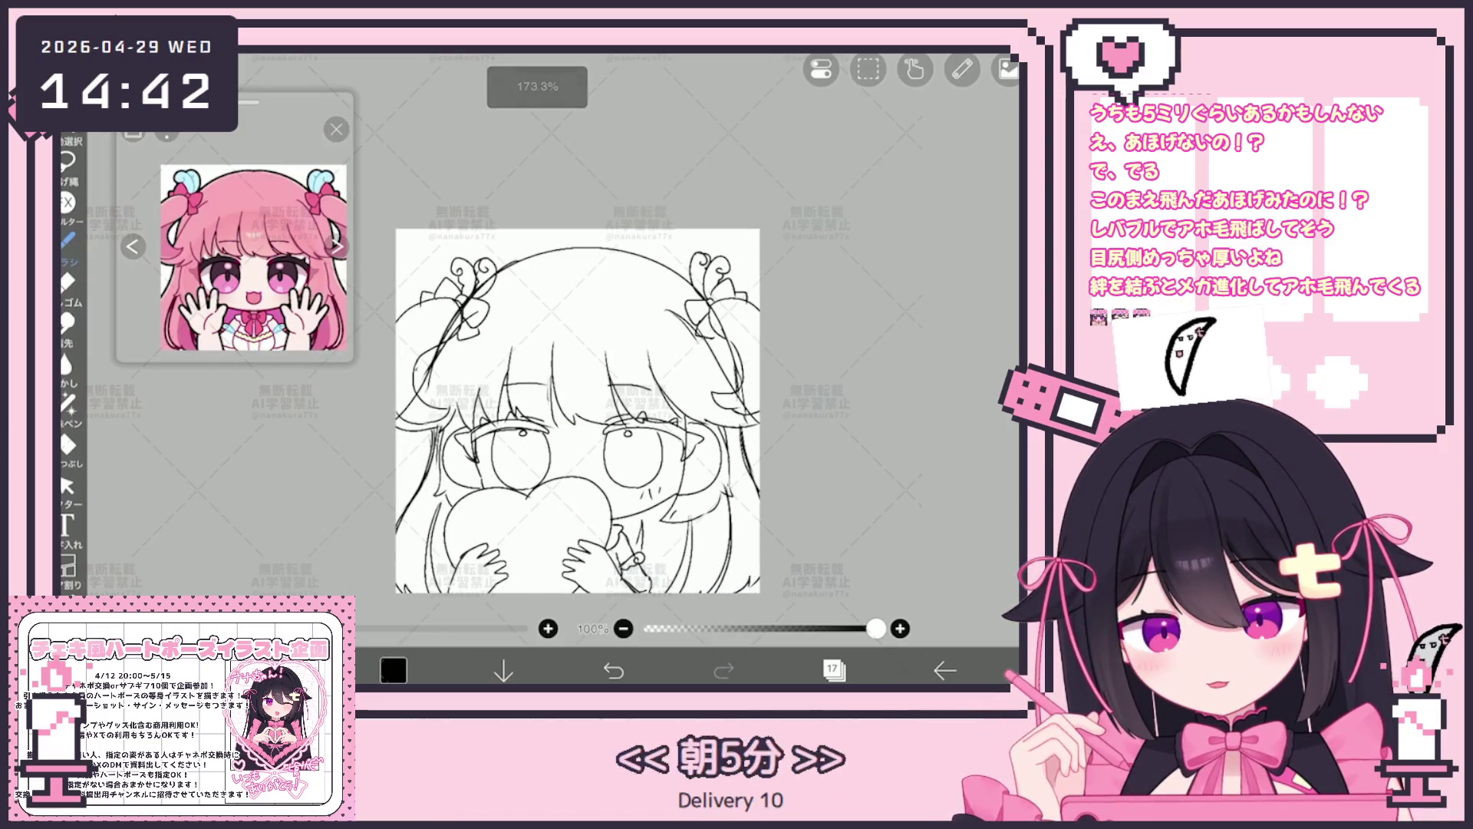
pyautogui.scroll(-2, 569, 393)
pyautogui.click(833, 669)
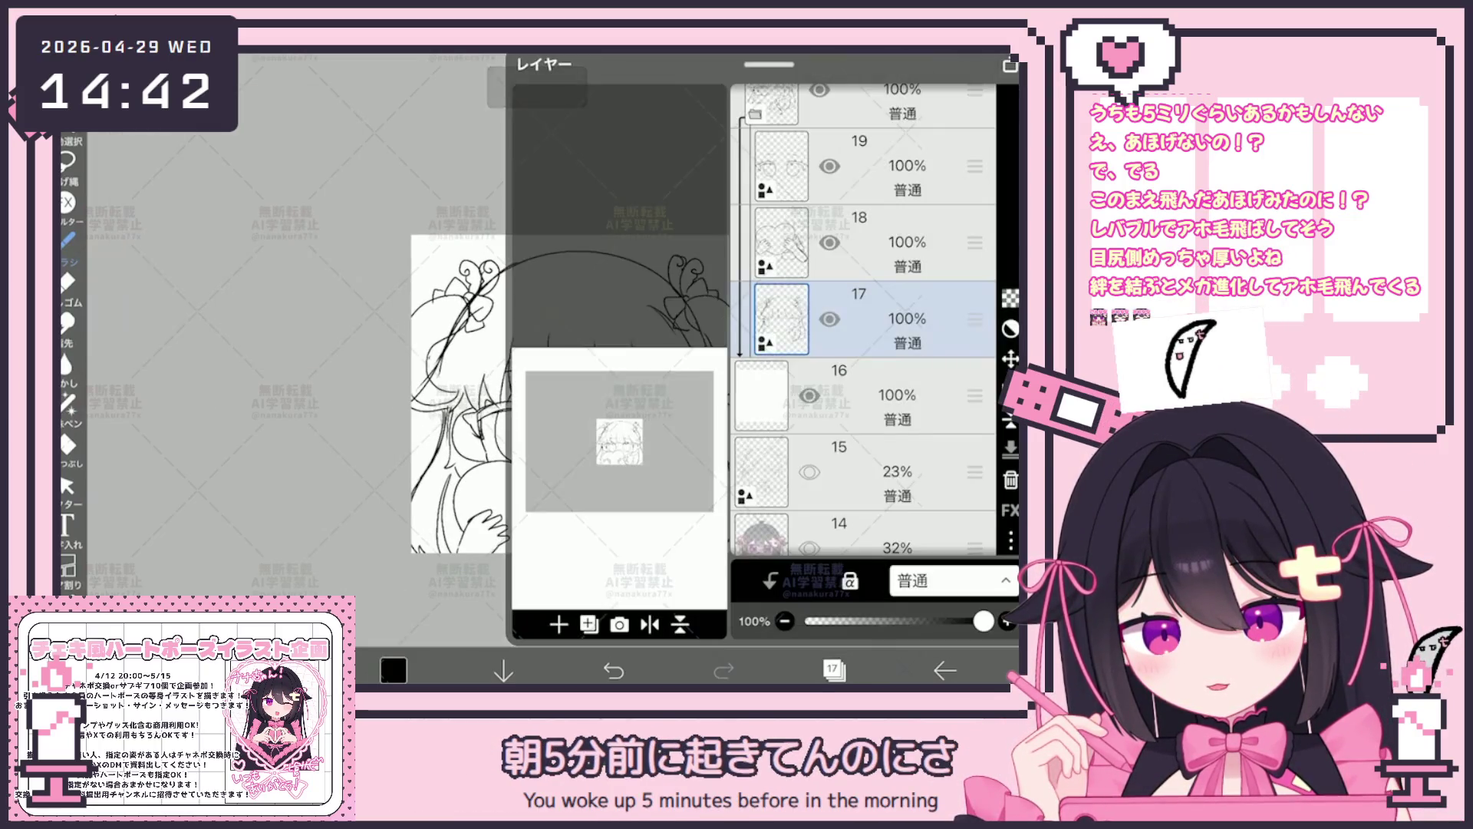
# Collapse the folder holding layers 17–19 and select layer 20 as the working layer.
pyautogui.click(863, 230)
pyautogui.click(864, 306)
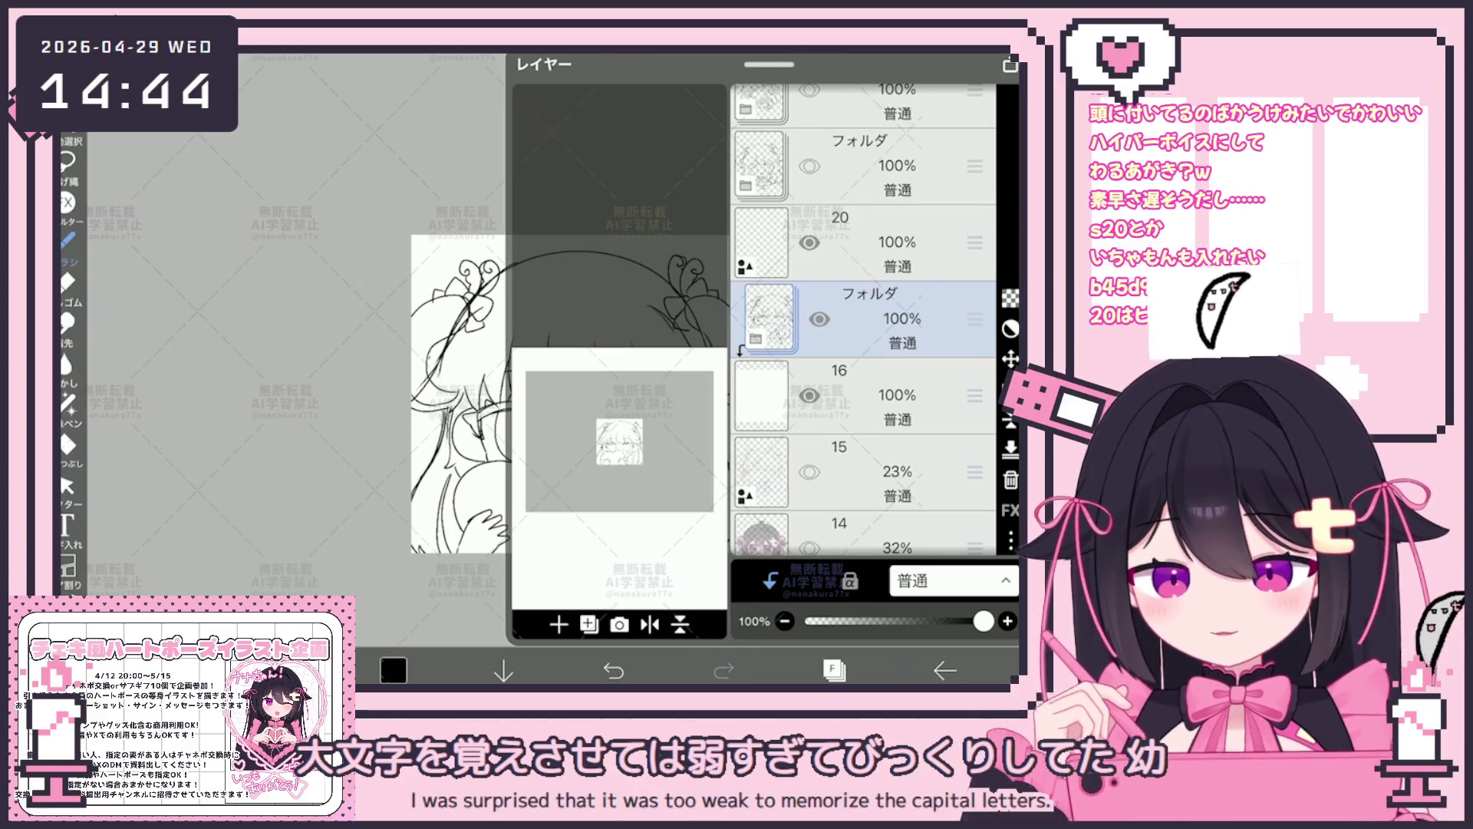
pyautogui.click(875, 243)
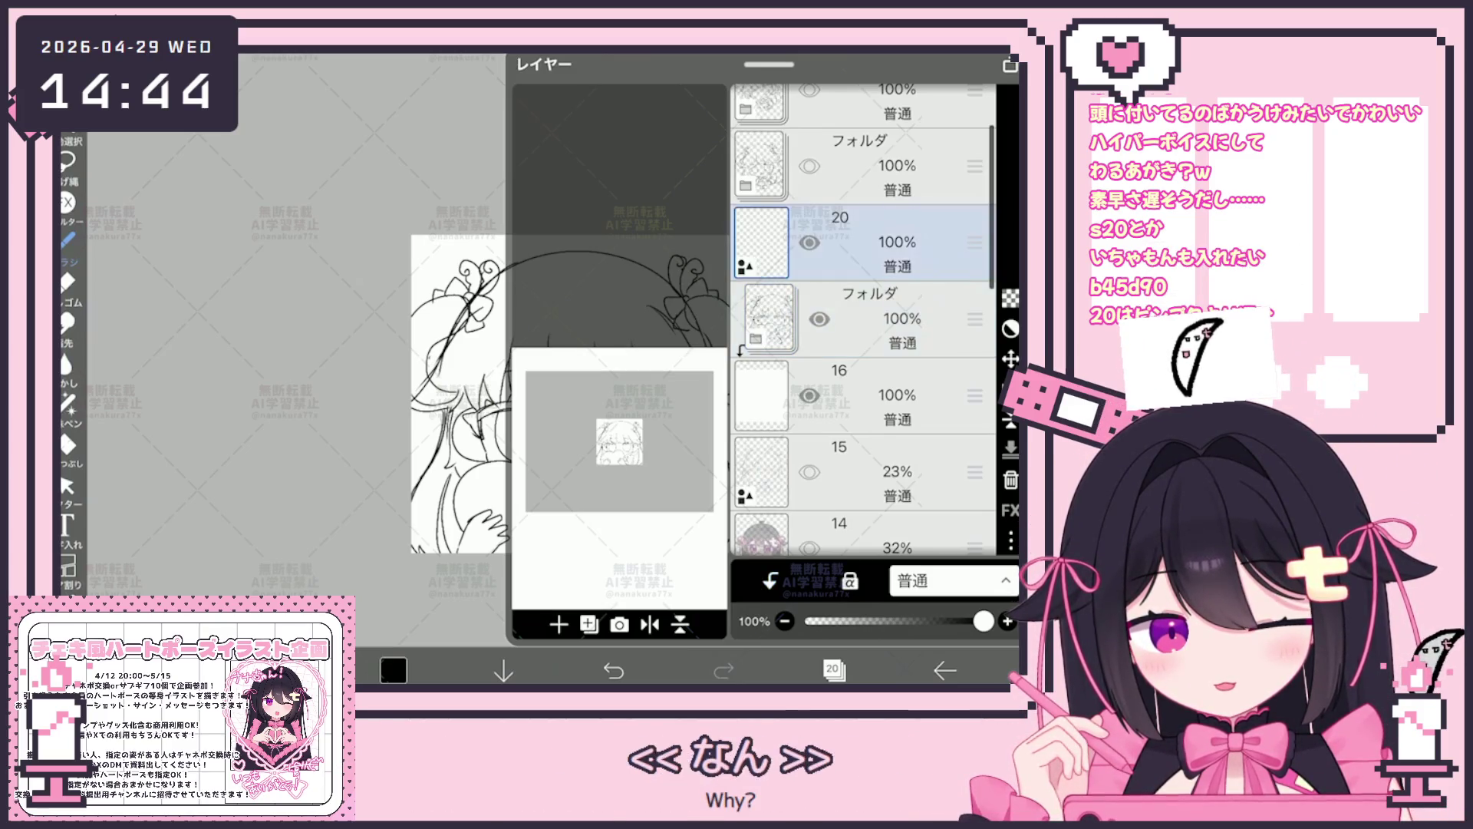
# Close the layer list to show the full heart-hugging girl sketch again.
pyautogui.click(833, 669)
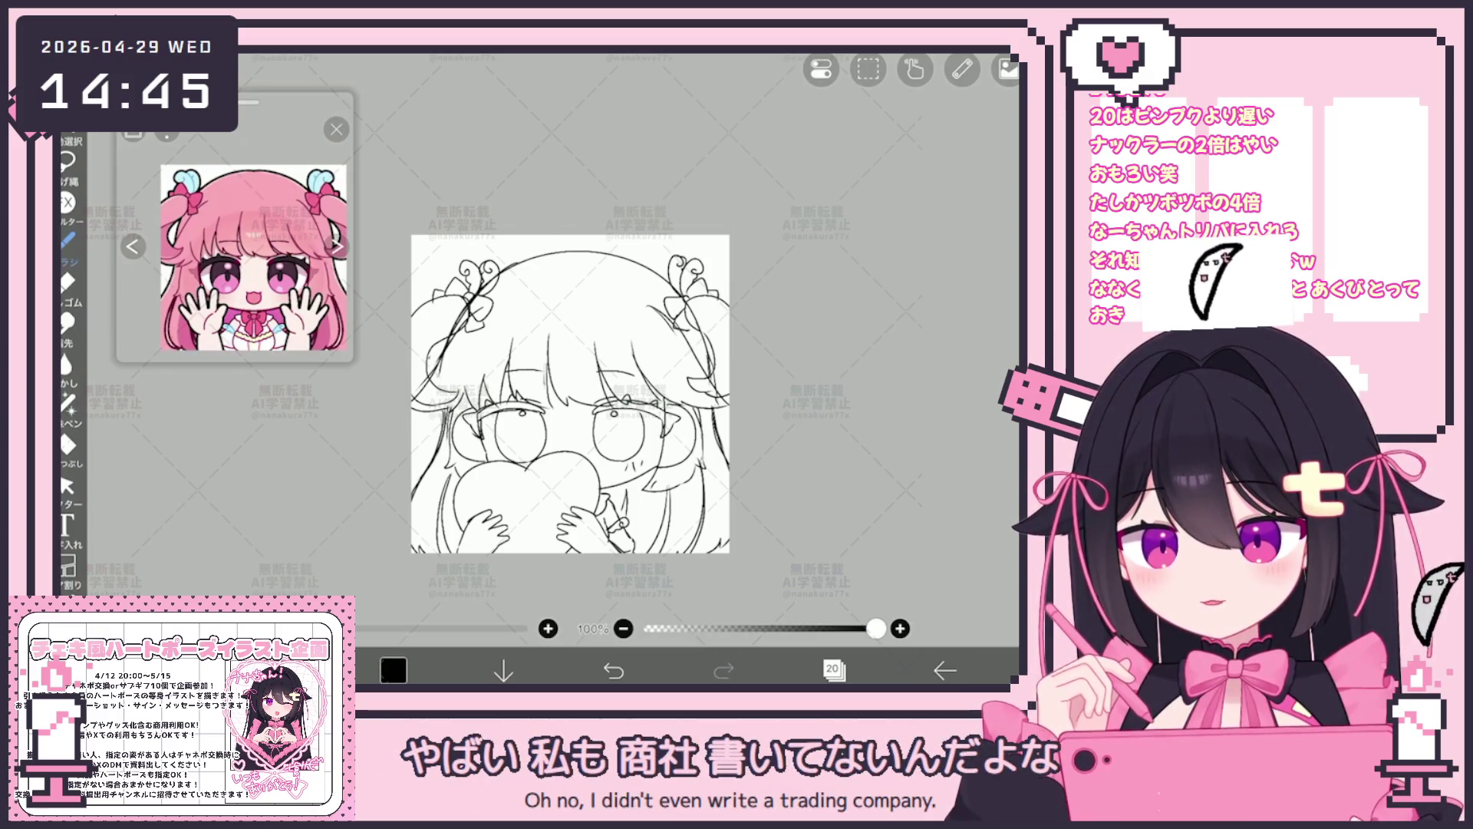
# Bring up the layer list with layer 20 still the working layer.
pyautogui.click(834, 669)
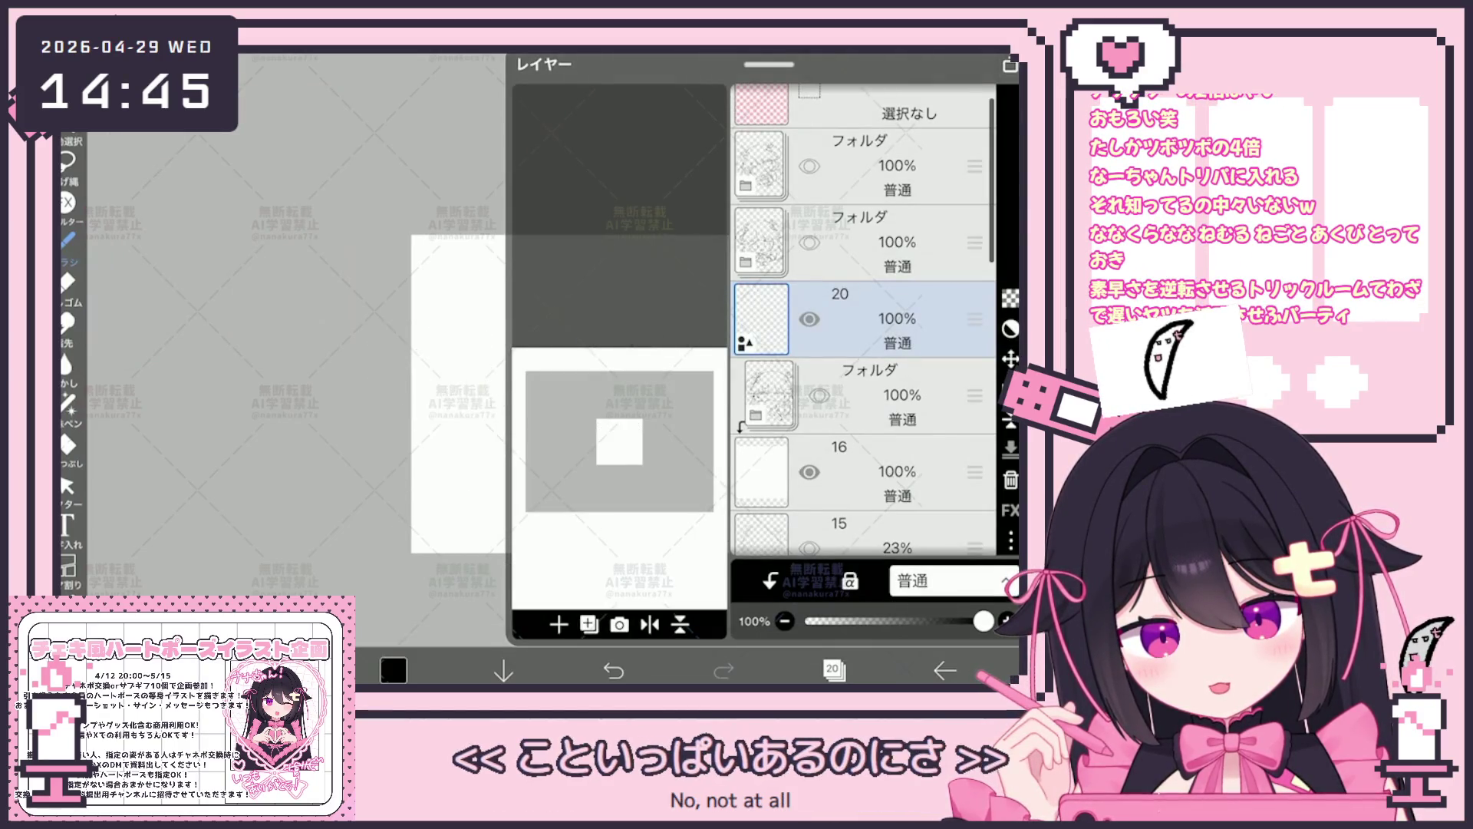
# Add a new empty layer 21 and move the sketch folder down between layers 16 and 15.
pyautogui.click(874, 394)
pyautogui.click(590, 625)
pyautogui.click(598, 461)
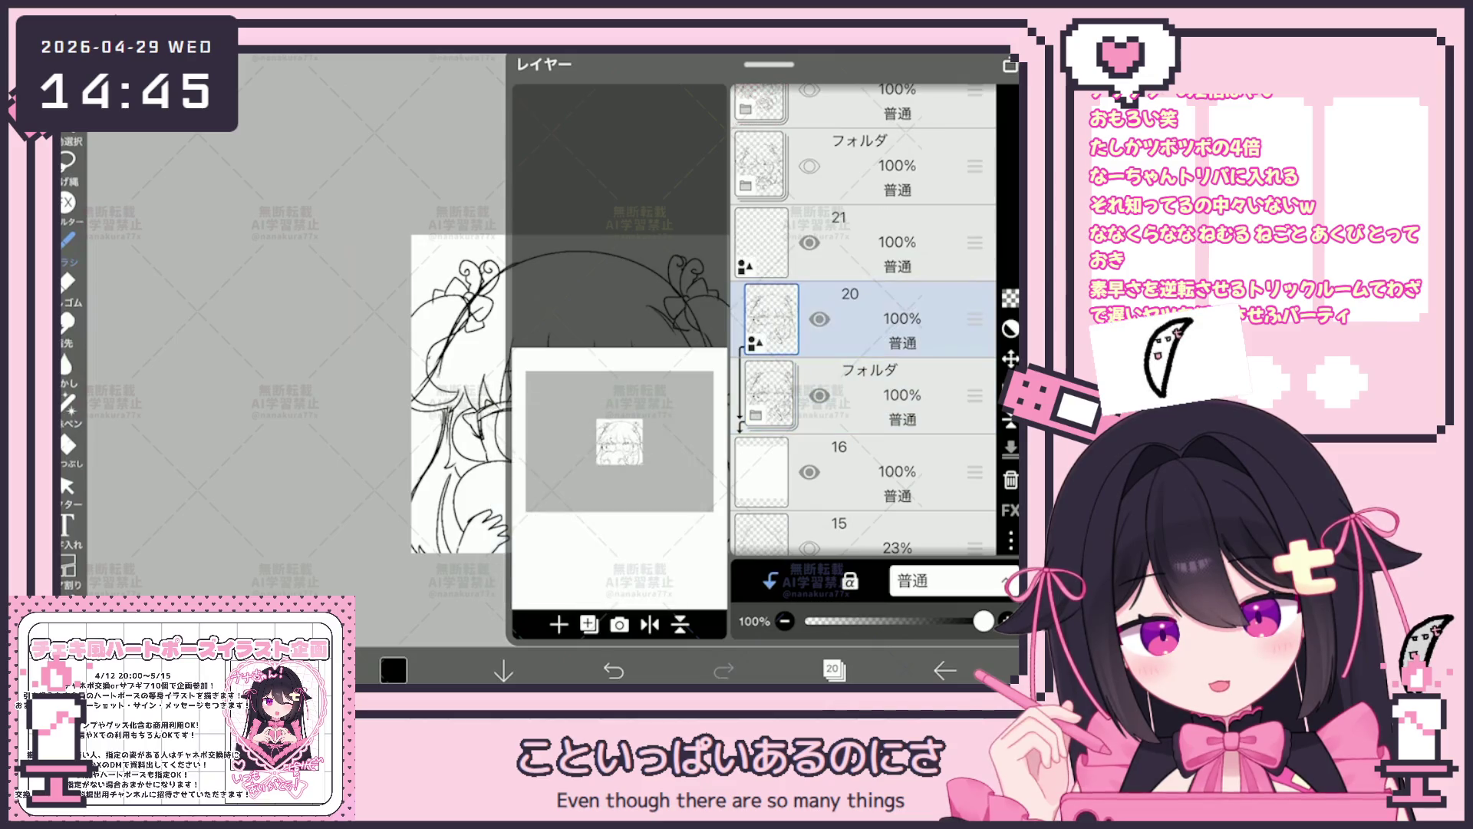
pyautogui.scroll(-3, 863, 346)
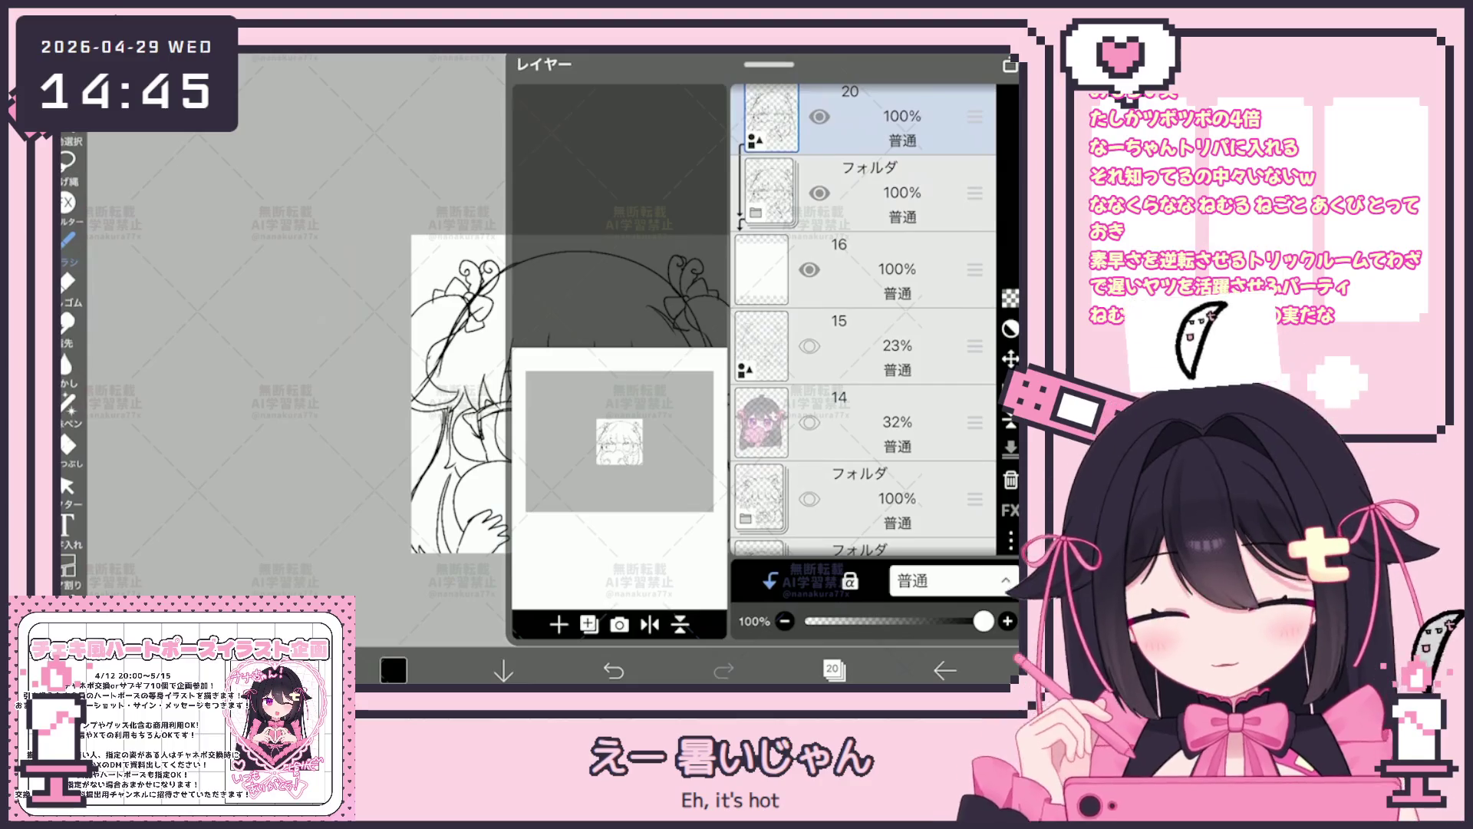
pyautogui.moveTo(973, 191); pyautogui.dragTo(973, 538)
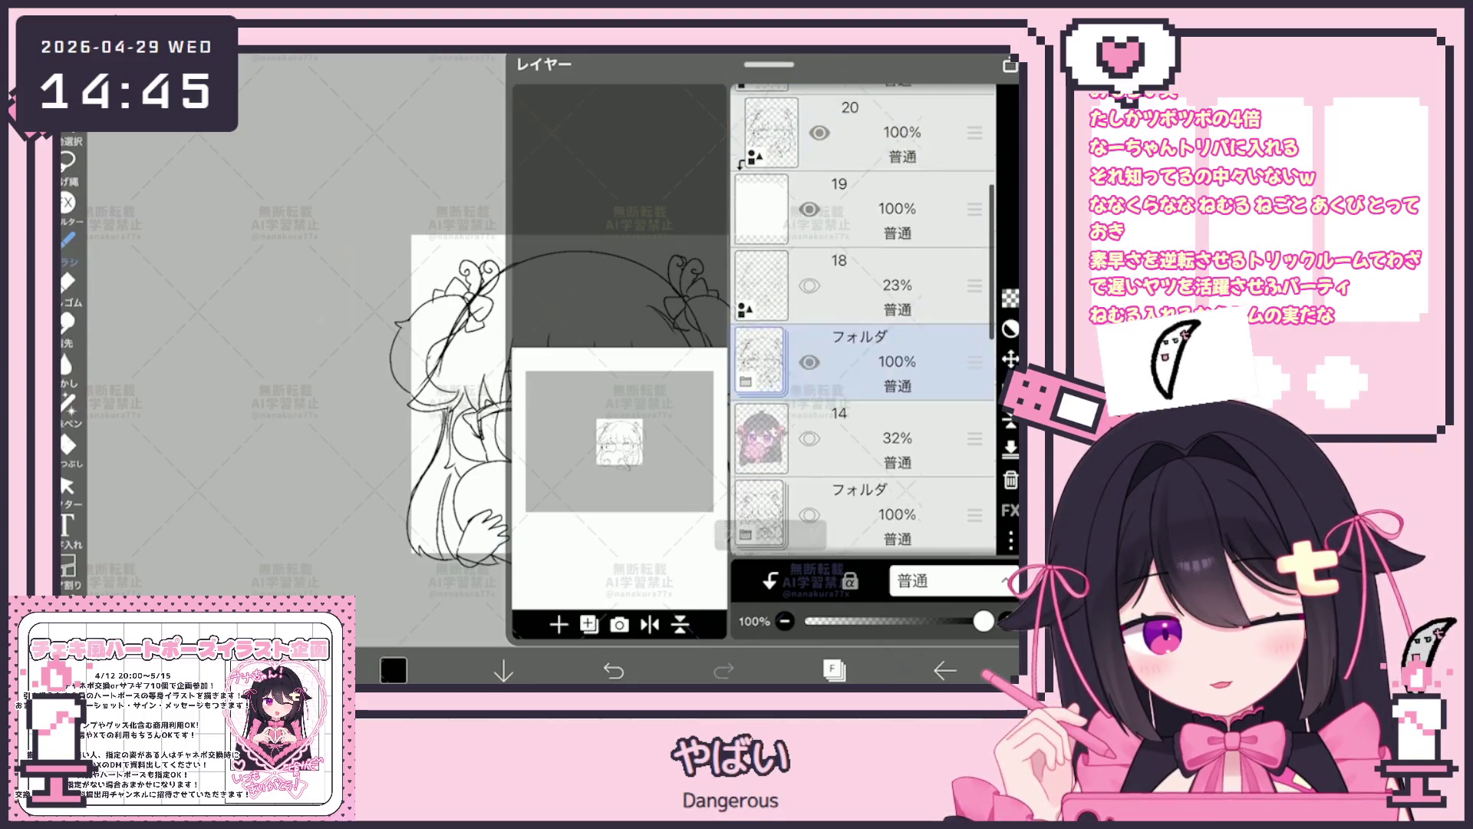
pyautogui.scroll(2, 863, 323)
# Release layer 20 from clipping and move layer 11 up next to layer 20.
pyautogui.click(875, 414)
pyautogui.click(770, 581)
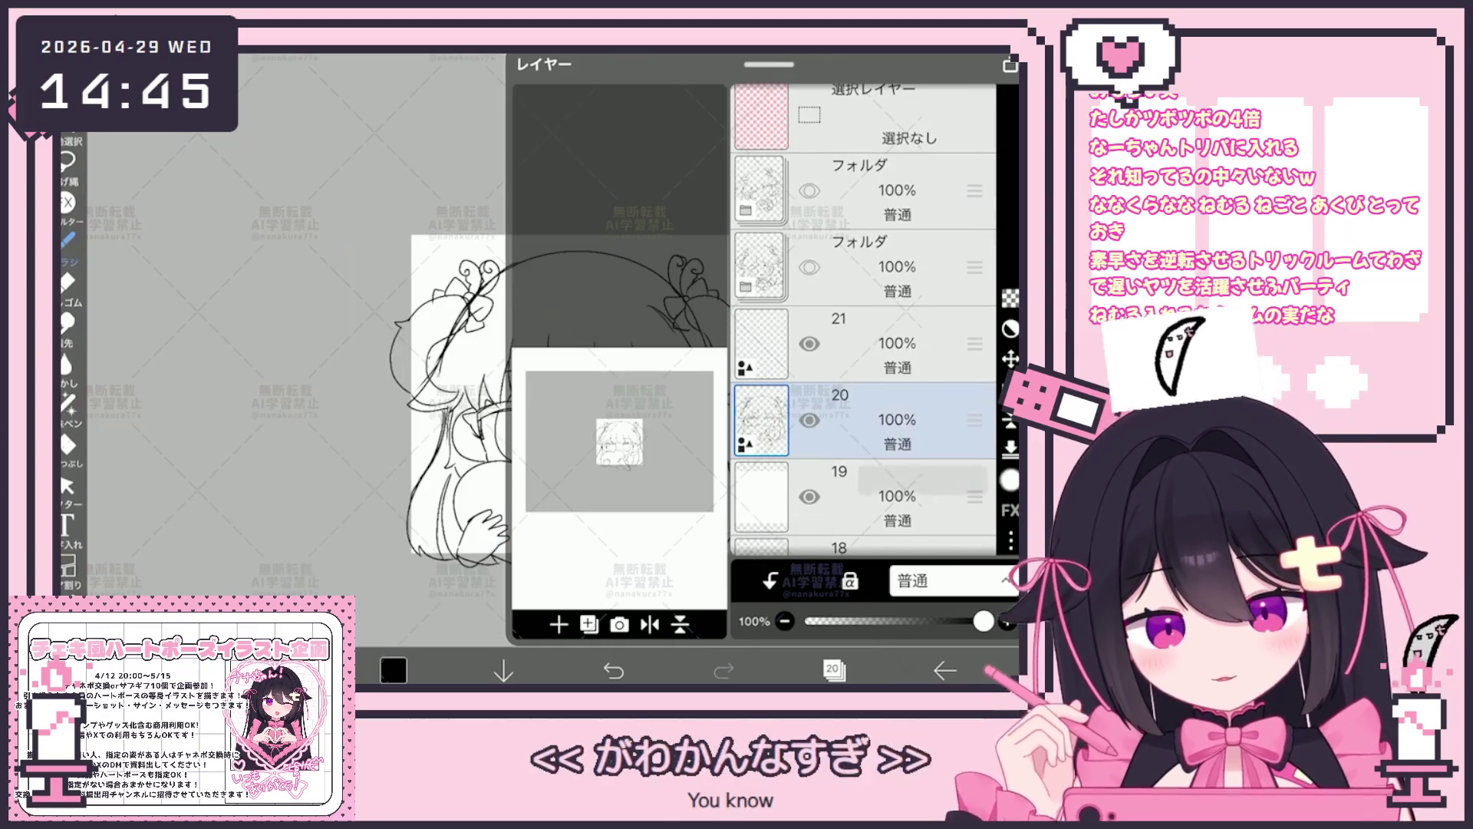
pyautogui.scroll(-5, 864, 323)
pyautogui.click(874, 404)
pyautogui.click(875, 478)
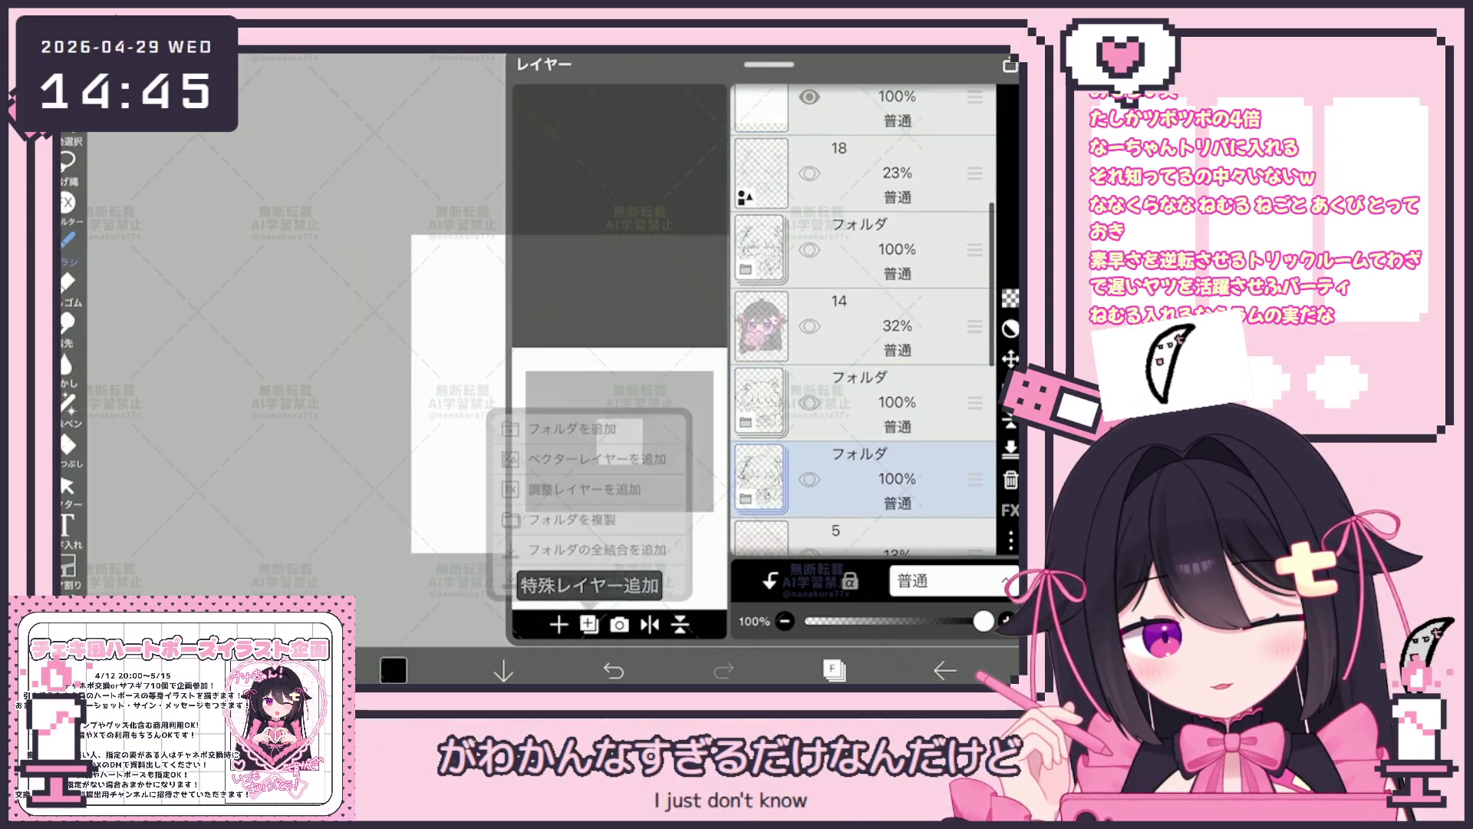
pyautogui.moveTo(974, 334); pyautogui.dragTo(974, 115)
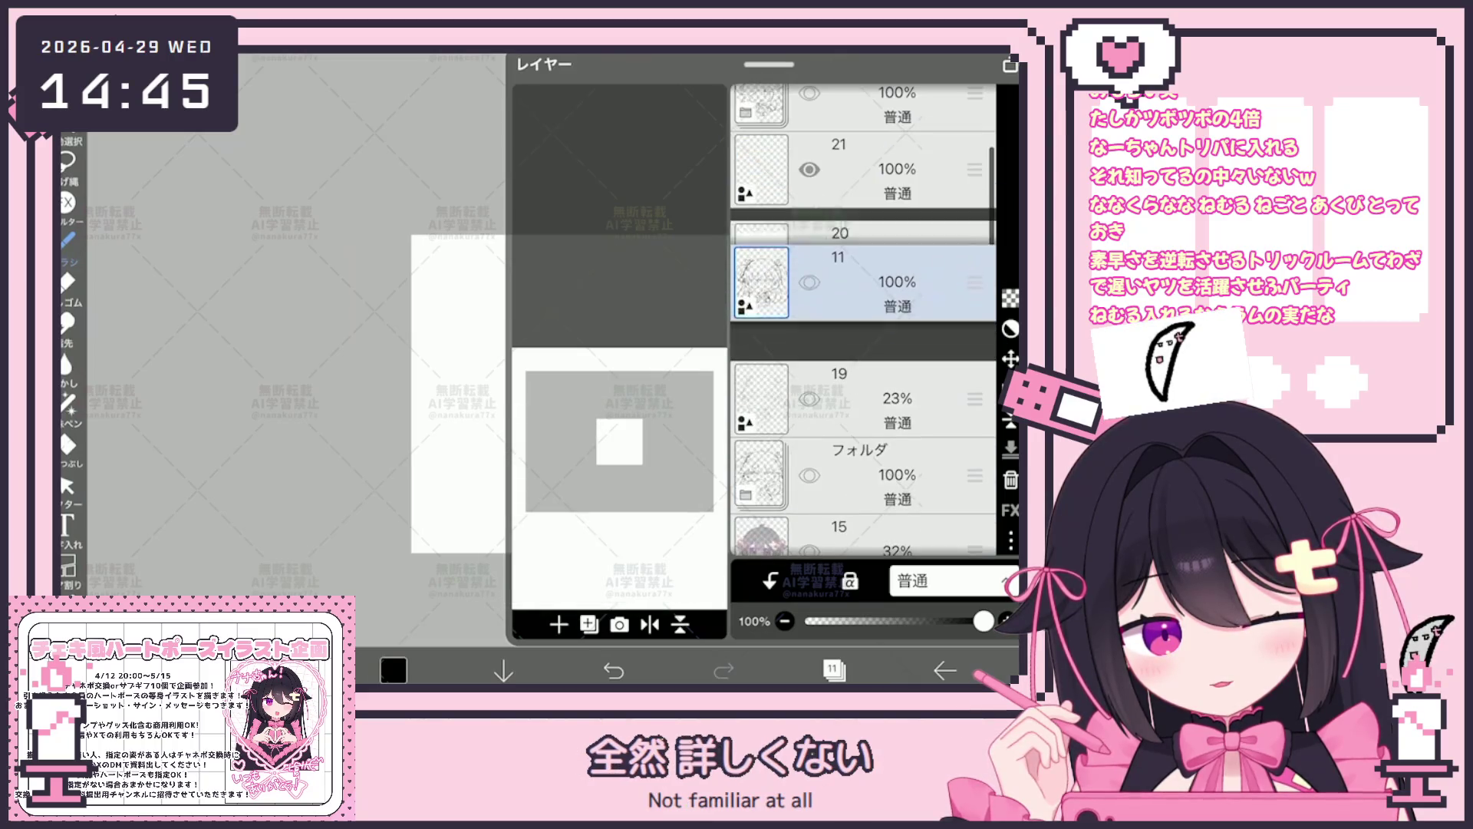
pyautogui.click(834, 671)
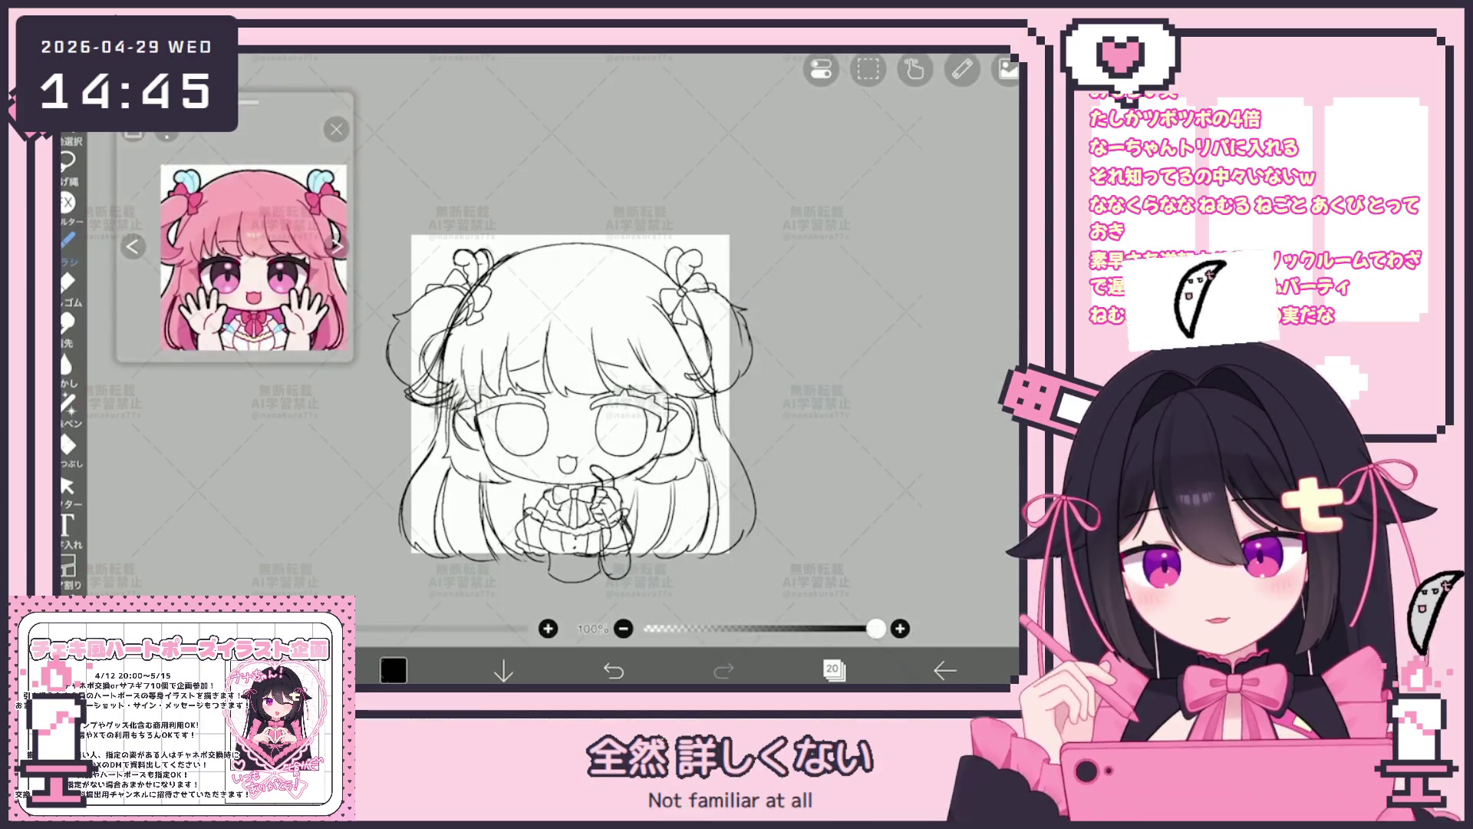
# Lasso-select the girl sketch strokes, try rotating them about 9 degrees, then undo the rotation.
pyautogui.click(68, 485)
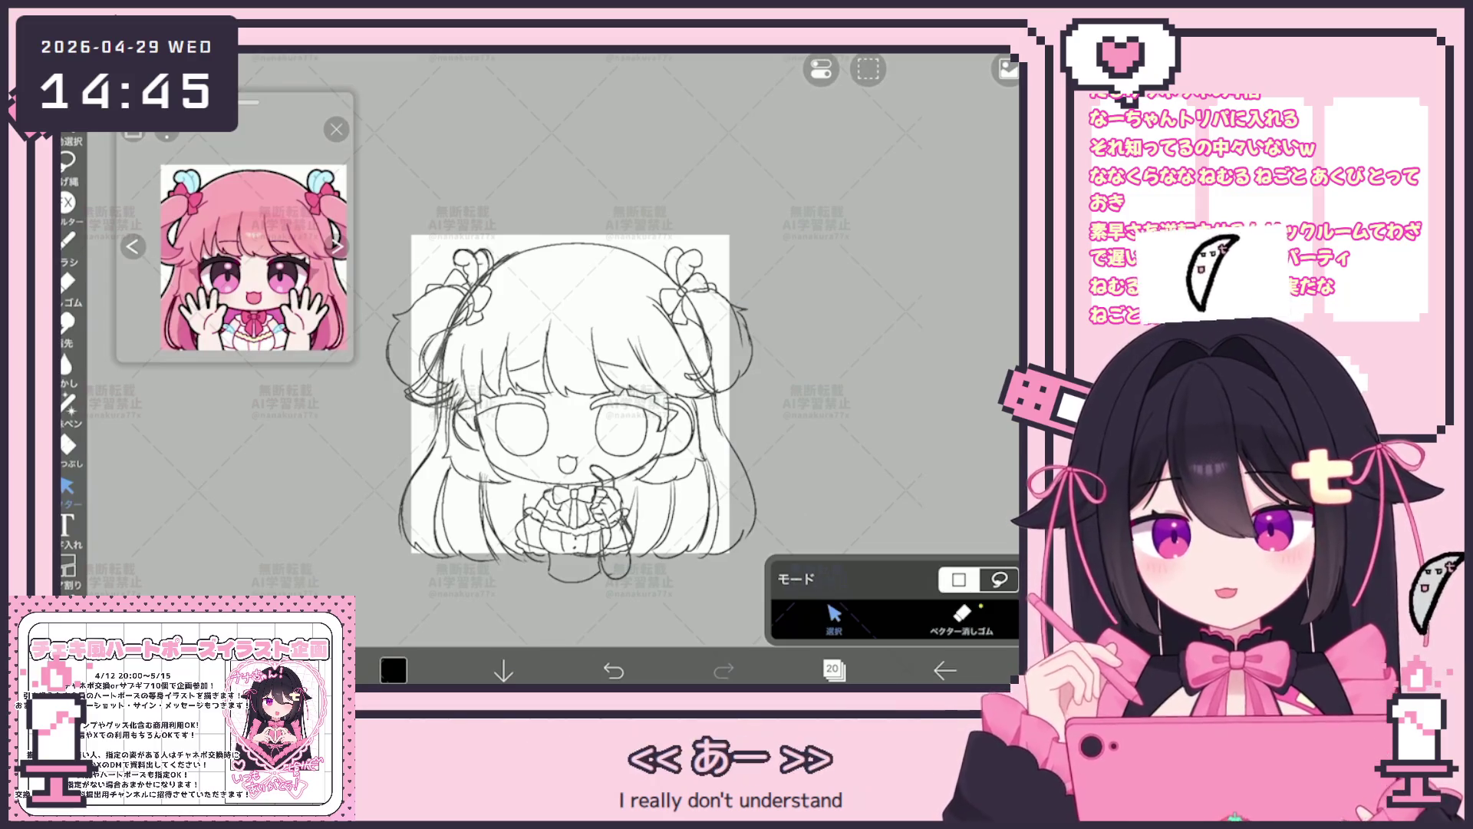
pyautogui.scroll(2, 564, 426)
pyautogui.scroll(-1, 564, 426)
pyautogui.scroll(-1, 564, 426)
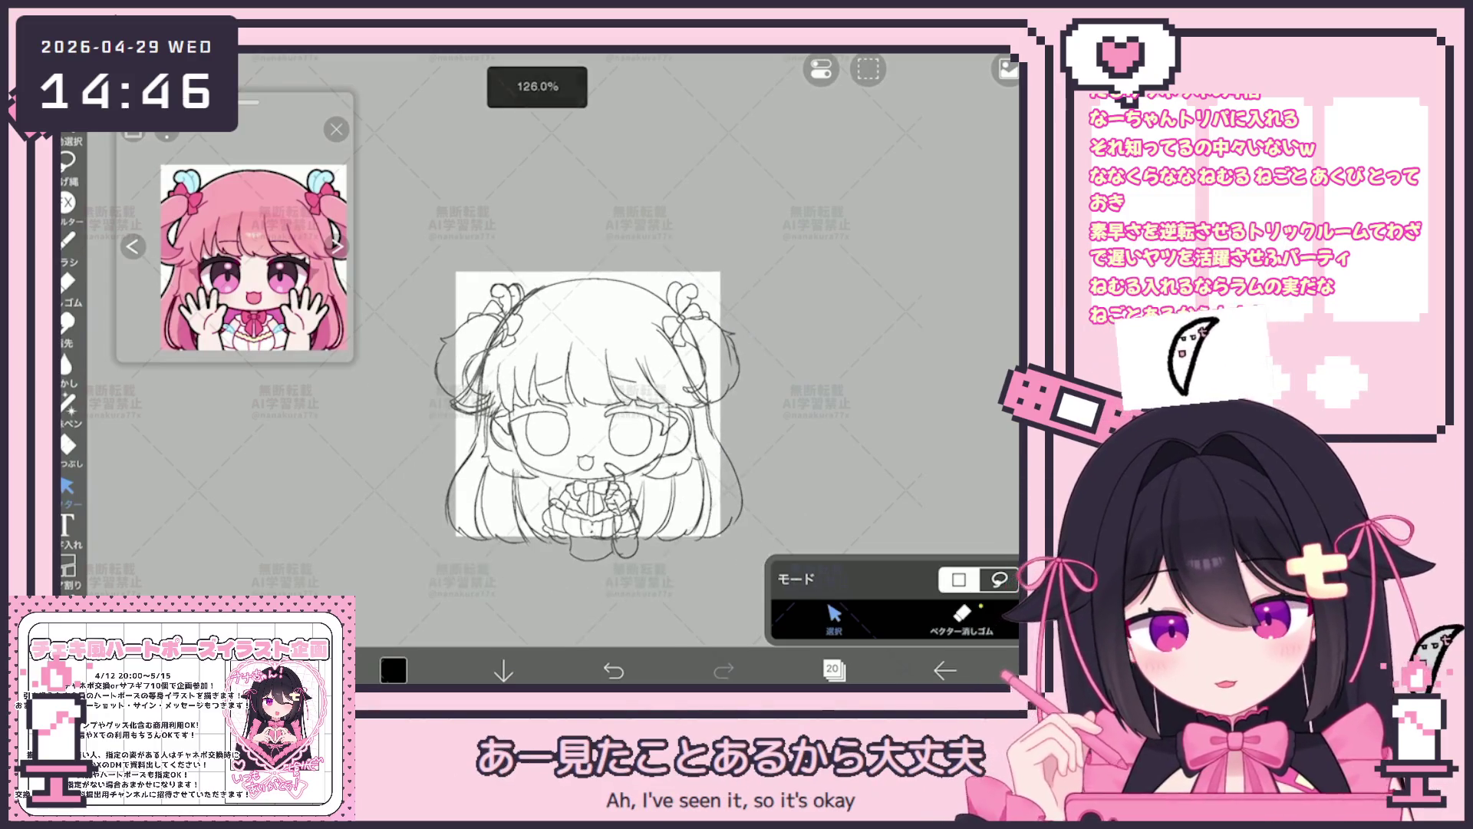
pyautogui.moveTo(437, 256); pyautogui.dragTo(761, 473)
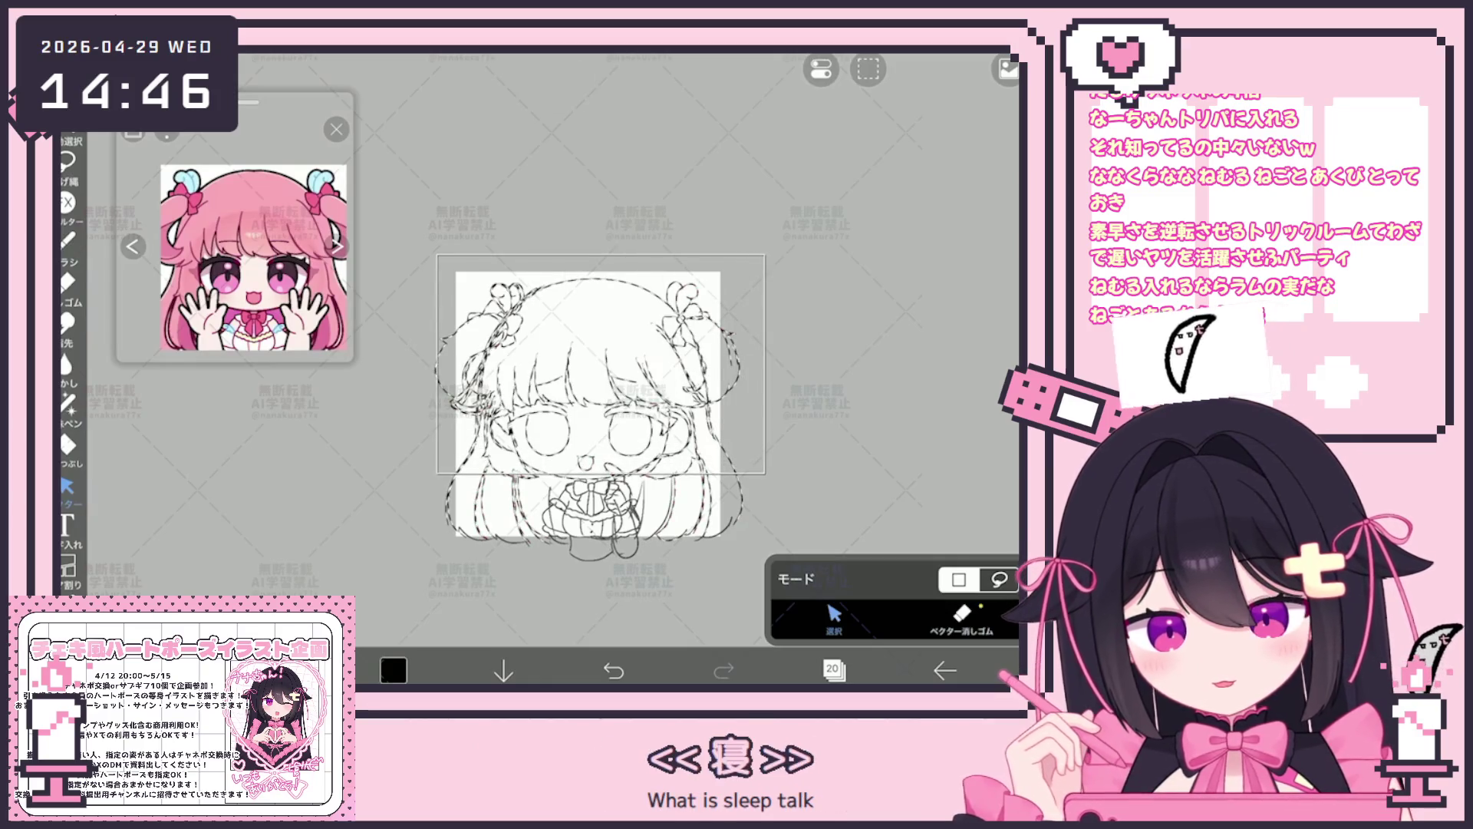
pyautogui.moveTo(764, 473); pyautogui.dragTo(766, 476)
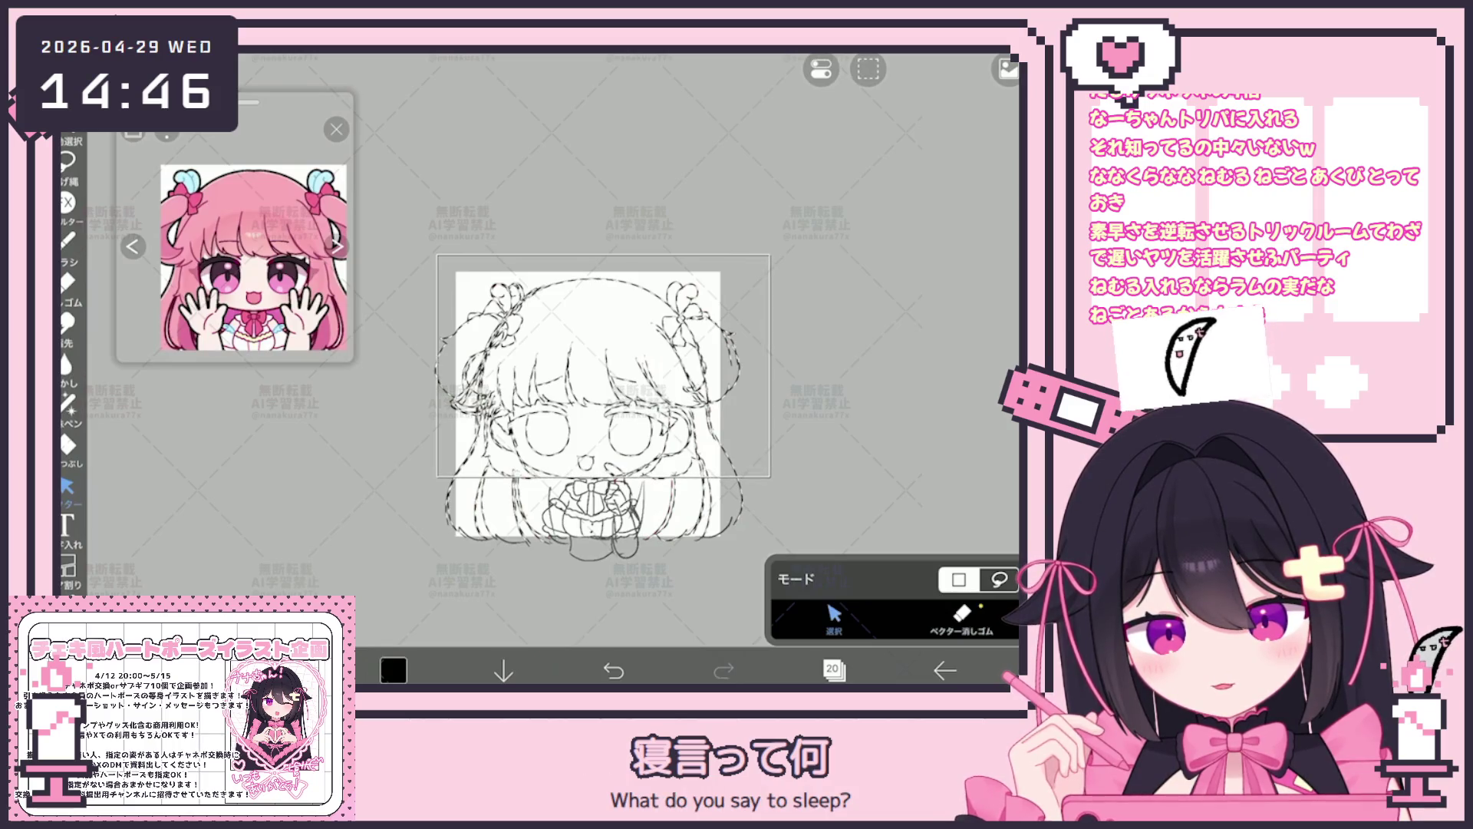
pyautogui.moveTo(766, 476); pyautogui.dragTo(772, 477)
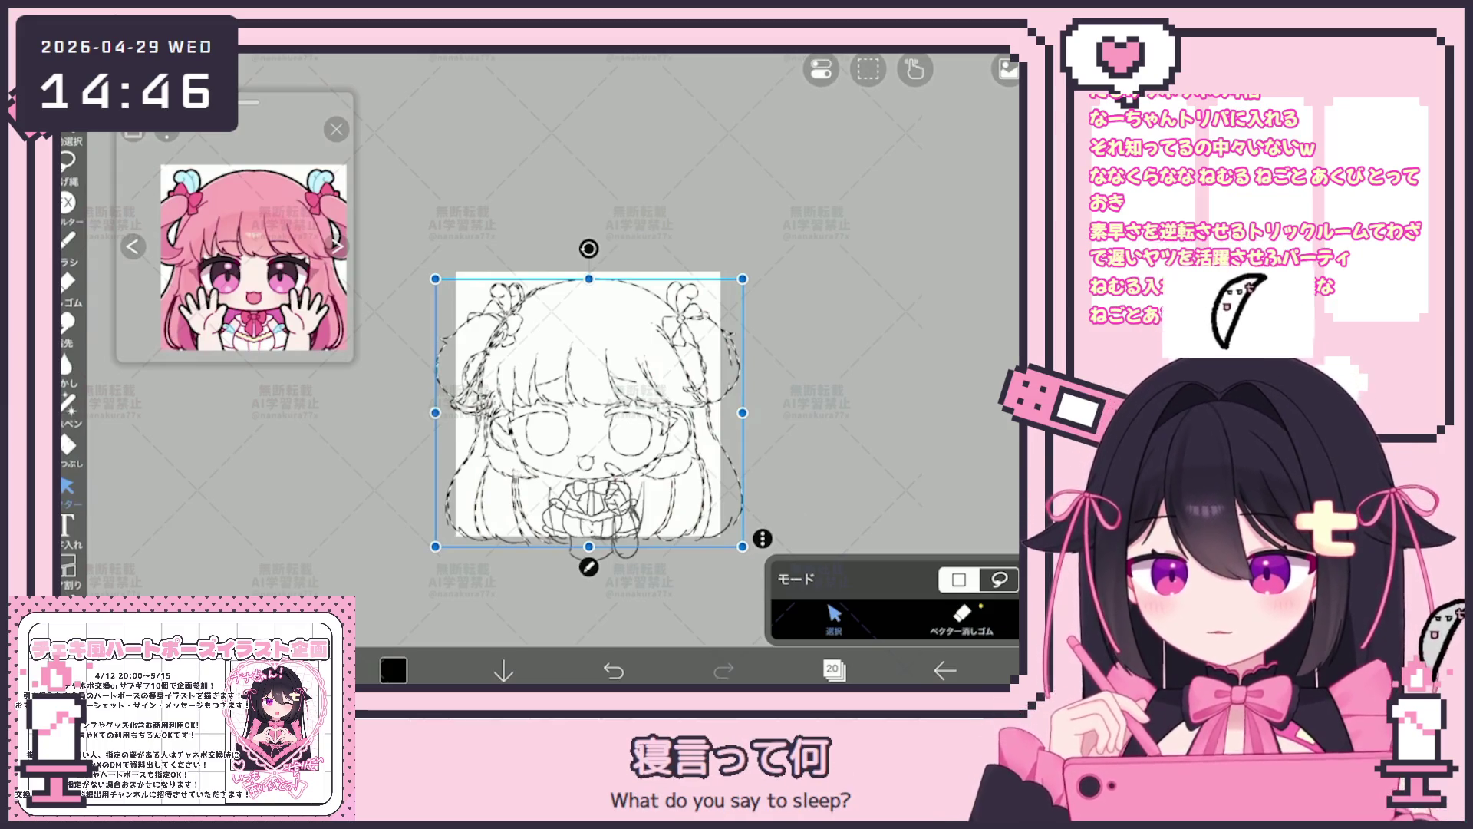
pyautogui.moveTo(588, 248); pyautogui.dragTo(563, 250)
pyautogui.moveTo(587, 415); pyautogui.dragTo(583, 415)
pyautogui.hotkey('ctrl', 'z')
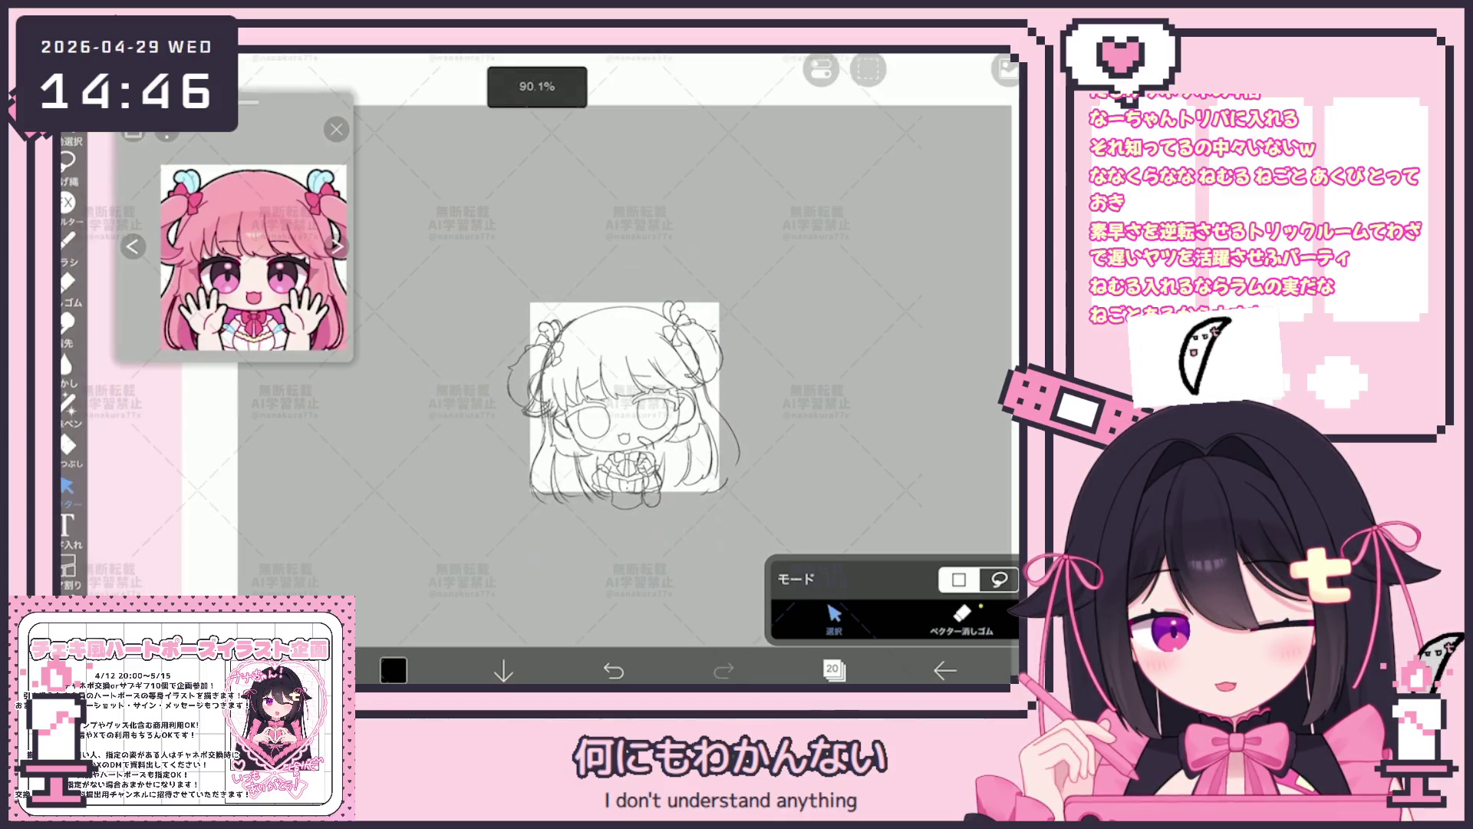
pyautogui.scroll(1, 599, 368)
pyautogui.scroll(2, 593, 352)
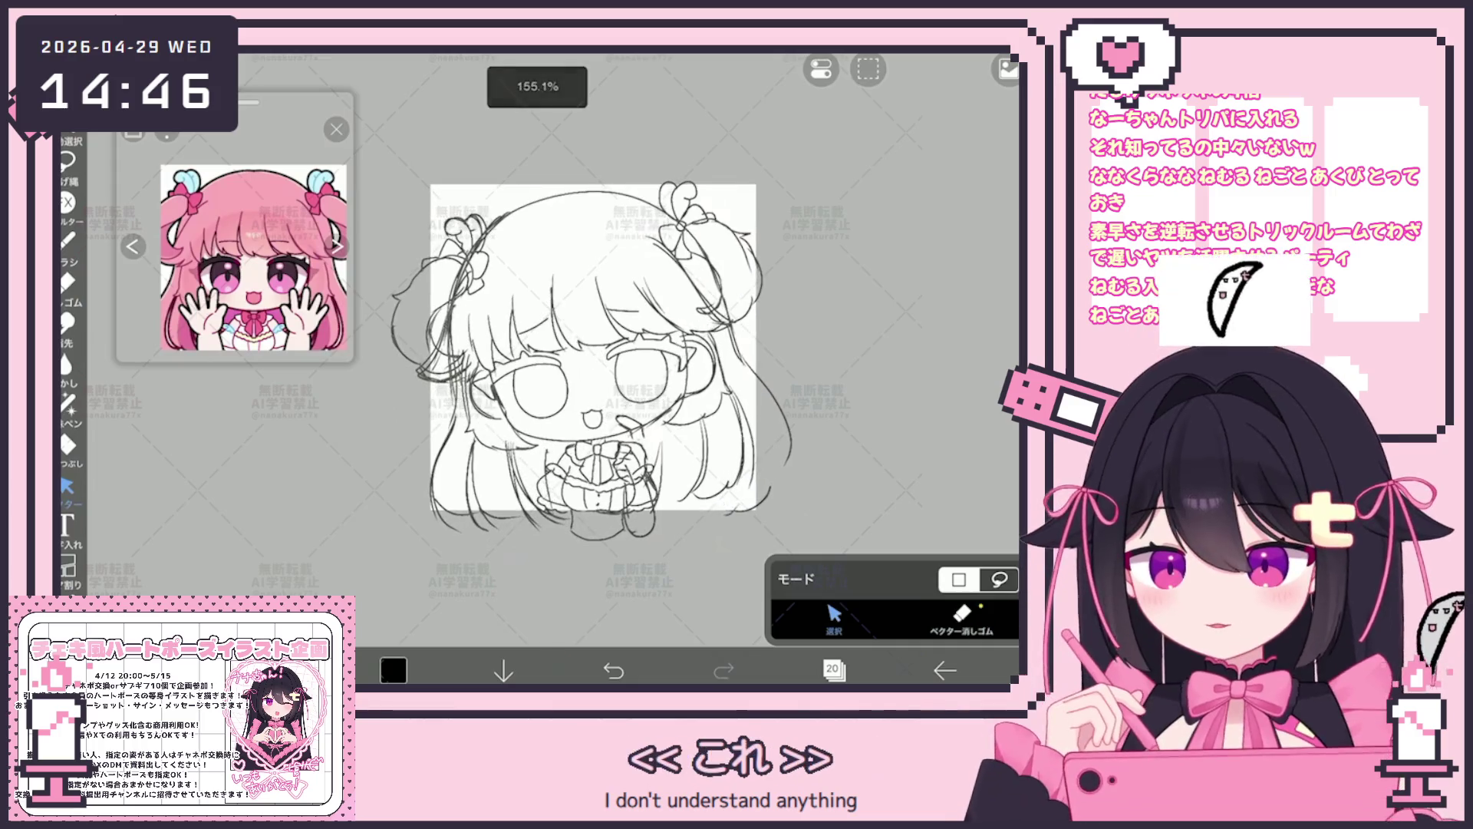
# Lower layer 20's opacity to 23% and make layer 21 the active drawing layer.
pyautogui.click(834, 671)
pyautogui.moveTo(979, 619); pyautogui.dragTo(849, 618)
pyautogui.click(856, 224)
pyautogui.click(833, 670)
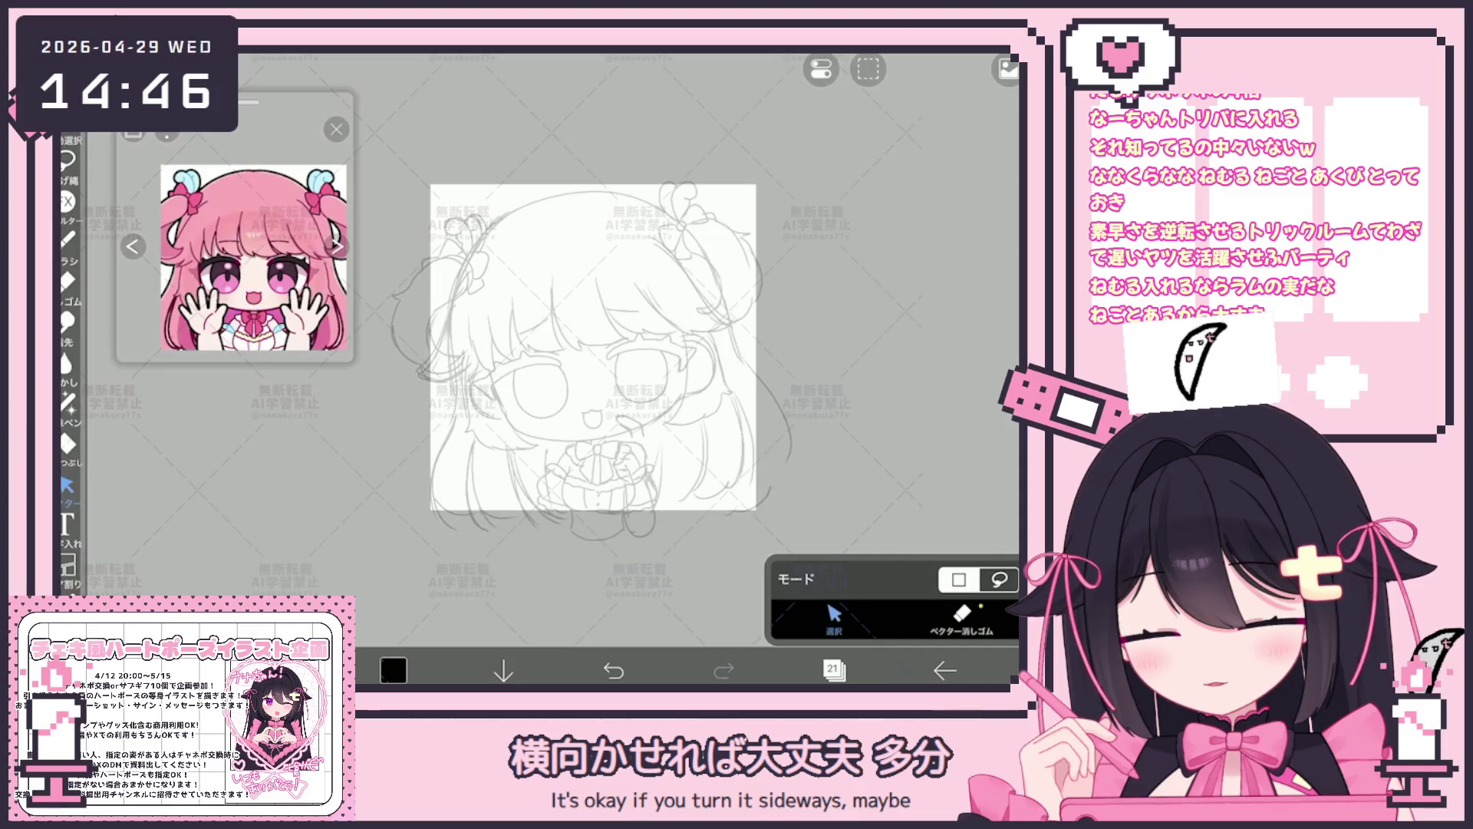
pyautogui.scroll(1, 616, 368)
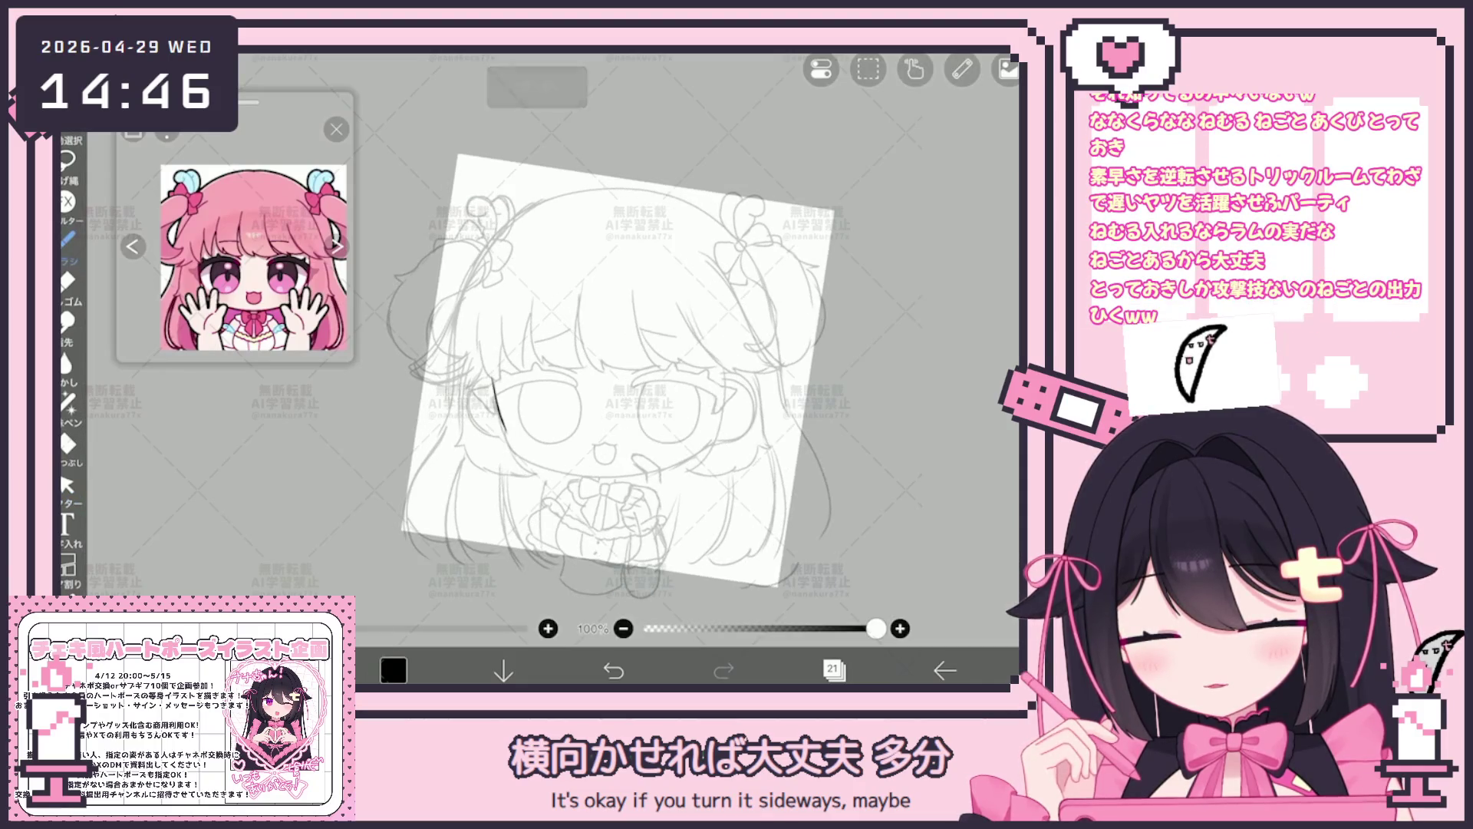
# Ink the right cheek outline of the face, fixing a stray stroke with undo and redo.
pyautogui.hotkey('ctrl', 'z')
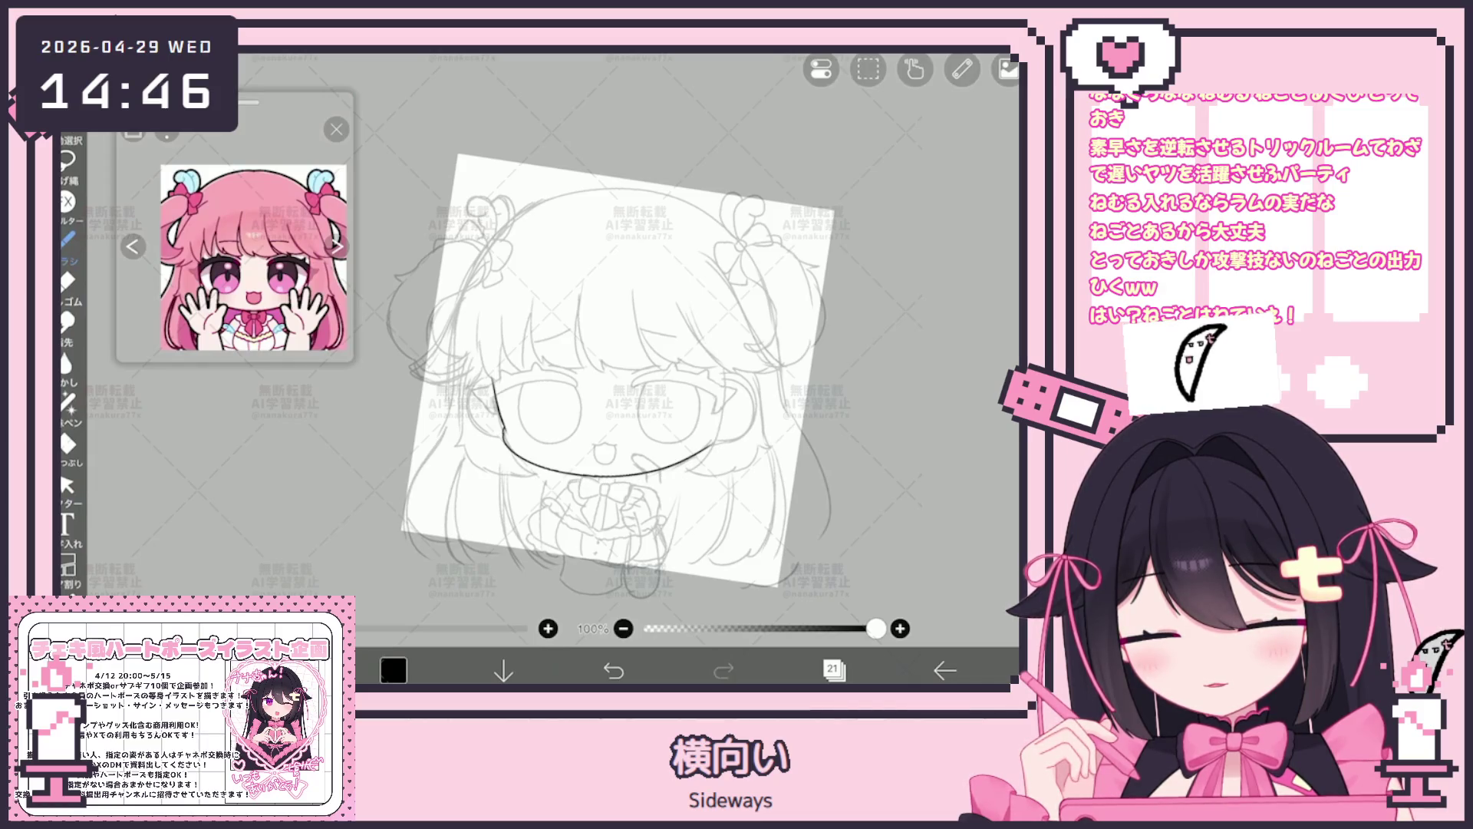
pyautogui.scroll(1, 563, 380)
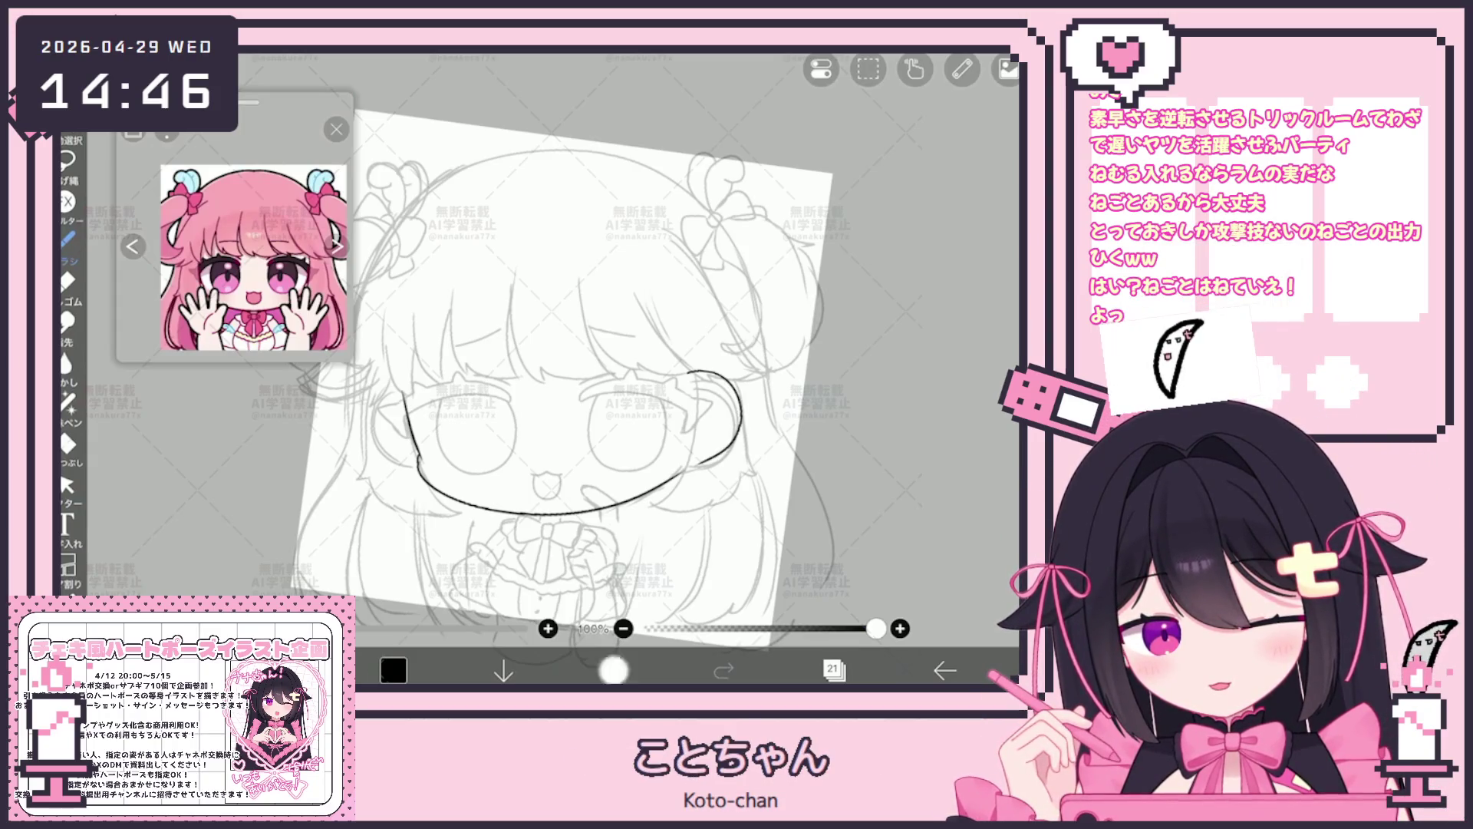
pyautogui.moveTo(689, 375); pyautogui.dragTo(720, 462)
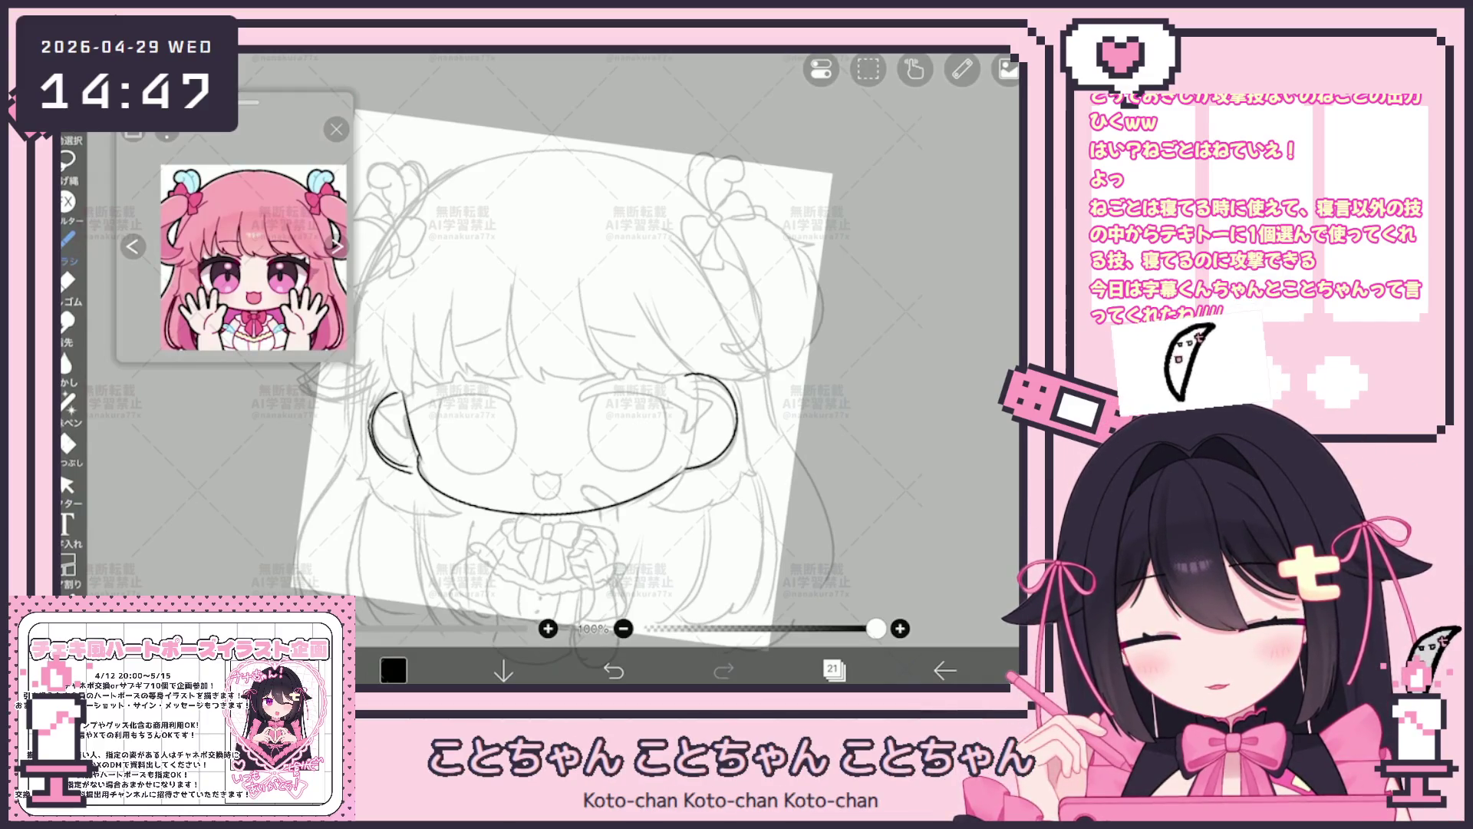
pyautogui.scroll(-2, 564, 381)
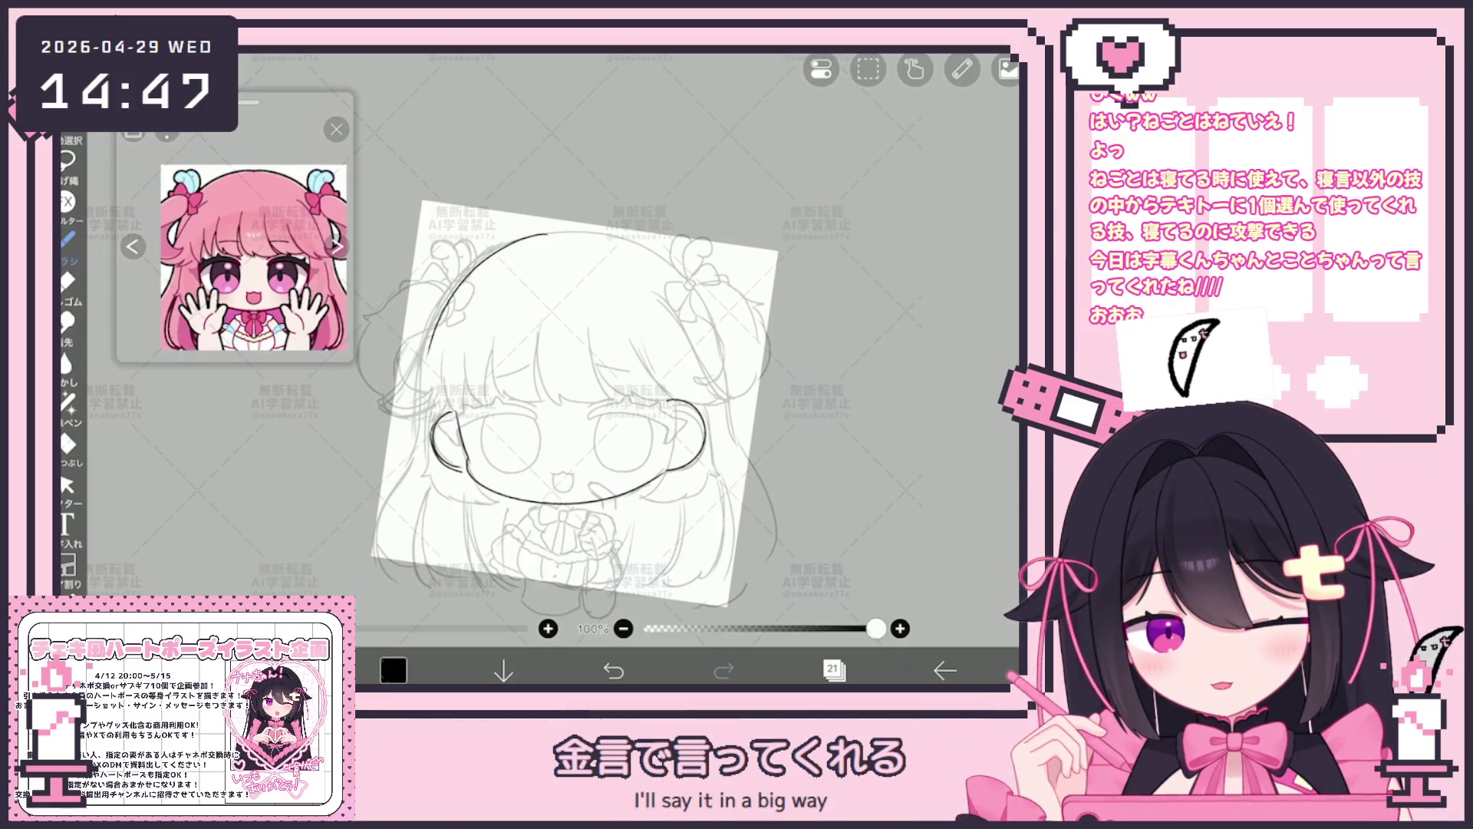
pyautogui.scroll(2, 583, 439)
pyautogui.hotkey('ctrl', 'z')
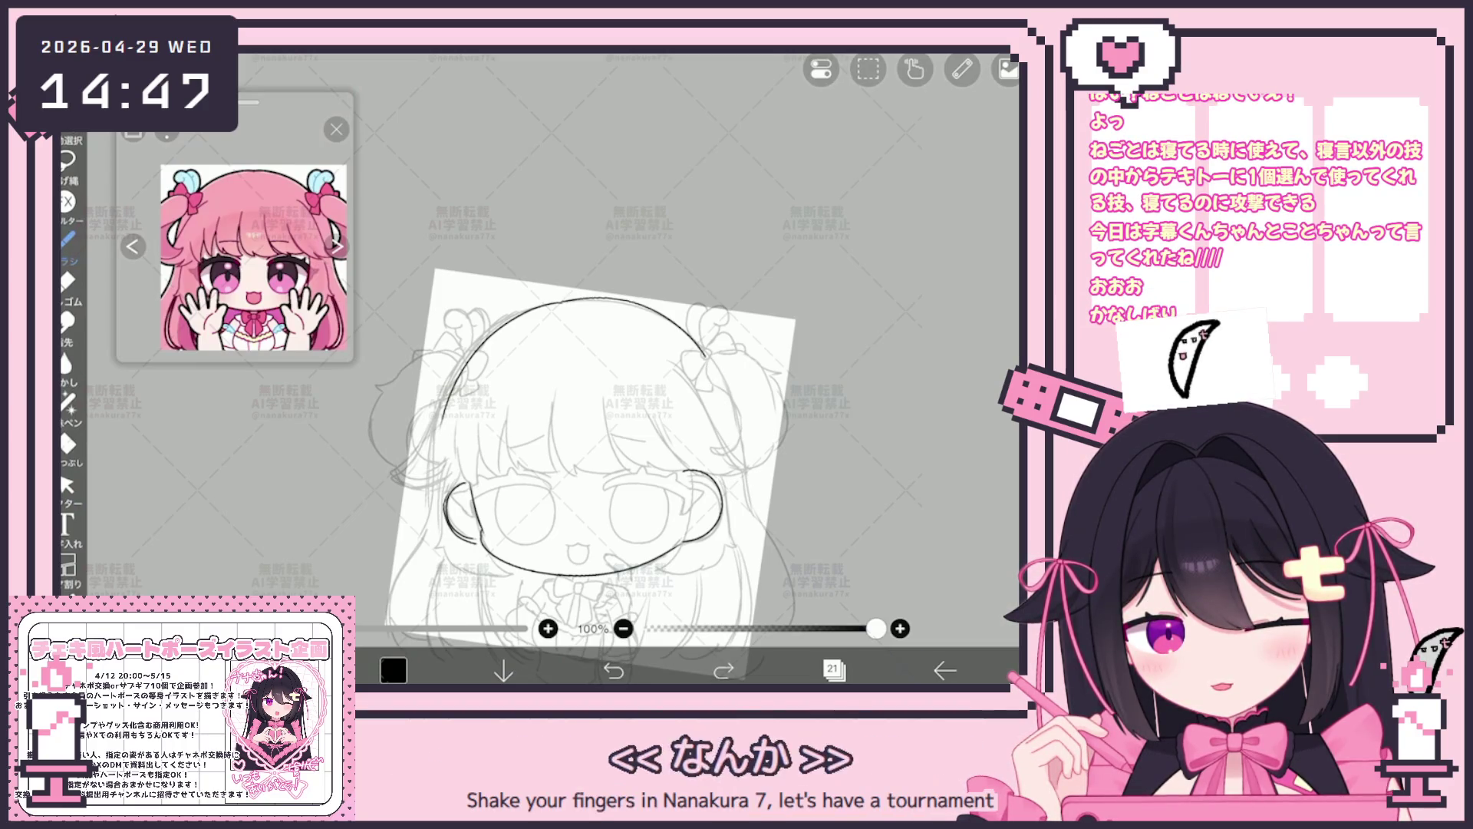
pyautogui.hotkey('ctrl', 'y')
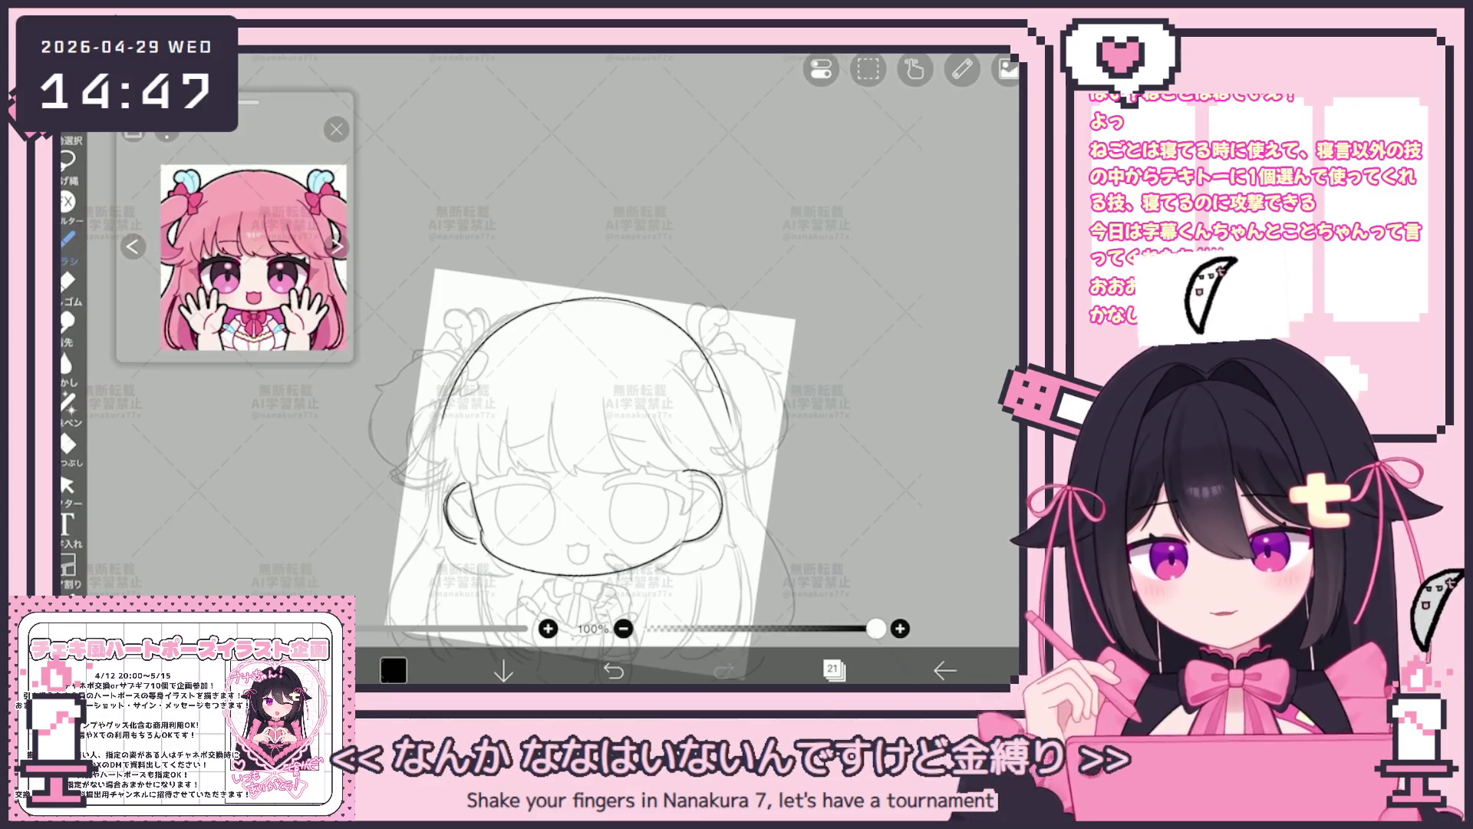
pyautogui.click(67, 485)
# Deselect the head outline stroke and ink a short stroke at the left side hair.
pyautogui.click(495, 345)
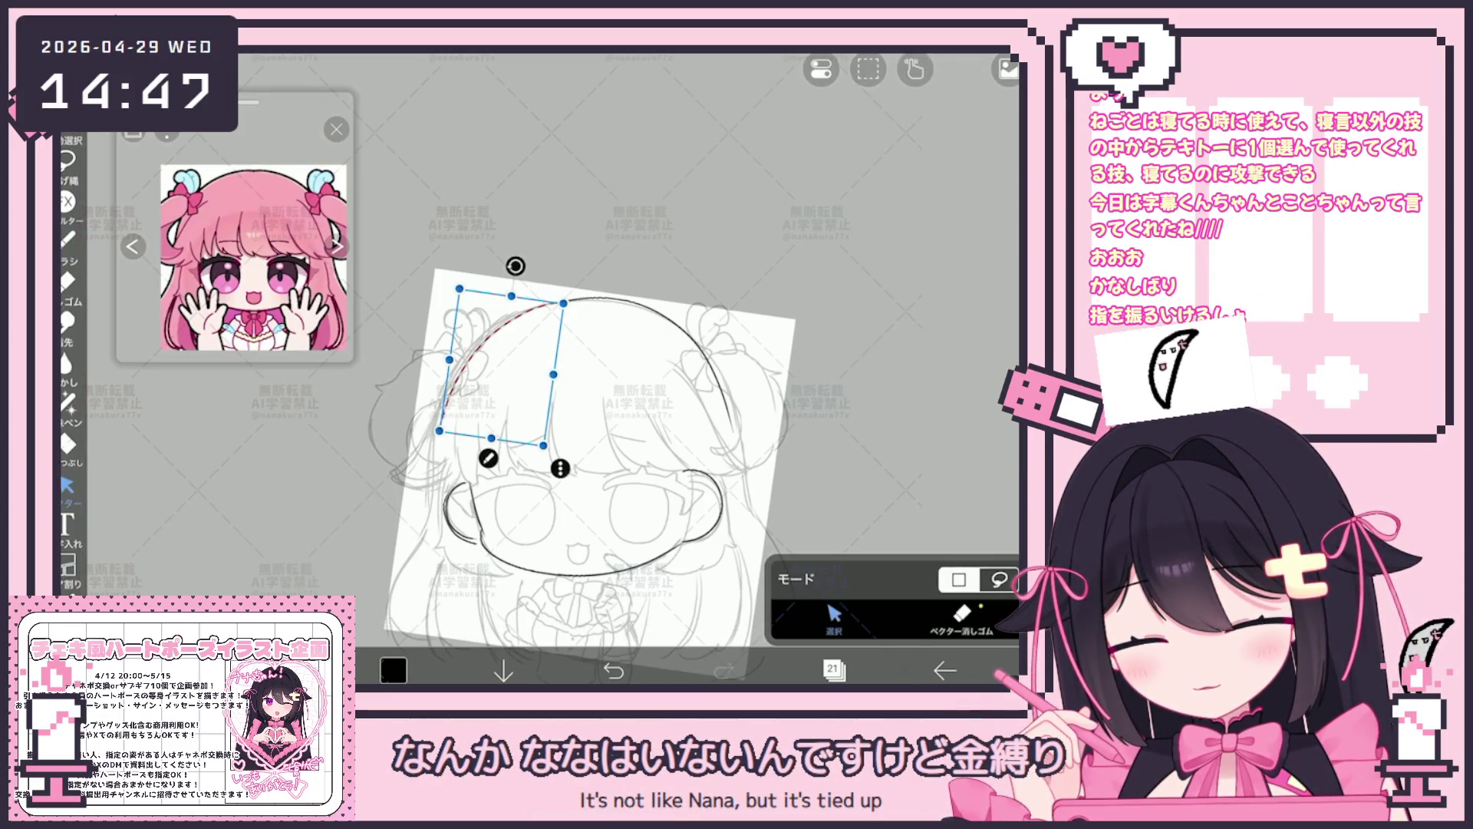
pyautogui.press('Escape')
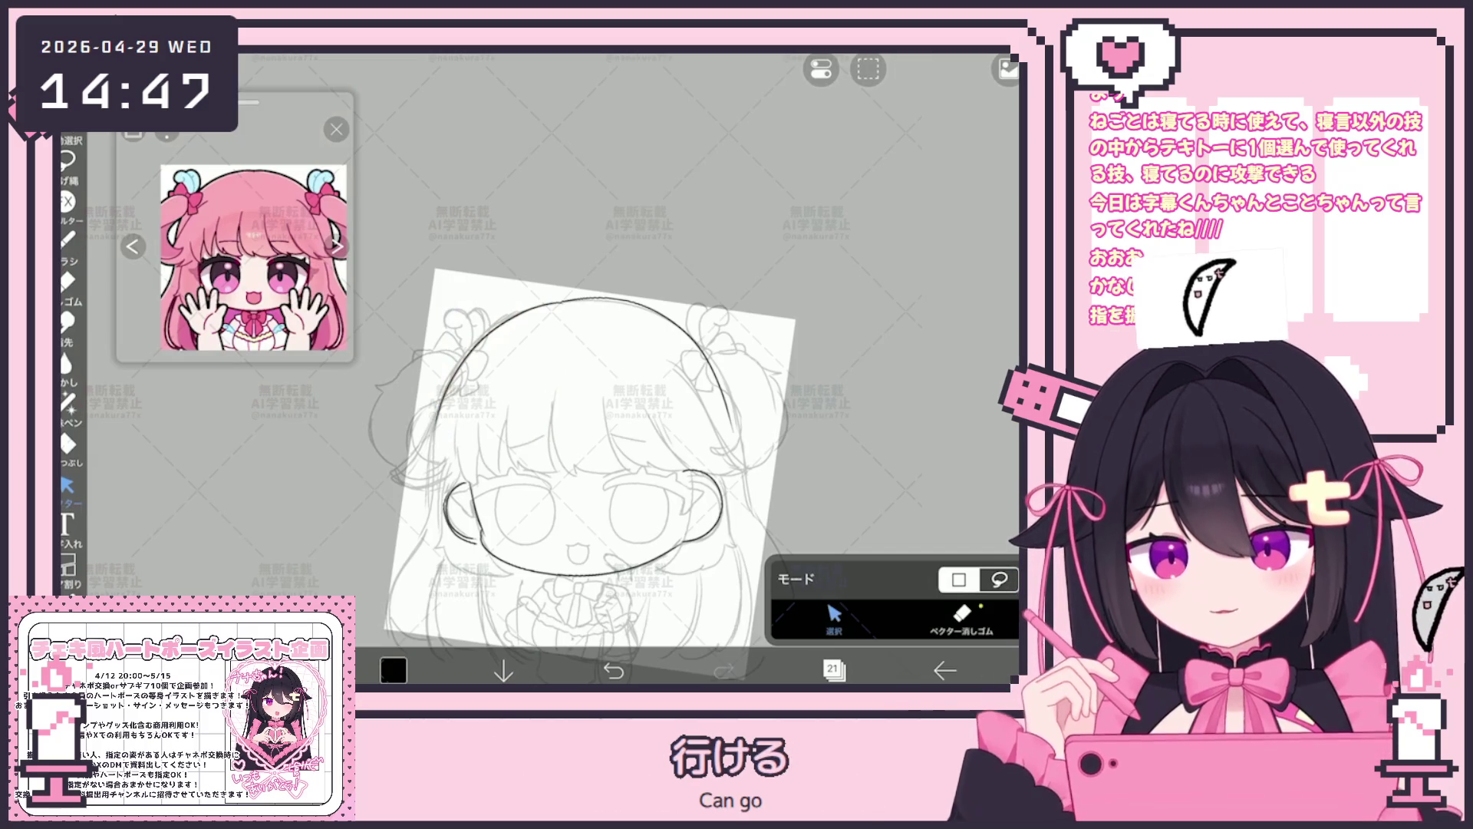
pyautogui.click(67, 239)
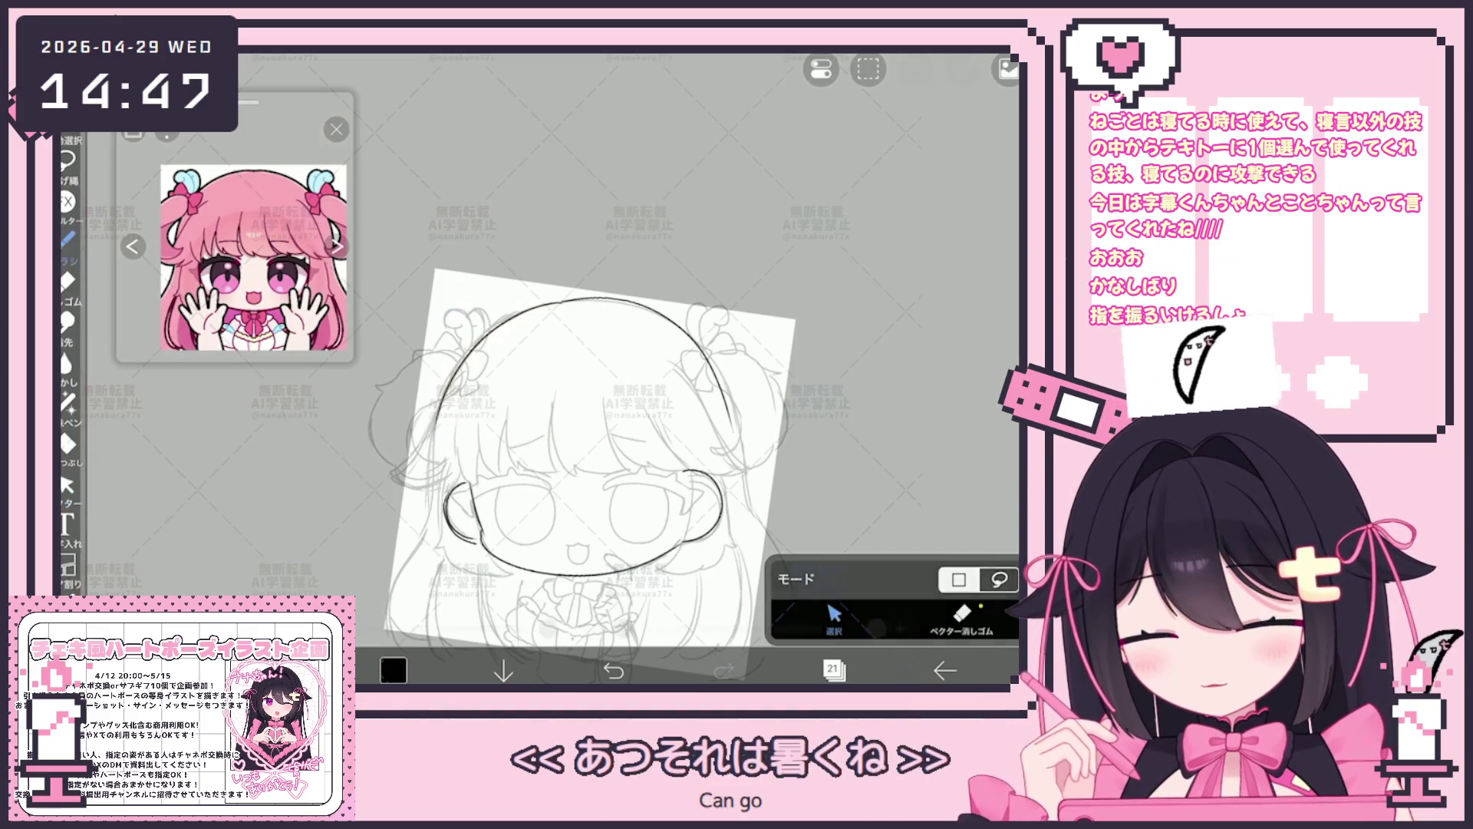
pyautogui.scroll(2, 588, 461)
pyautogui.scroll(1, 588, 449)
pyautogui.scroll(1, 610, 438)
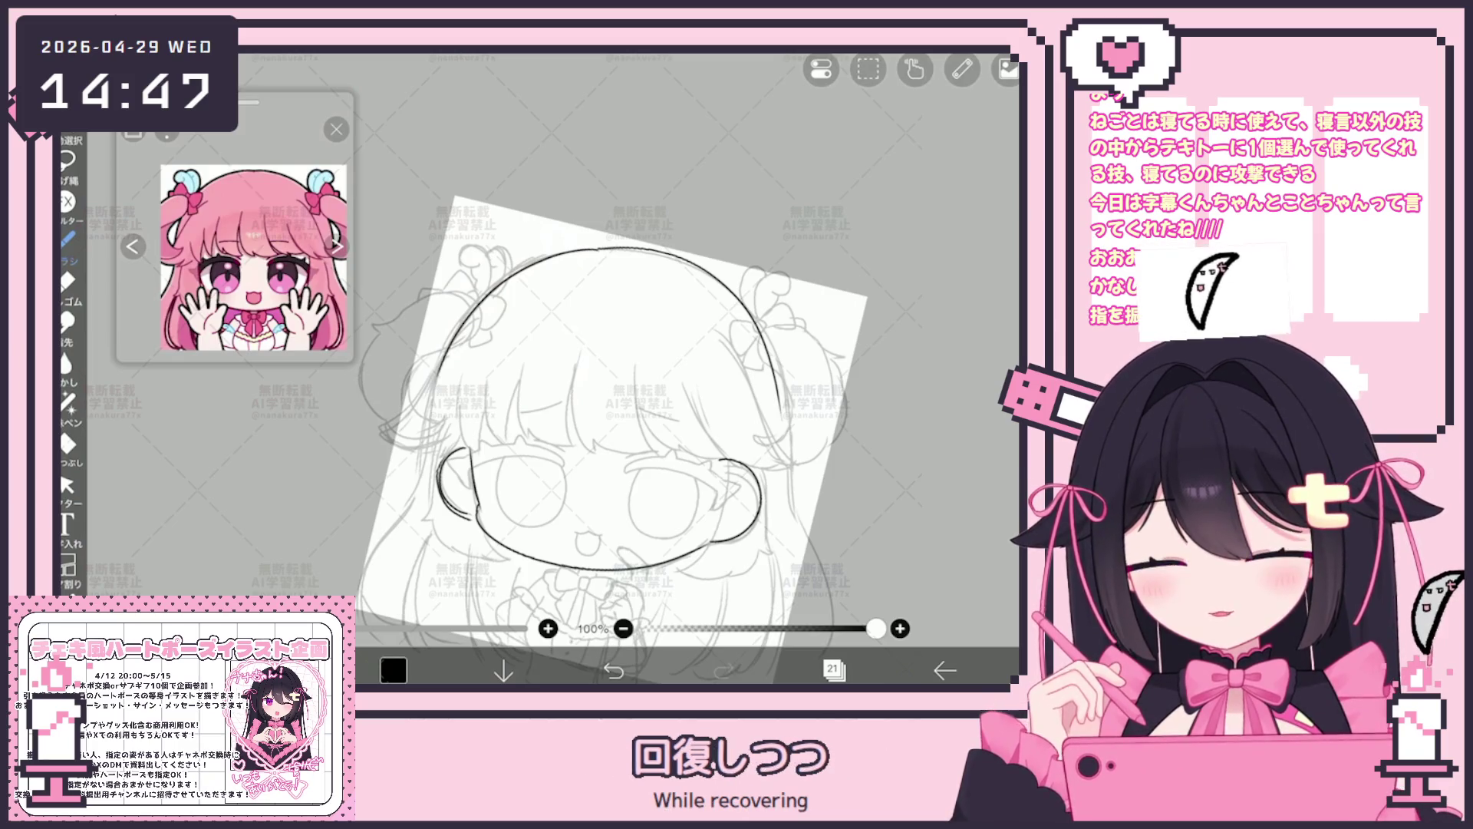
pyautogui.moveTo(433, 422); pyautogui.dragTo(380, 438)
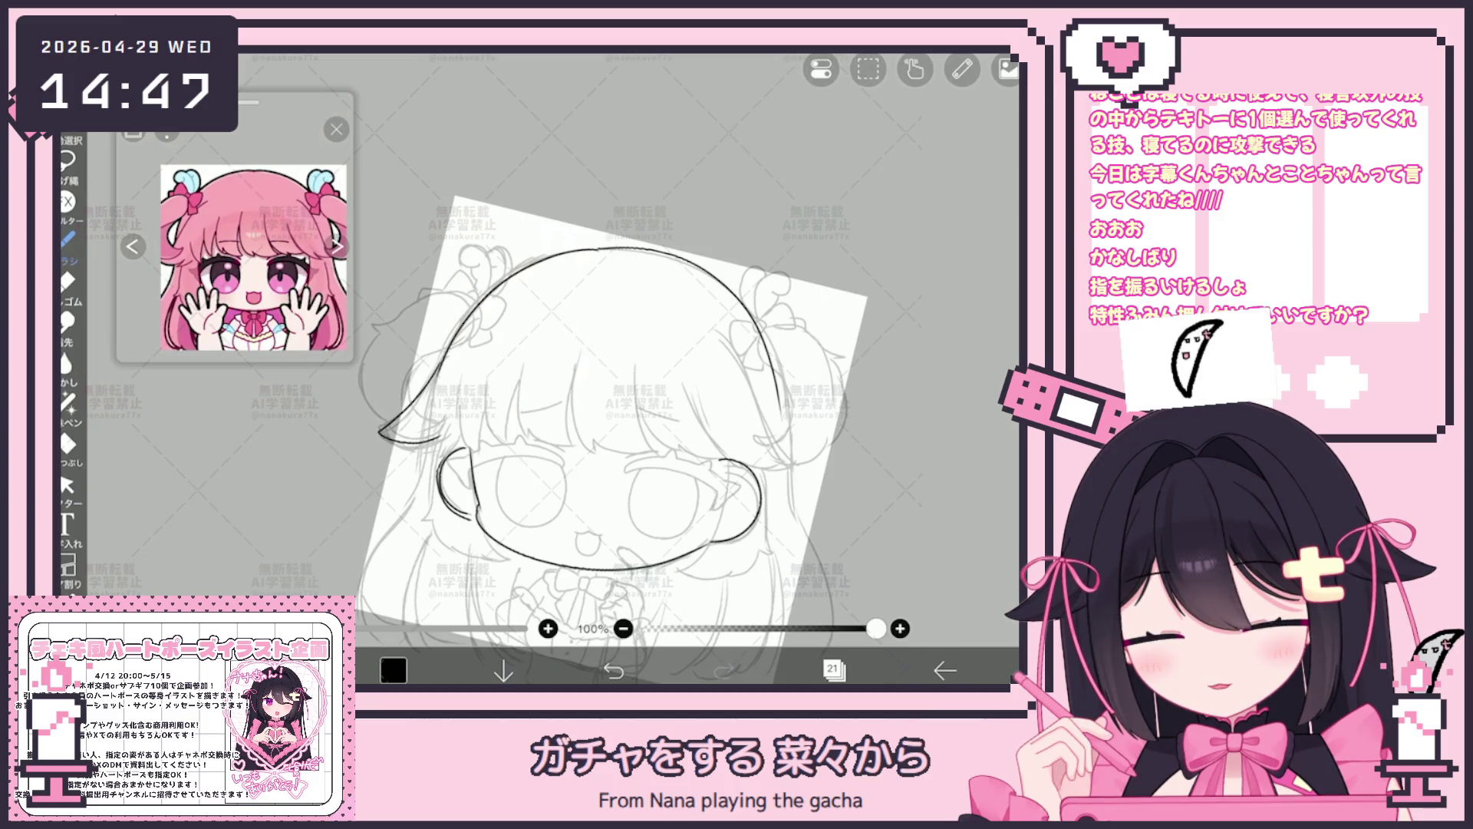
pyautogui.hotkey('ctrl', 'z')
pyautogui.scroll(5, 645, 415)
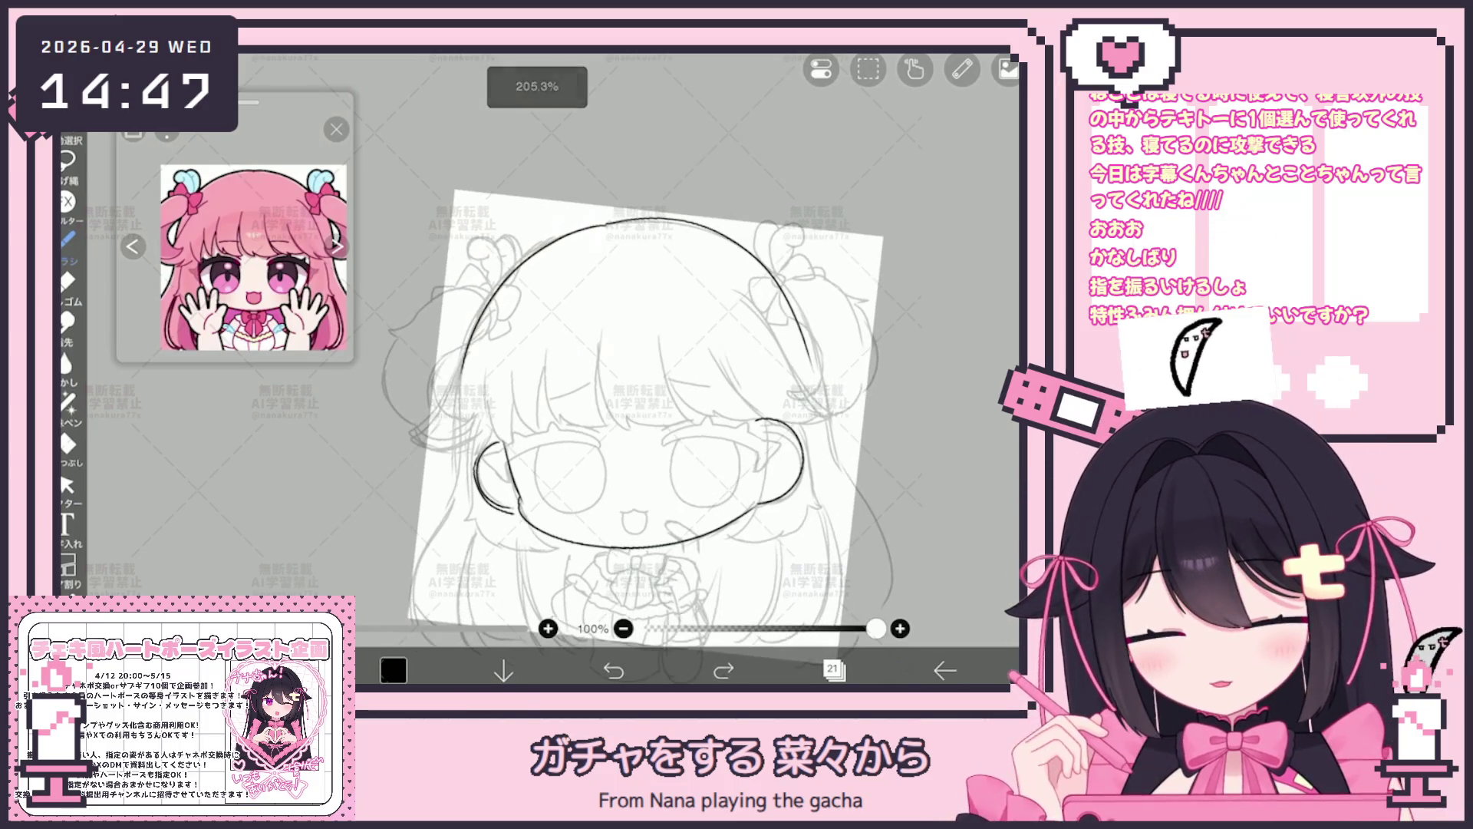
pyautogui.hotkey('ctrl', 'y')
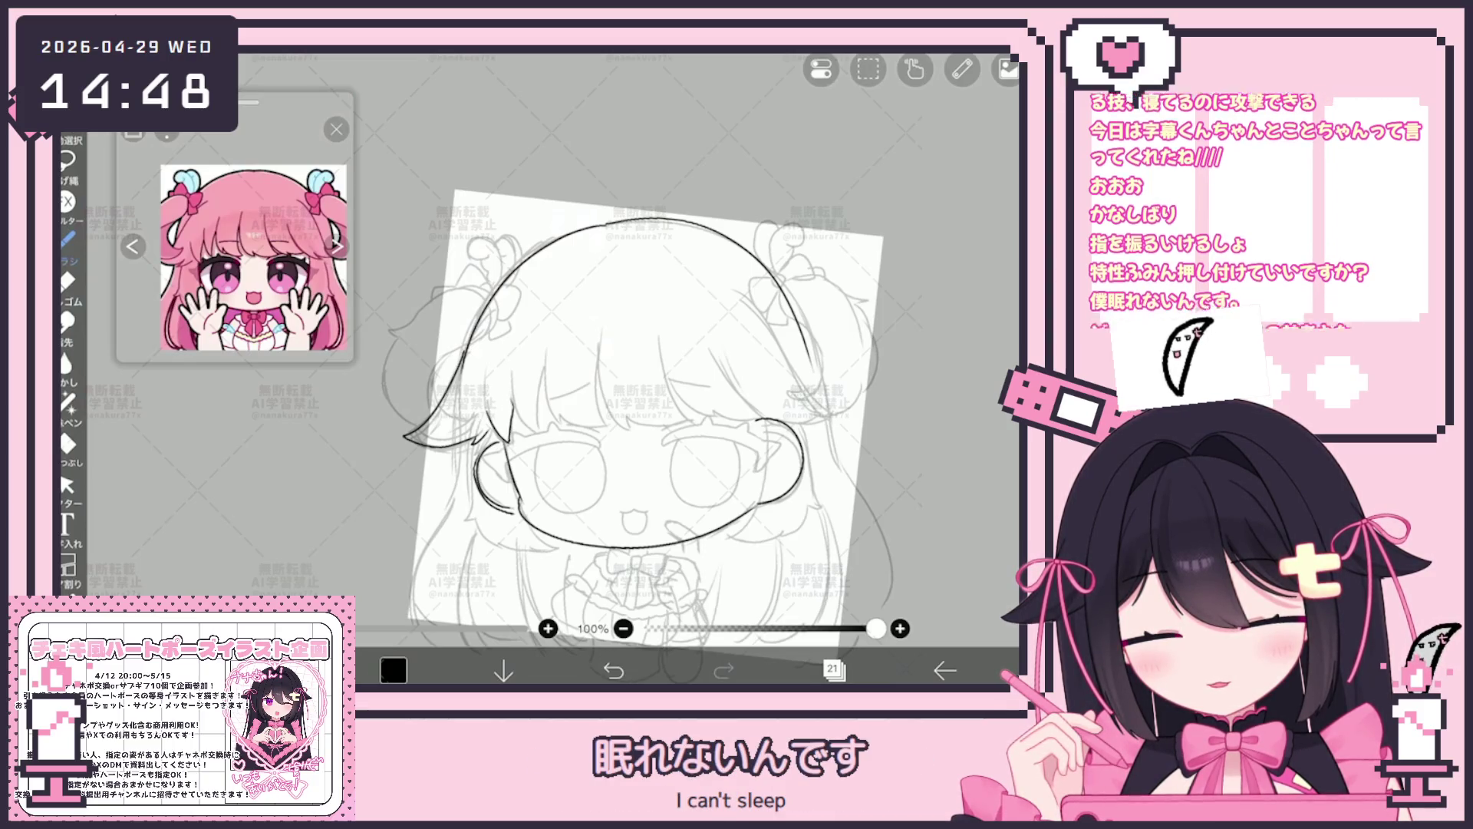
# Ink strands of the bangs across the forehead, correcting strokes with undo and redo.
pyautogui.moveTo(539, 385)
pyautogui.mouseDown()
pyautogui.moveTo(534, 433)
pyautogui.moveTo(544, 416)
pyautogui.mouseUp()
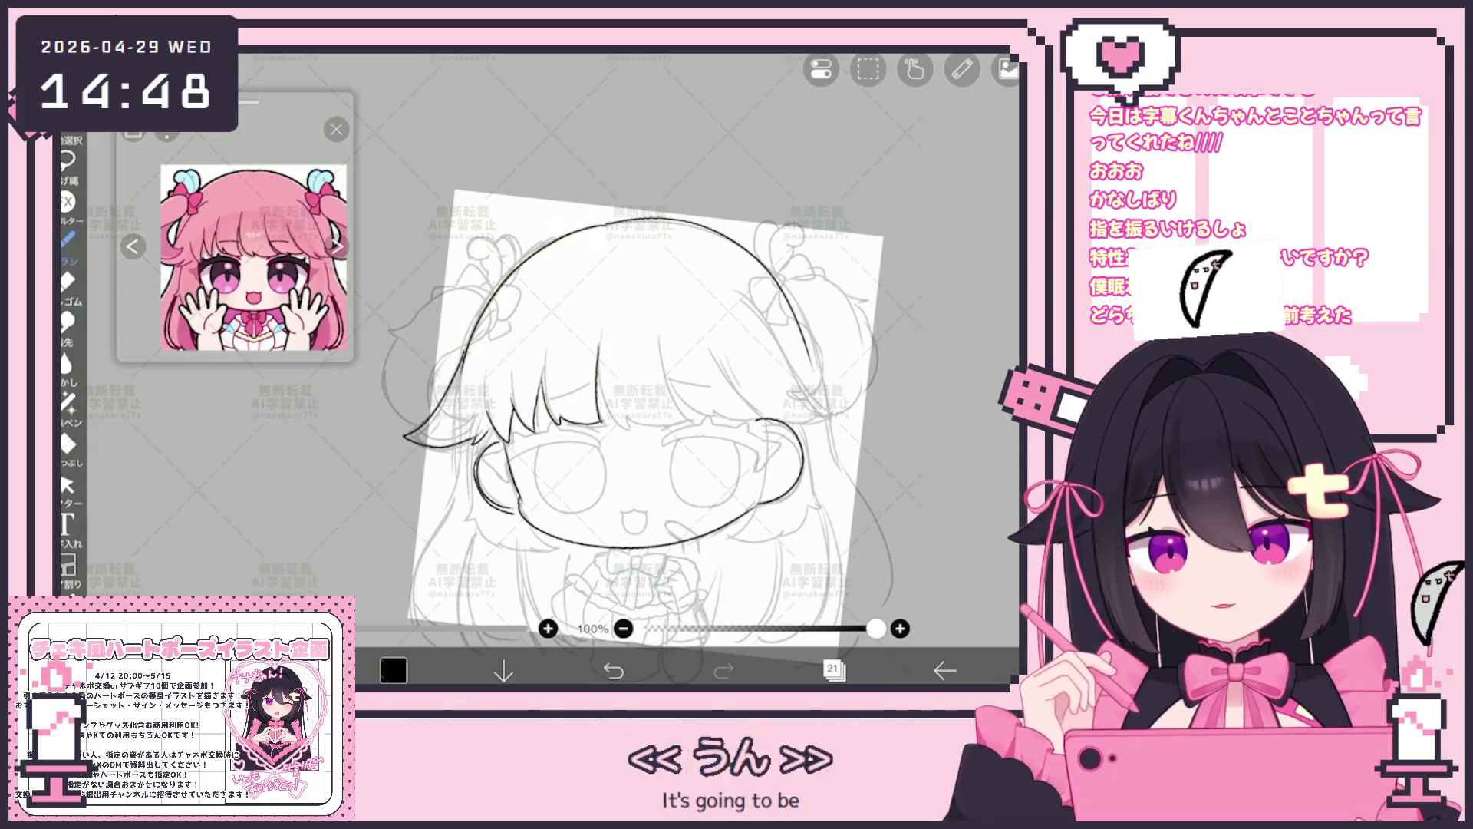
pyautogui.moveTo(628, 461); pyautogui.dragTo(581, 444)
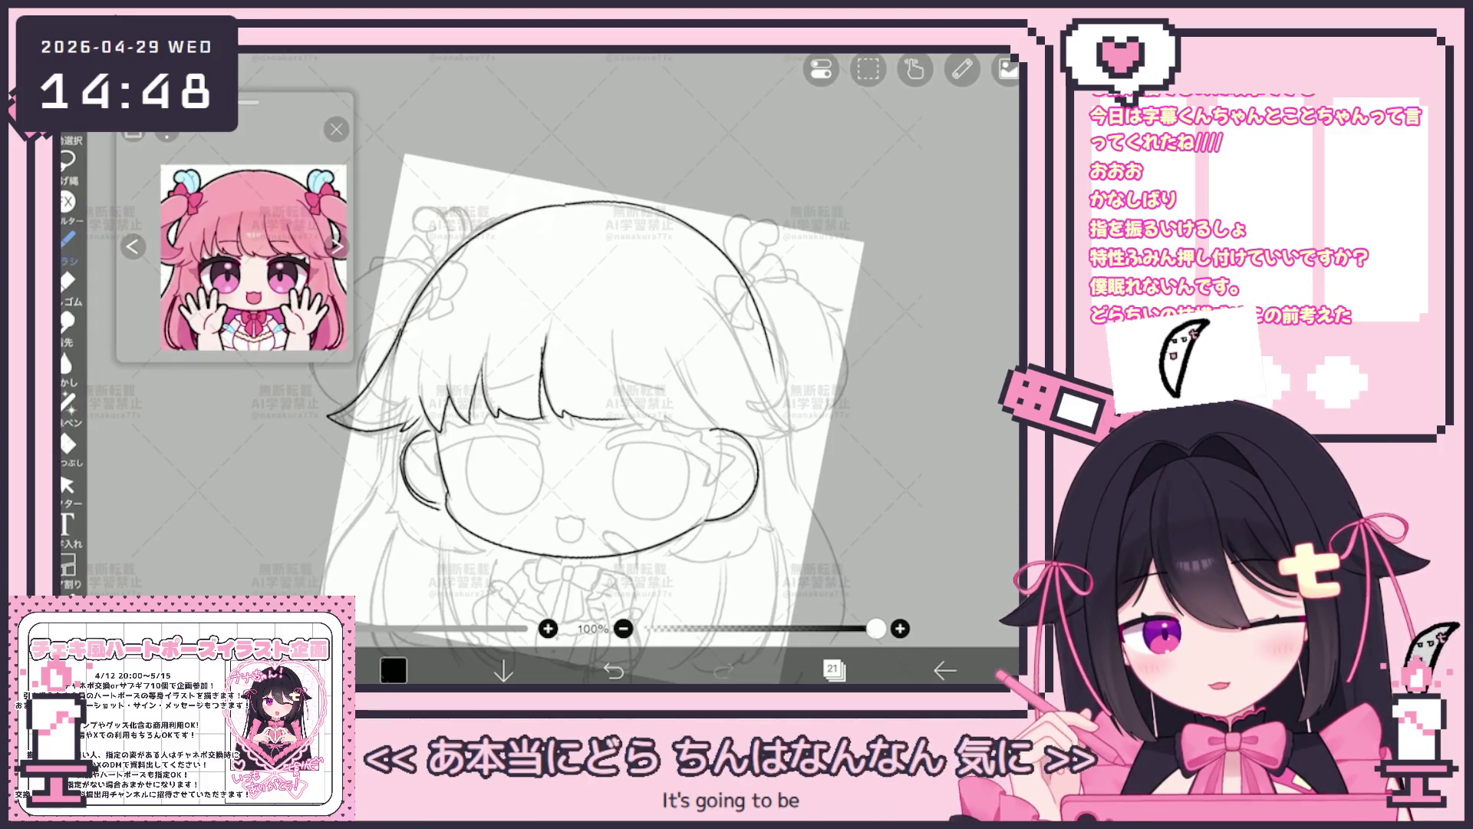
pyautogui.hotkey('ctrl', 'z')
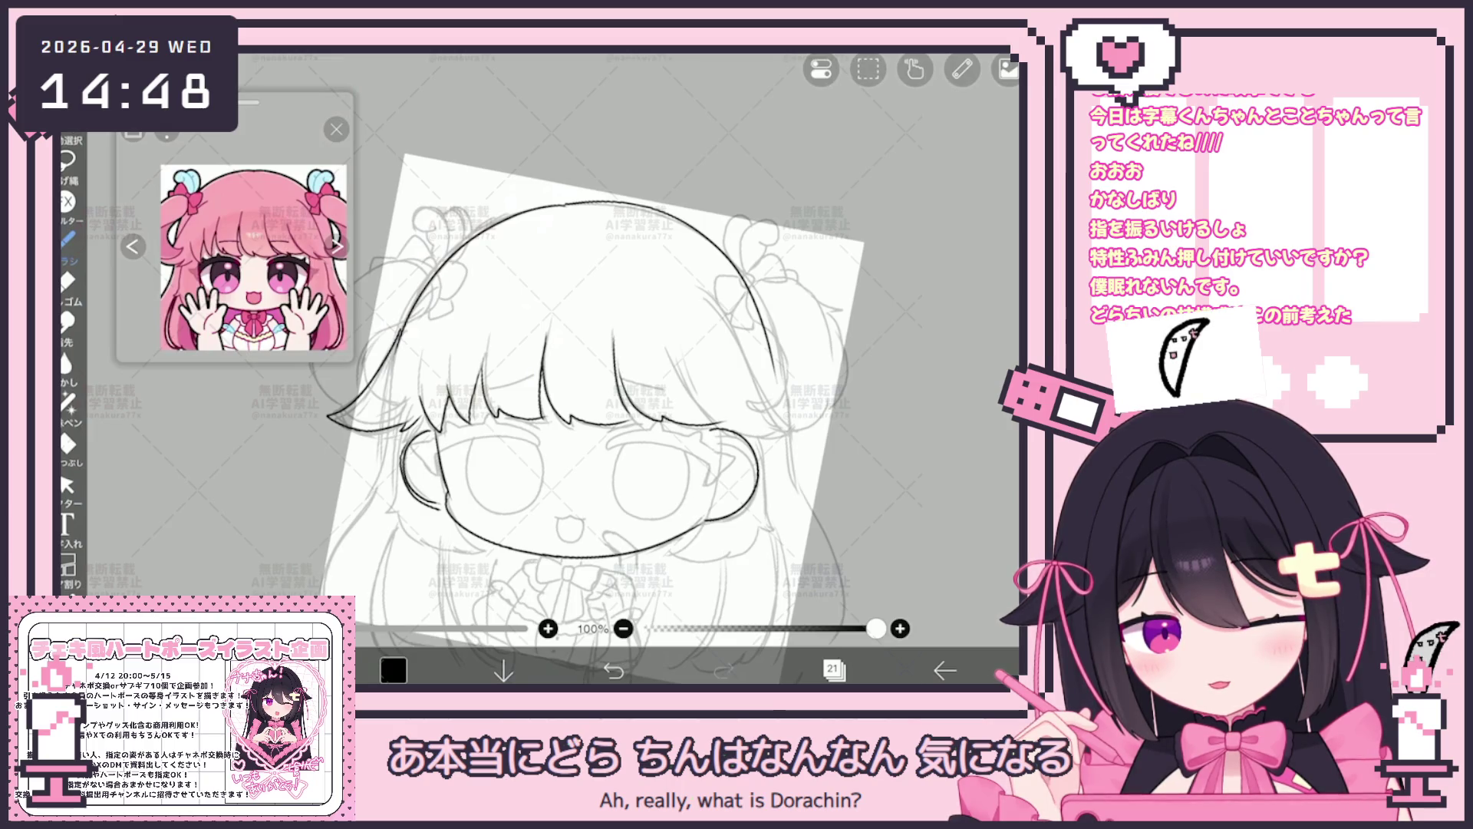
pyautogui.moveTo(576, 461); pyautogui.dragTo(541, 484)
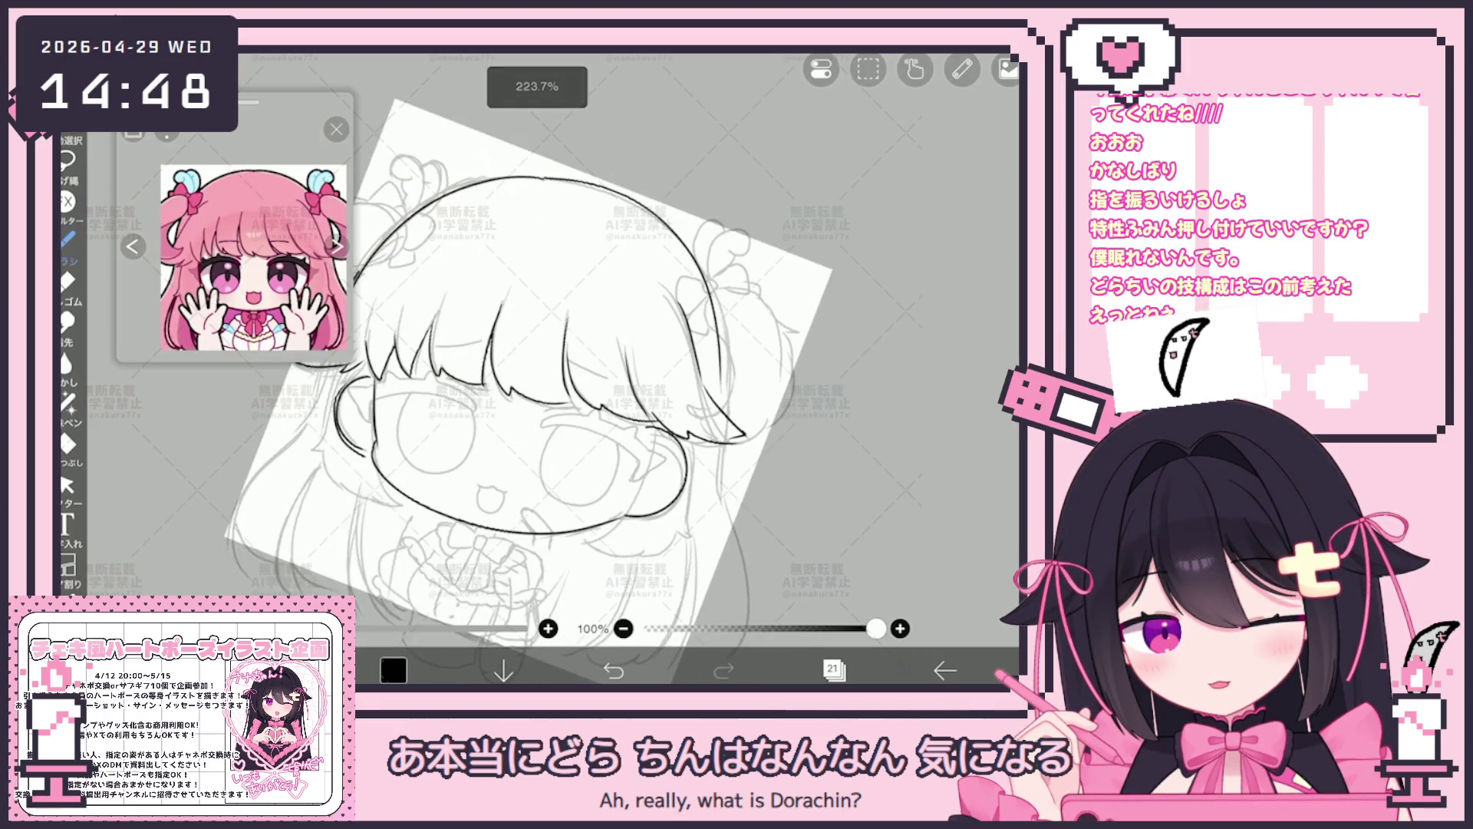
pyautogui.moveTo(576, 437); pyautogui.dragTo(623, 379)
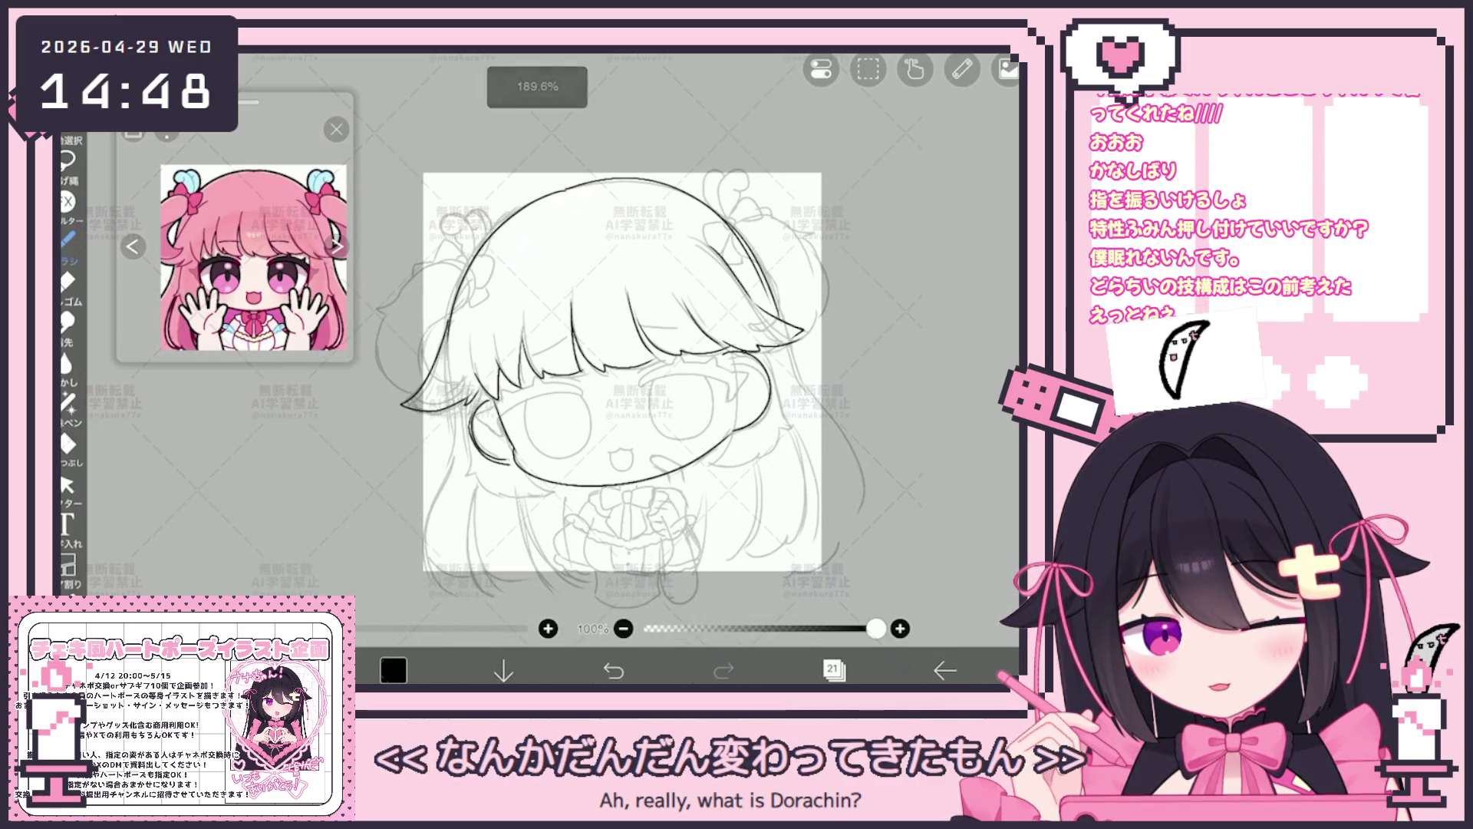
pyautogui.hotkey('ctrl', 'z')
pyautogui.hotkey('ctrl', 'shift', 'z')
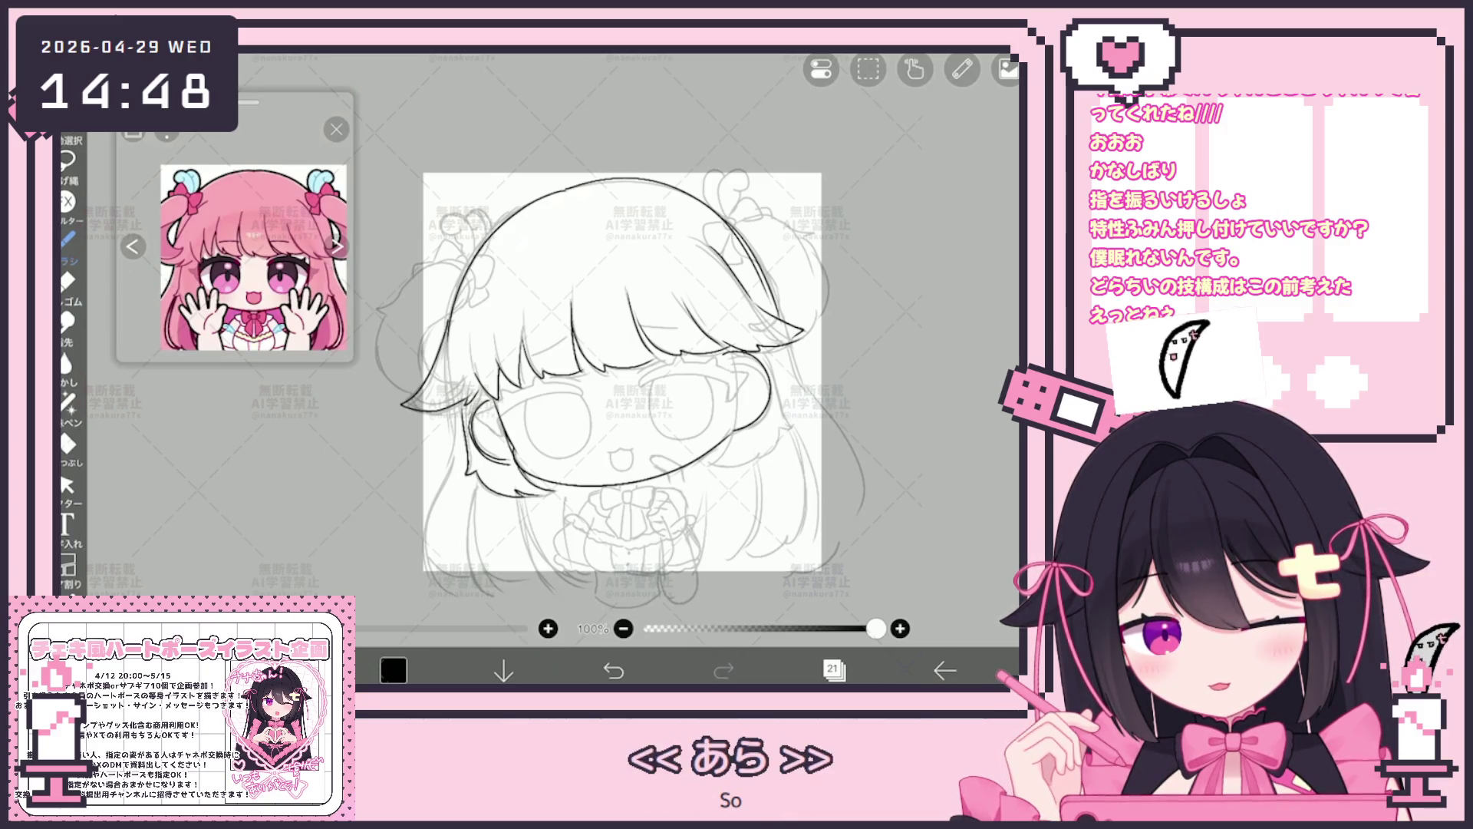
pyautogui.scroll(2, 610, 365)
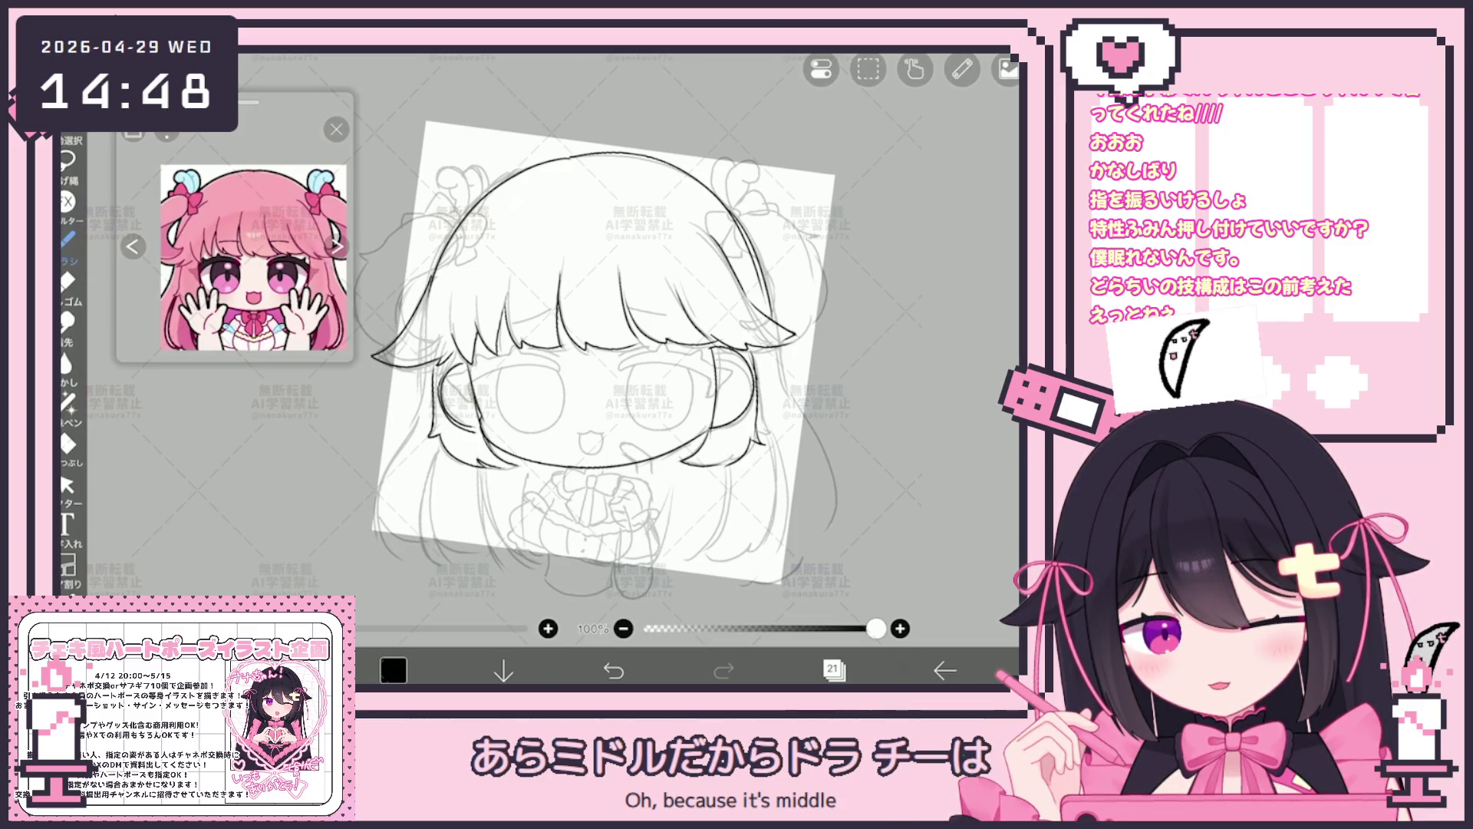
pyautogui.scroll(-1, 599, 352)
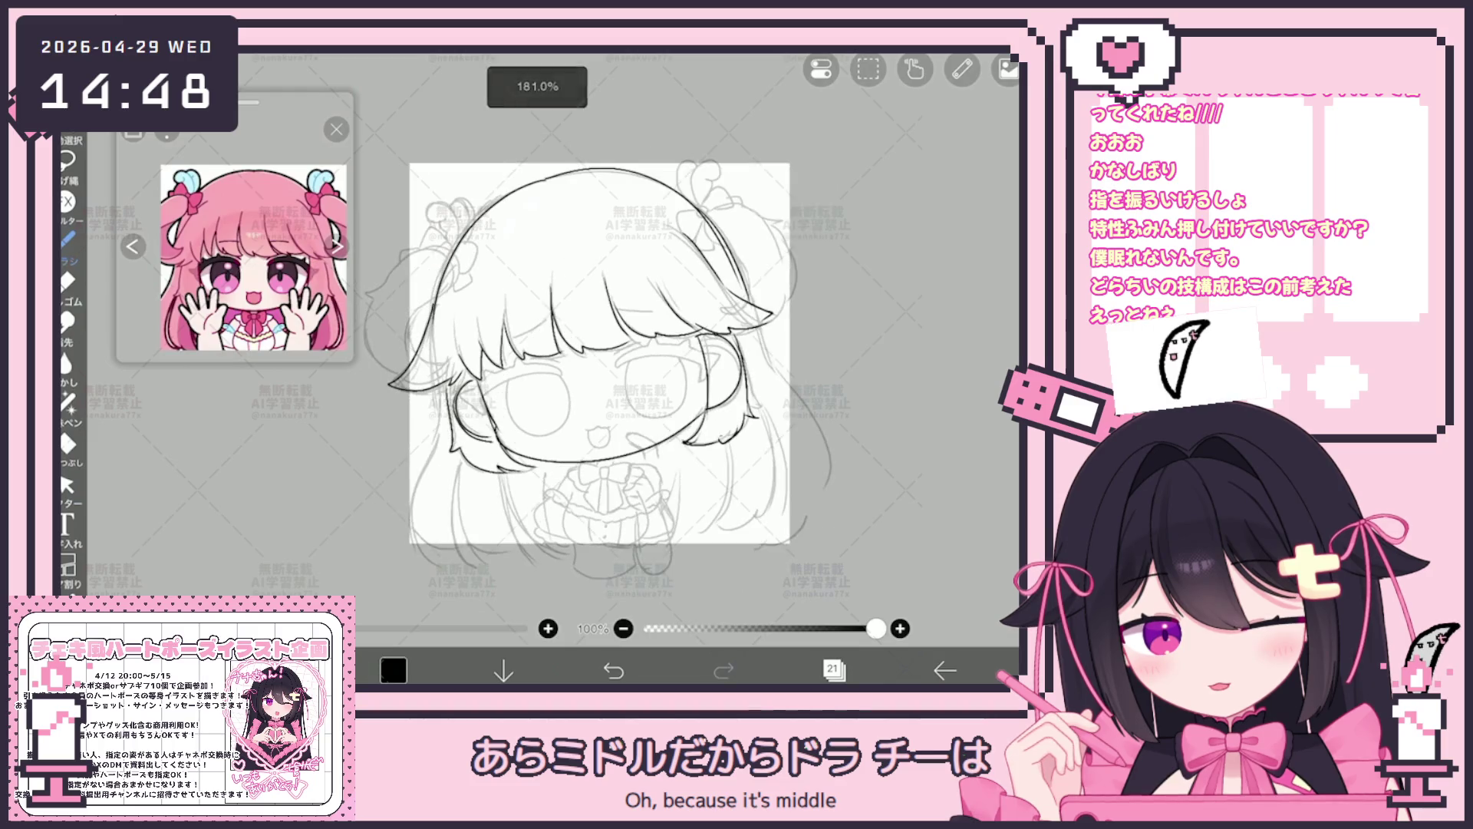
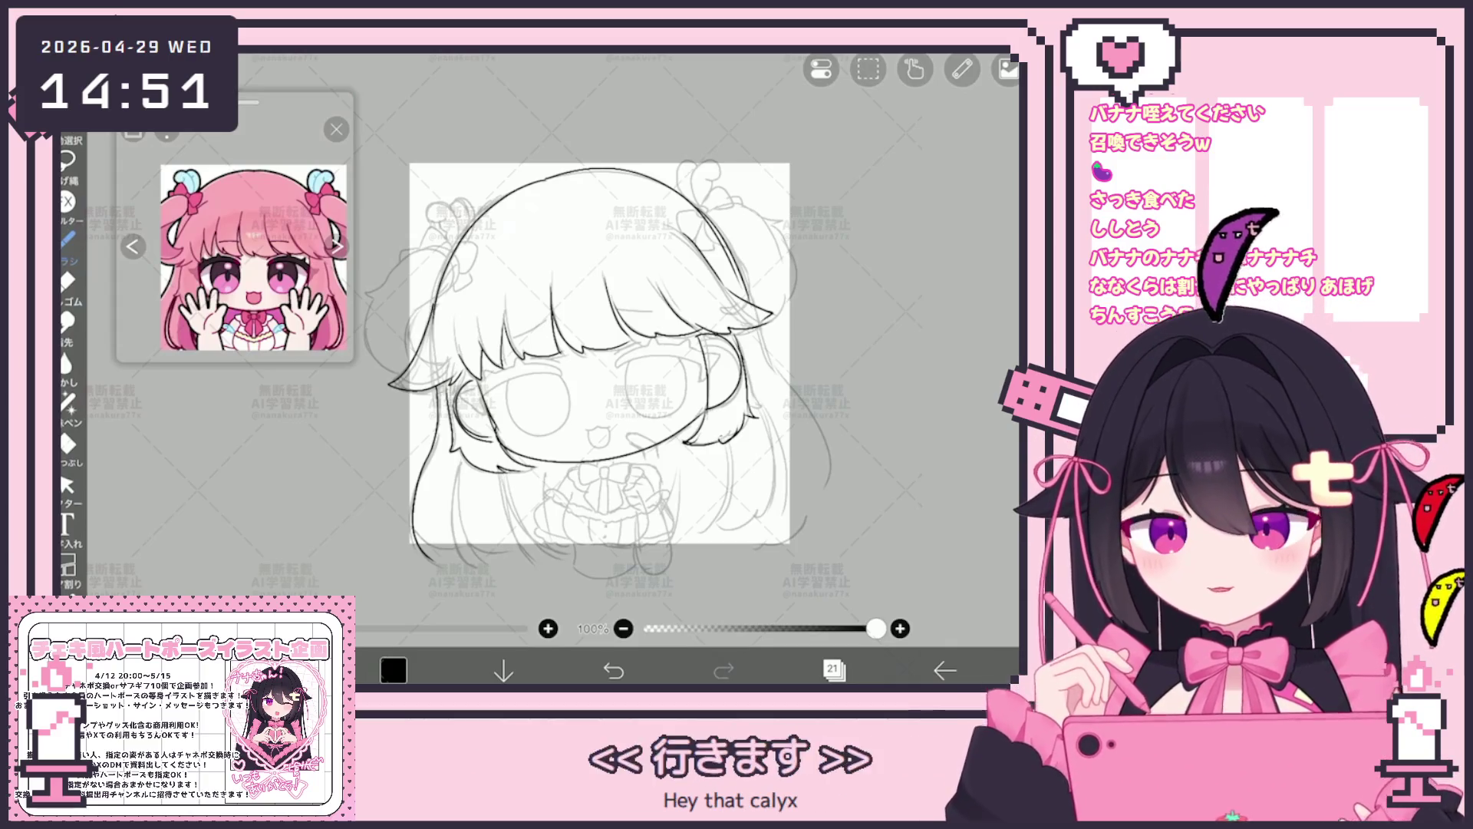
pyautogui.scroll(3, 573, 386)
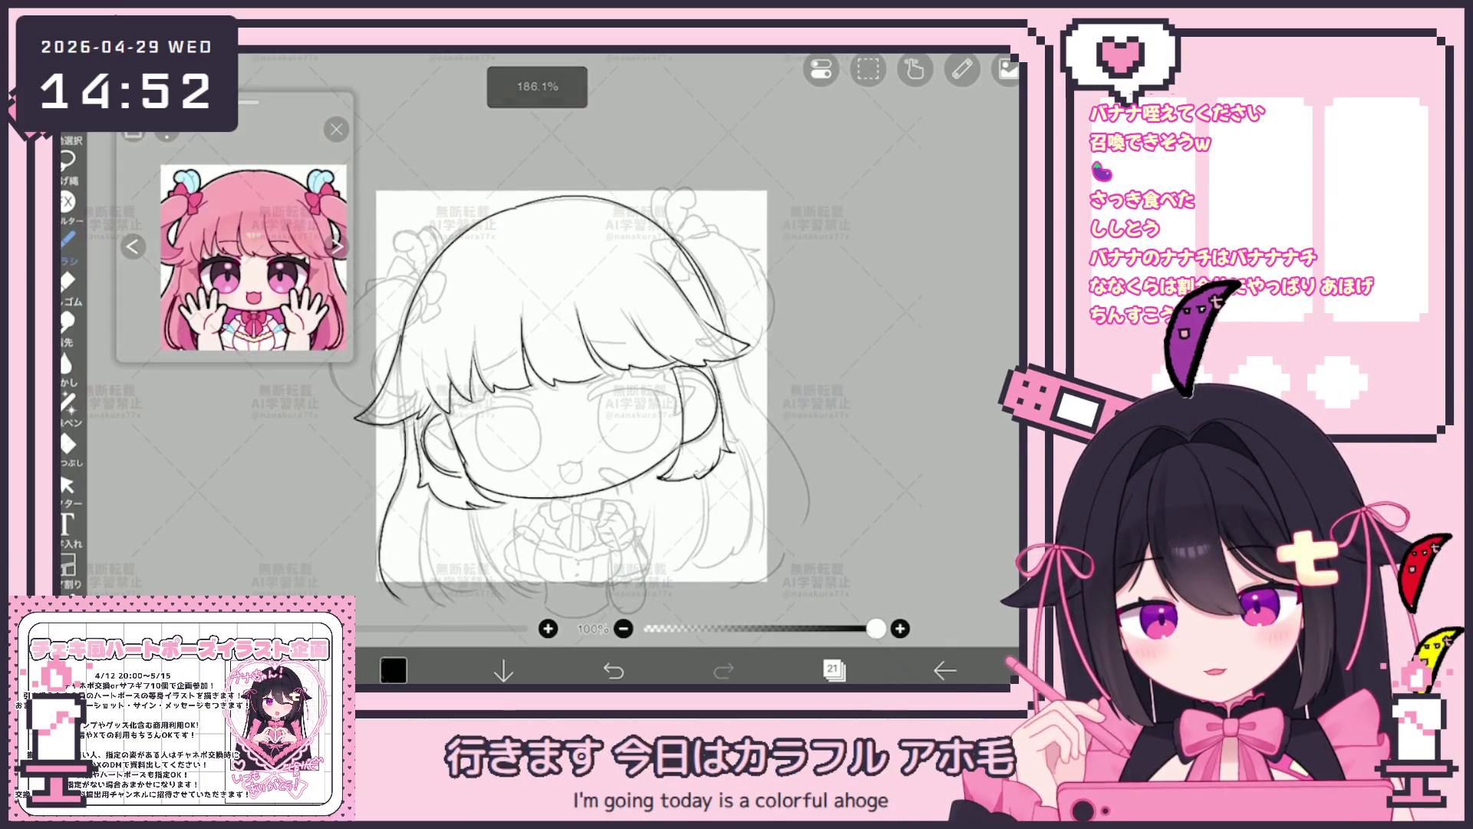
pyautogui.scroll(2, 679, 437)
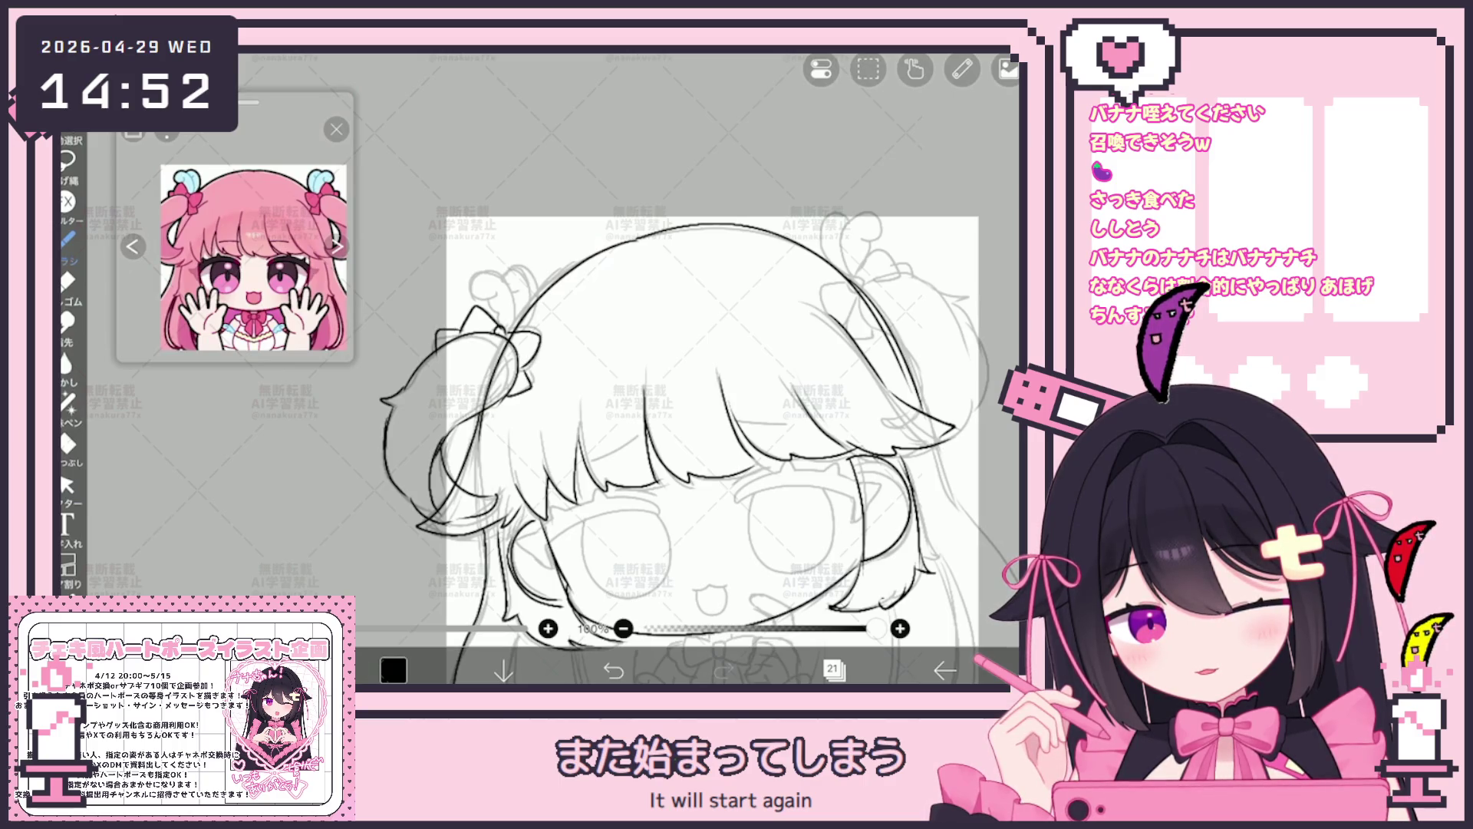
# Draw curly swirl strokes above the bows on the left and right hair buns.
pyautogui.moveTo(518, 297); pyautogui.dragTo(539, 280)
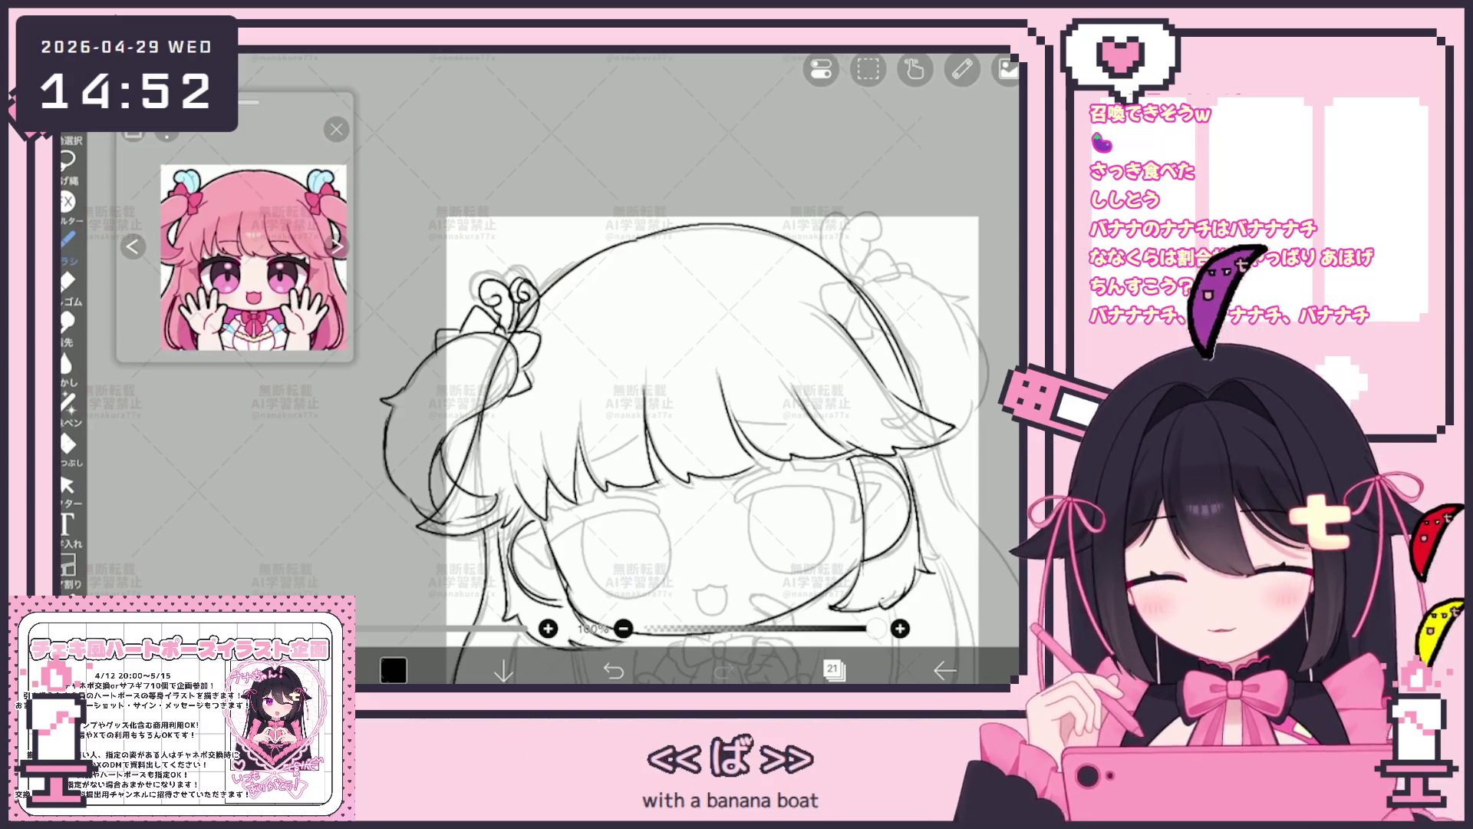
pyautogui.scroll(3, 673, 448)
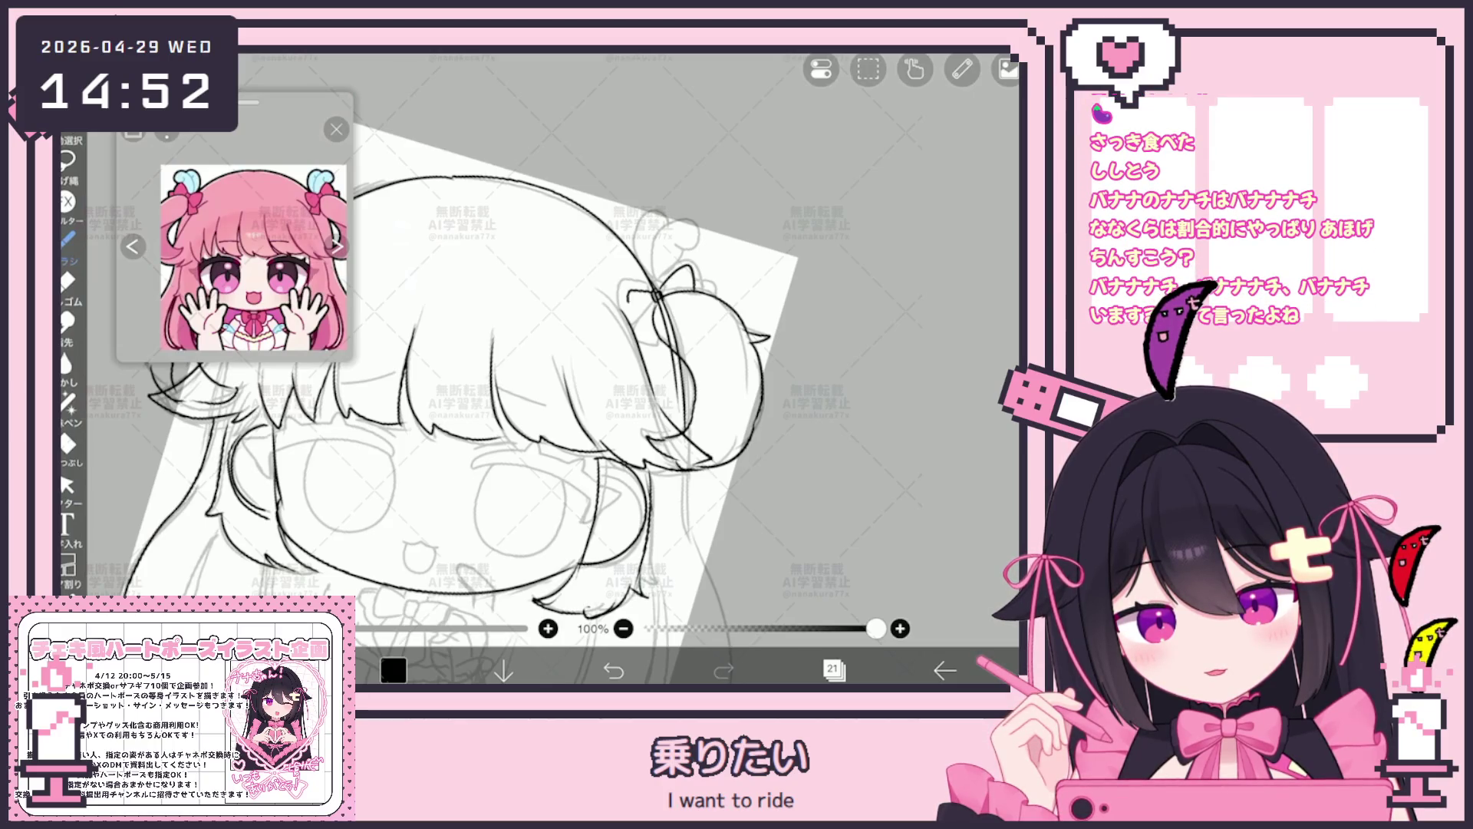
pyautogui.scroll(3, 518, 380)
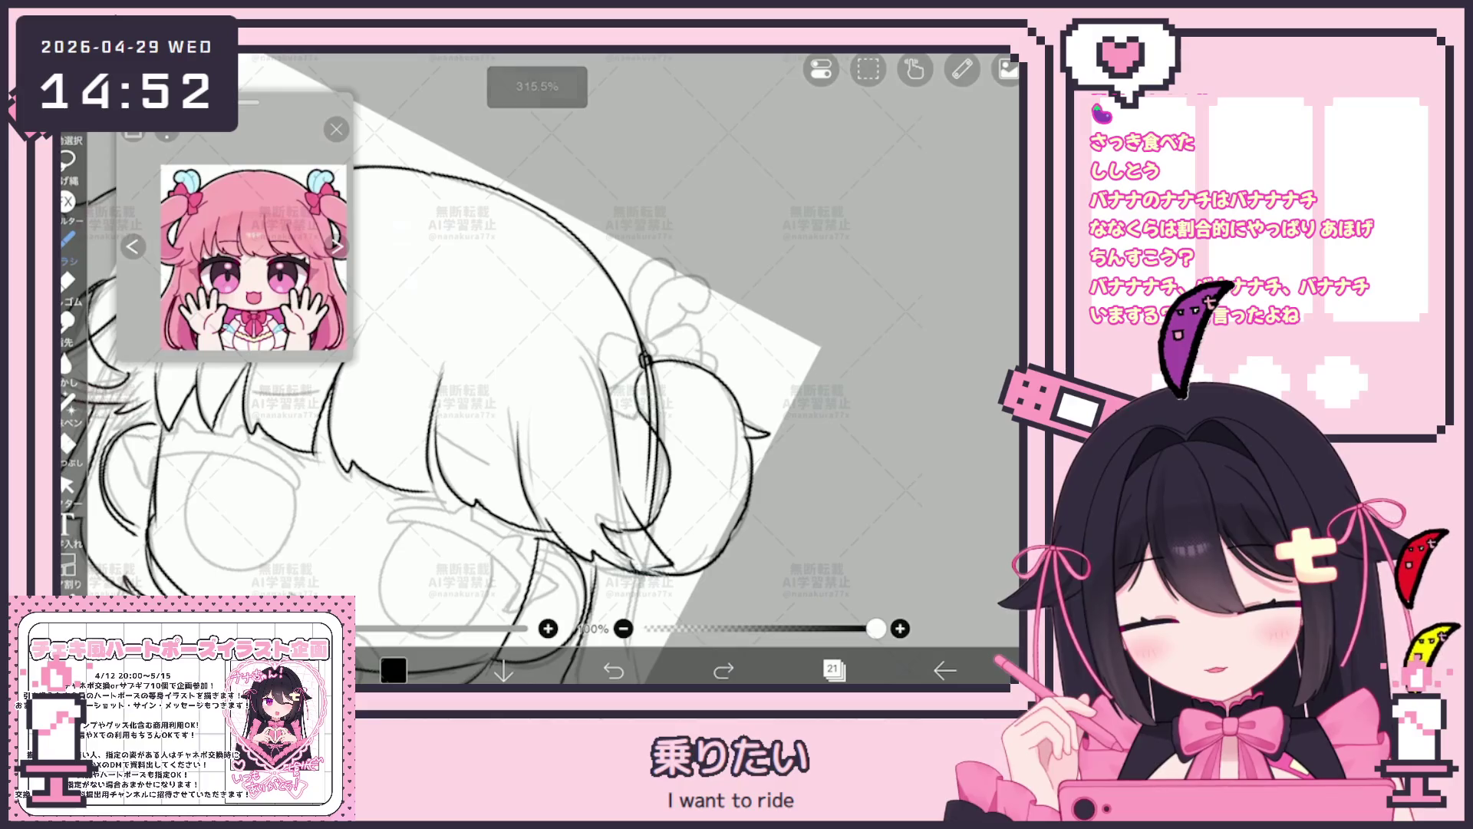
pyautogui.moveTo(688, 327); pyautogui.dragTo(711, 382)
pyautogui.moveTo(690, 283); pyautogui.dragTo(668, 318)
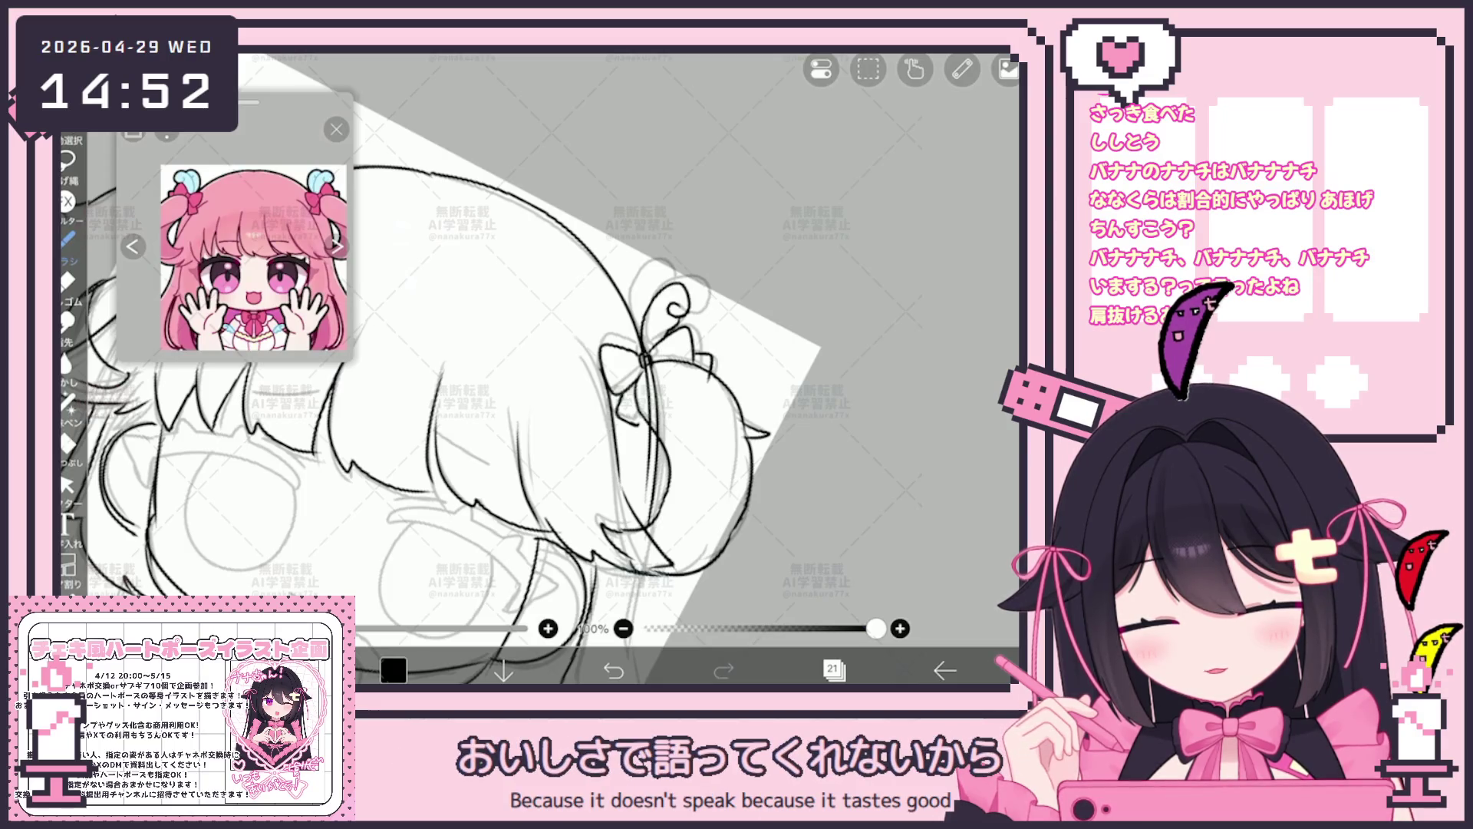
pyautogui.scroll(-5, 649, 415)
pyautogui.scroll(-3, 650, 414)
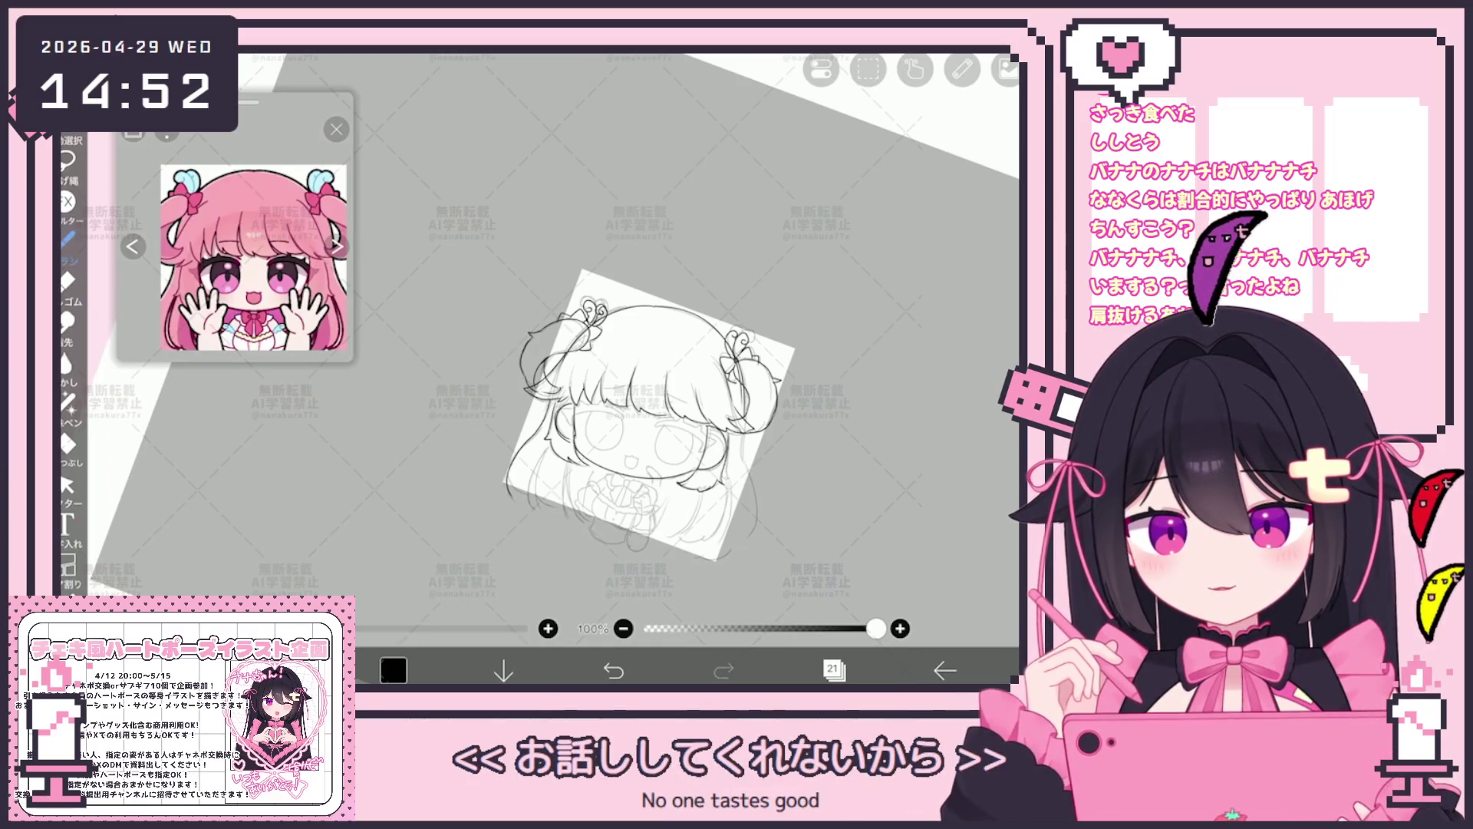
pyautogui.scroll(3, 552, 437)
pyautogui.scroll(3, 553, 438)
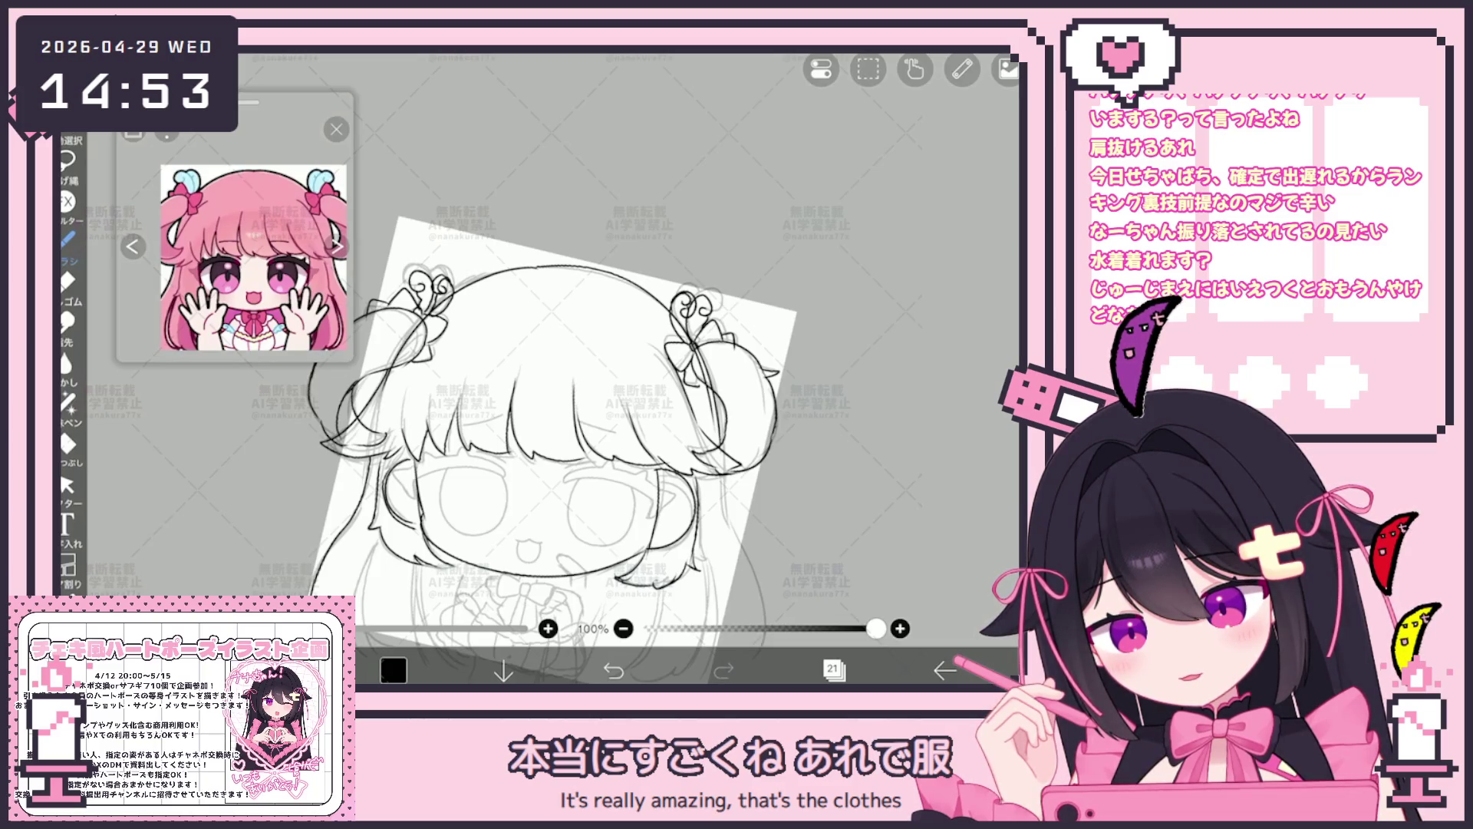
# Pan the canvas away from the character onto a blank stretch of paper.
pyautogui.moveTo(553, 460); pyautogui.dragTo(532, 435)
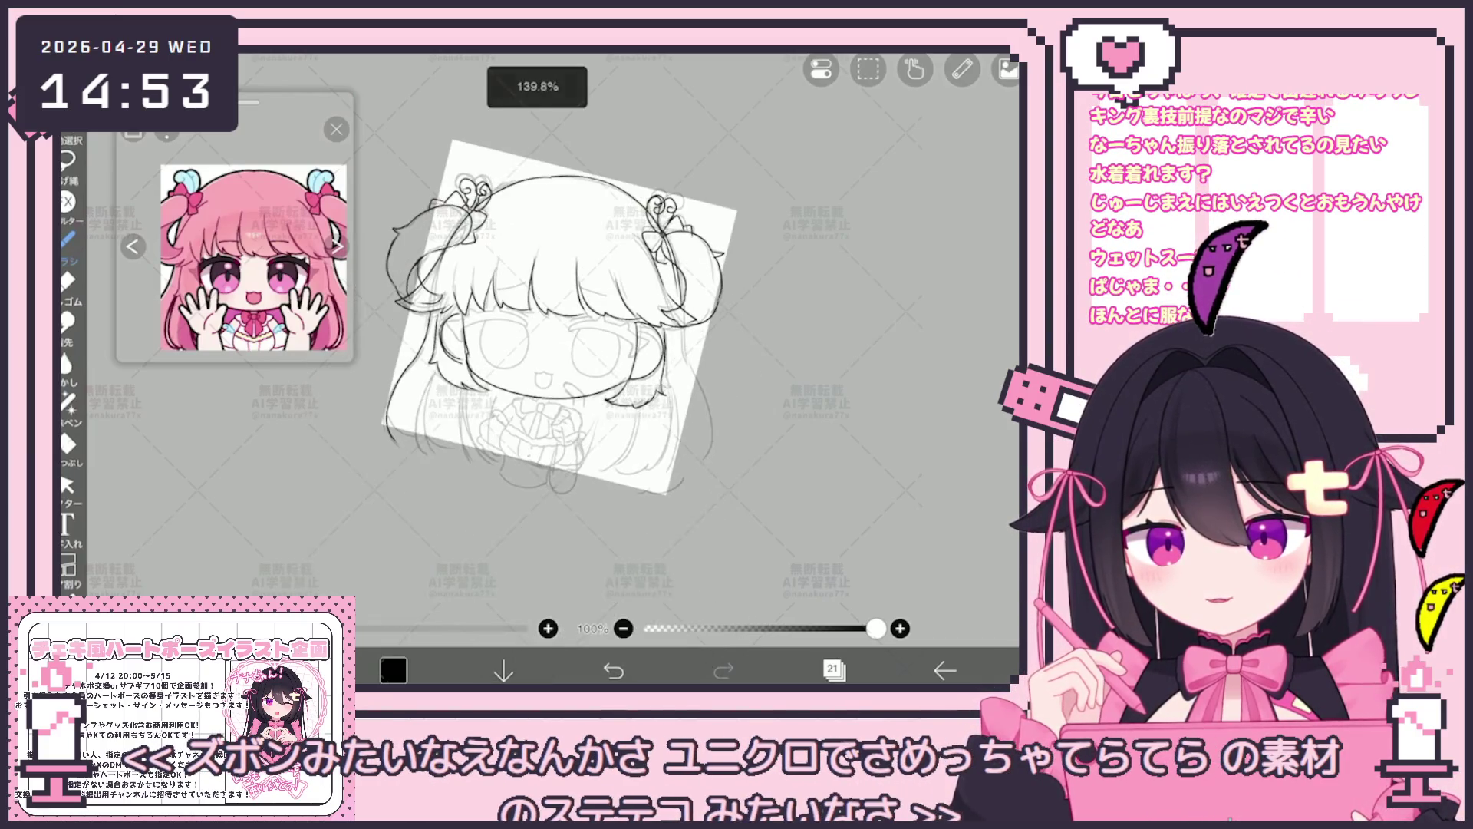
pyautogui.moveTo(541, 461); pyautogui.dragTo(541, 139)
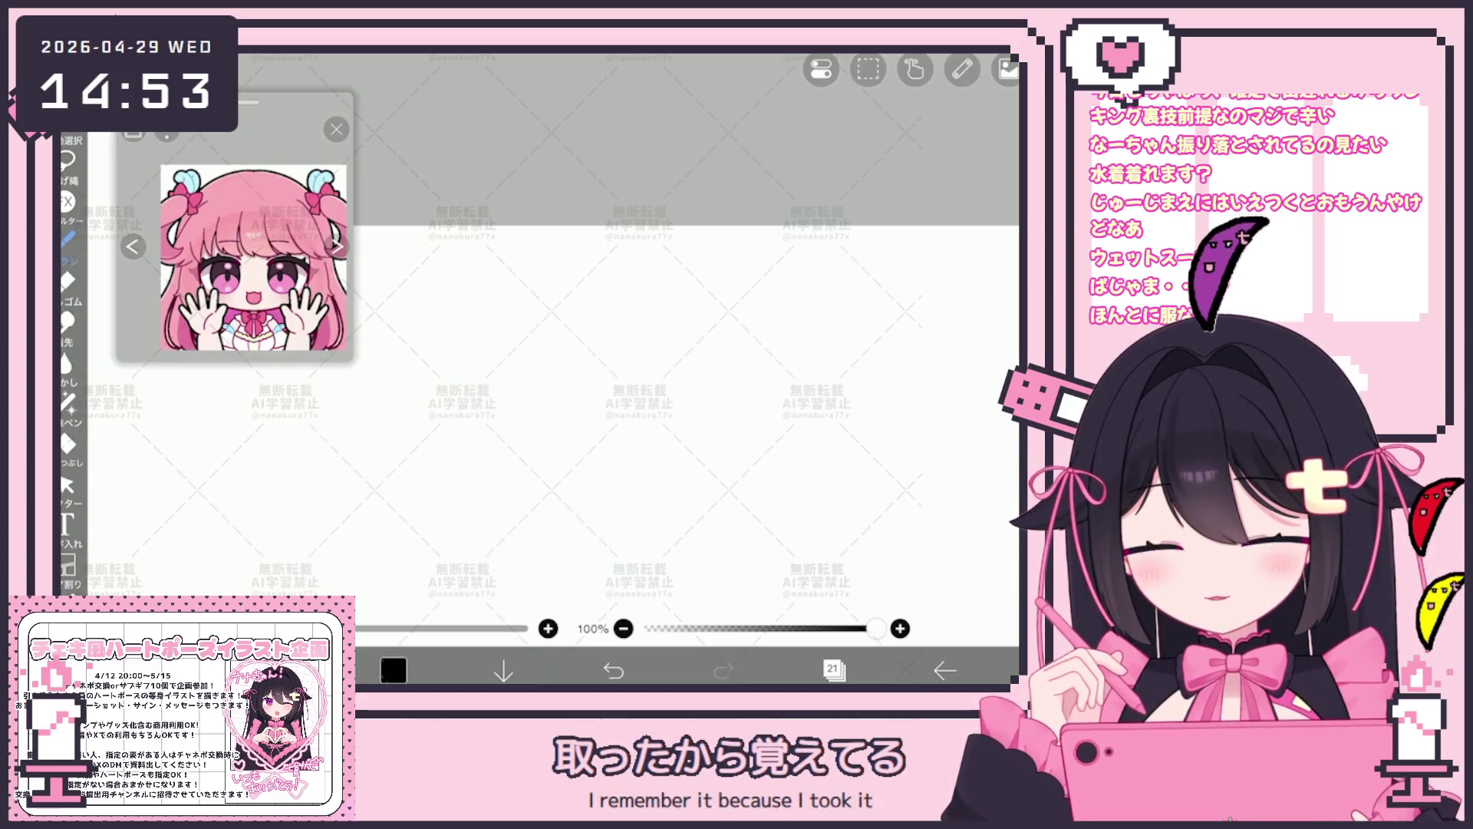
pyautogui.moveTo(564, 400)
pyautogui.mouseDown()
pyautogui.moveTo(681, 386)
pyautogui.moveTo(569, 588)
pyautogui.mouseUp()
pyautogui.moveTo(631, 426); pyautogui.dragTo(635, 589)
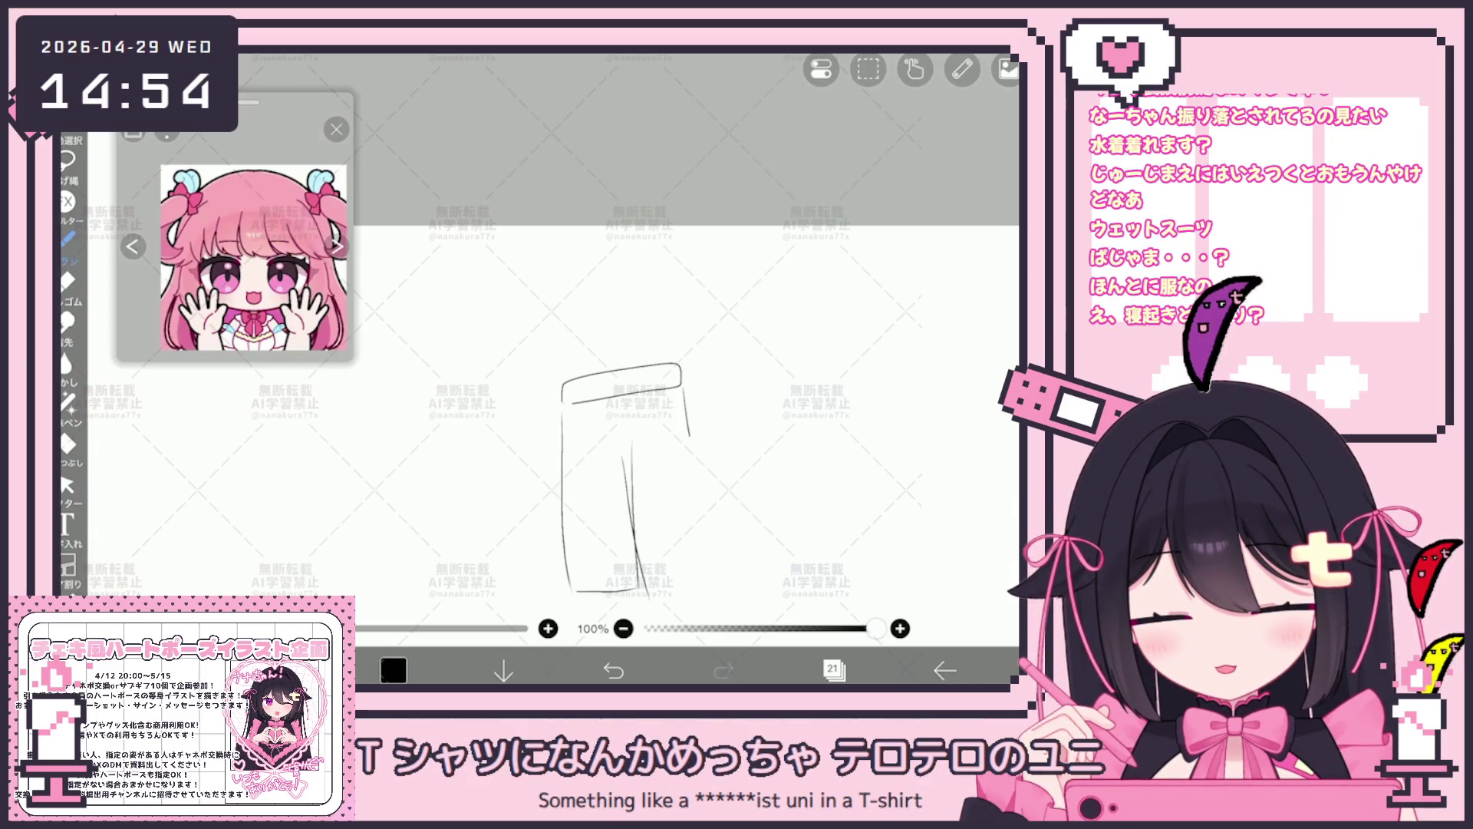
pyautogui.moveTo(584, 376)
pyautogui.mouseDown()
pyautogui.moveTo(583, 399)
pyautogui.moveTo(611, 398)
pyautogui.mouseUp()
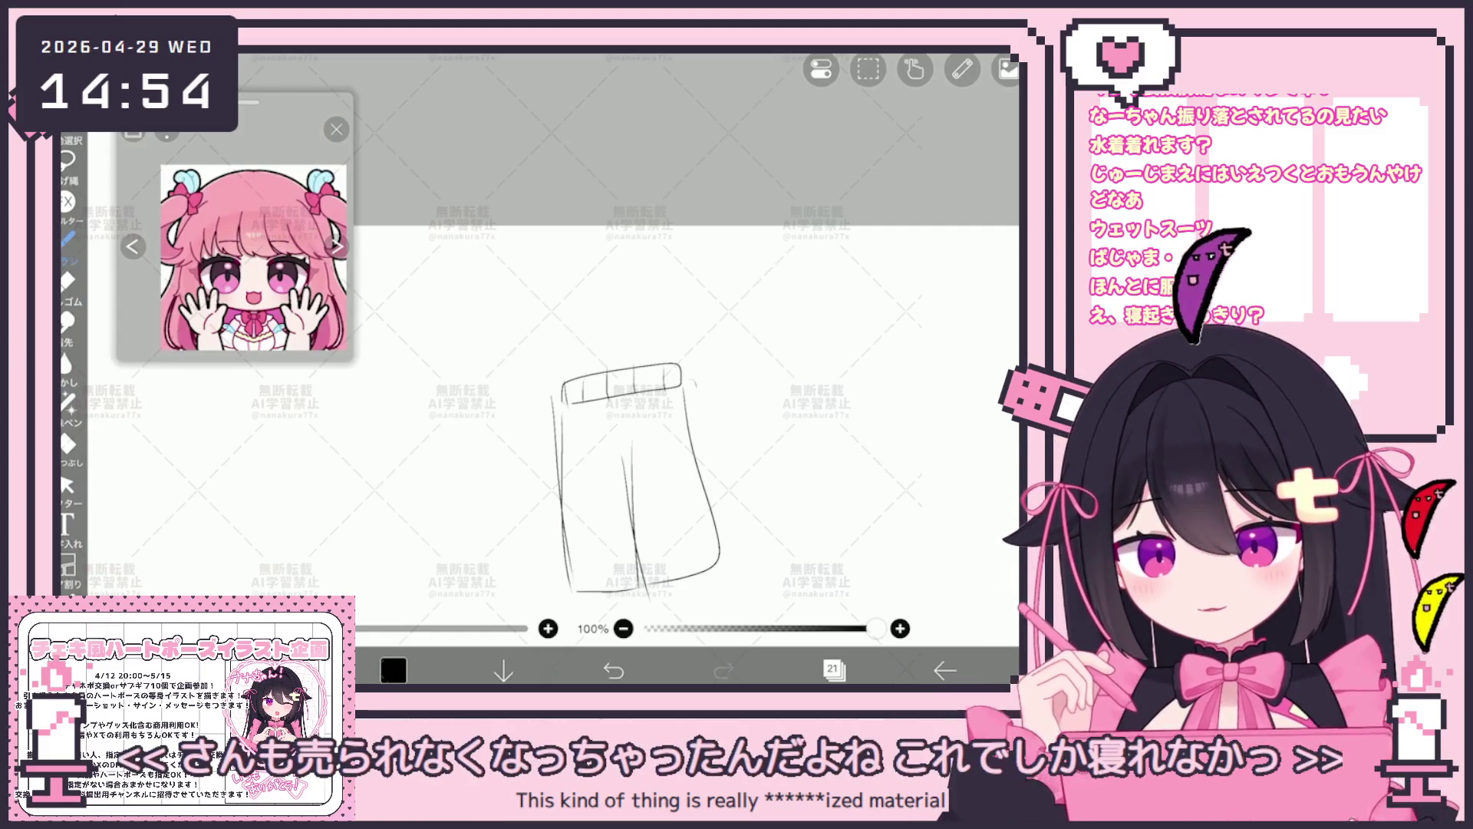
pyautogui.click(833, 669)
pyautogui.click(834, 669)
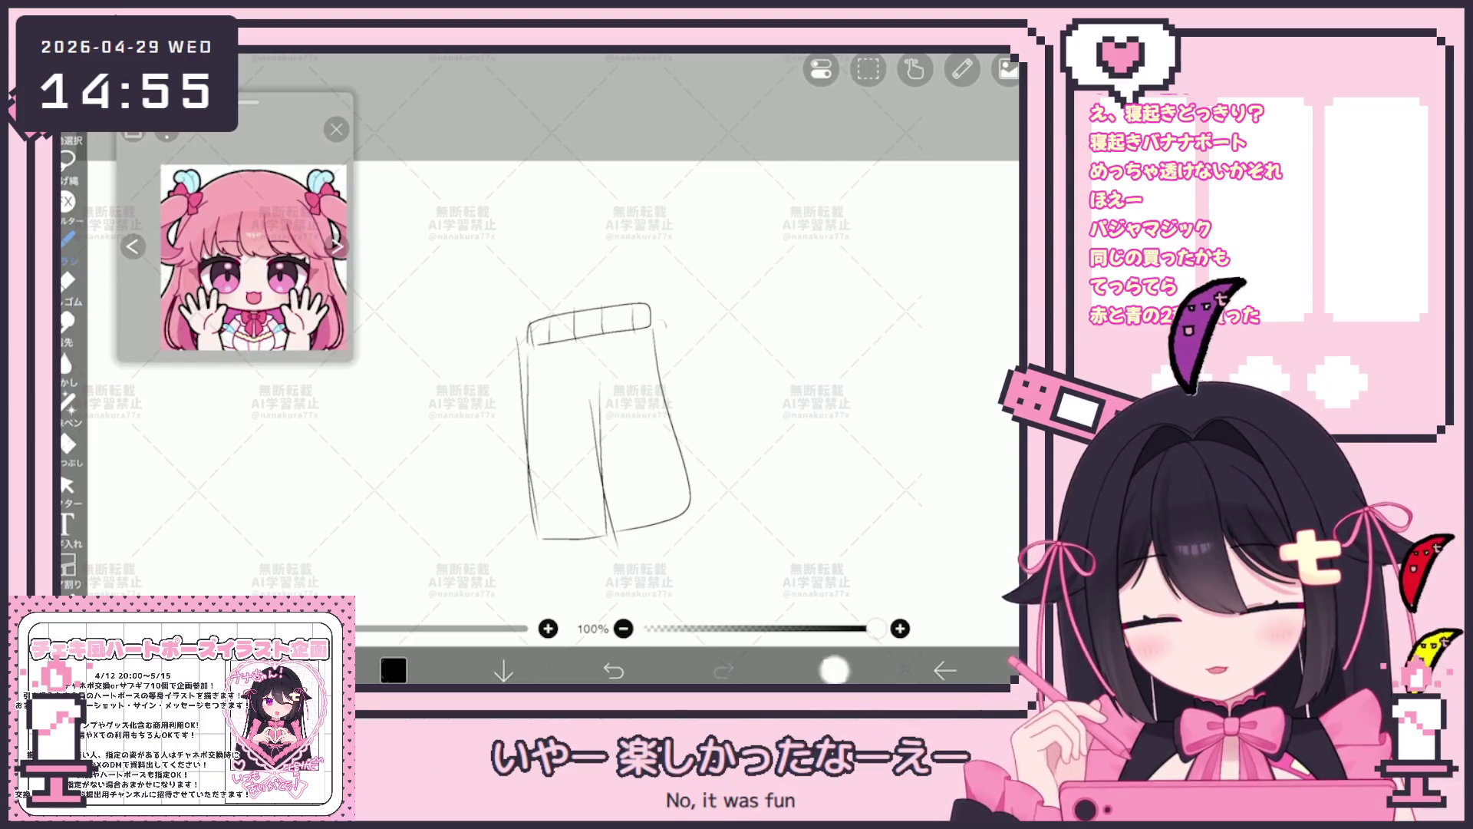
pyautogui.click(834, 669)
pyautogui.click(66, 486)
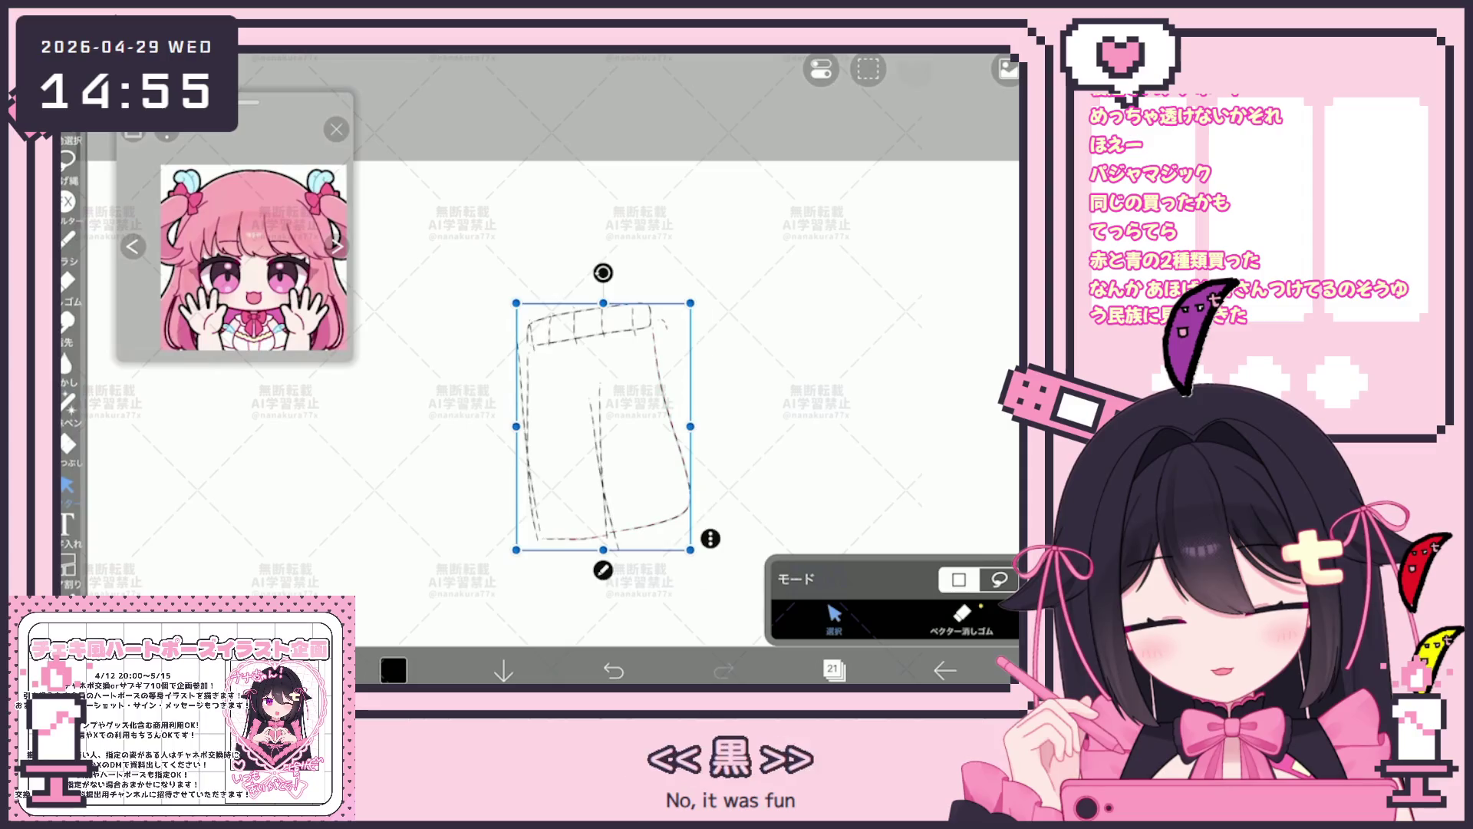
pyautogui.click(603, 426)
pyautogui.click(711, 538)
pyautogui.click(790, 197)
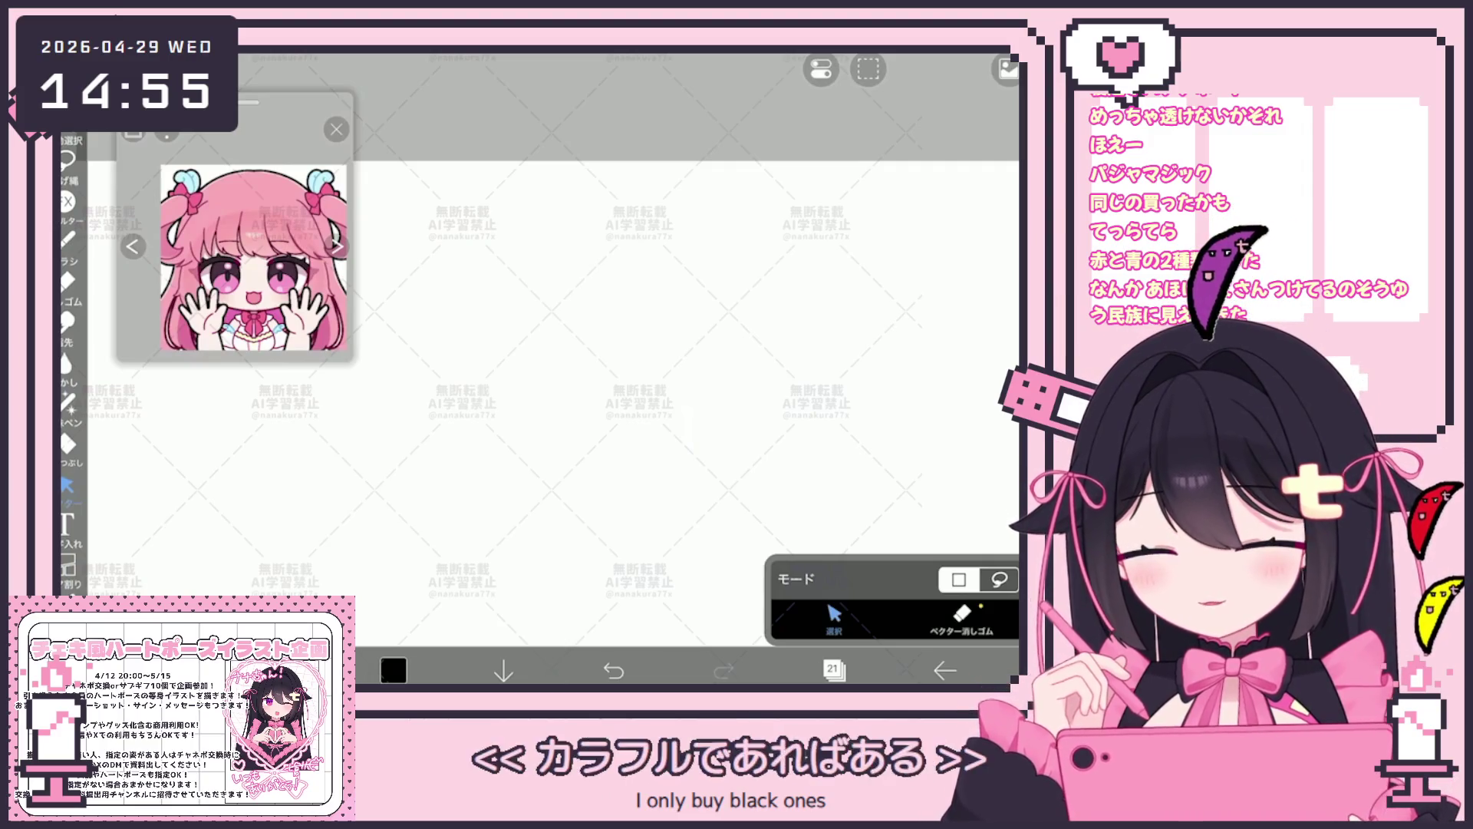
pyautogui.scroll(-3, 656, 345)
pyautogui.scroll(3, 593, 289)
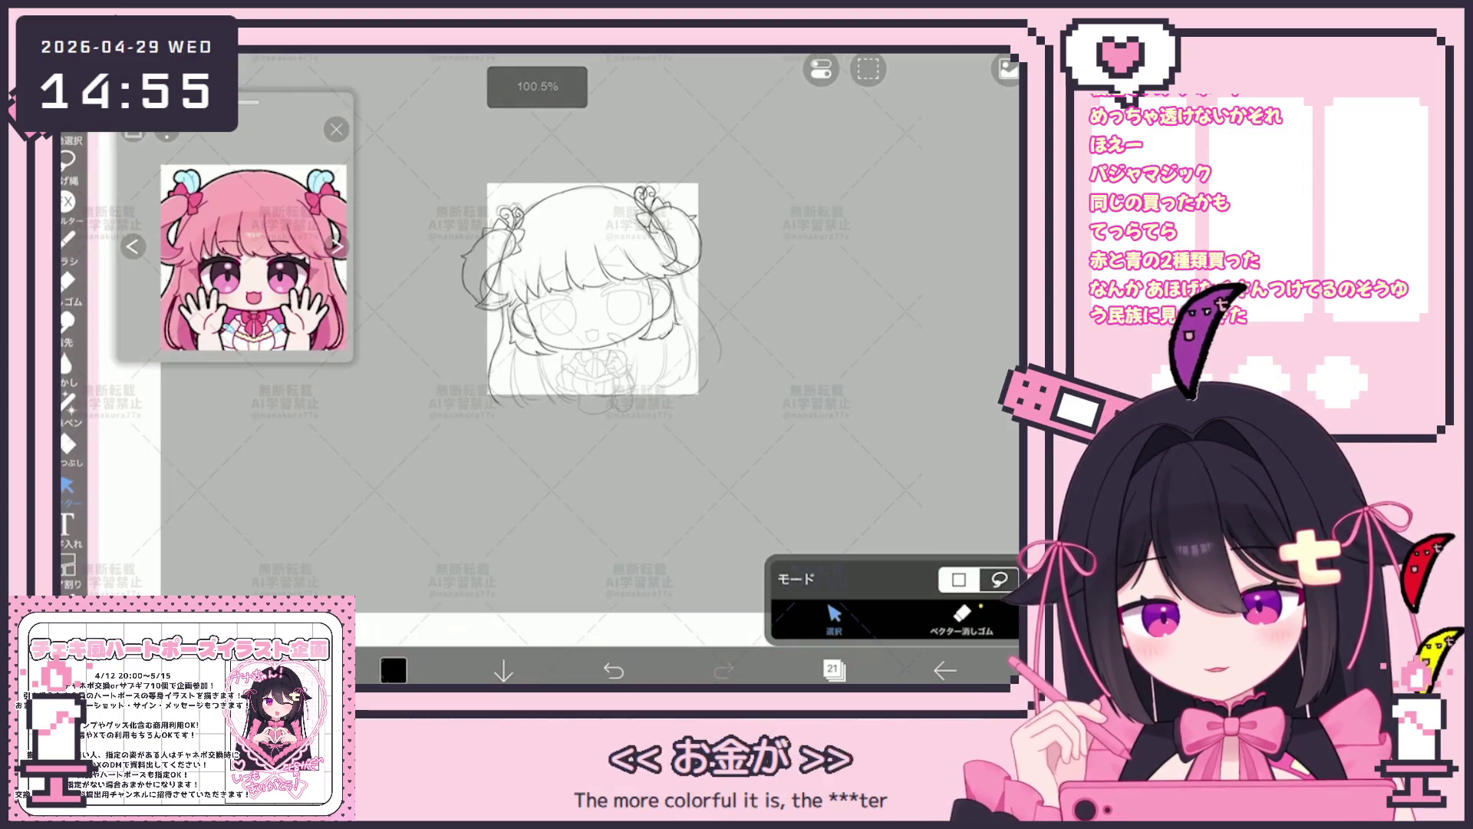
pyautogui.scroll(5, 593, 288)
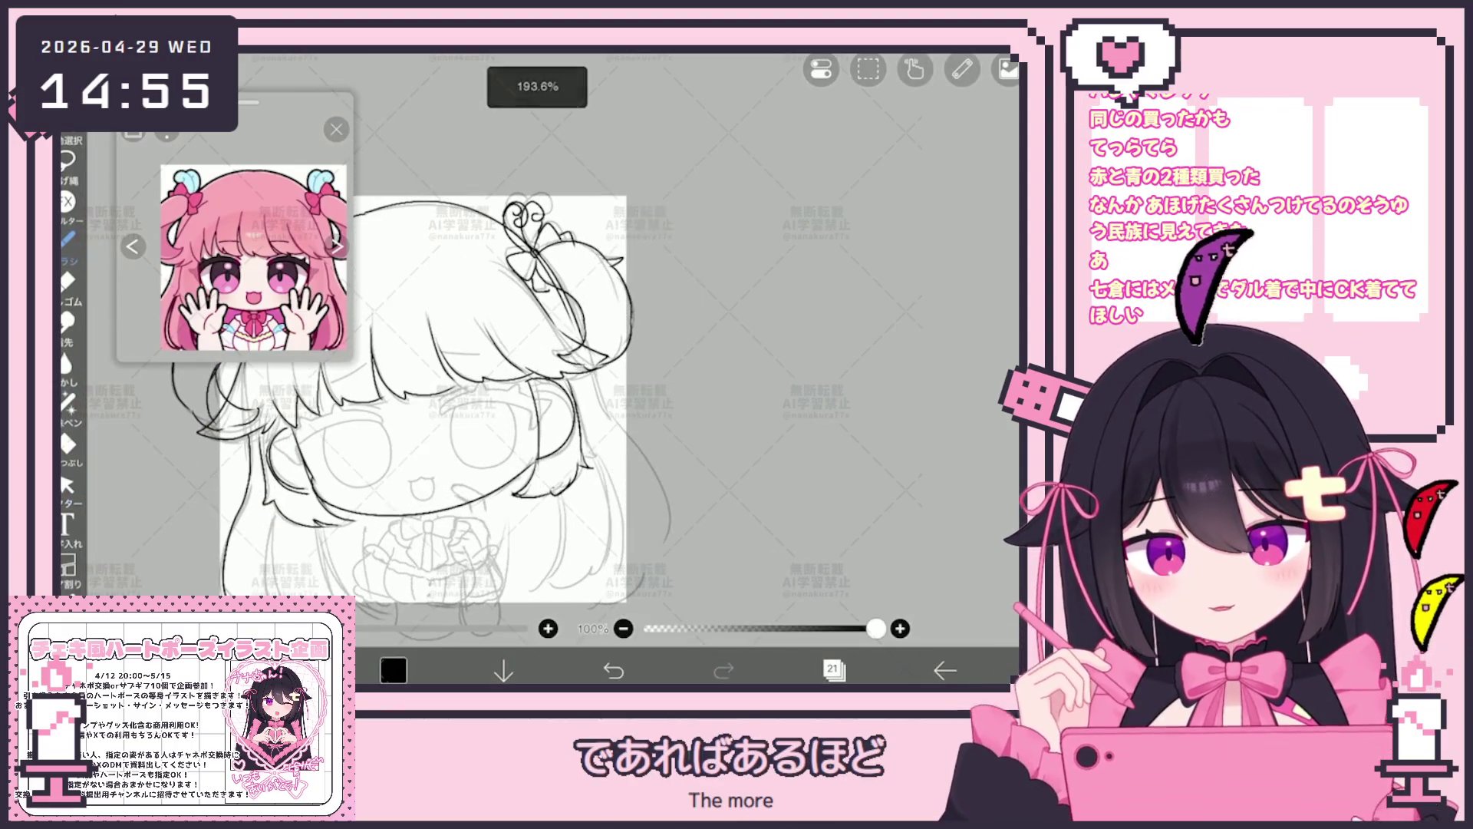
pyautogui.scroll(1, 426, 346)
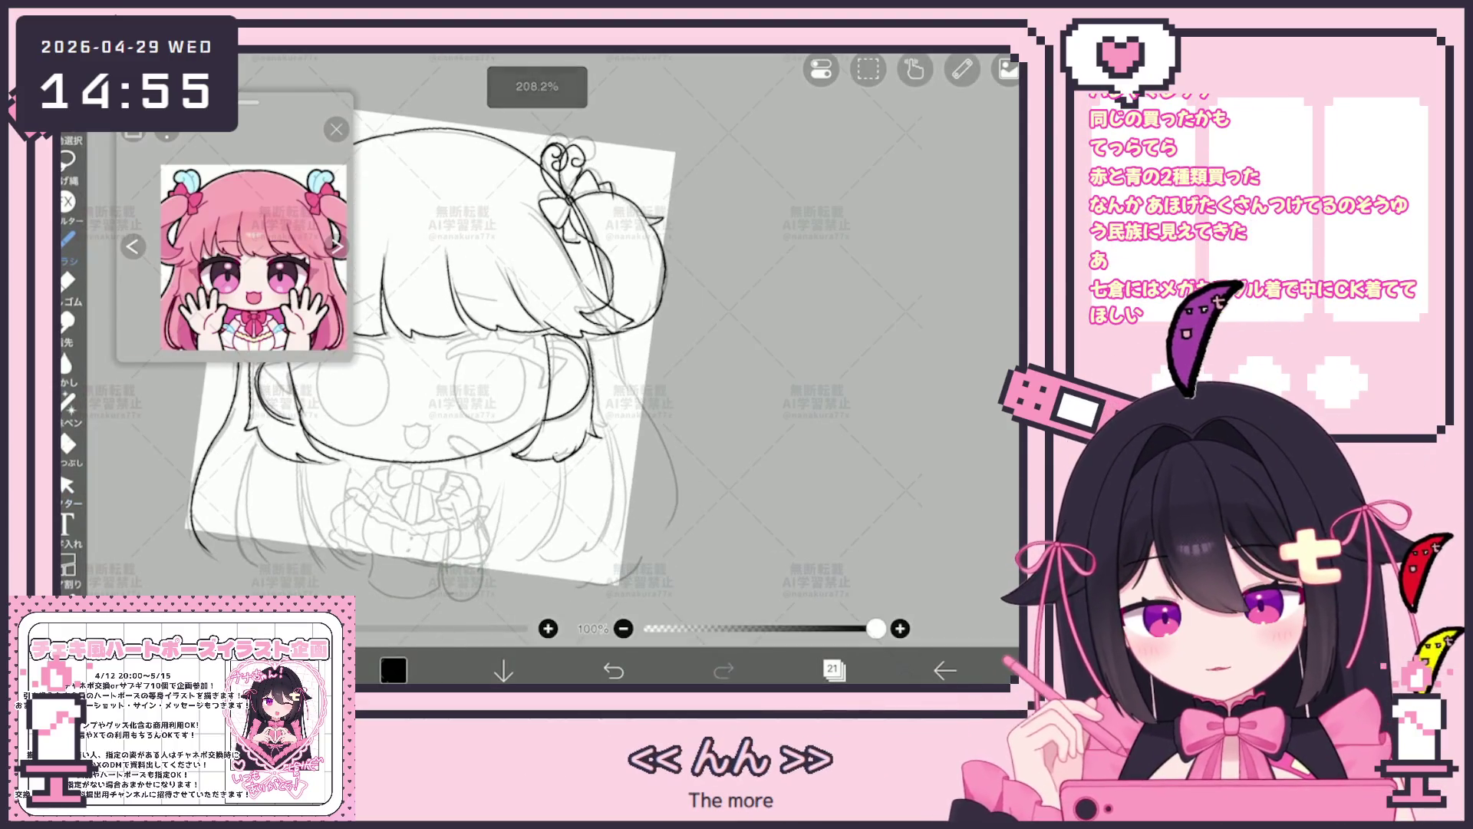
# Undo the stray stroke near the bun and add several darker strokes to the hair strands.
pyautogui.hotkey('ctrl', 'z')
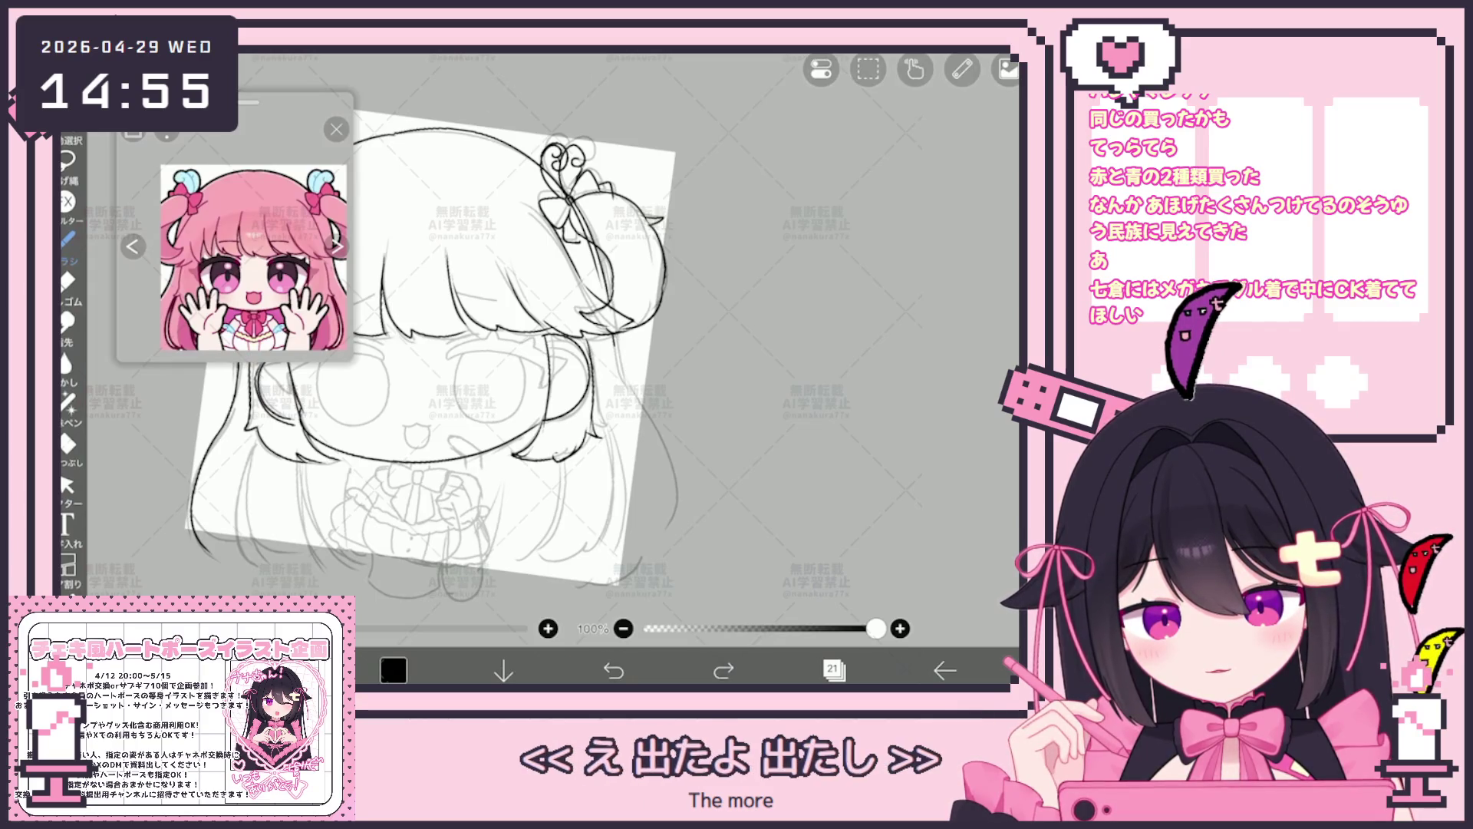
pyautogui.click(614, 669)
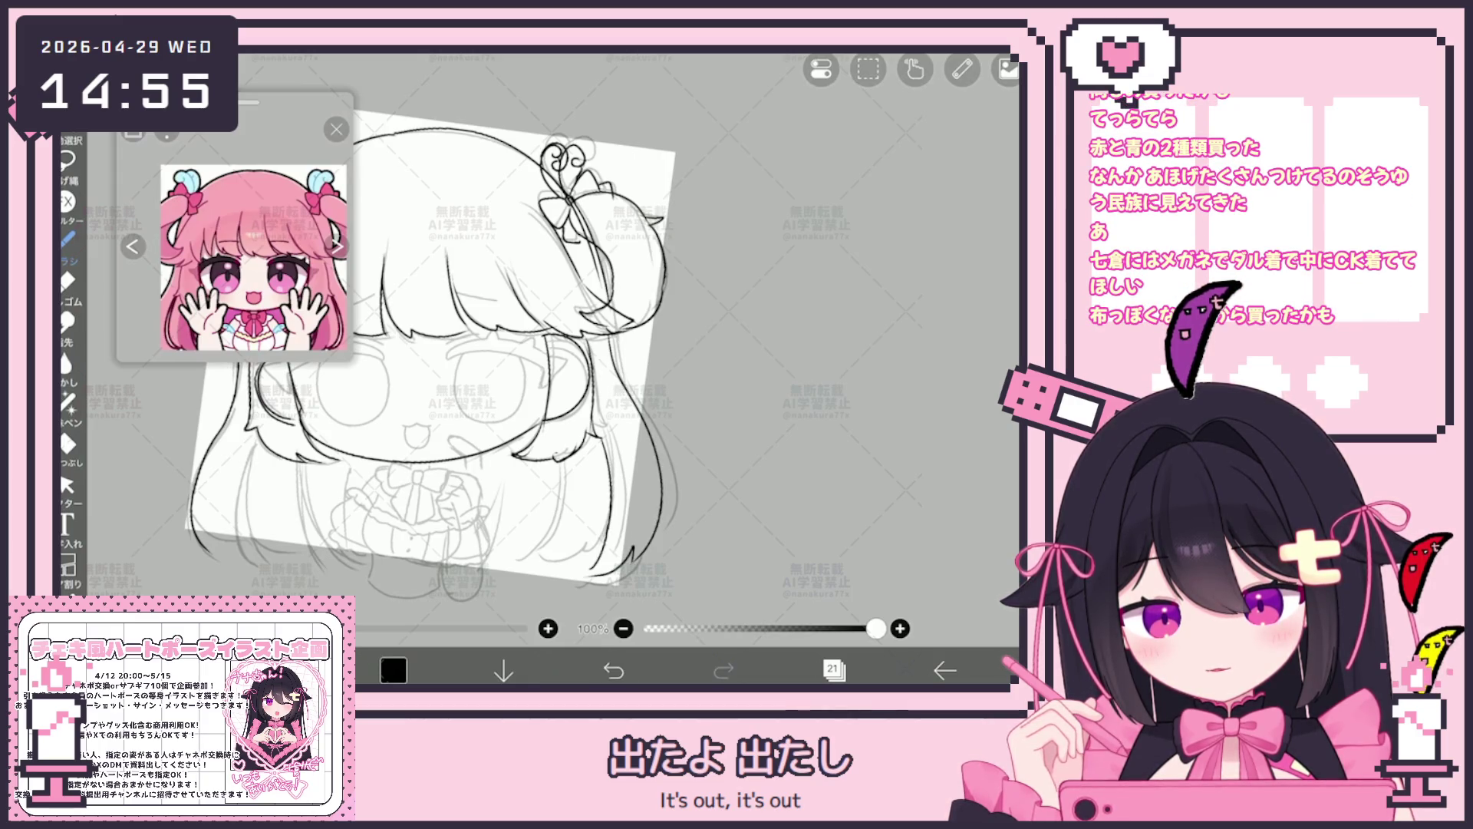
pyautogui.scroll(2, 483, 346)
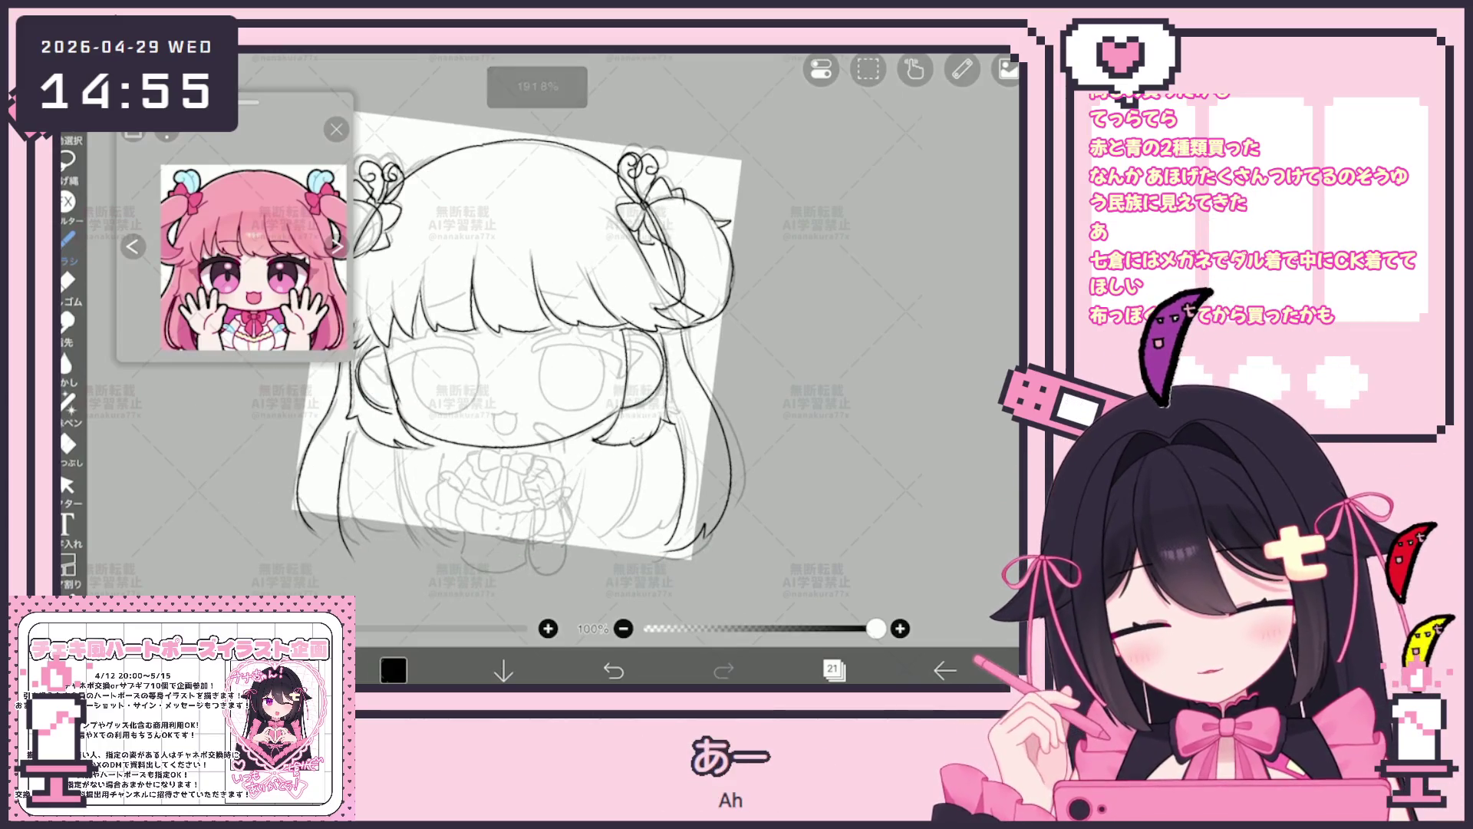
pyautogui.moveTo(418, 497); pyautogui.dragTo(397, 548)
pyautogui.moveTo(670, 428); pyautogui.dragTo(635, 541)
pyautogui.moveTo(635, 452); pyautogui.dragTo(590, 546)
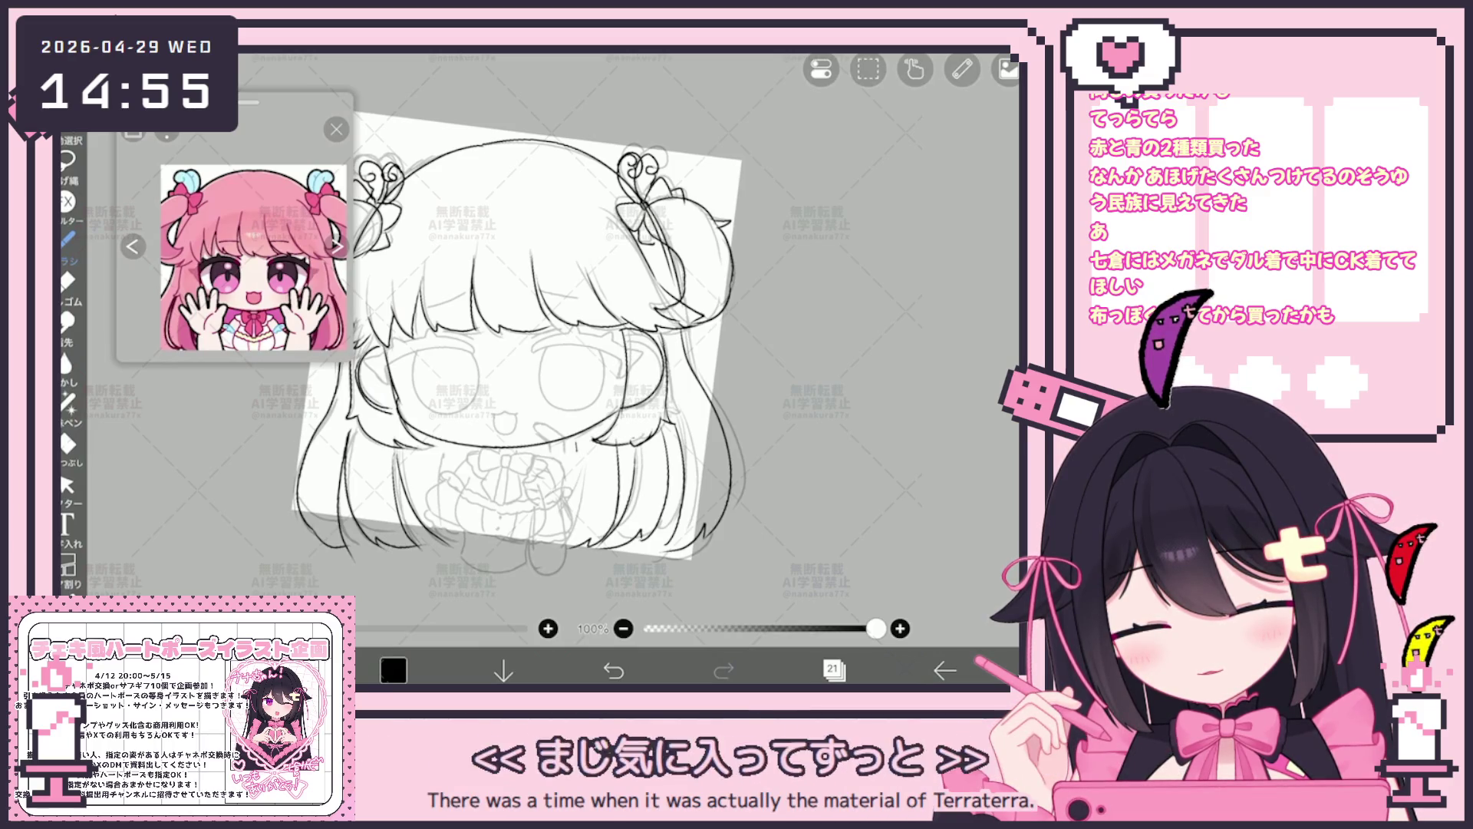
pyautogui.moveTo(445, 449); pyautogui.dragTo(440, 490)
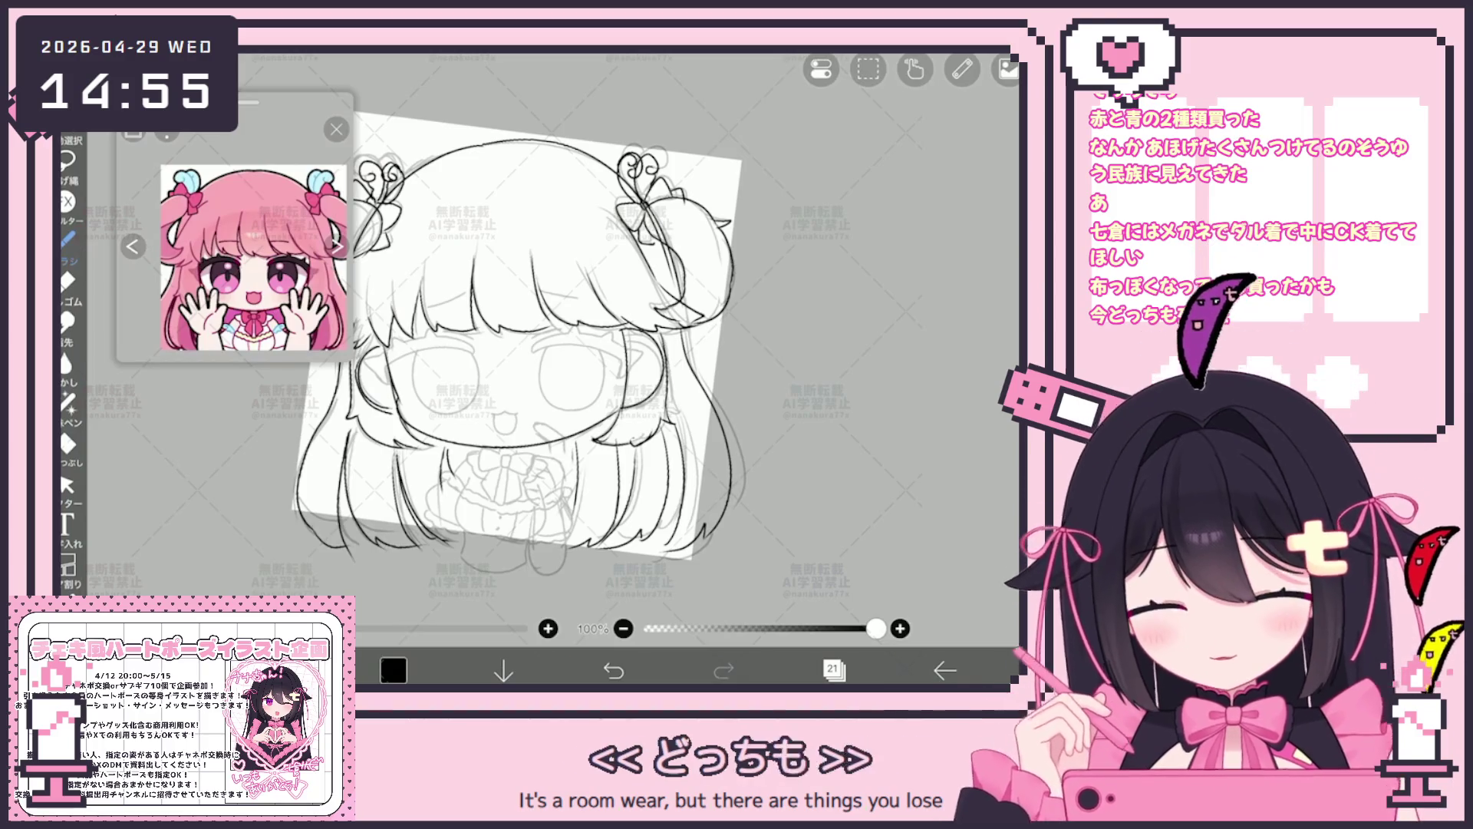
# Add a new blank layer from the Layers panel.
pyautogui.click(833, 669)
pyautogui.click(542, 618)
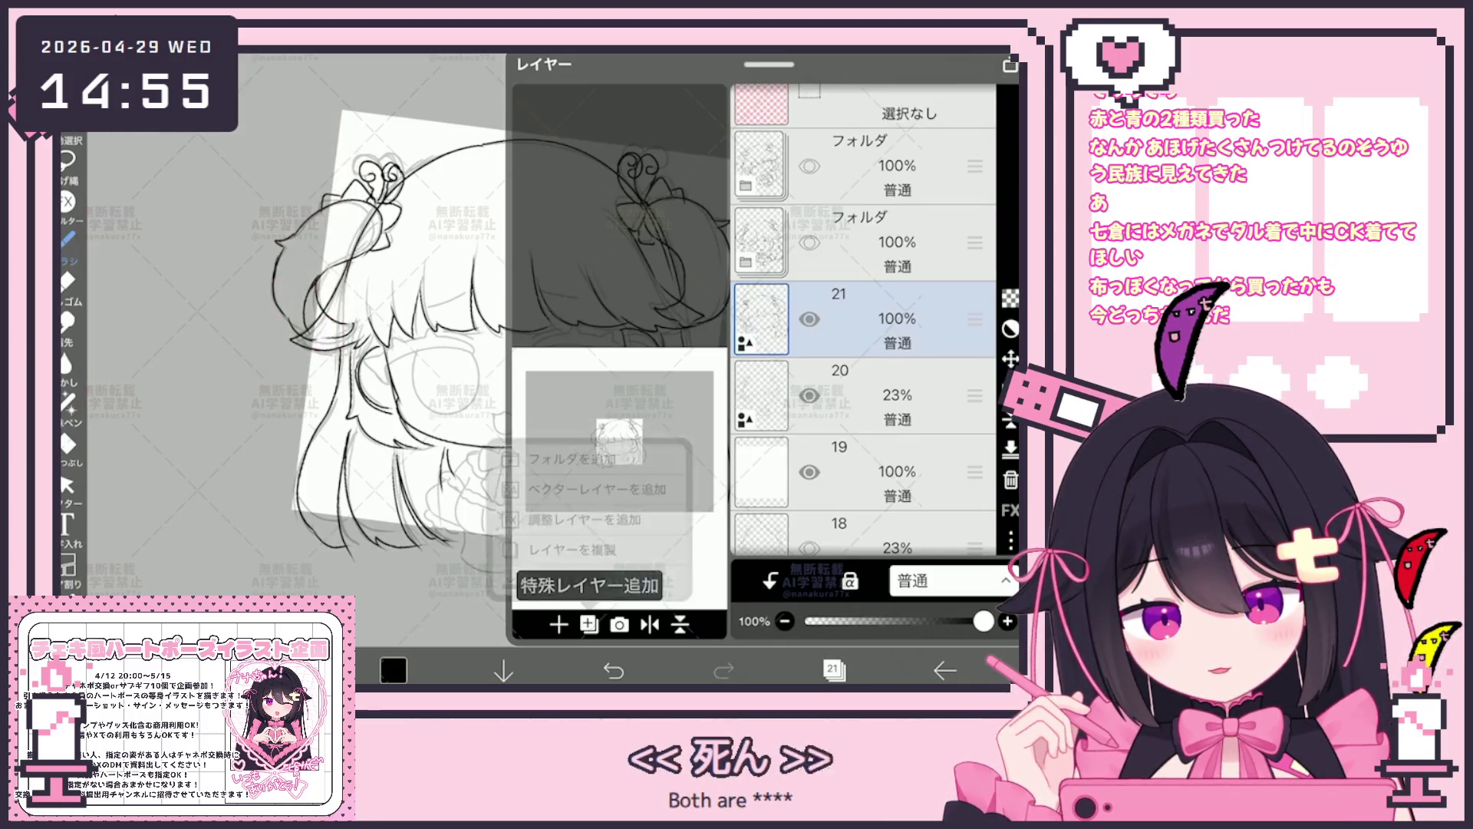
pyautogui.click(543, 484)
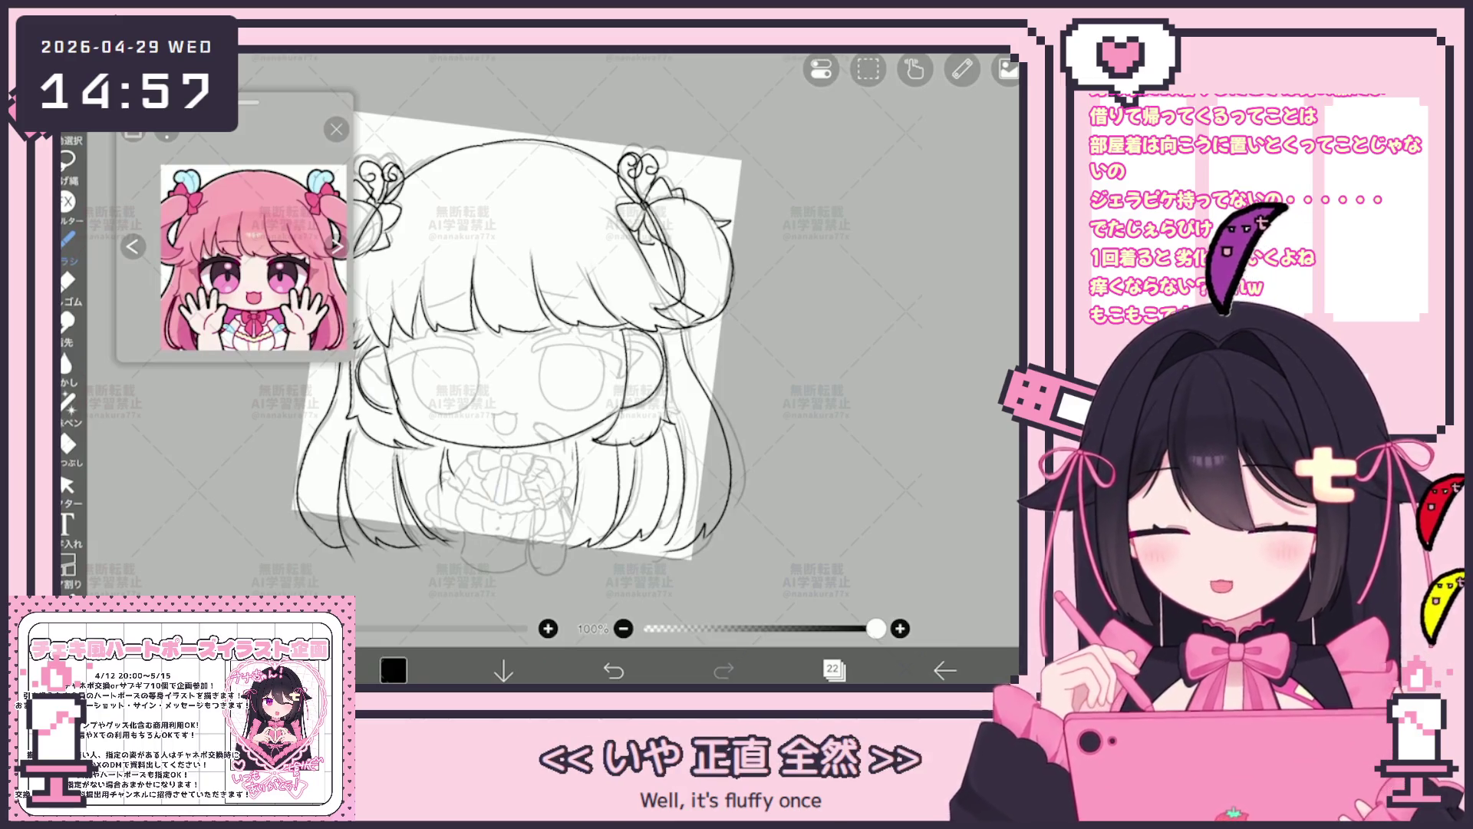
pyautogui.scroll(2, 519, 334)
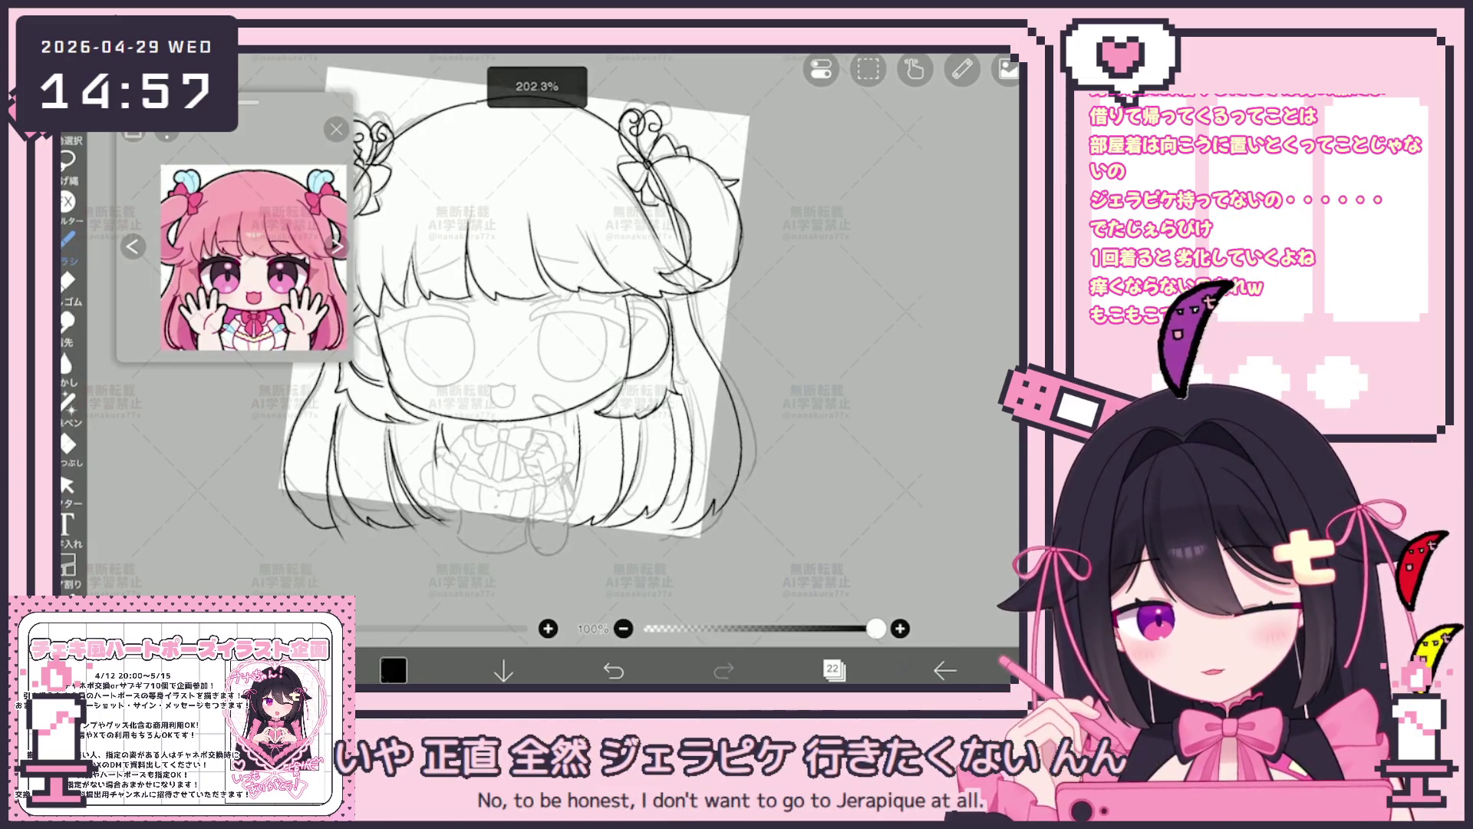
pyautogui.click(833, 670)
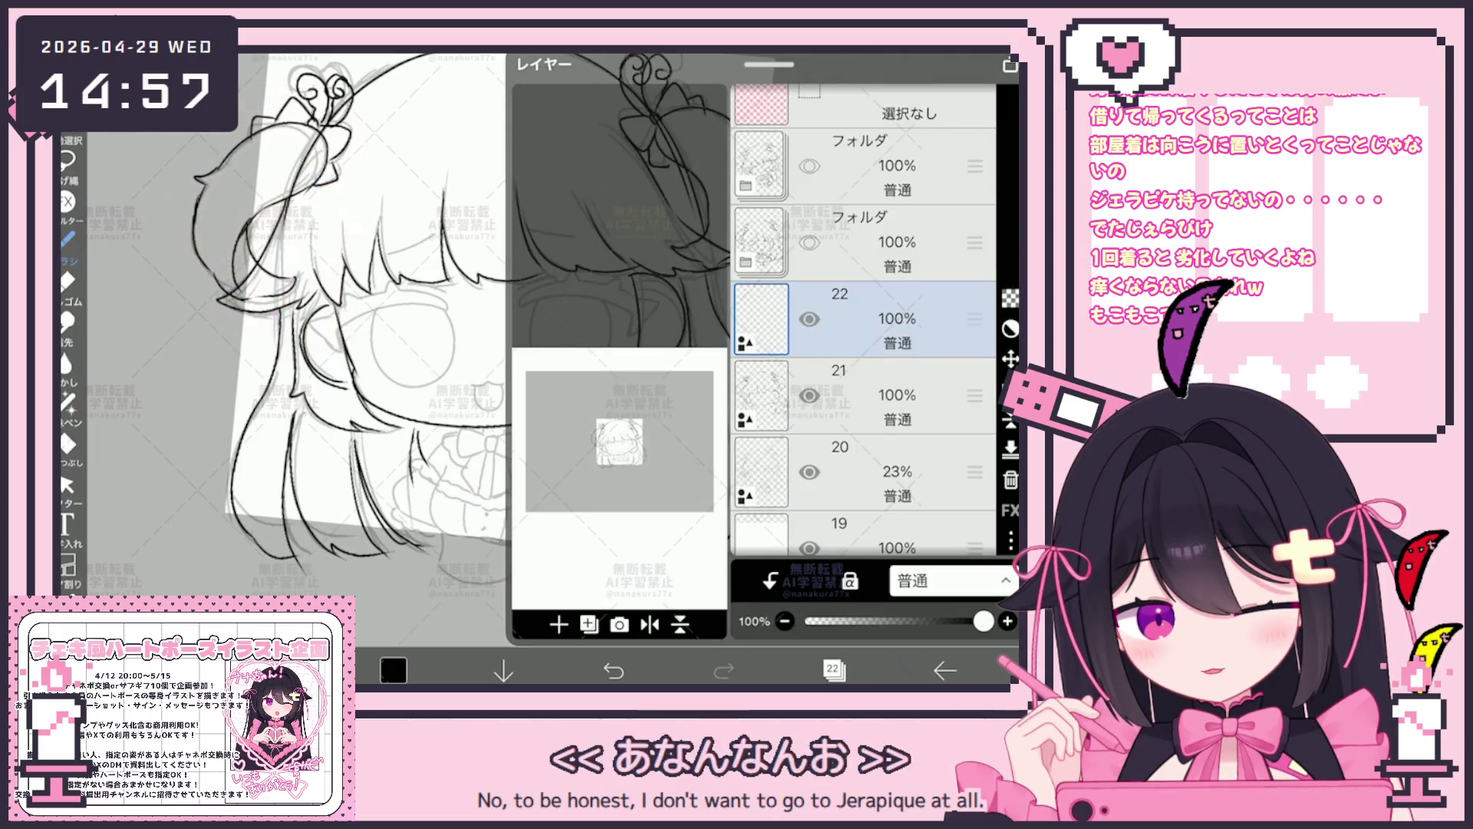
pyautogui.click(832, 670)
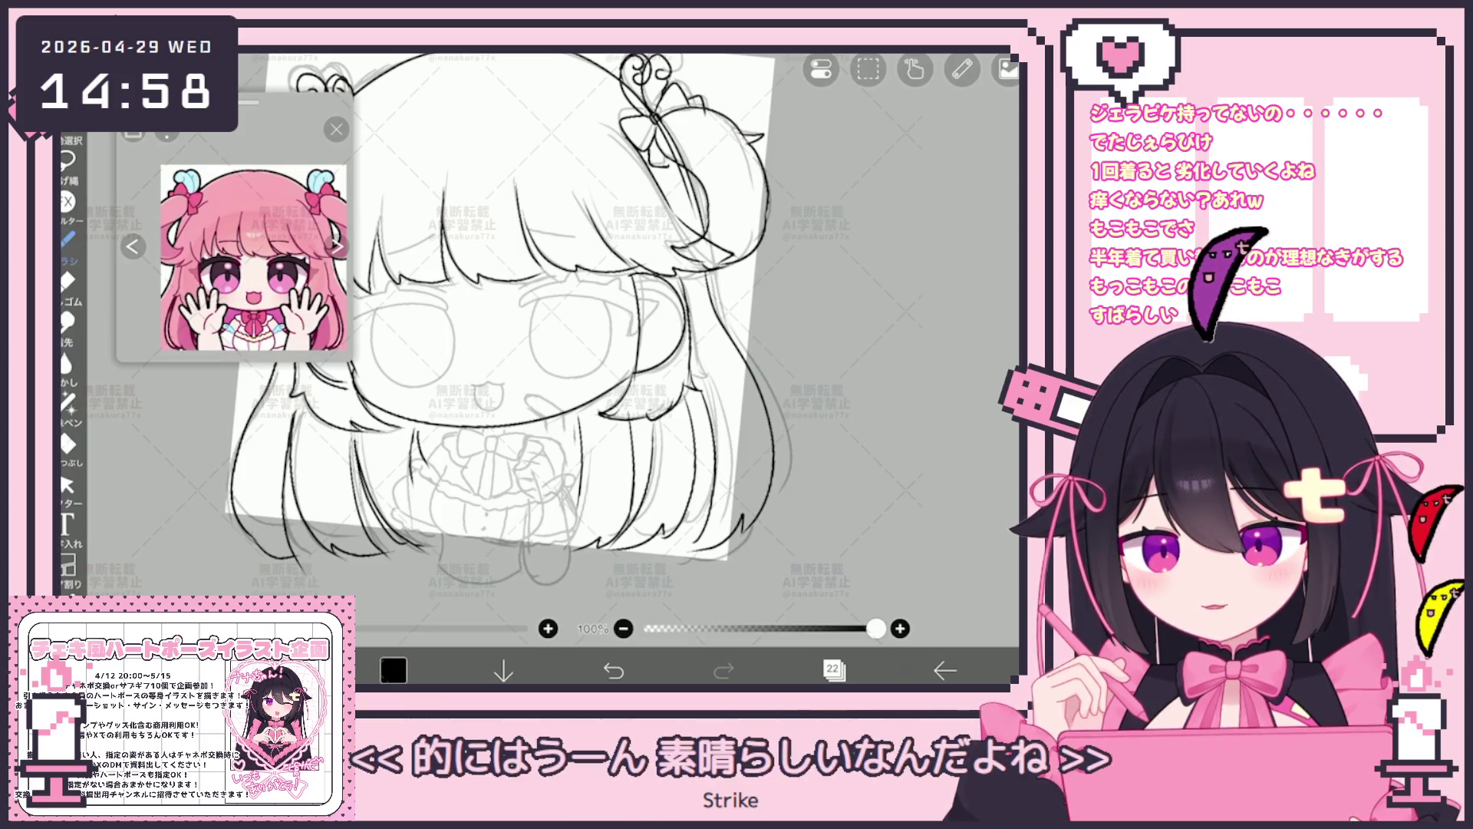
pyautogui.scroll(3, 517, 368)
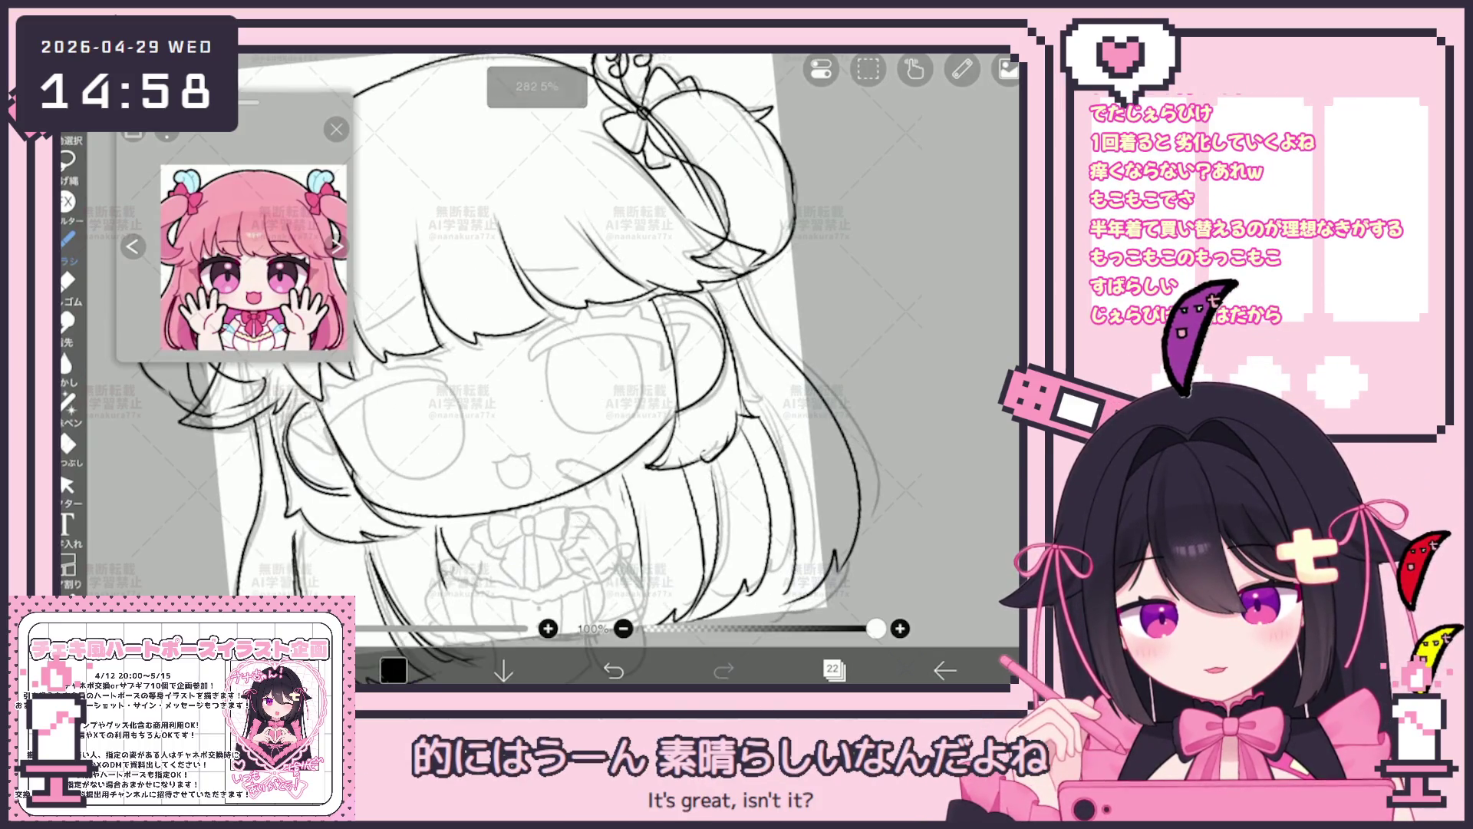
pyautogui.scroll(3, 518, 369)
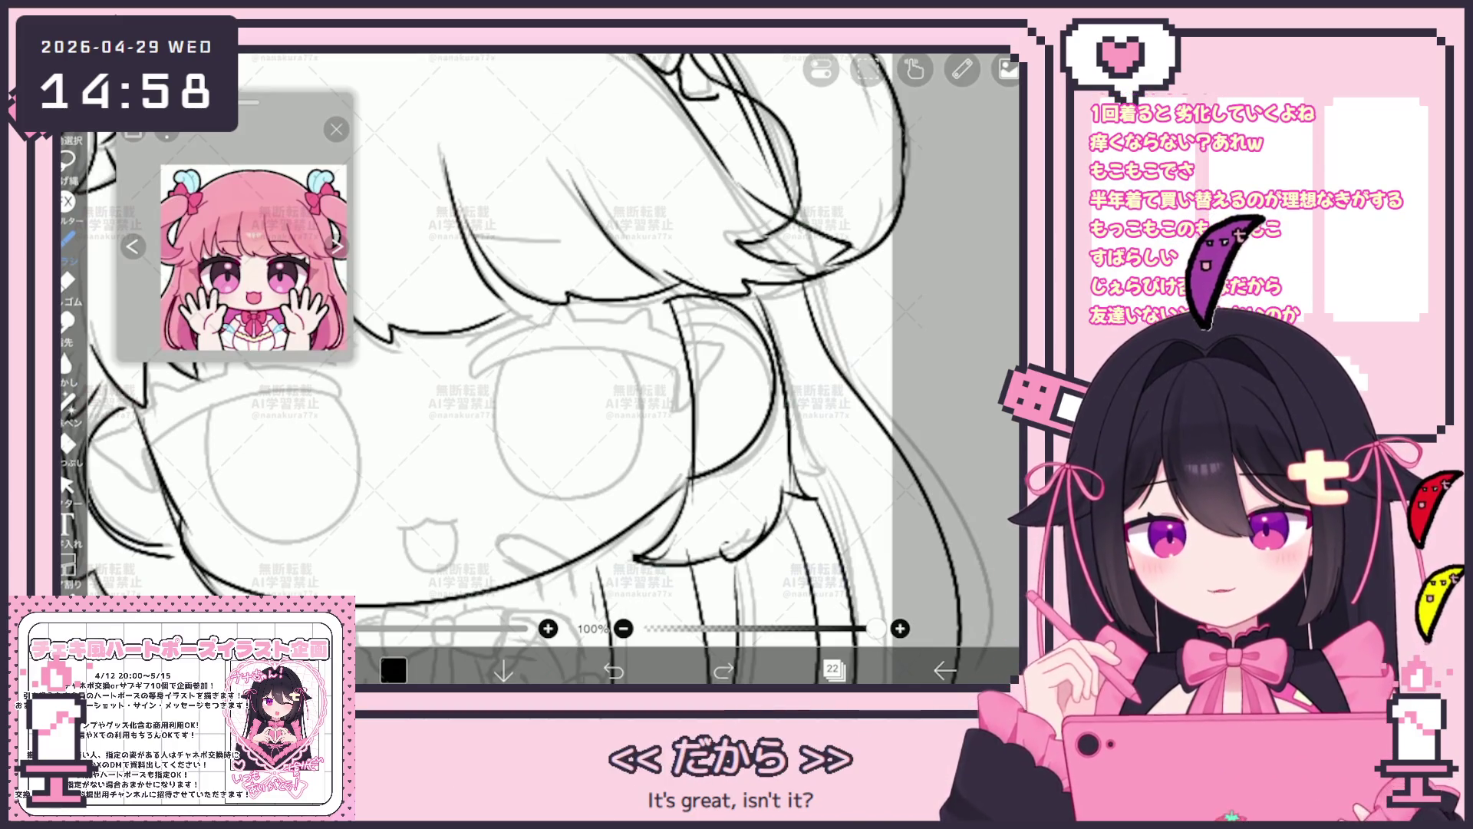
# Ink the winking eye's lid line, undo a stray lash, and briefly Vector-select the left eye's upper line.
pyautogui.moveTo(495, 425)
pyautogui.mouseDown()
pyautogui.moveTo(677, 394)
pyautogui.moveTo(675, 367)
pyautogui.moveTo(702, 369)
pyautogui.moveTo(707, 409)
pyautogui.mouseUp()
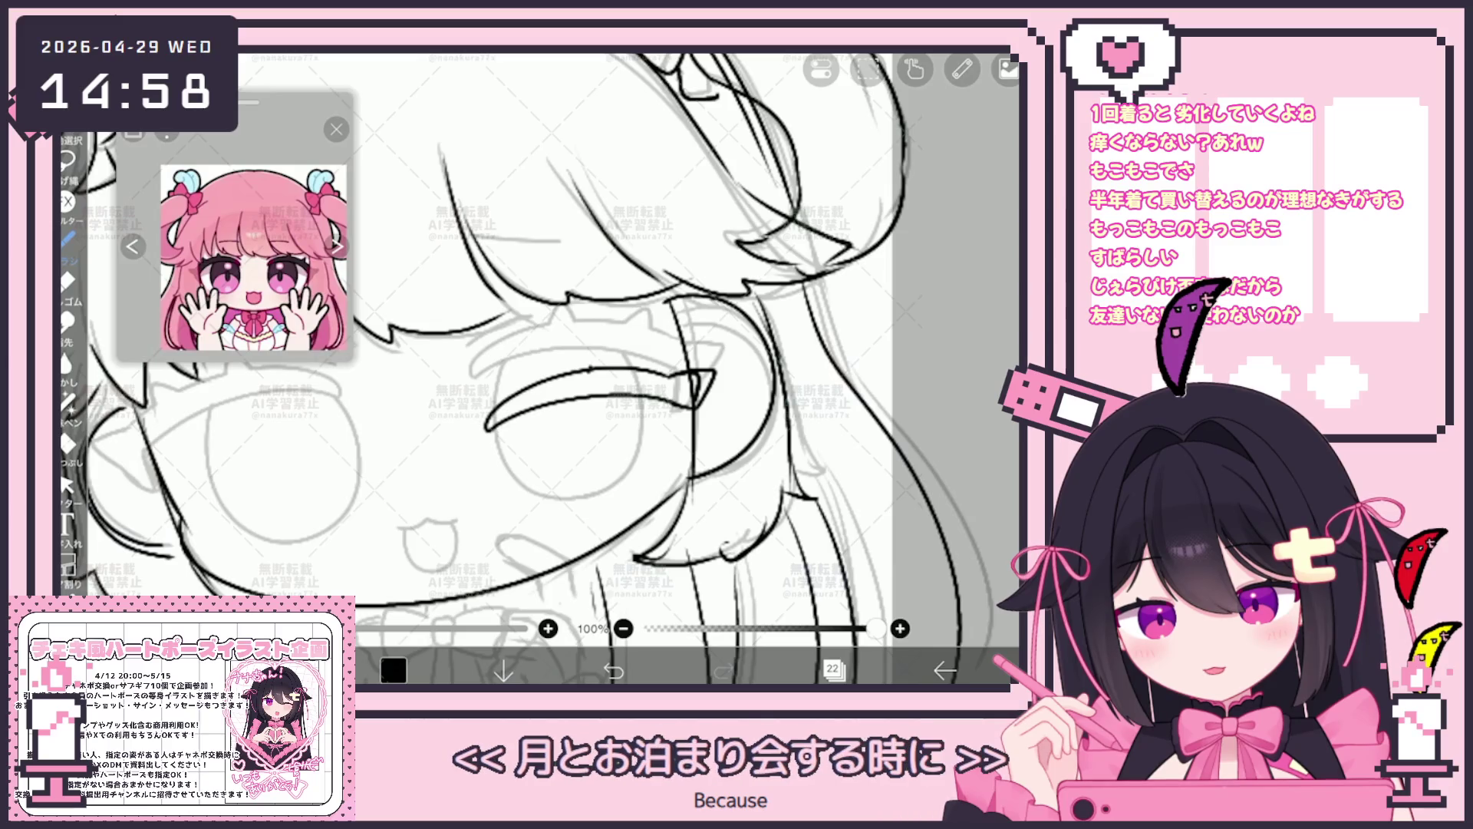
pyautogui.moveTo(513, 382); pyautogui.dragTo(548, 366)
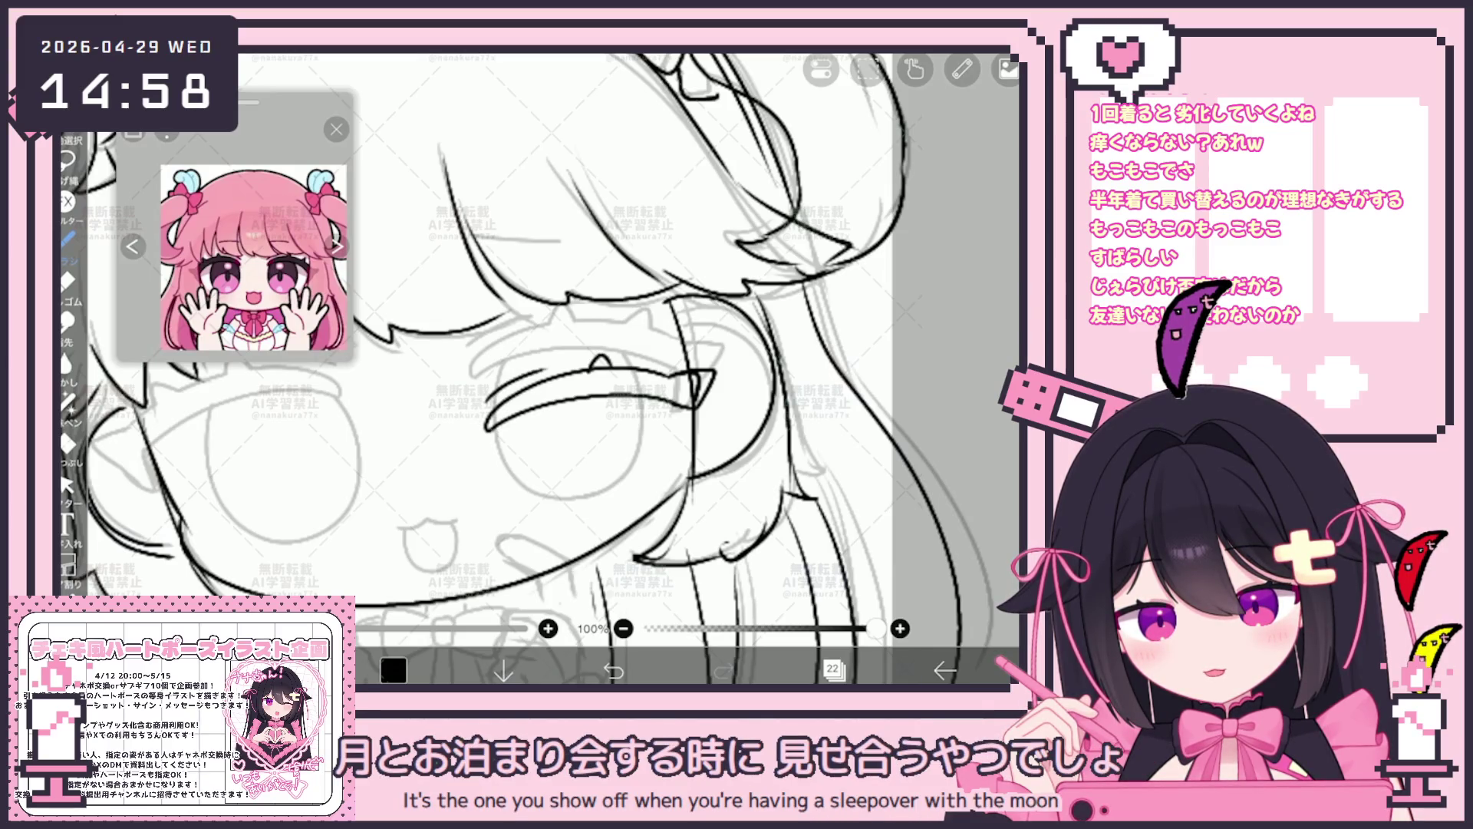
pyautogui.scroll(-3, 541, 368)
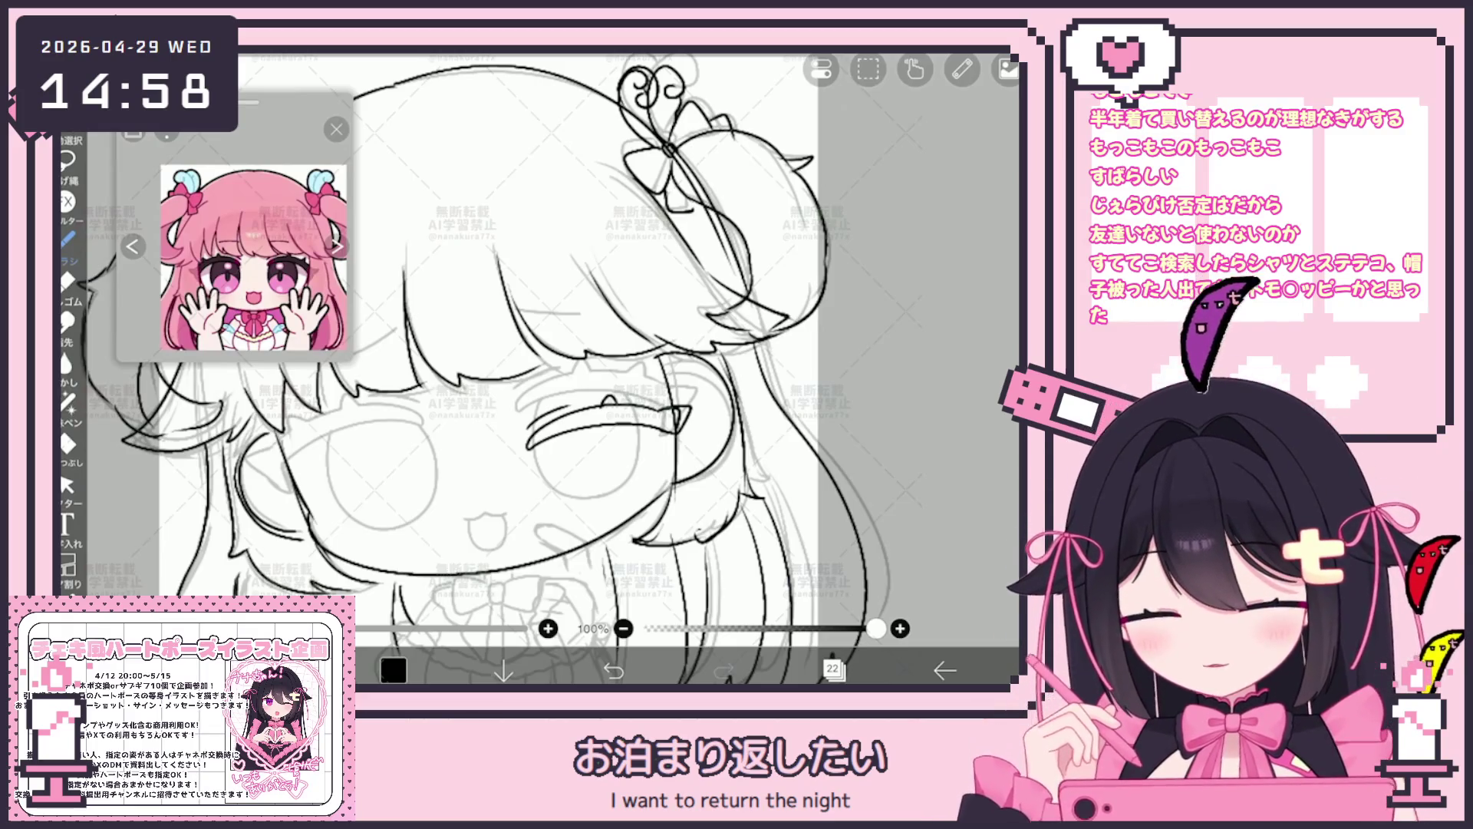
pyautogui.scroll(3, 548, 368)
pyautogui.scroll(2, 622, 368)
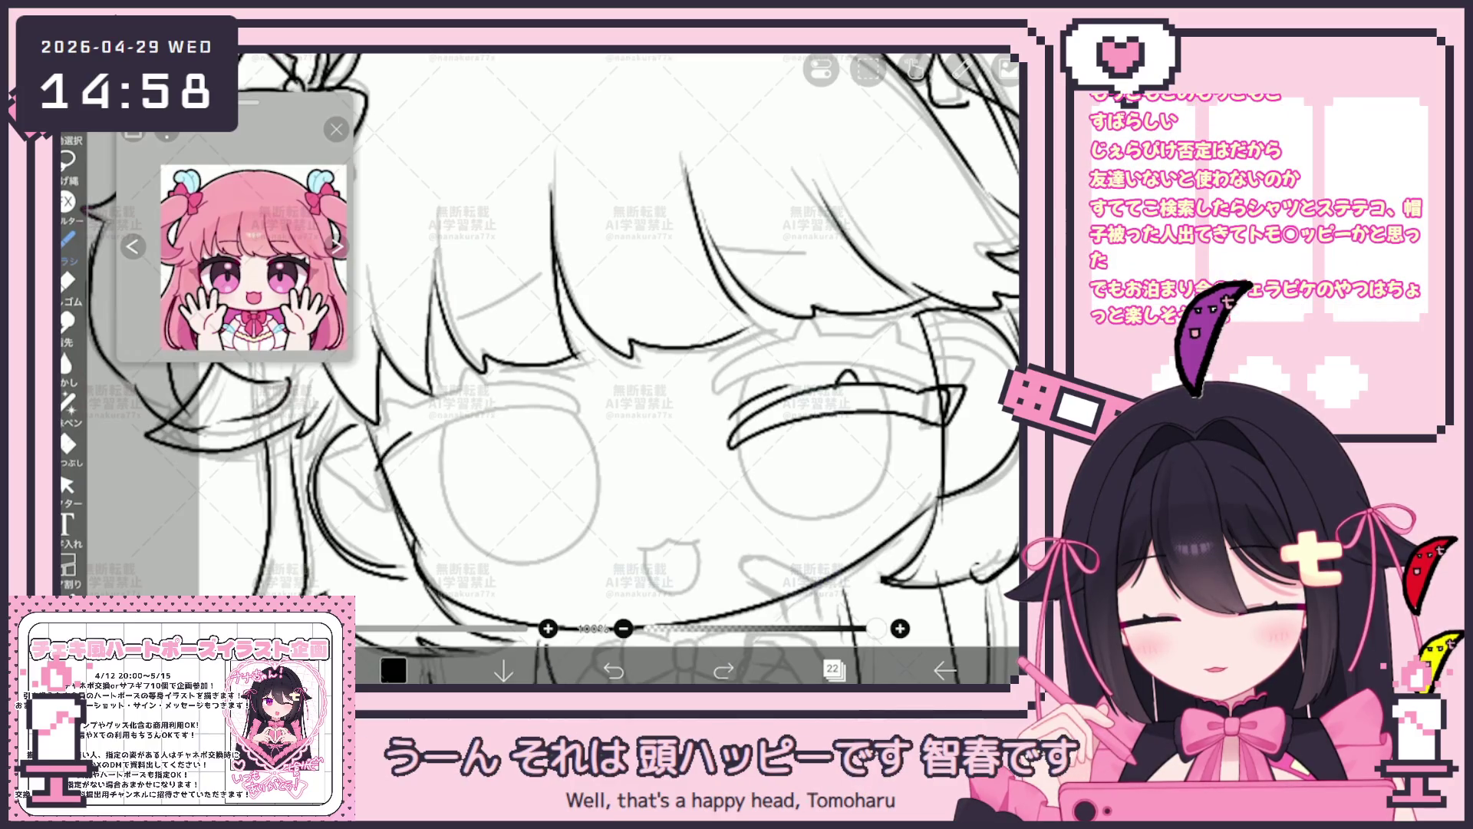
pyautogui.hotkey('ctrl', 'z')
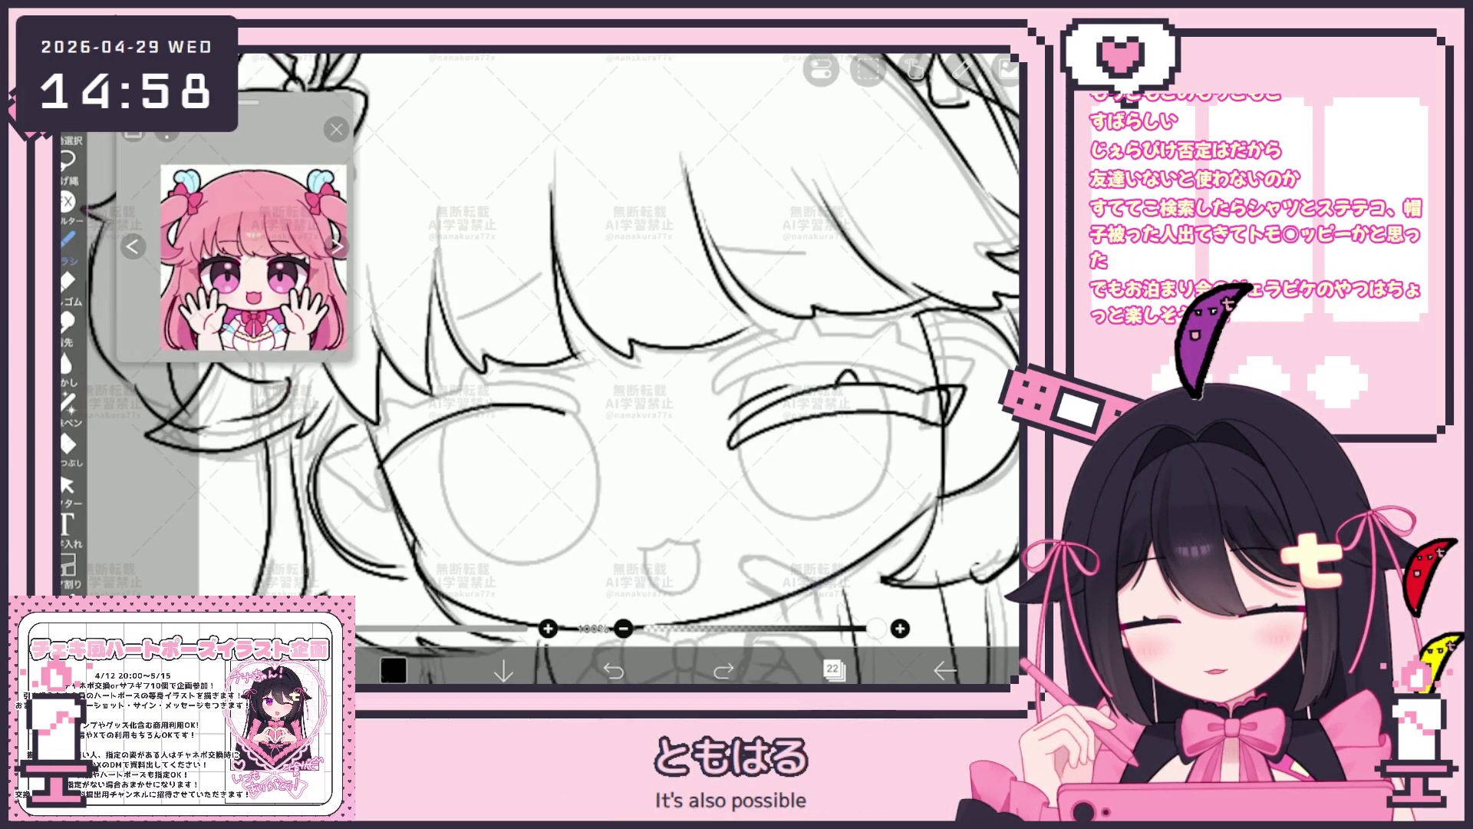
pyautogui.click(66, 485)
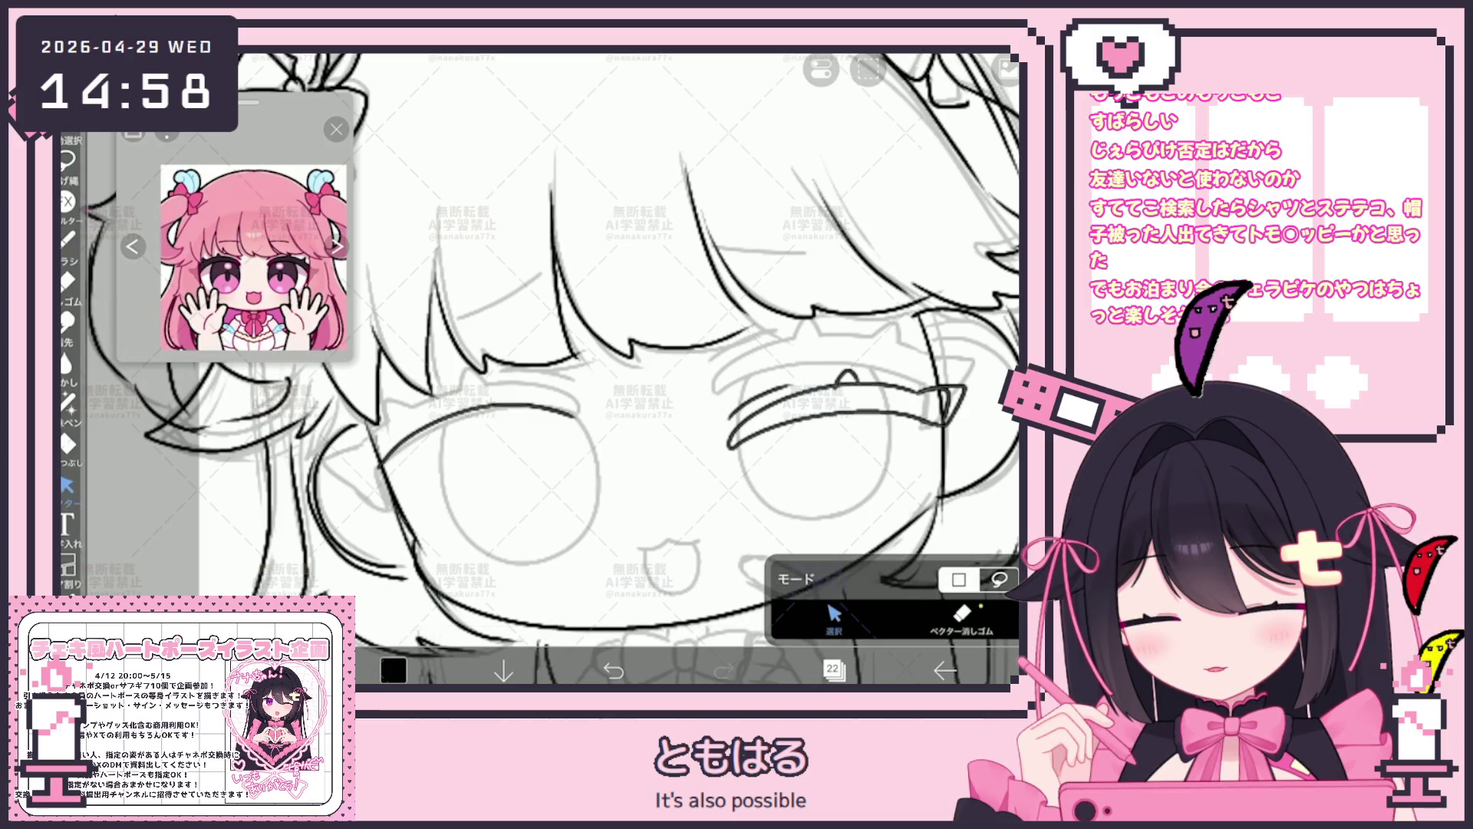
pyautogui.click(484, 410)
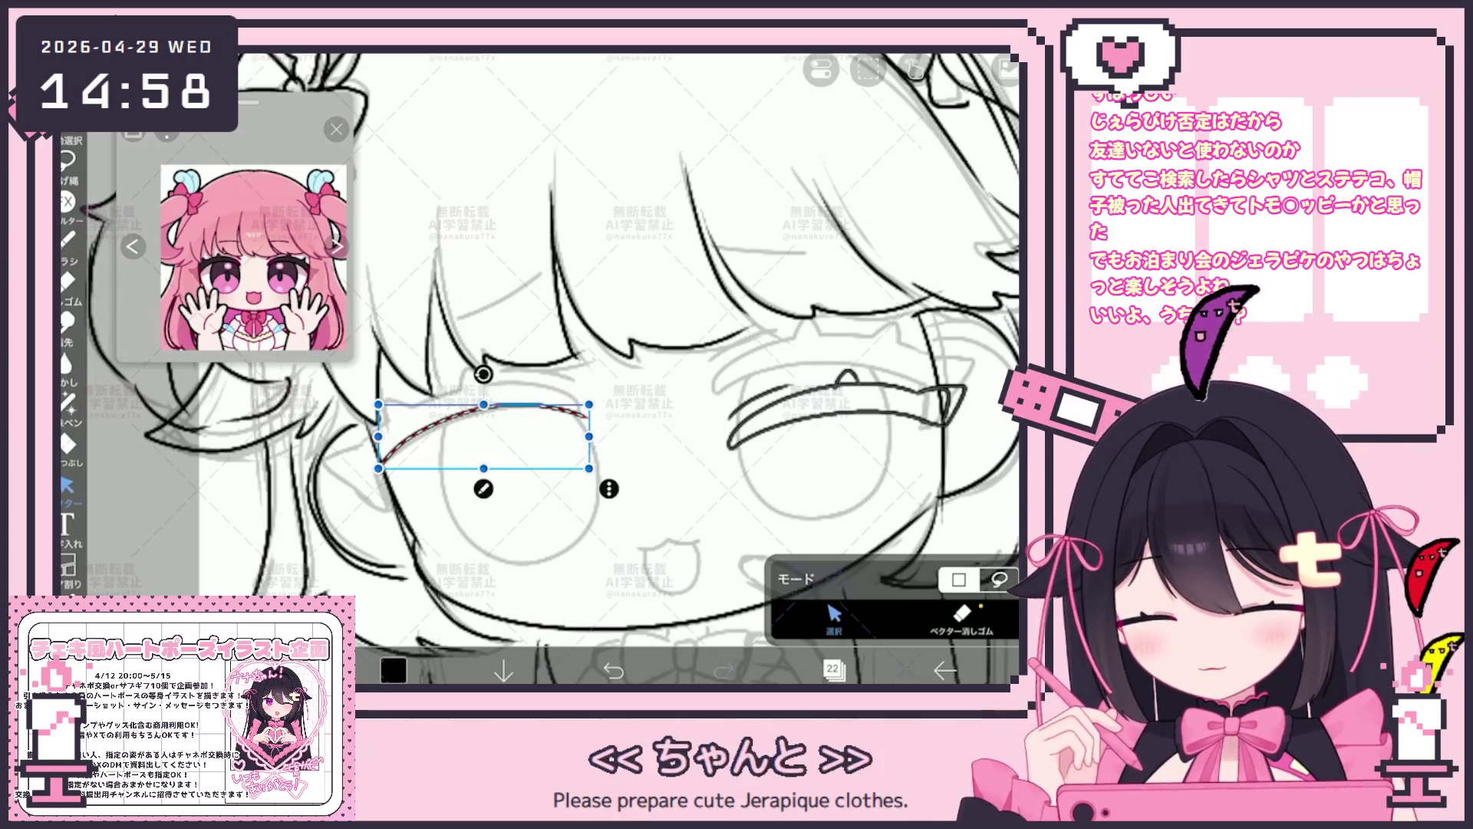
pyautogui.click(67, 241)
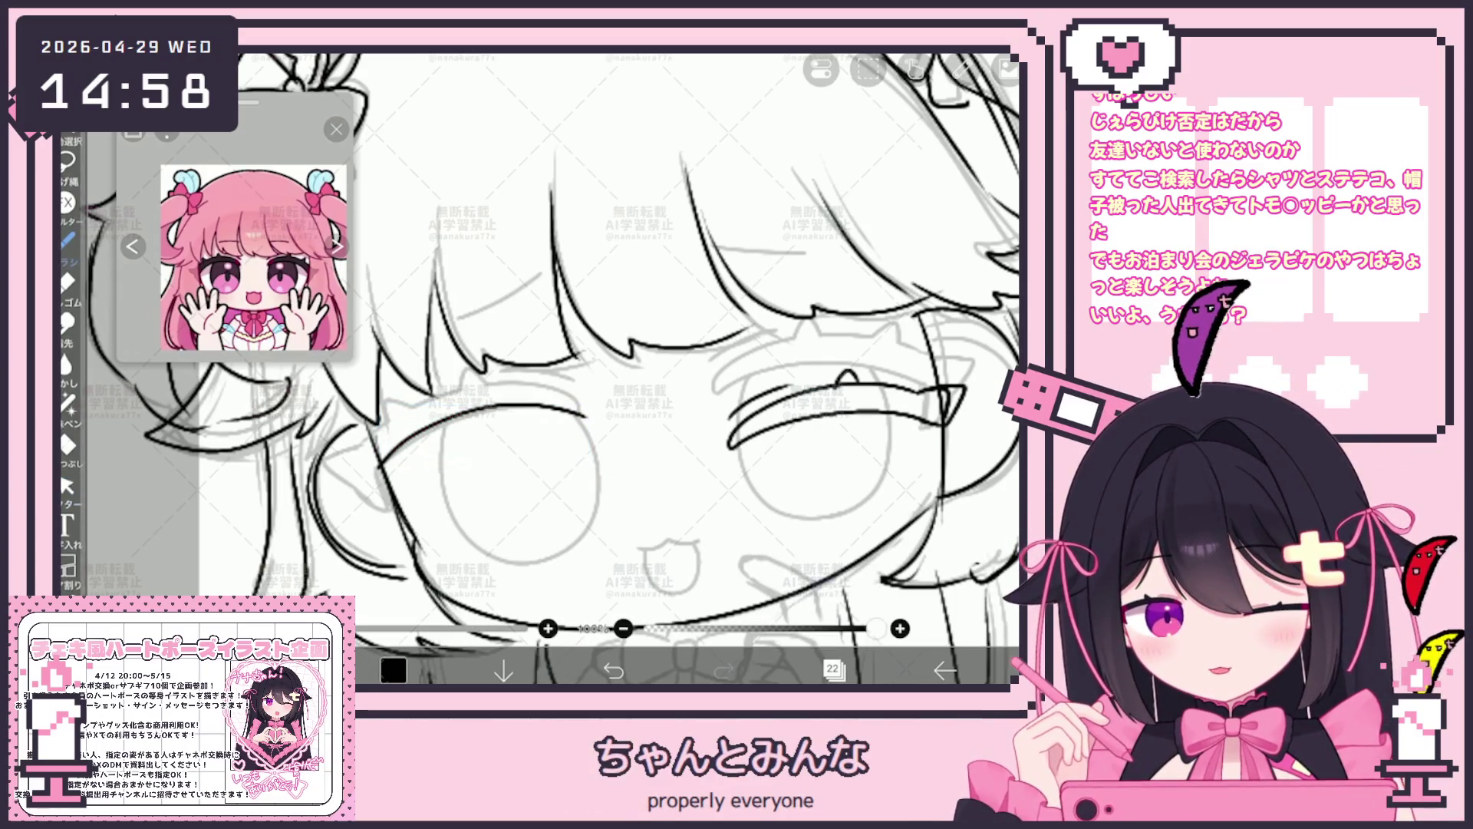
pyautogui.scroll(2, 541, 368)
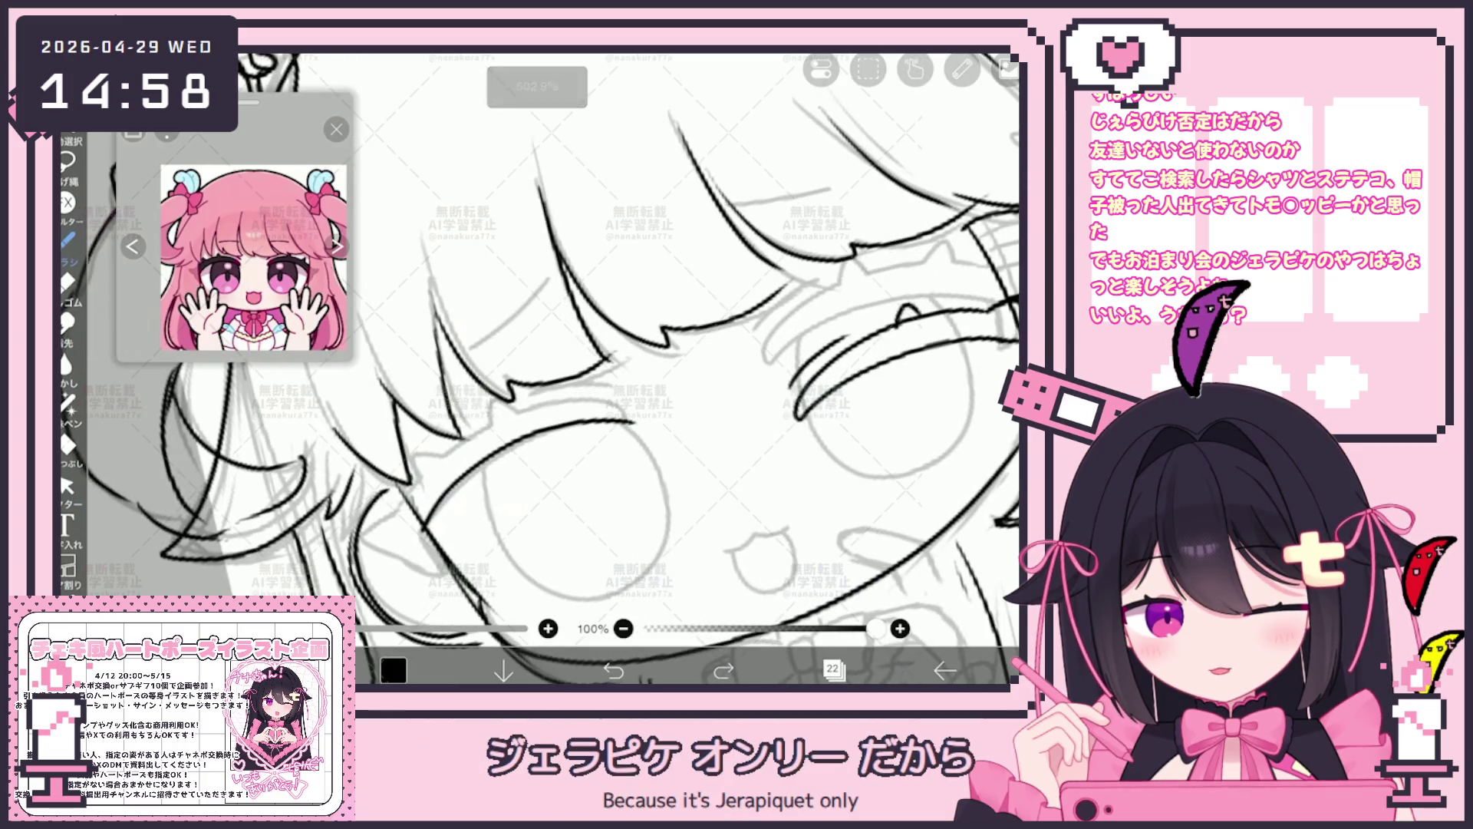
# Undo the stray strokes at the left eye and redraw it with a bold black outline.
pyautogui.moveTo(487, 396); pyautogui.dragTo(504, 428)
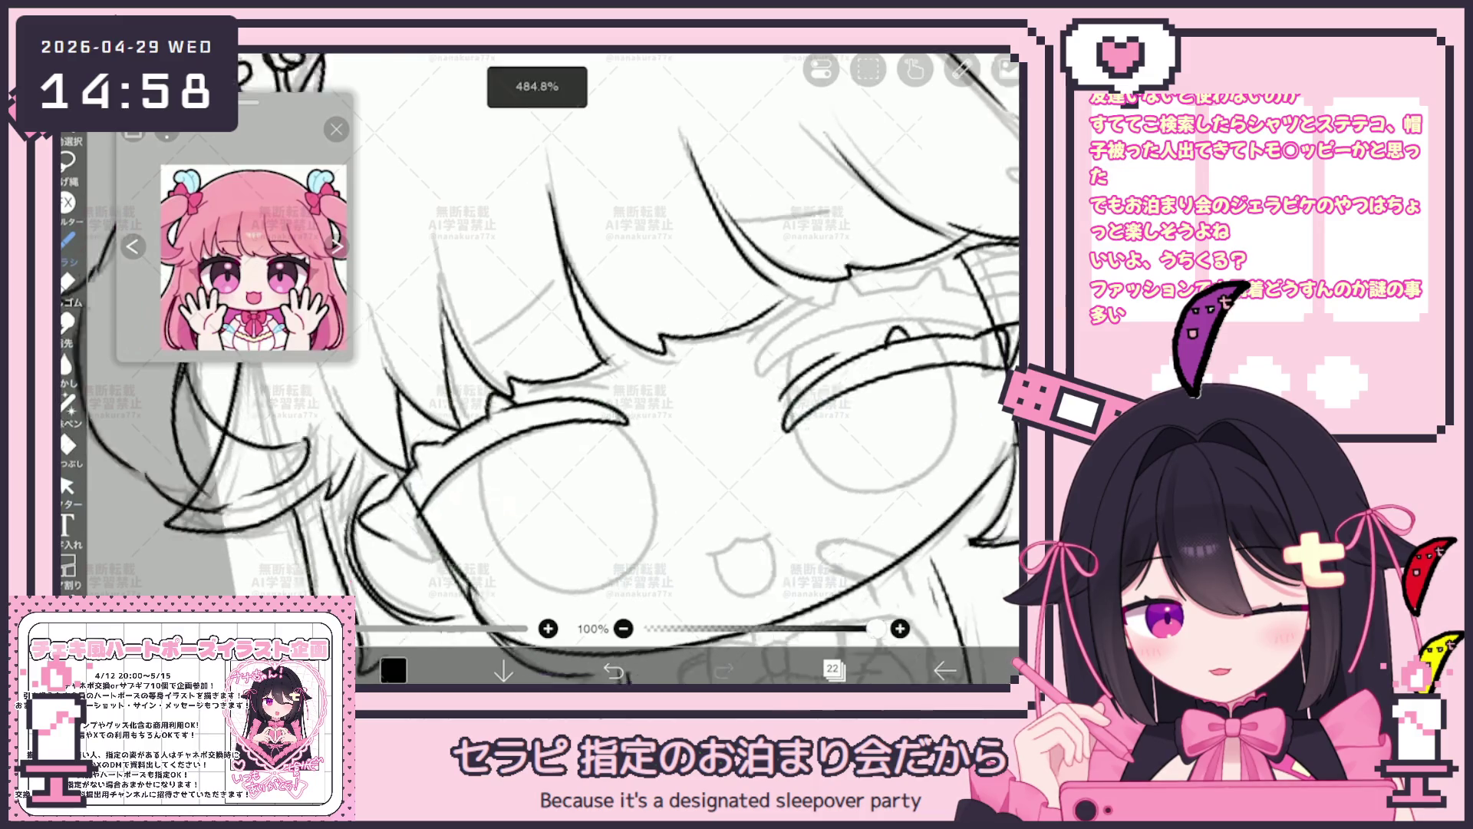
pyautogui.scroll(-1, 541, 369)
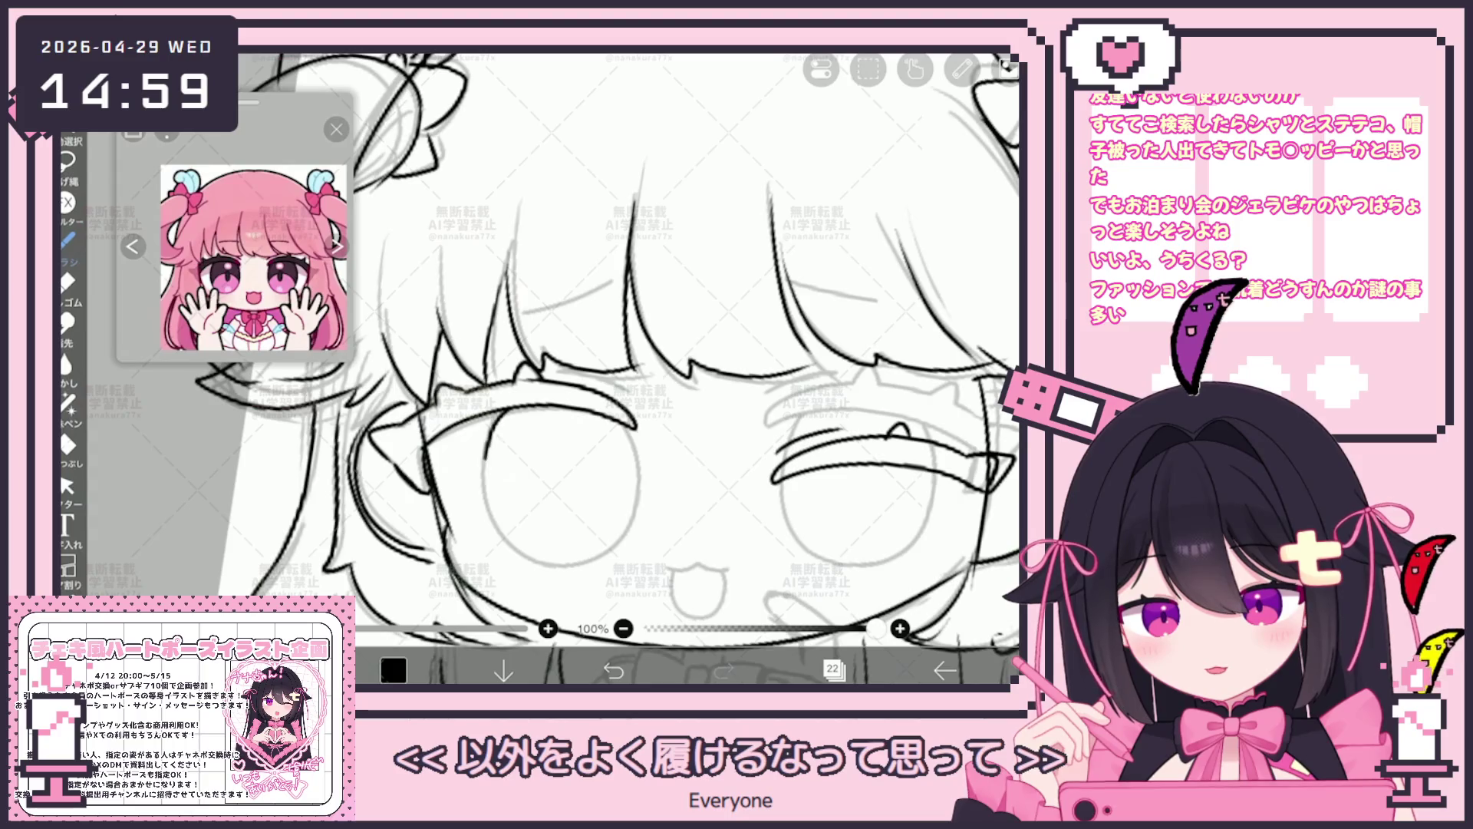
pyautogui.hotkey('ctrl', 'z')
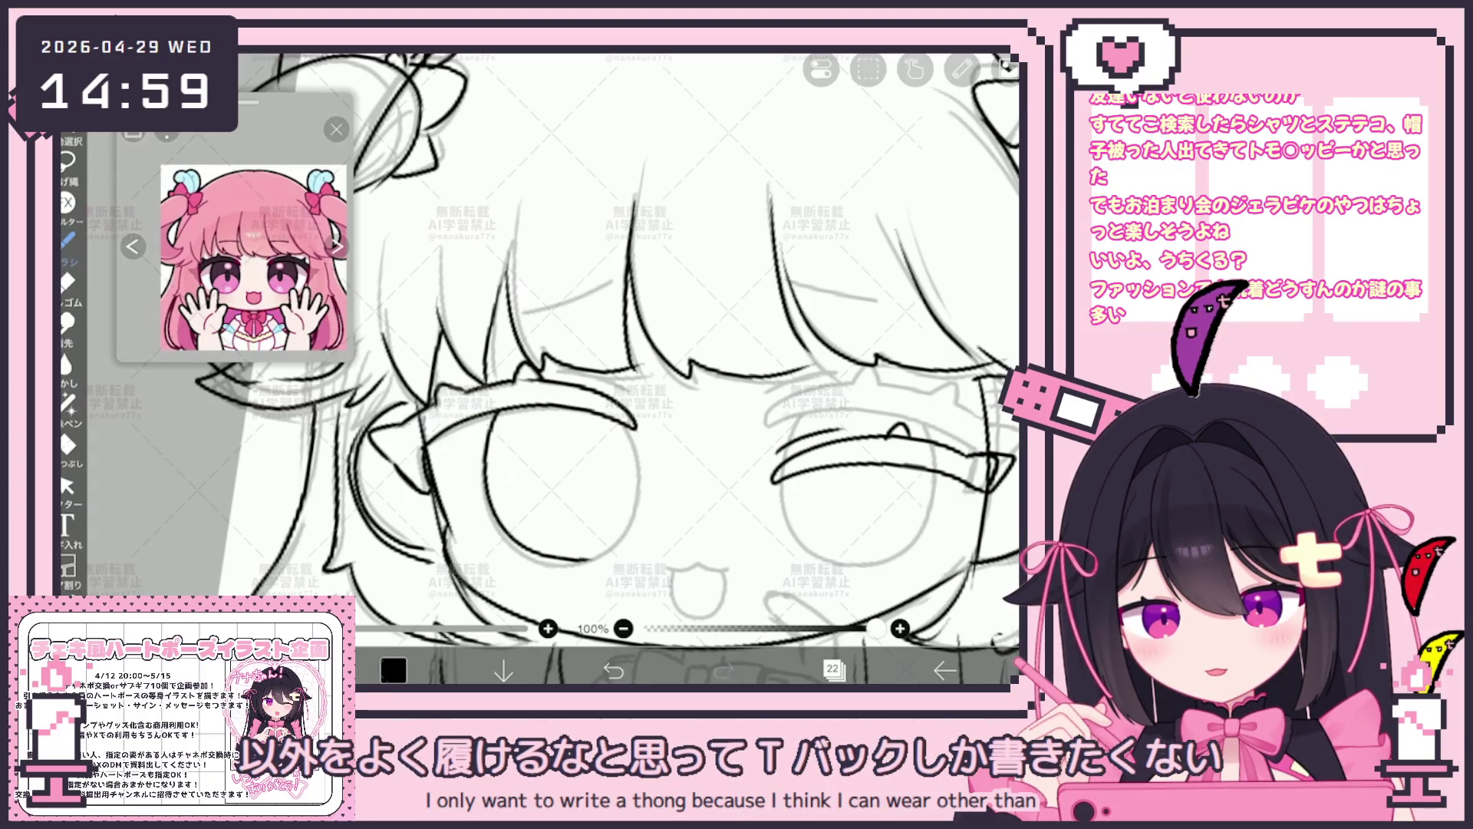
pyautogui.hotkey('ctrl', 'z')
pyautogui.moveTo(489, 419); pyautogui.dragTo(634, 431)
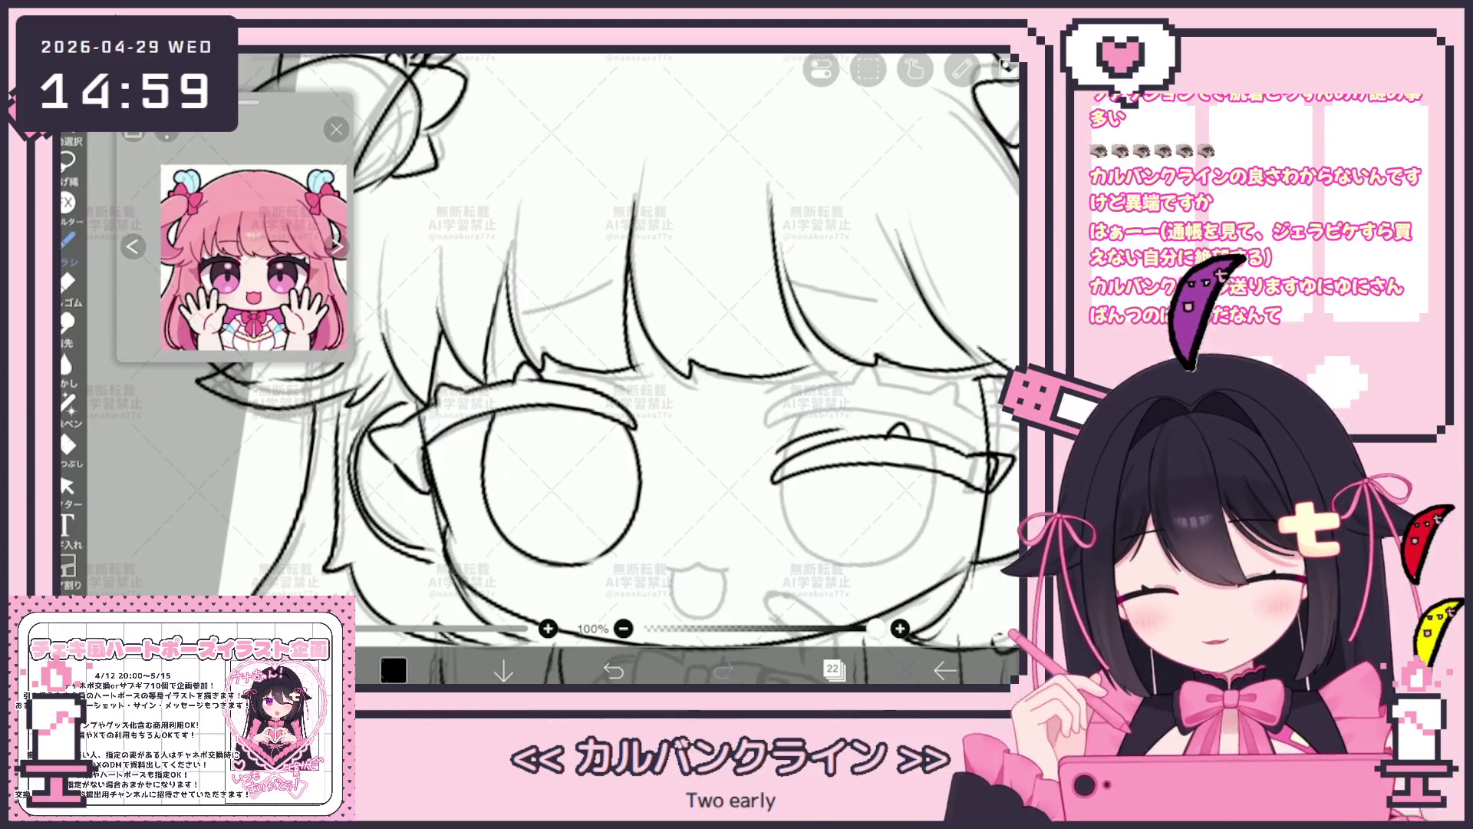
pyautogui.scroll(5, 542, 369)
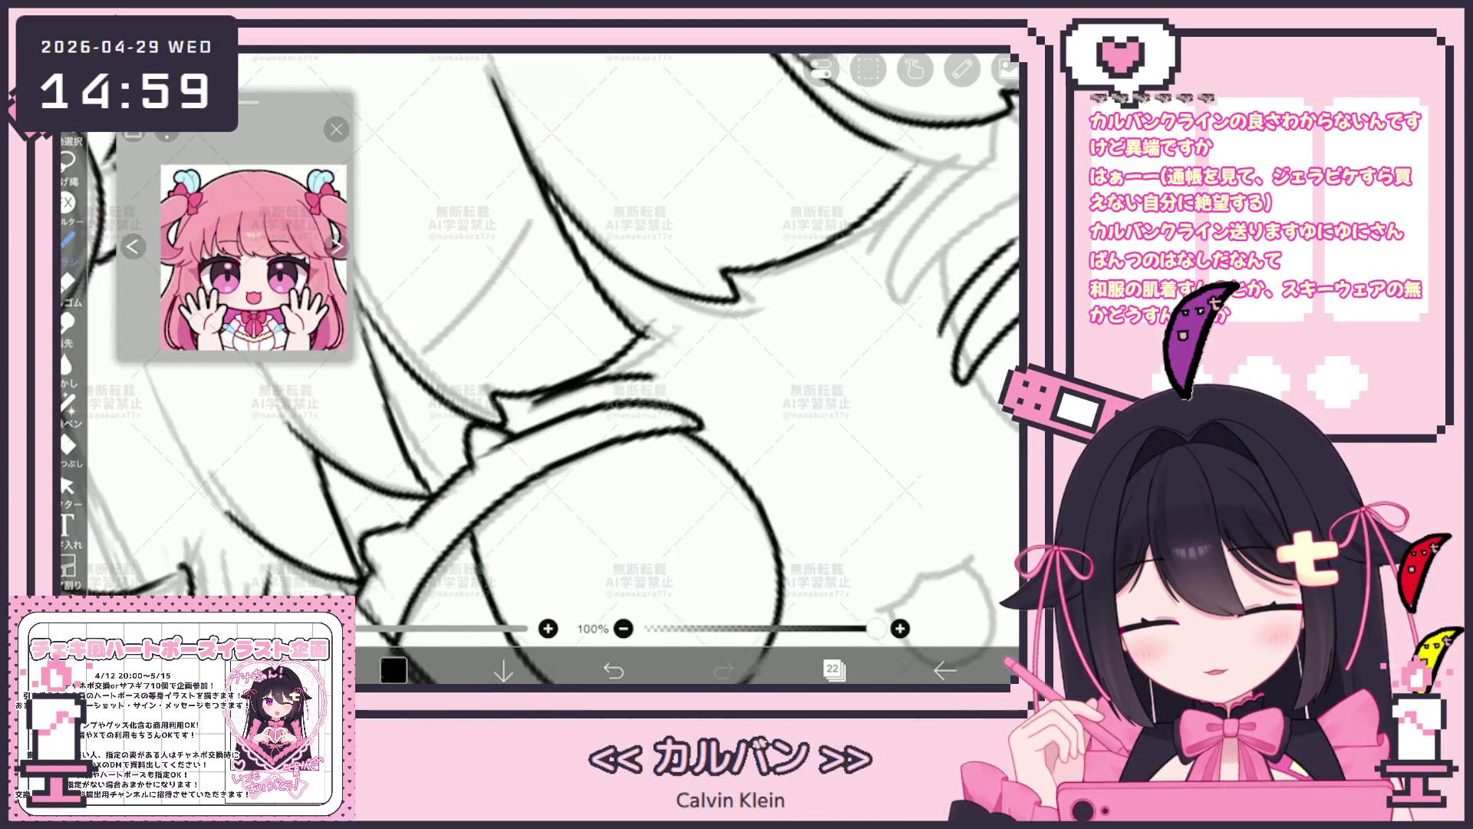
pyautogui.scroll(-5, 541, 369)
pyautogui.scroll(-1, 541, 369)
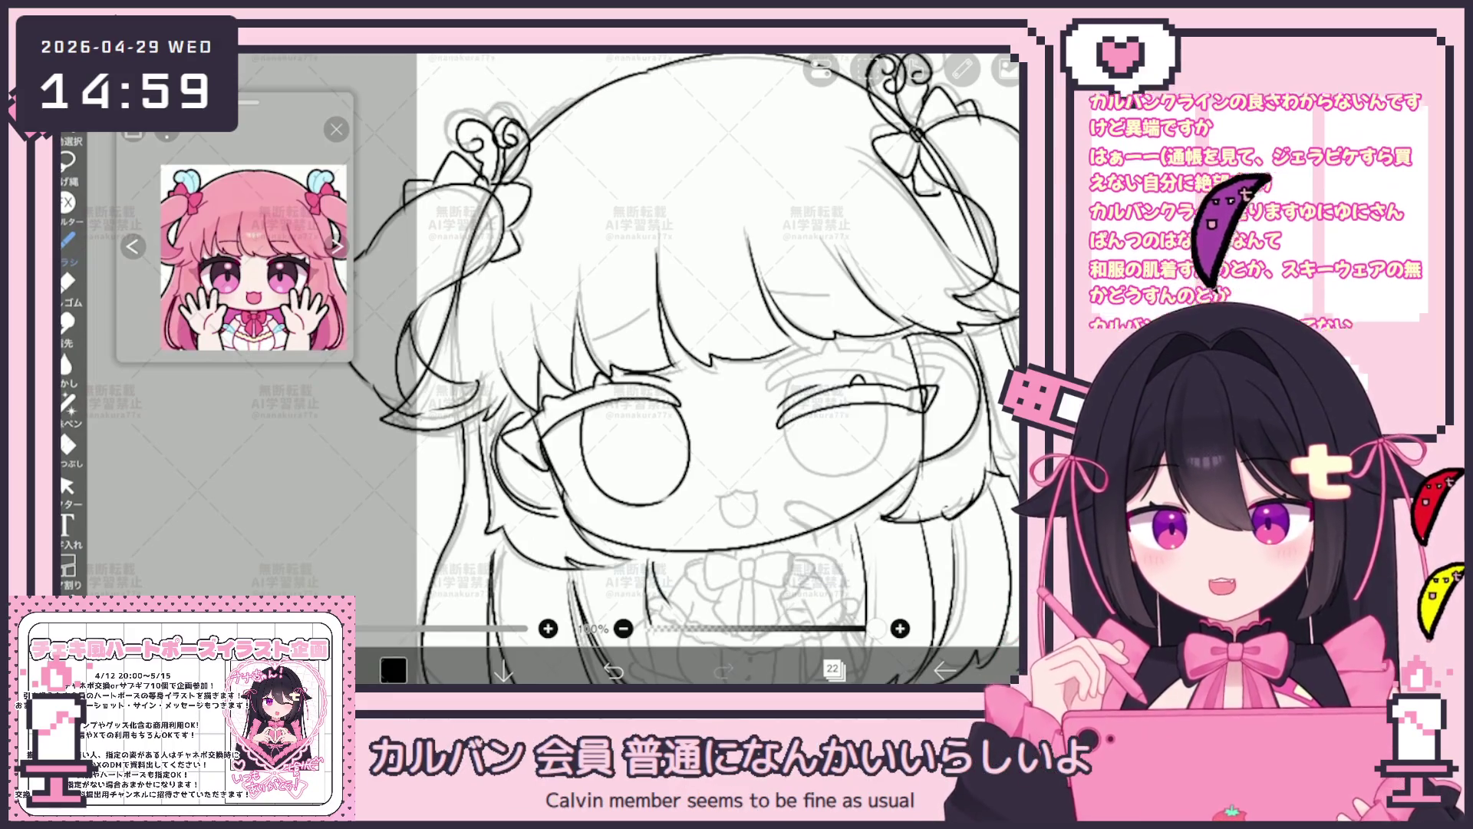
pyautogui.scroll(2, 691, 369)
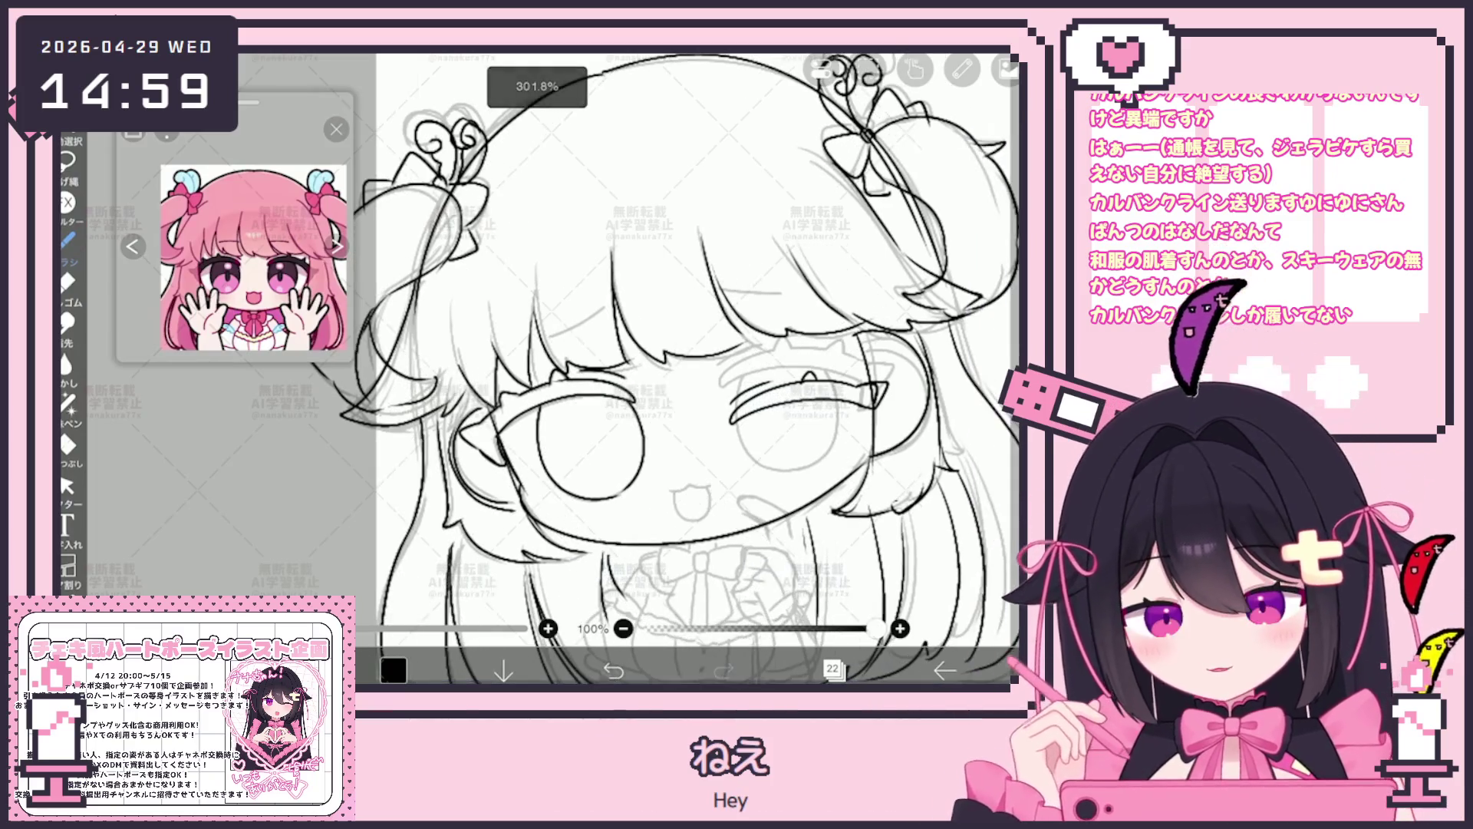
pyautogui.scroll(1, 691, 369)
pyautogui.scroll(2, 691, 368)
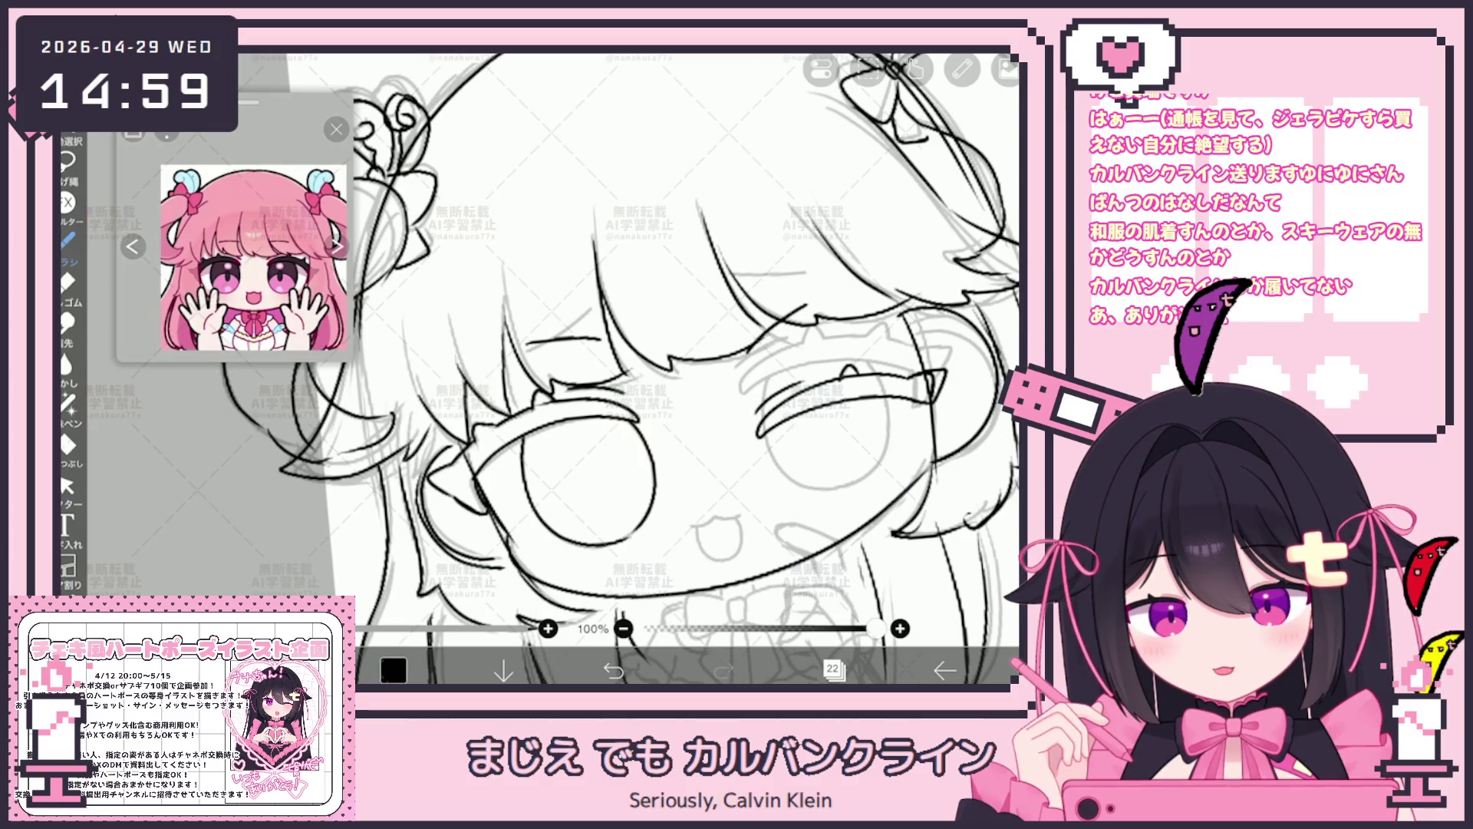
pyautogui.scroll(-1, 620, 369)
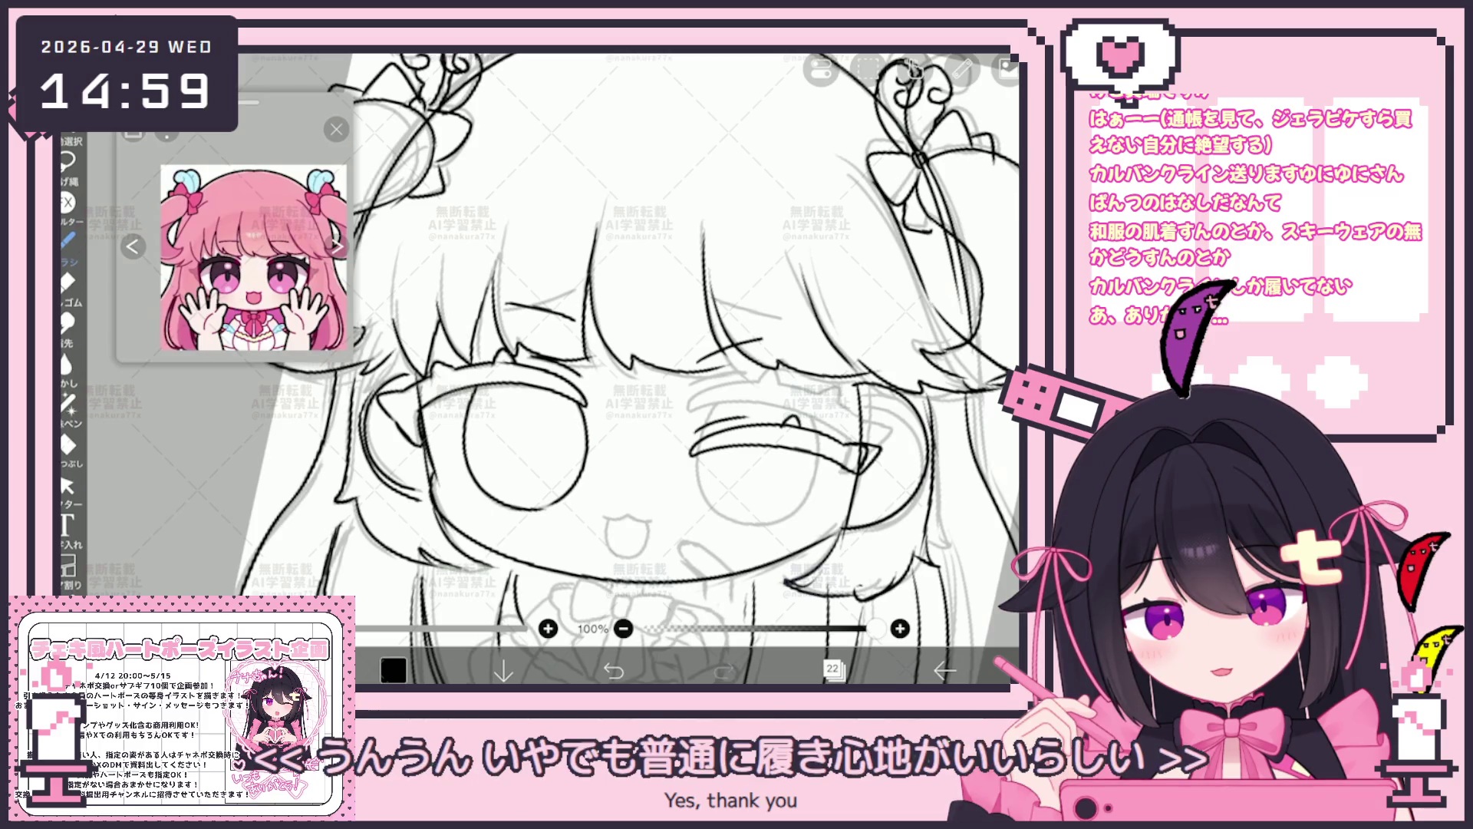
pyautogui.click(68, 487)
# Delete the short stray stroke on the bangs with Vector Select and return to the pen.
pyautogui.click(542, 312)
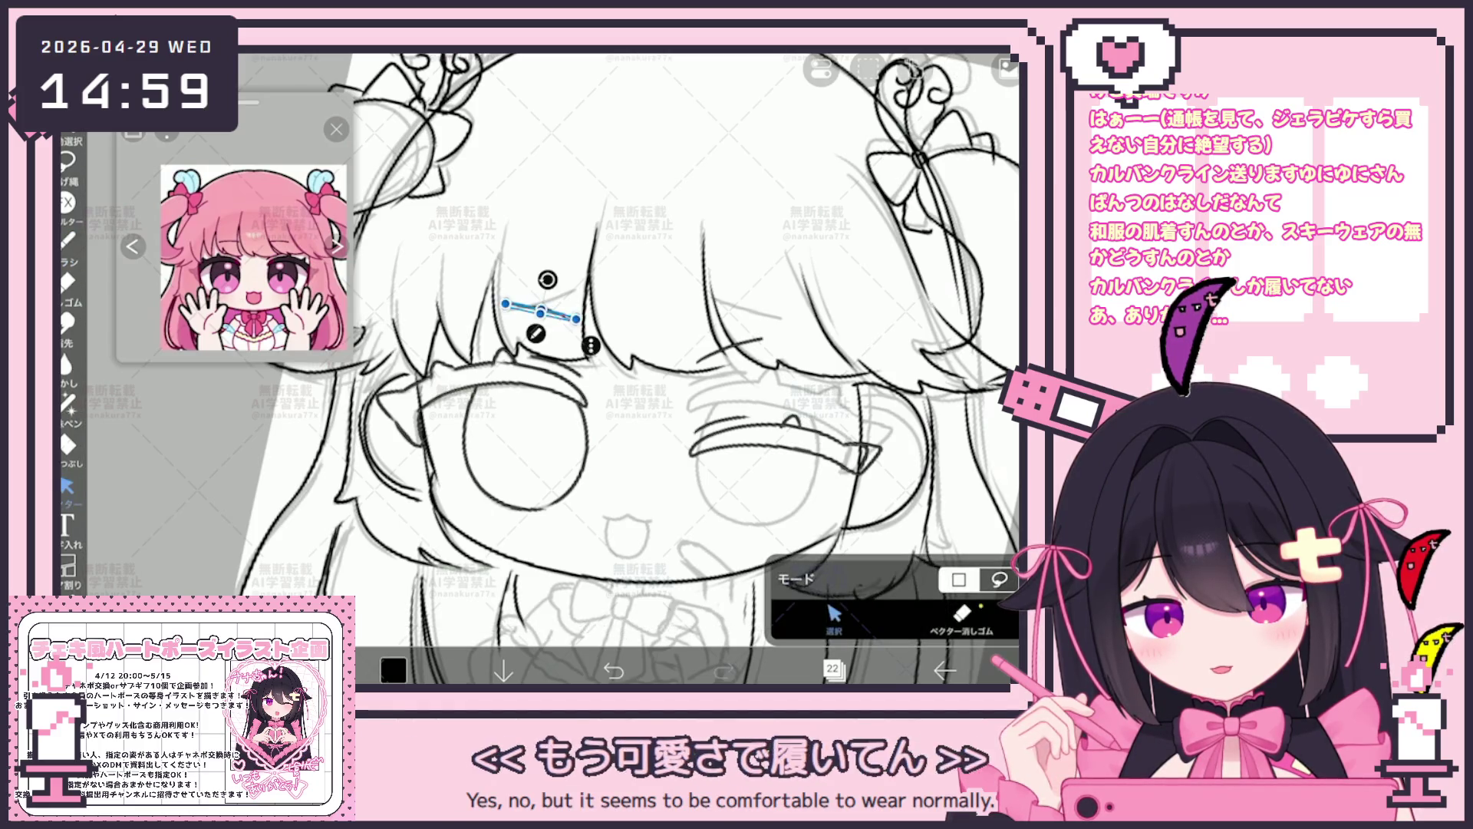
pyautogui.press('Delete')
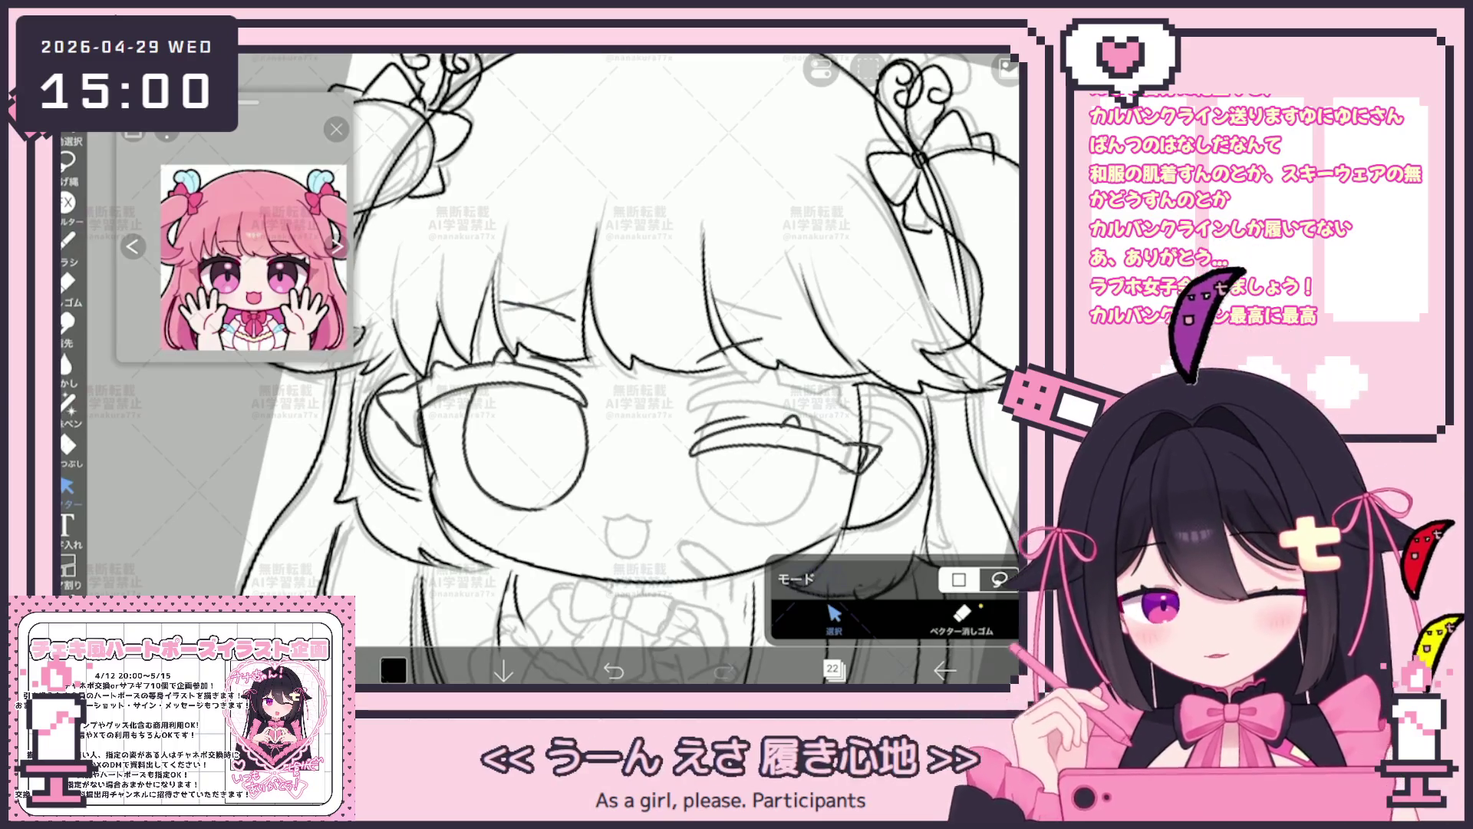
pyautogui.scroll(-2, 634, 368)
pyautogui.click(67, 239)
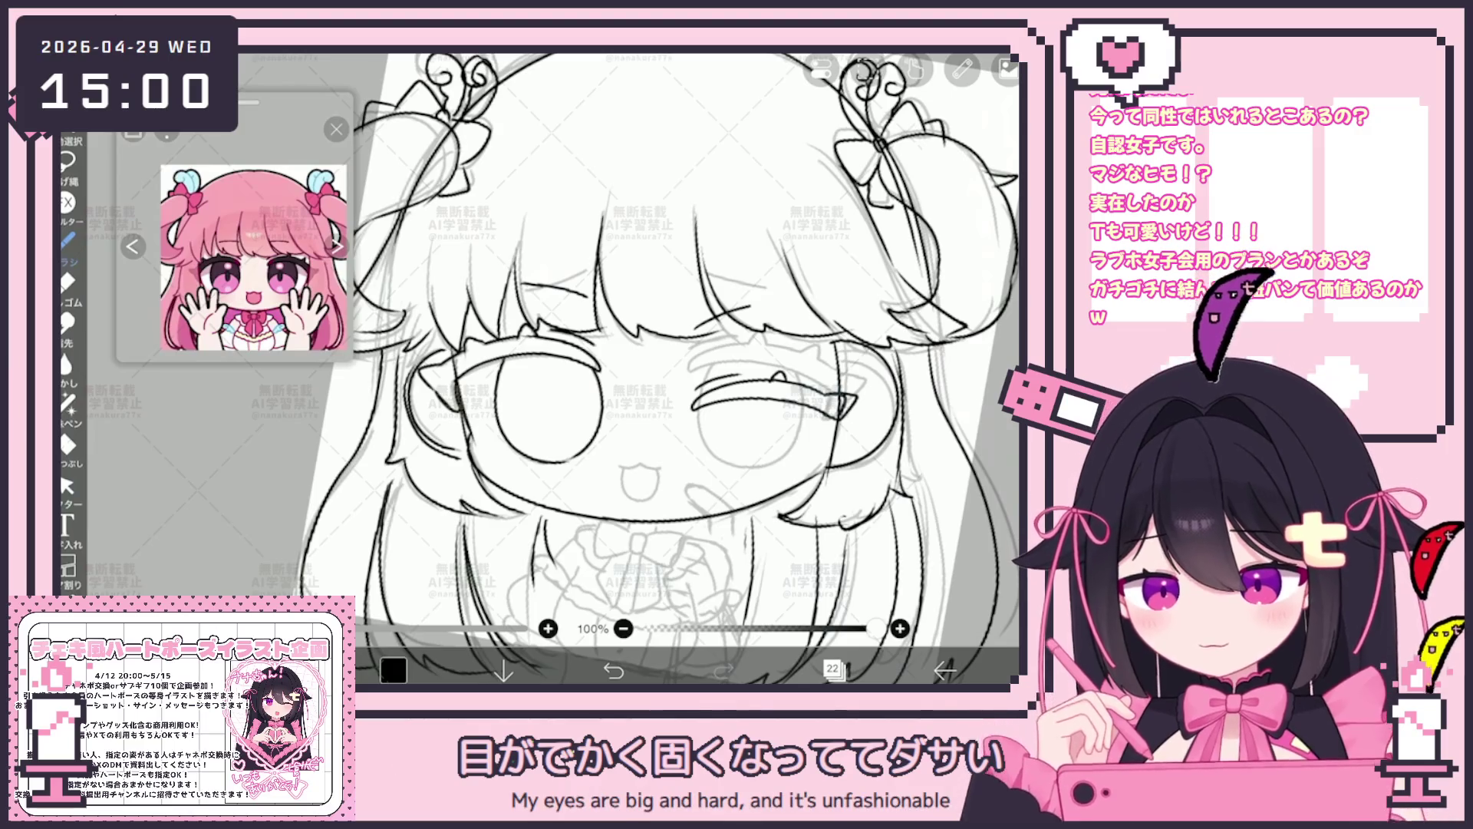
pyautogui.scroll(2, 691, 381)
pyautogui.scroll(2, 690, 379)
pyautogui.scroll(2, 691, 379)
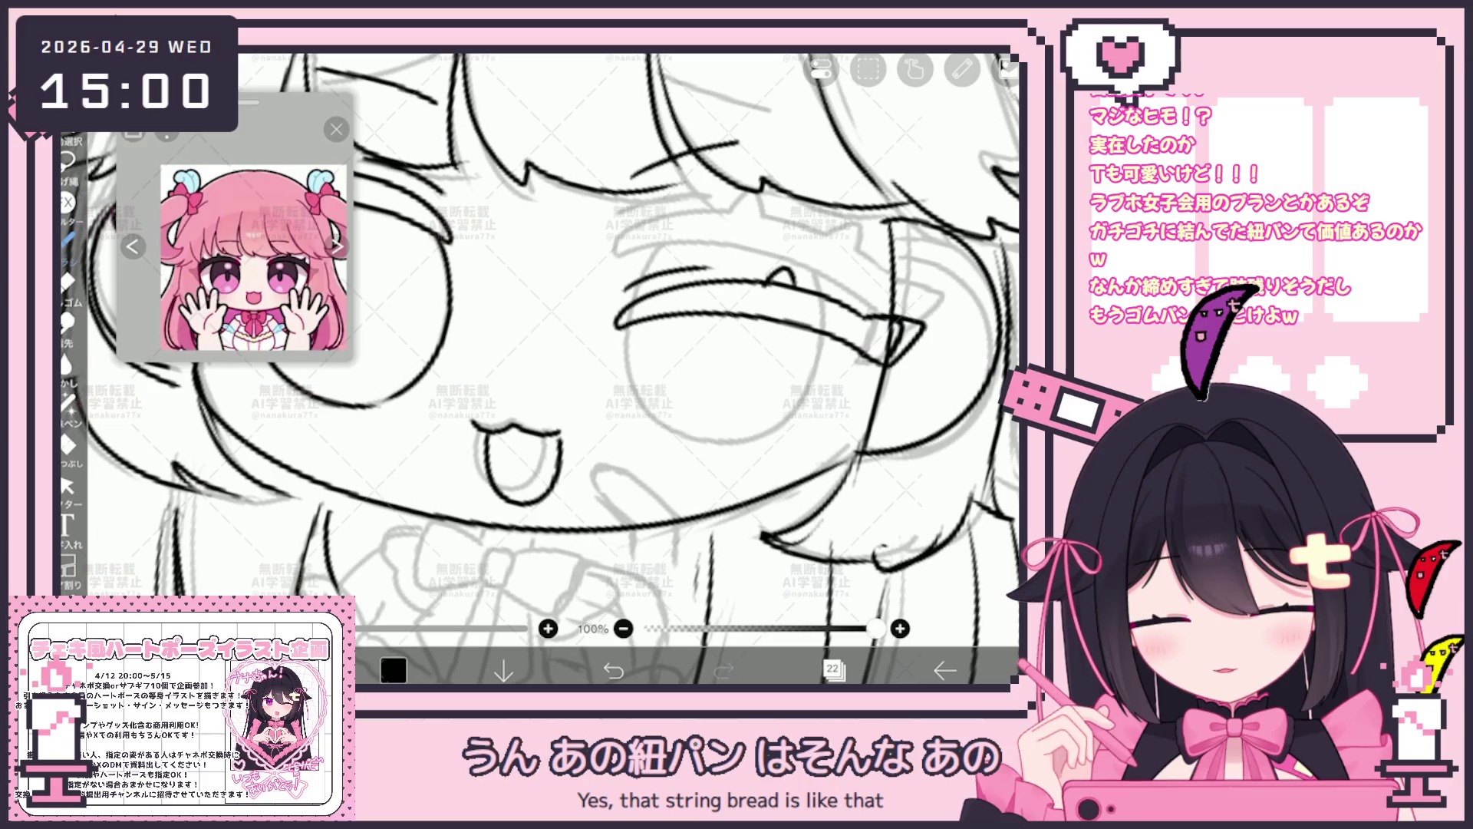
pyautogui.scroll(-2, 542, 369)
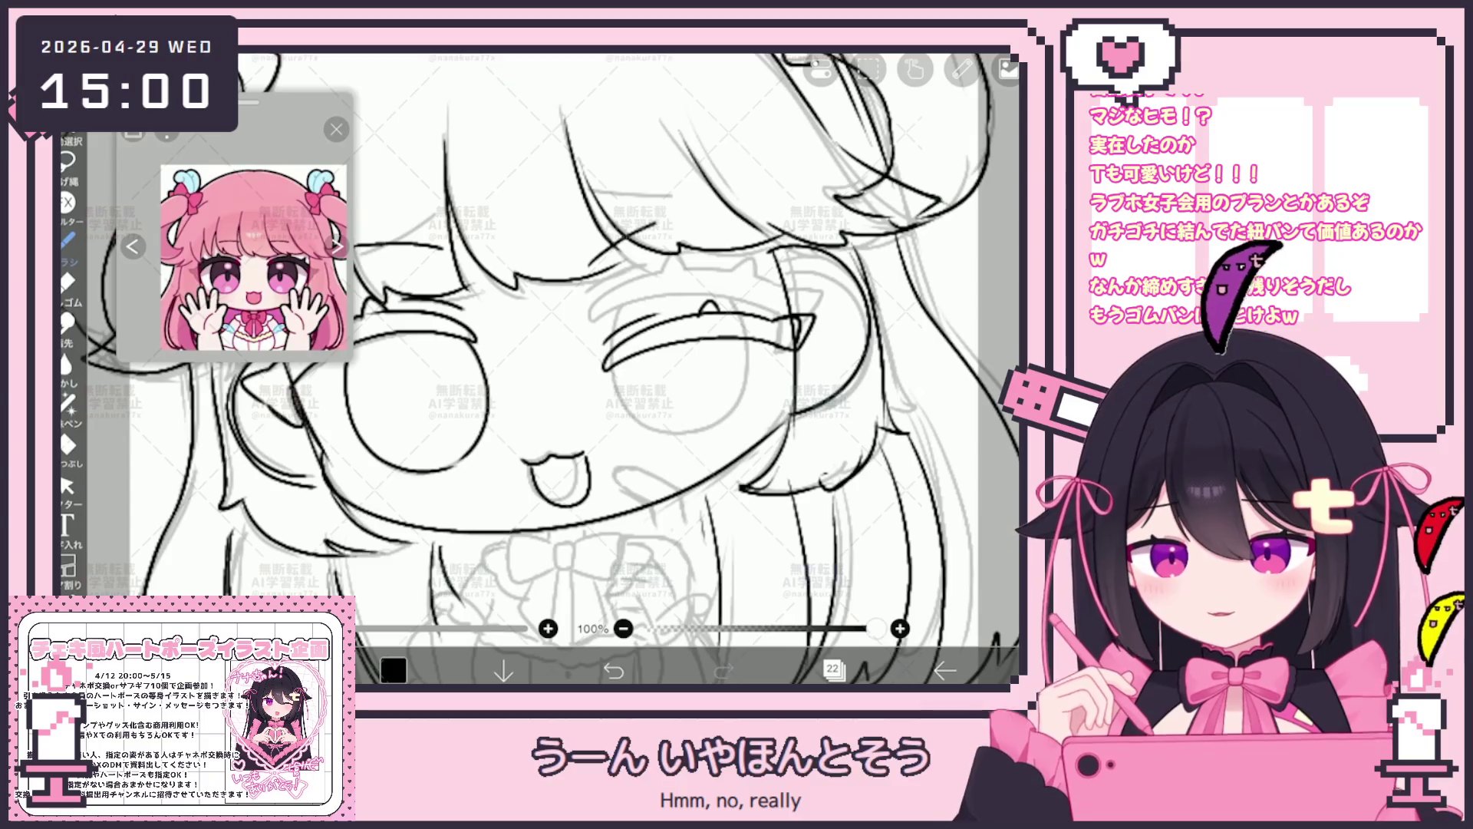
# Add small touch-up ink strokes at the right eye and on the face.
pyautogui.moveTo(759, 363); pyautogui.dragTo(761, 385)
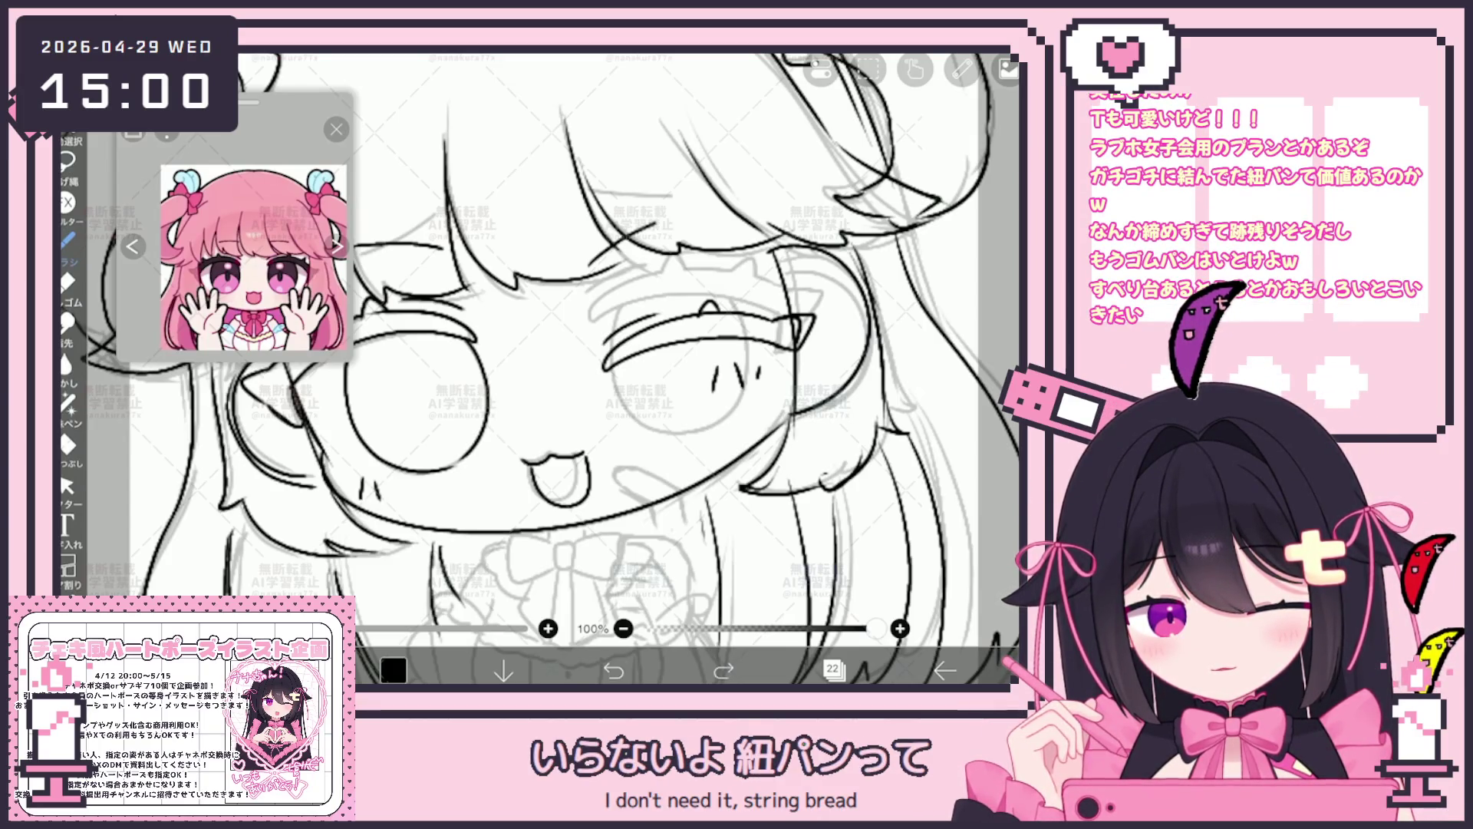
pyautogui.moveTo(380, 480); pyautogui.dragTo(390, 501)
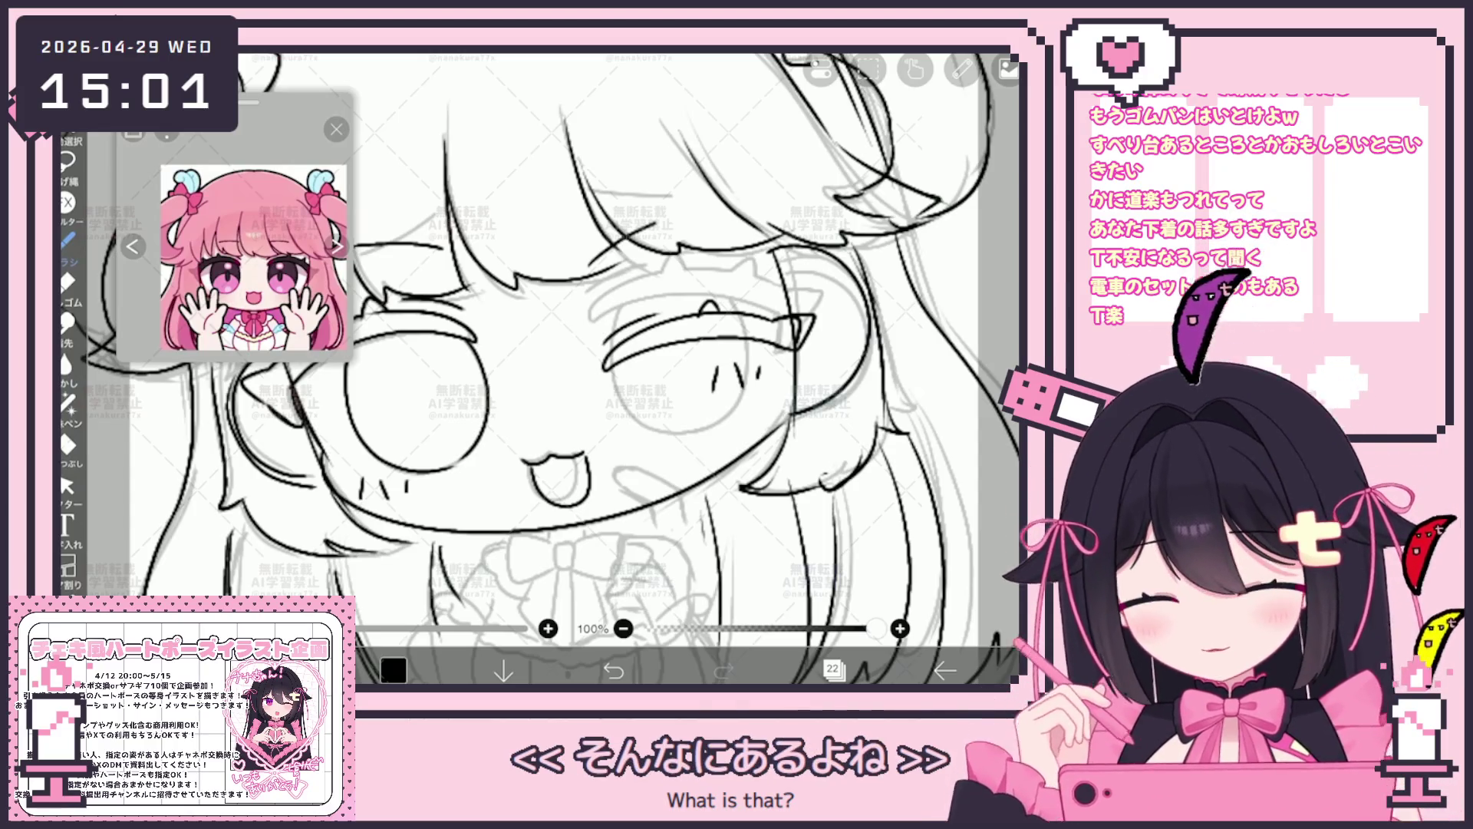
pyautogui.scroll(-2, 552, 345)
pyautogui.scroll(-2, 552, 346)
pyautogui.scroll(-2, 553, 346)
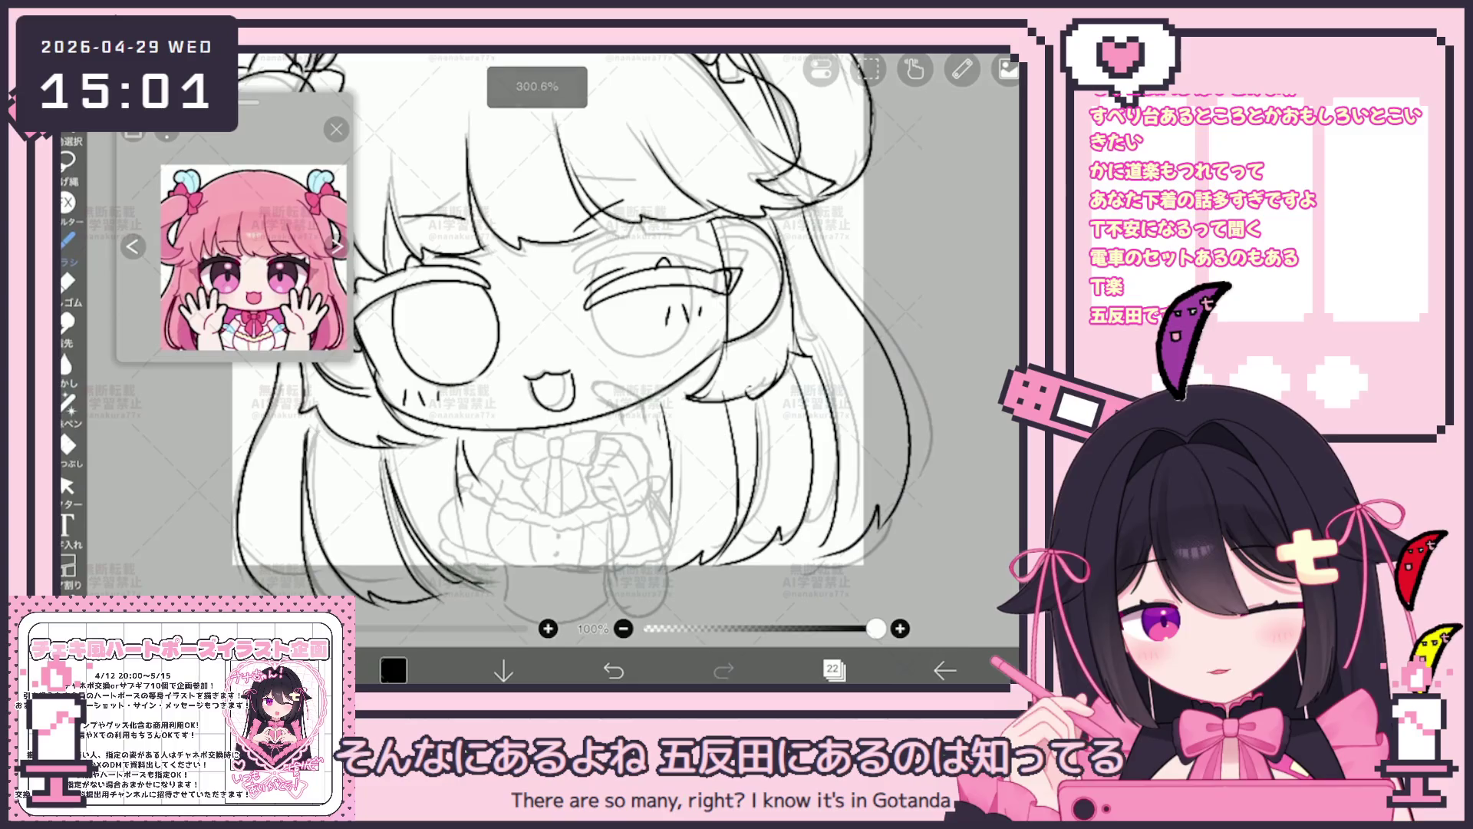
pyautogui.click(834, 669)
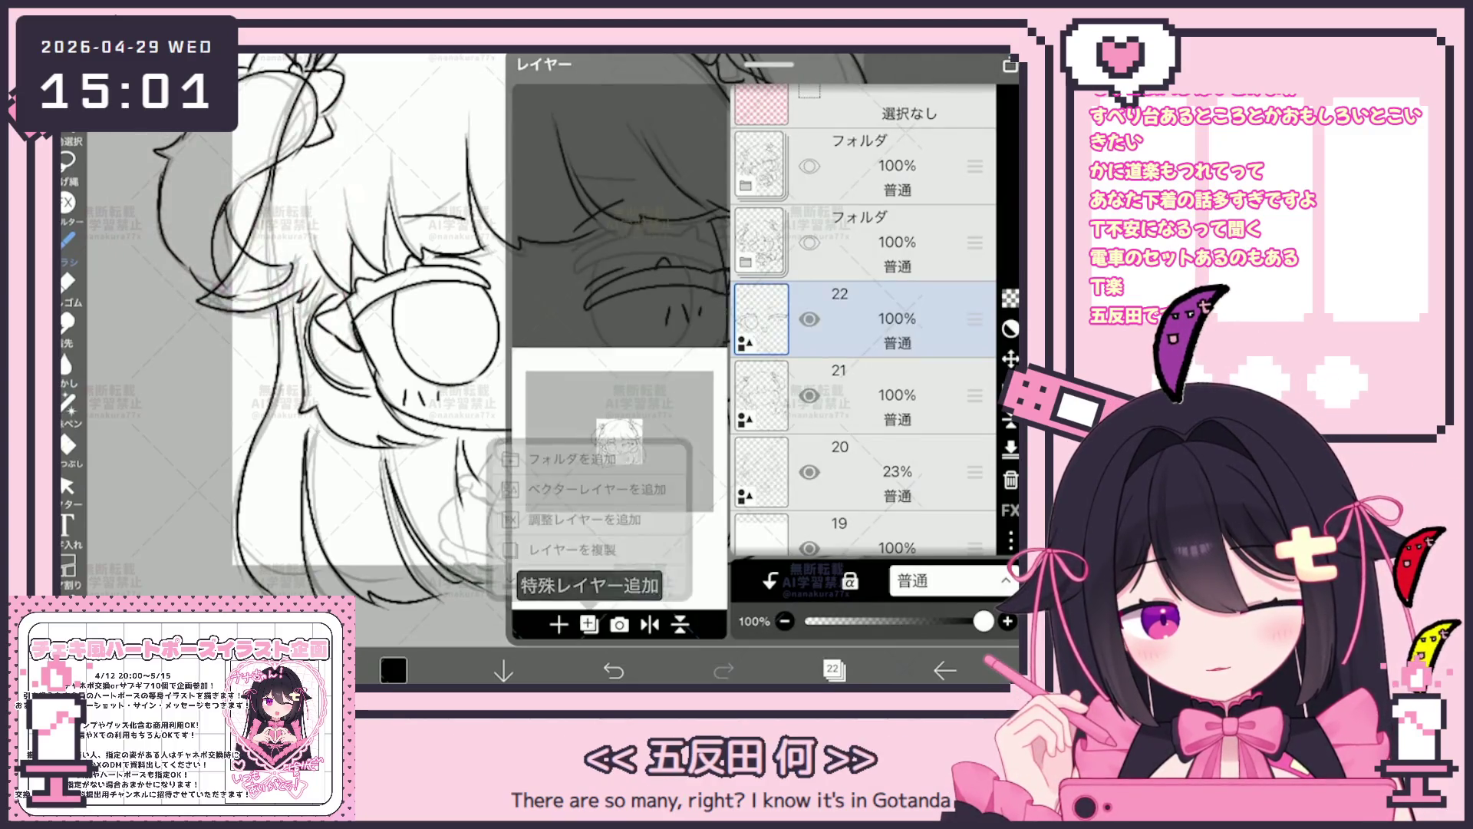
# Create new blank layer 23 and close the Layers panel.
pyautogui.click(598, 488)
pyautogui.click(833, 670)
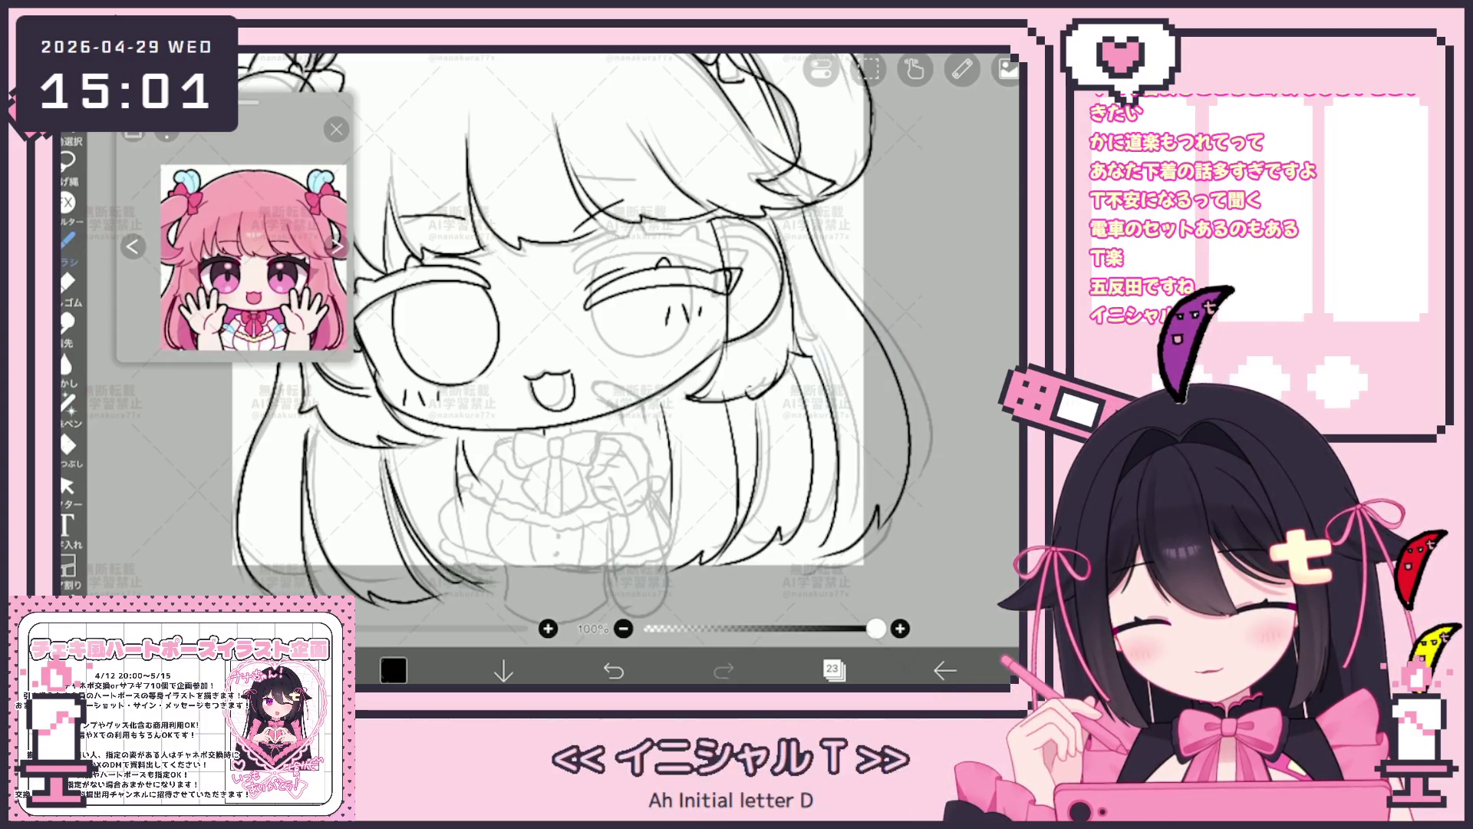
pyautogui.scroll(3, 553, 345)
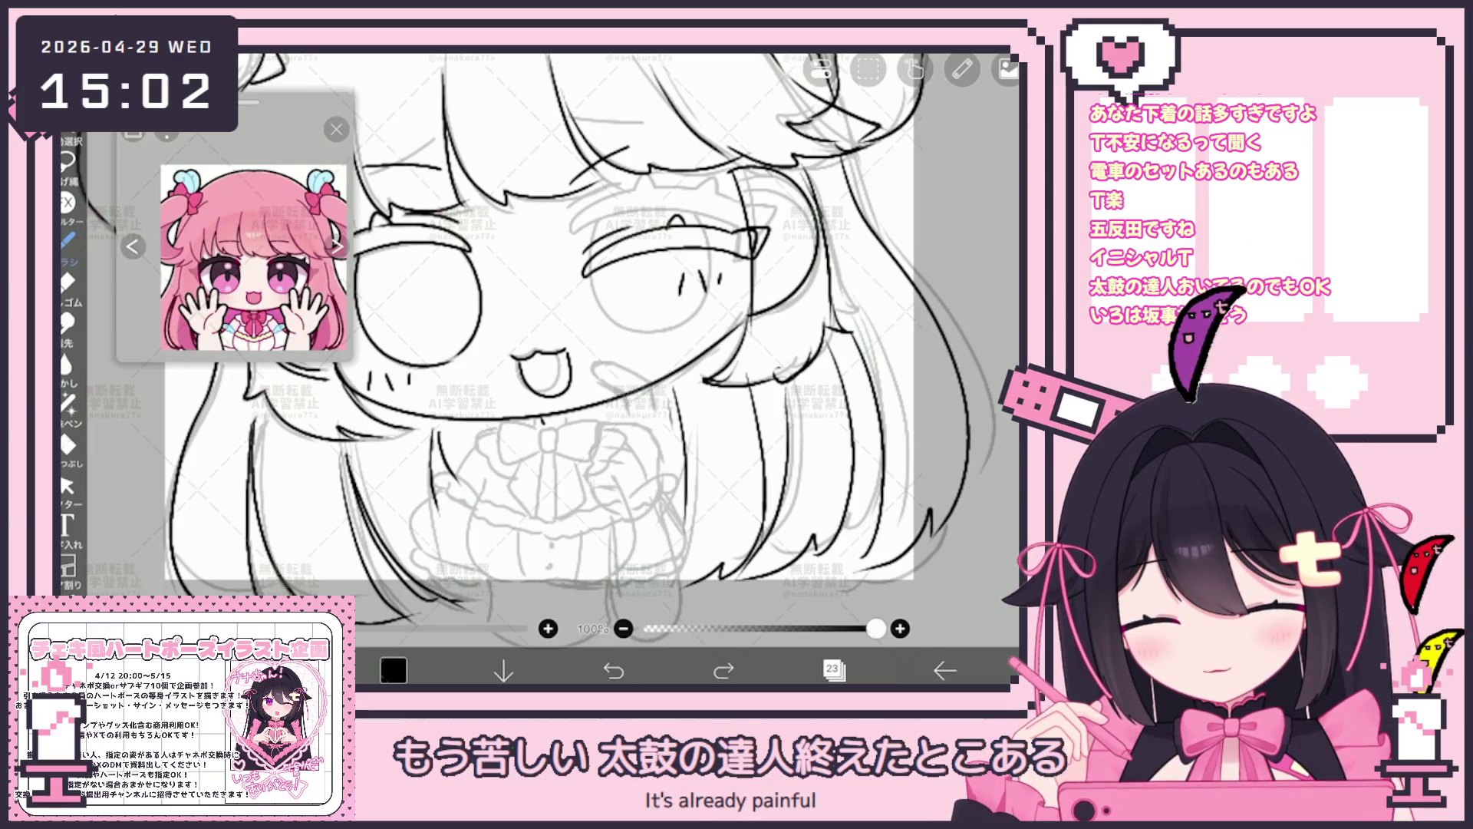
# Ink an eyelash, the chest bow's loops and tail, the skirt's left edge and both frilled sleeve cuffs.
pyautogui.moveTo(702, 278); pyautogui.dragTo(705, 288)
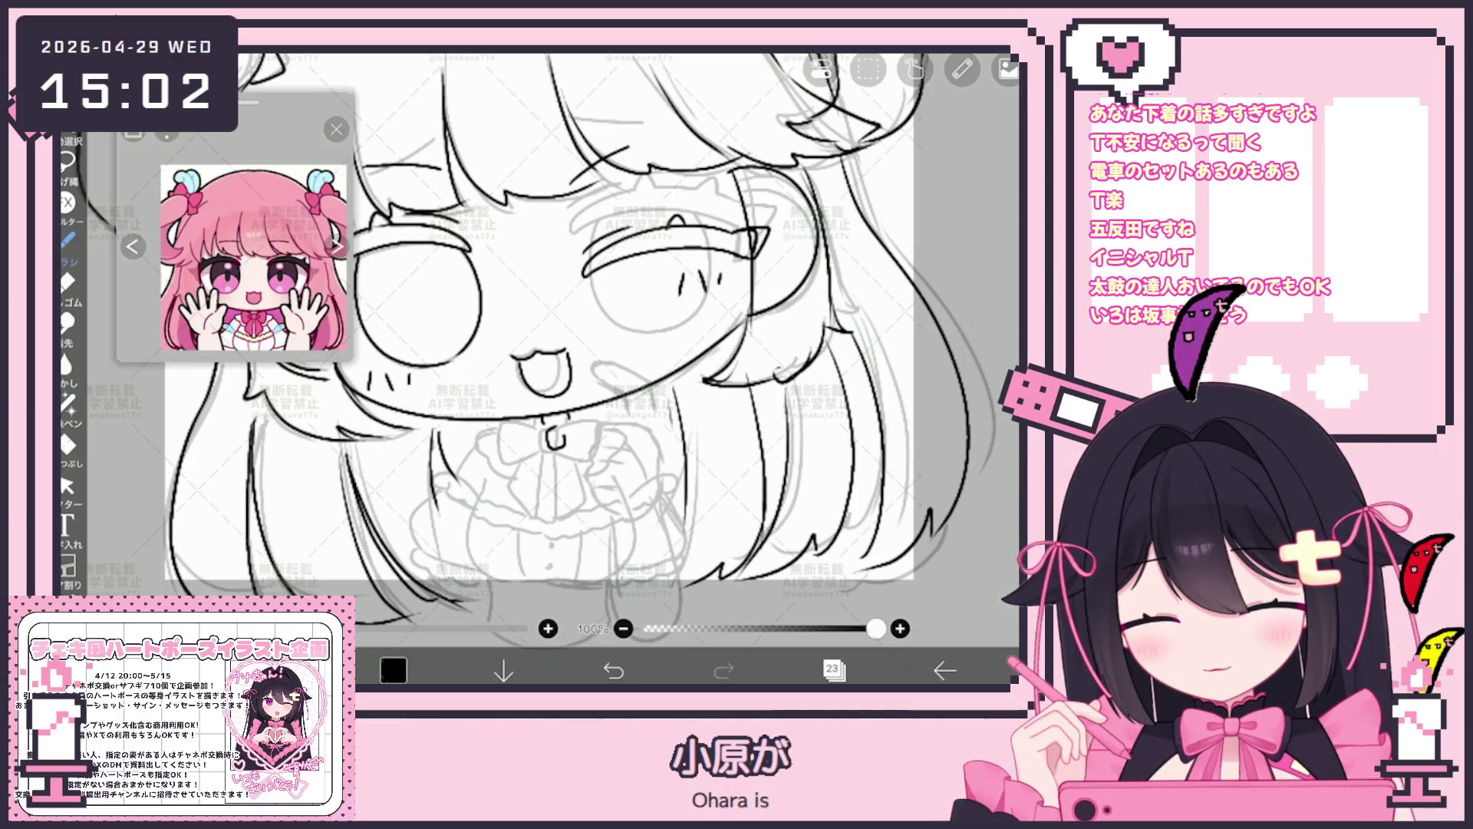
pyautogui.moveTo(596, 414); pyautogui.dragTo(598, 452)
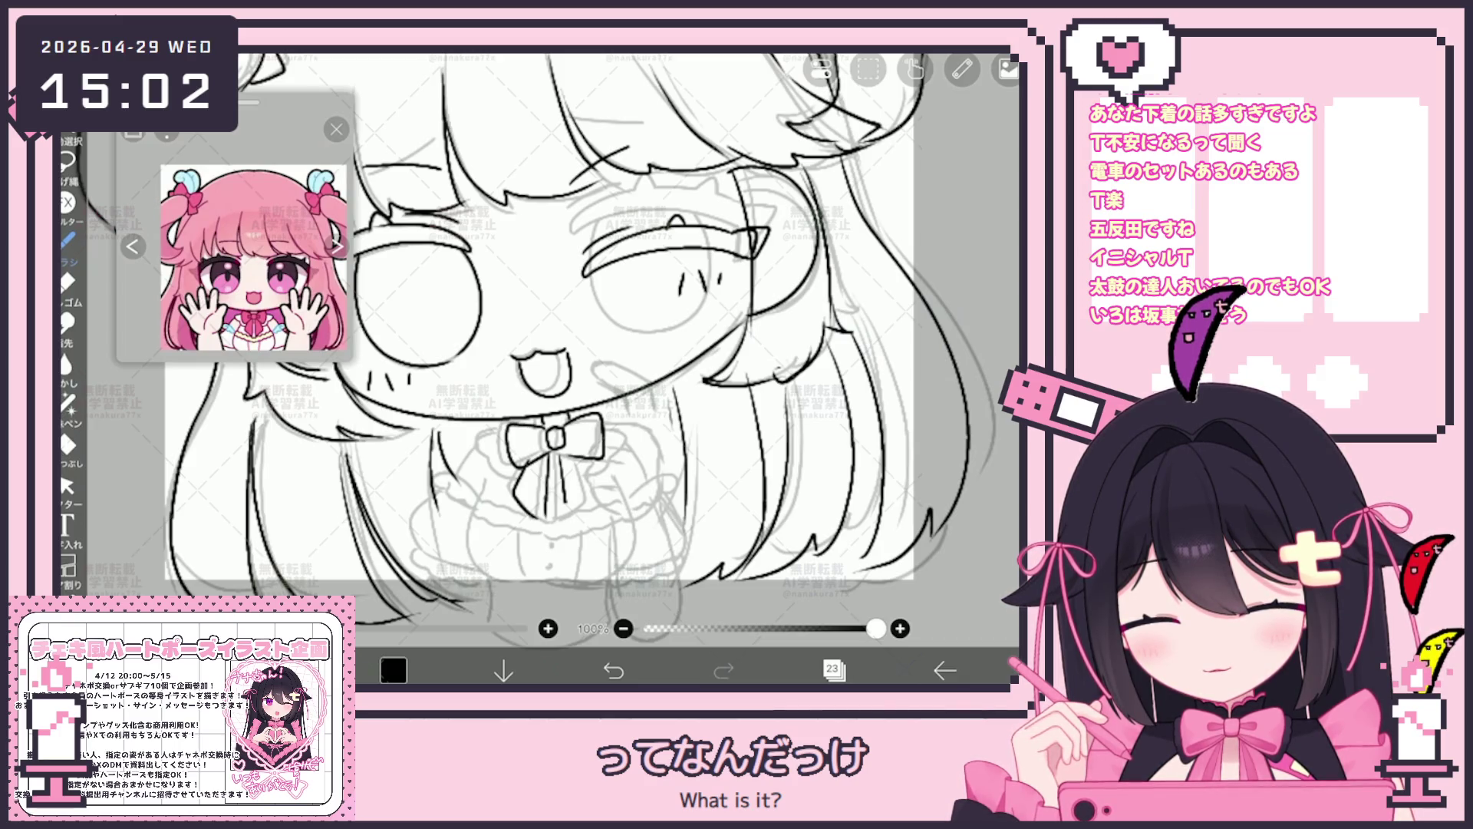
pyautogui.moveTo(570, 512); pyautogui.dragTo(599, 496)
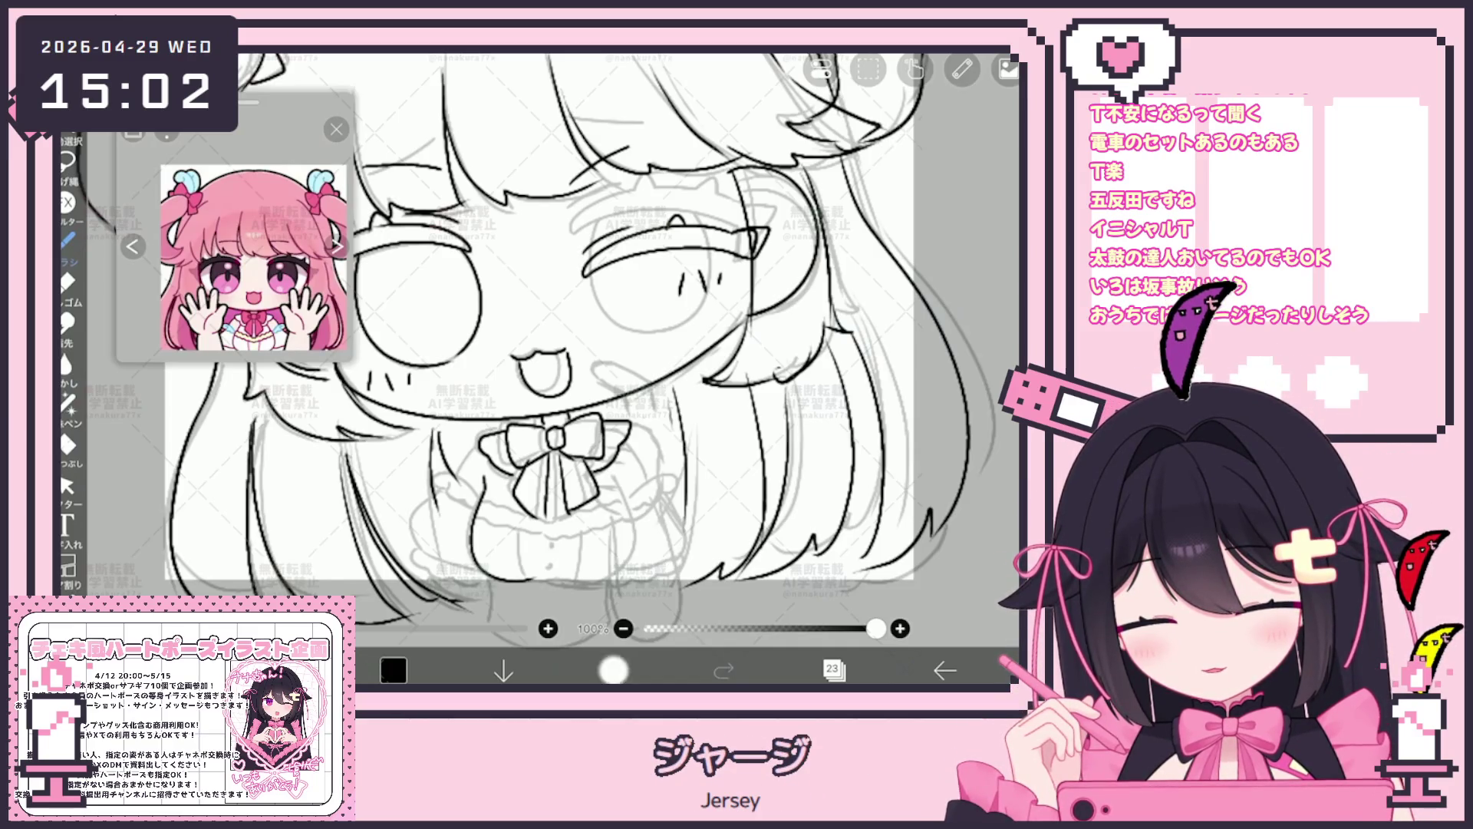
pyautogui.moveTo(480, 490); pyautogui.dragTo(536, 577)
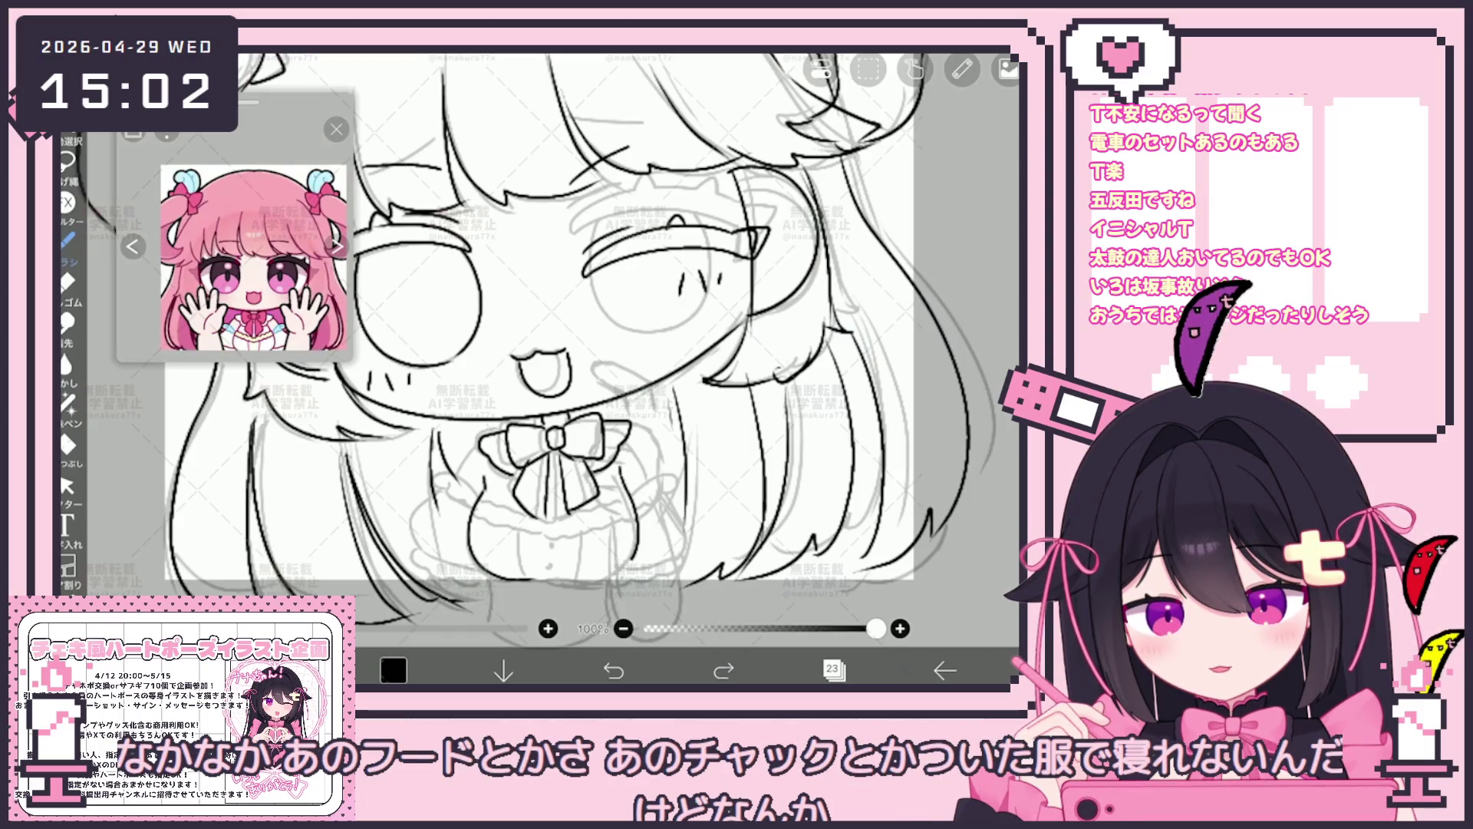
pyautogui.moveTo(550, 578); pyautogui.dragTo(604, 581)
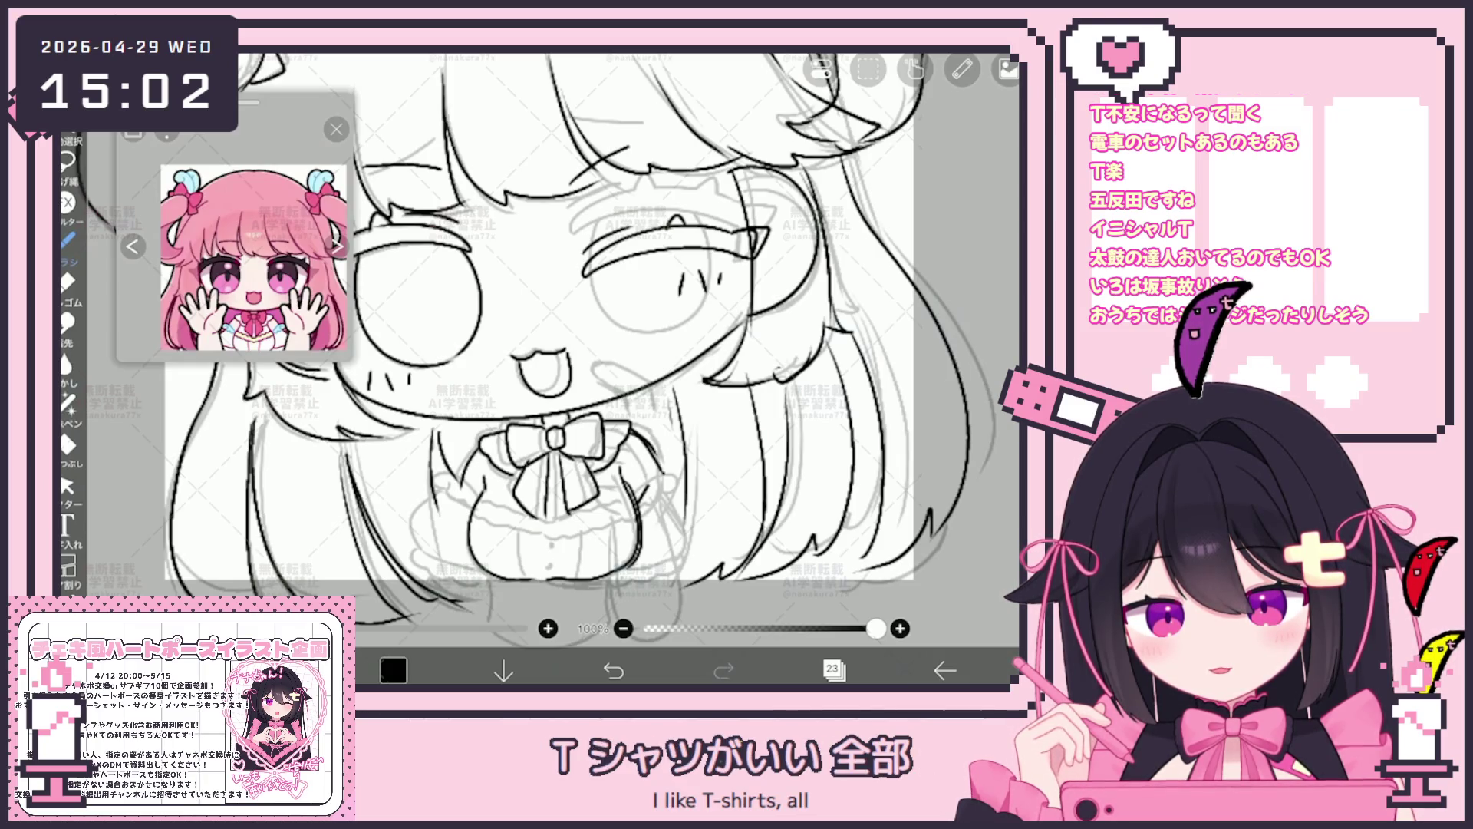
pyautogui.moveTo(642, 502); pyautogui.dragTo(671, 482)
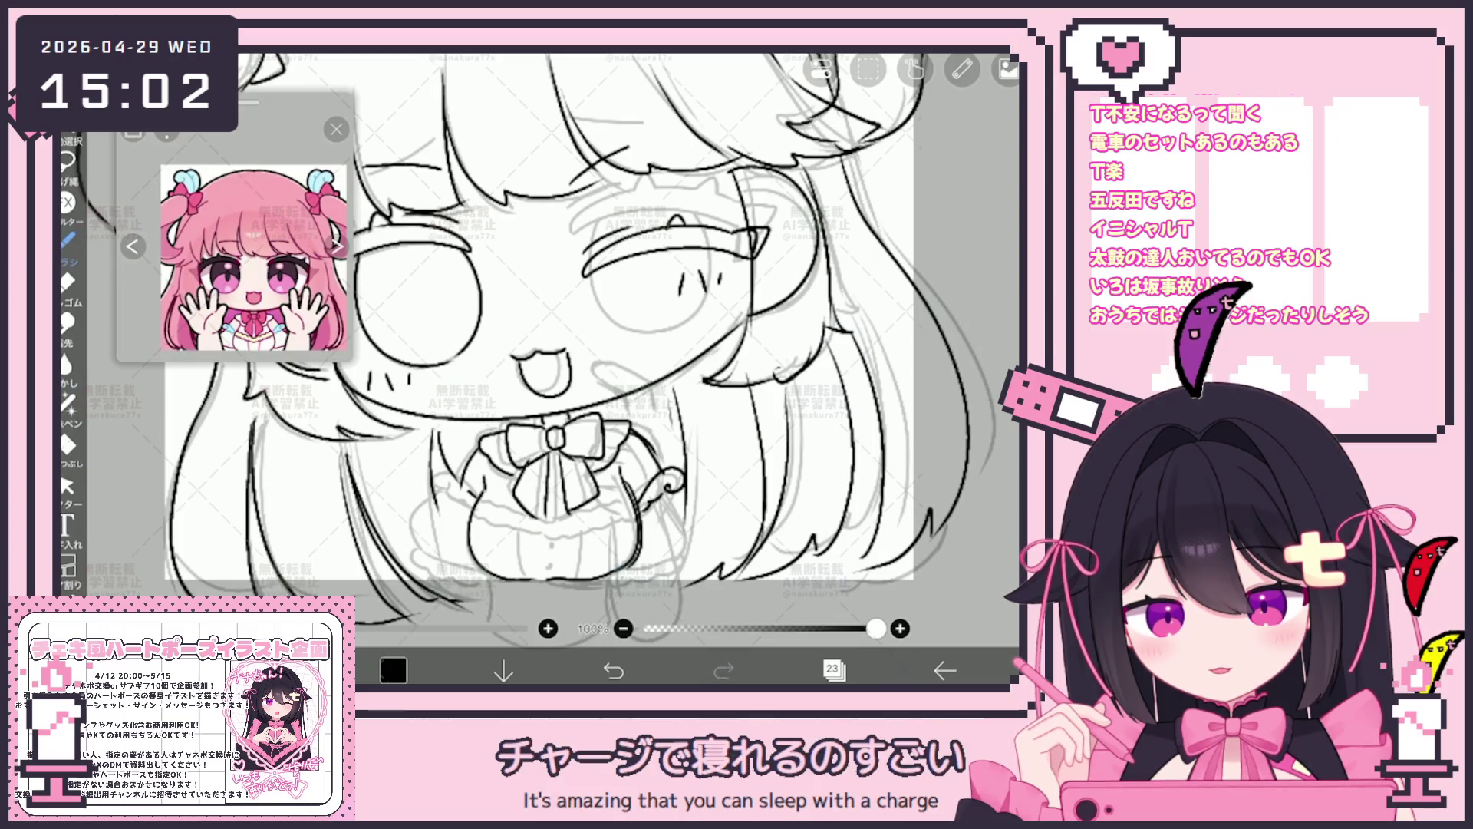
pyautogui.moveTo(447, 505)
pyautogui.mouseDown()
pyautogui.moveTo(472, 511)
pyautogui.moveTo(414, 559)
pyautogui.mouseUp()
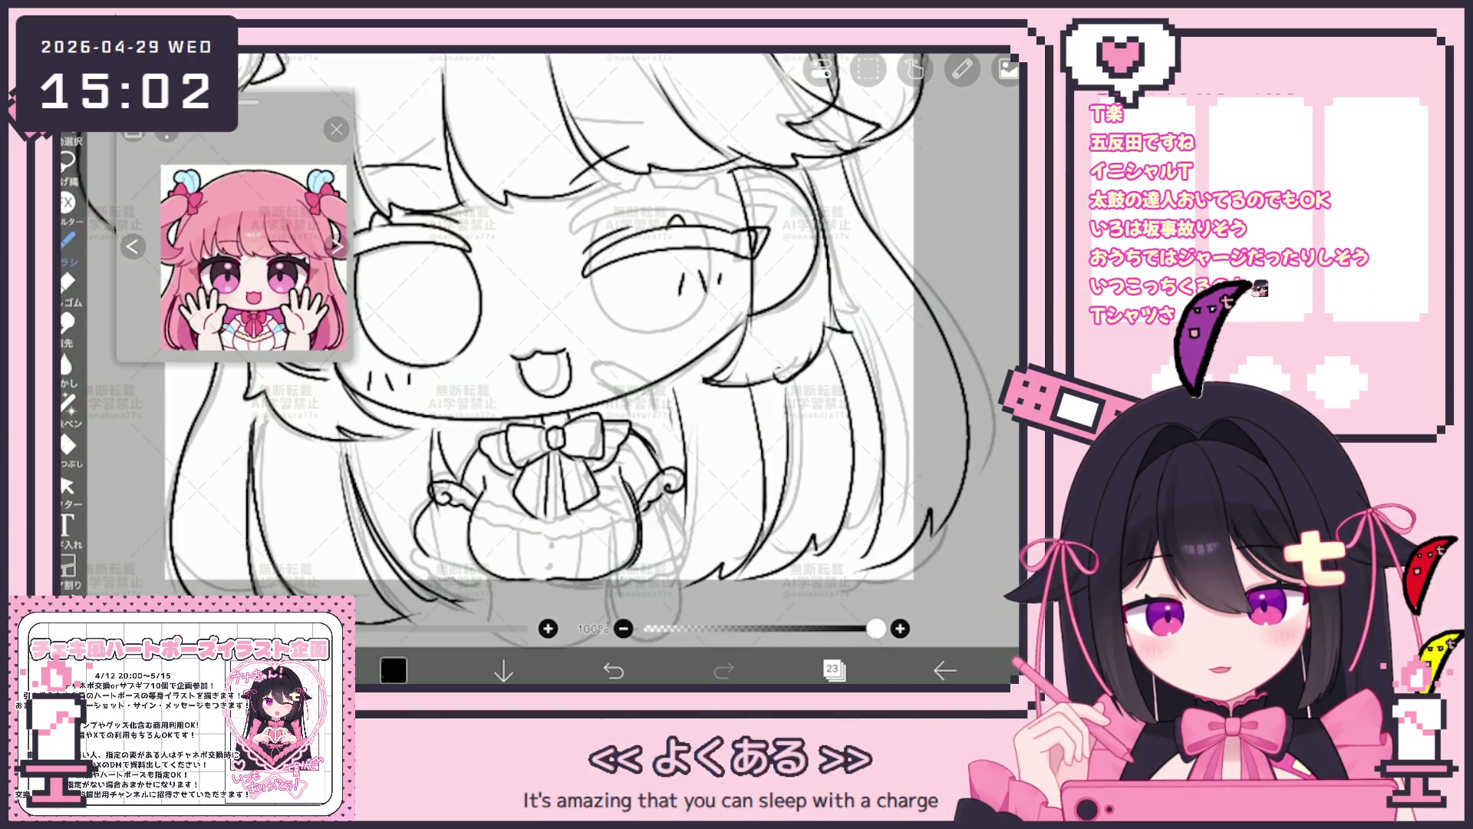
pyautogui.scroll(-1, 541, 311)
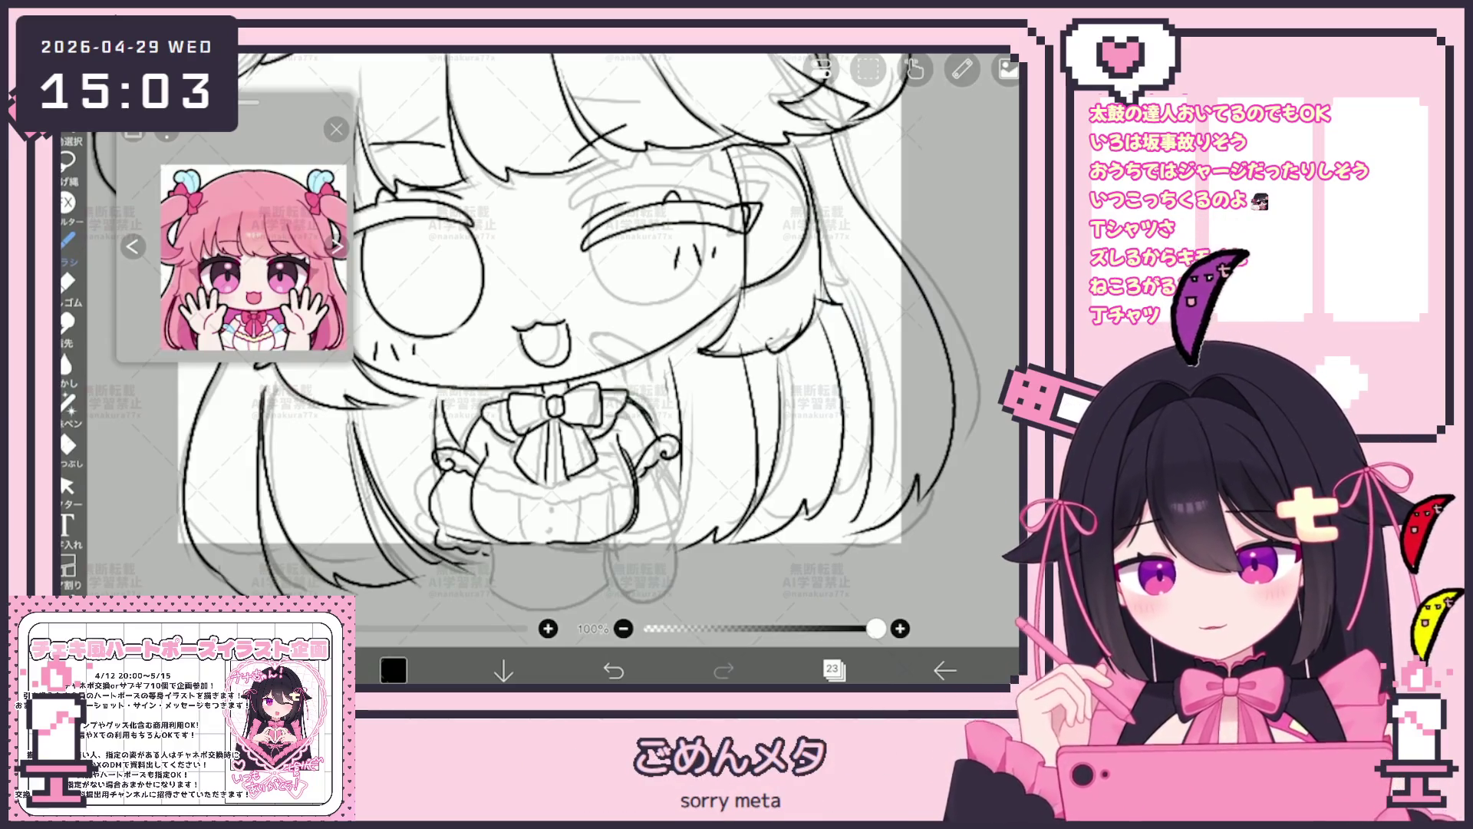
# Undo two skirt strokes, redraw a short skirt line and ink the skirt's vertical stripes.
pyautogui.moveTo(553, 346); pyautogui.dragTo(552, 311)
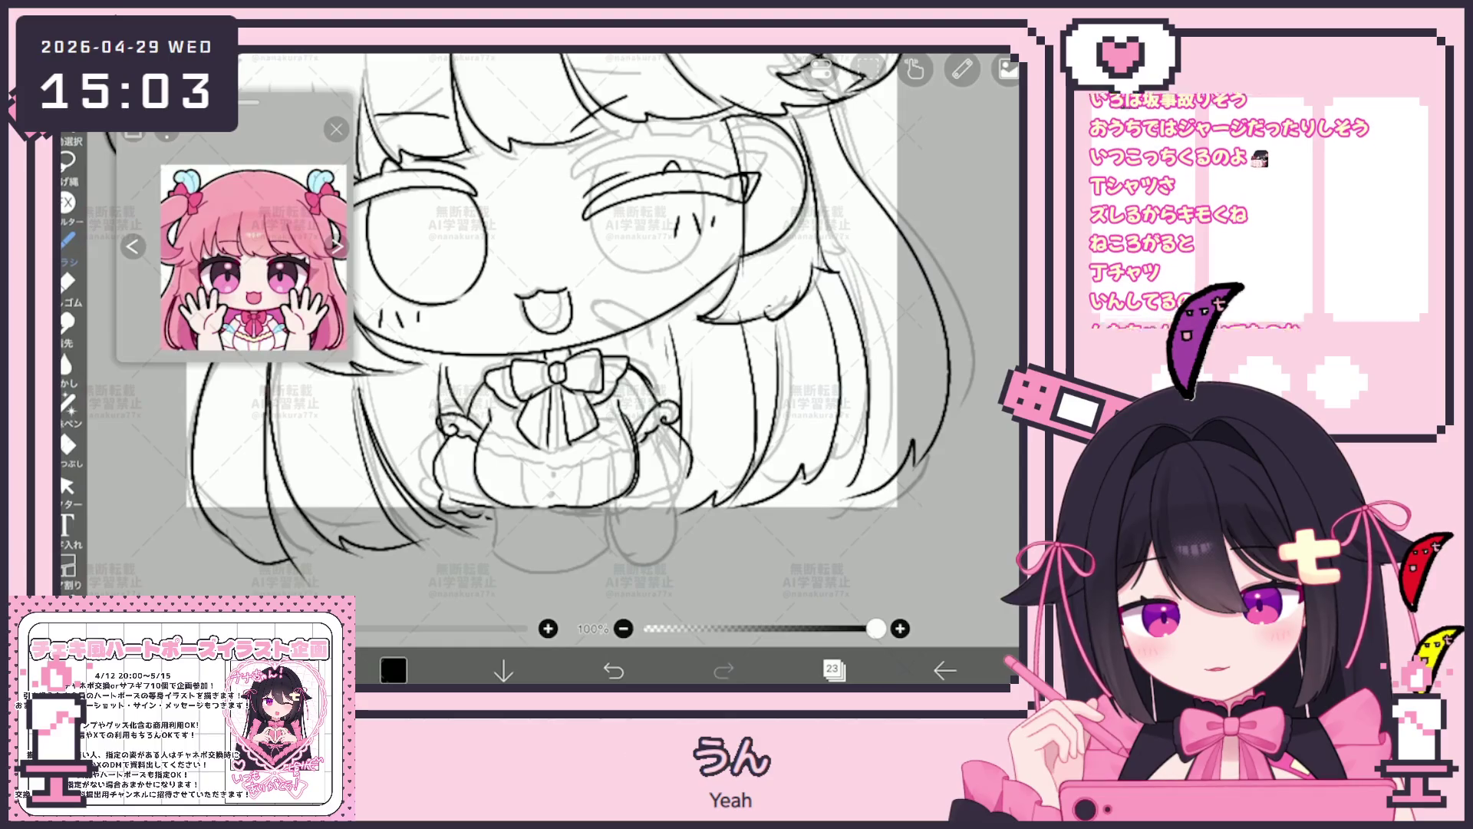
pyautogui.hotkey('ctrl', 'z')
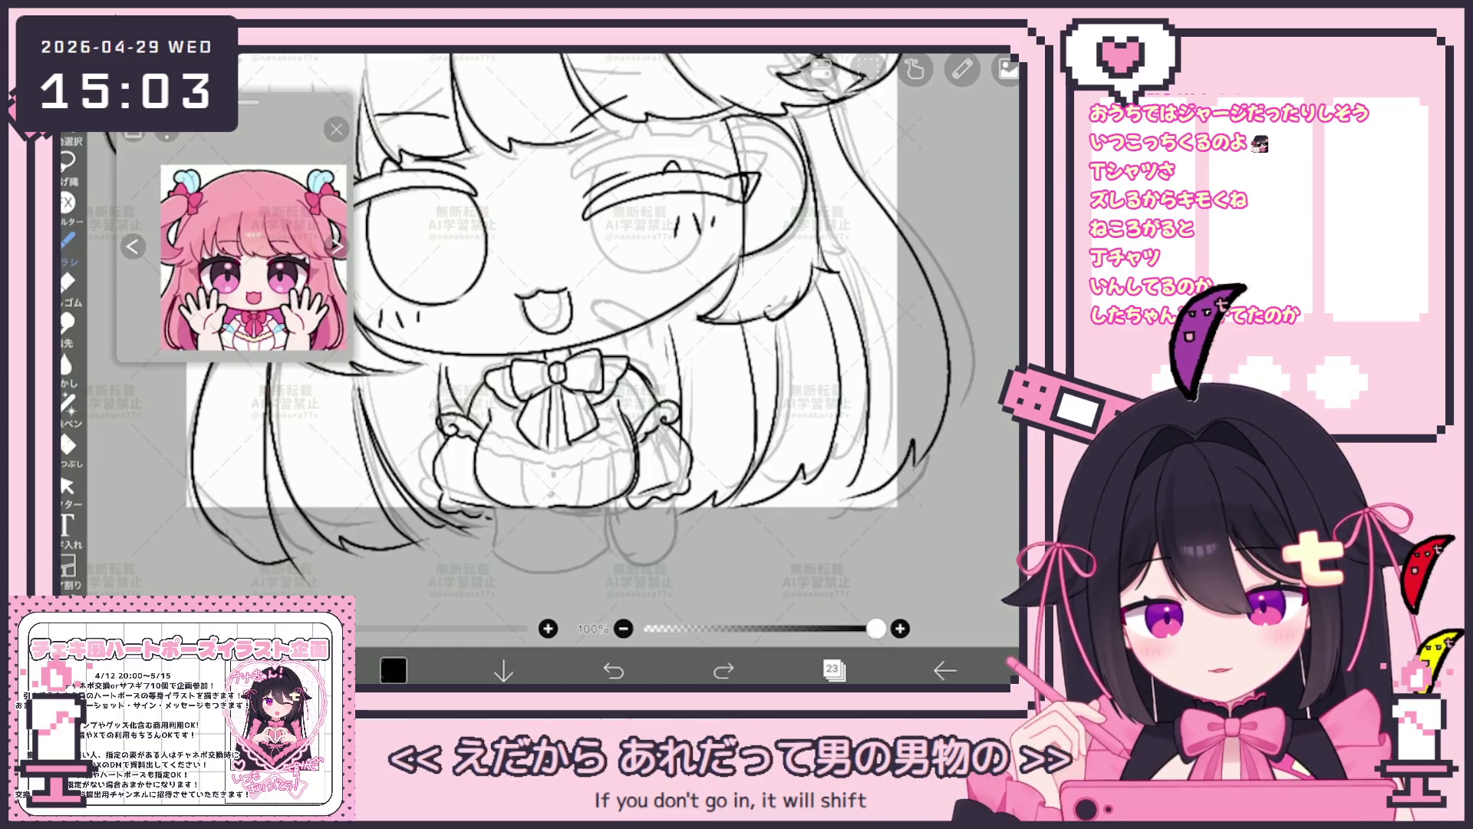
pyautogui.hotkey('ctrl', 'z')
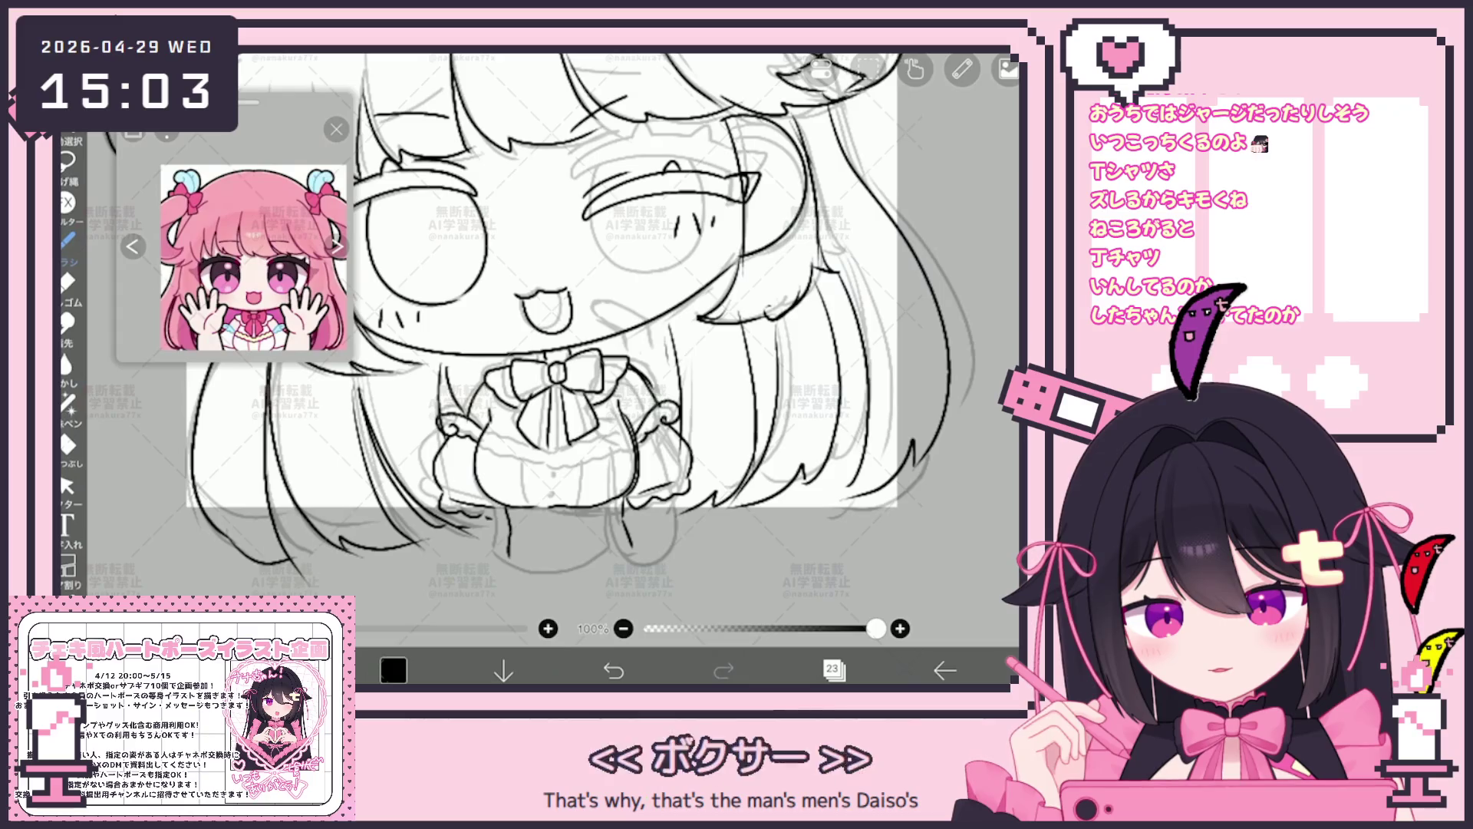
pyautogui.moveTo(622, 513); pyautogui.dragTo(631, 545)
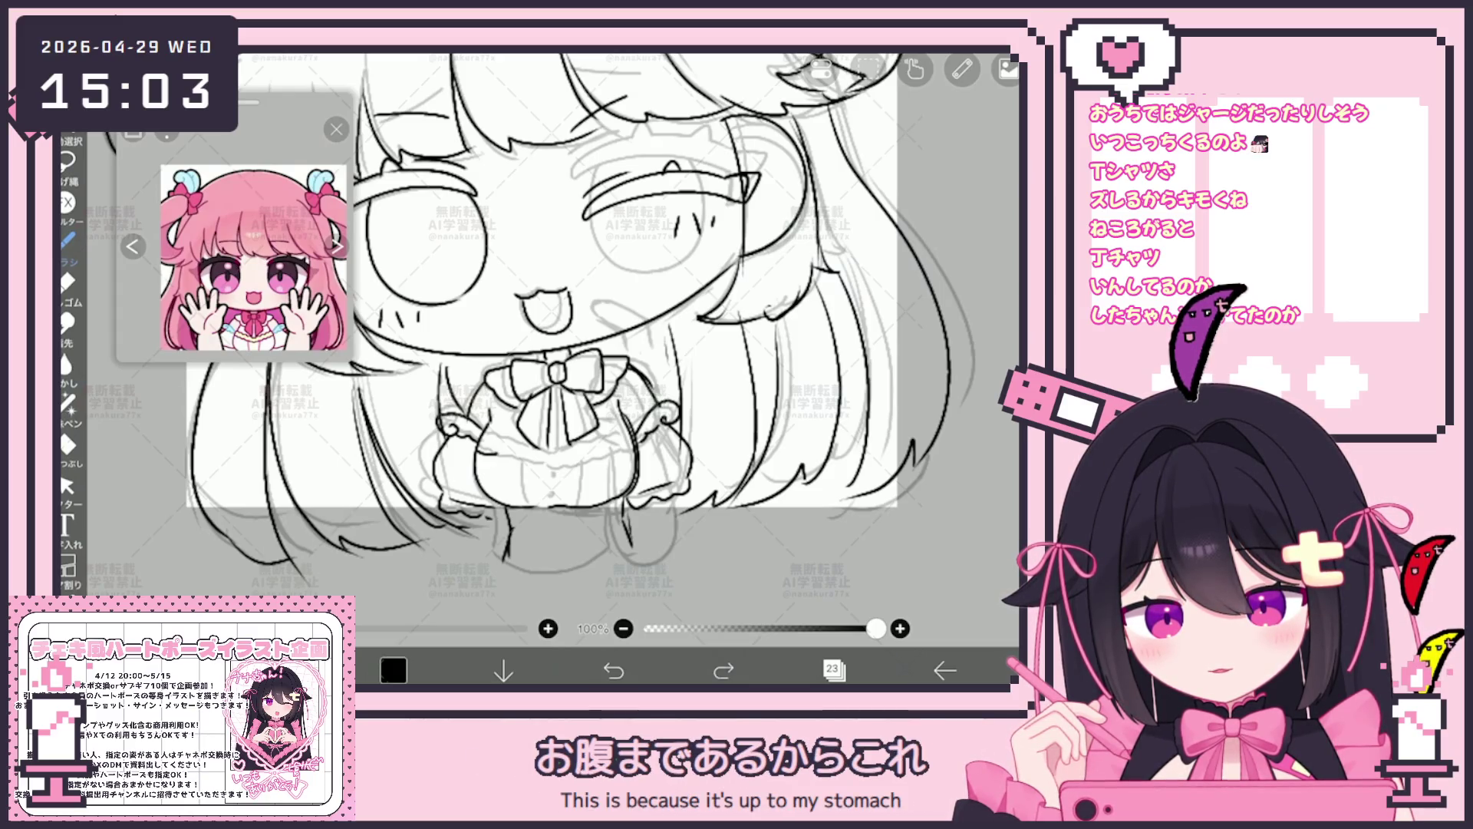
pyautogui.moveTo(483, 434); pyautogui.dragTo(527, 441)
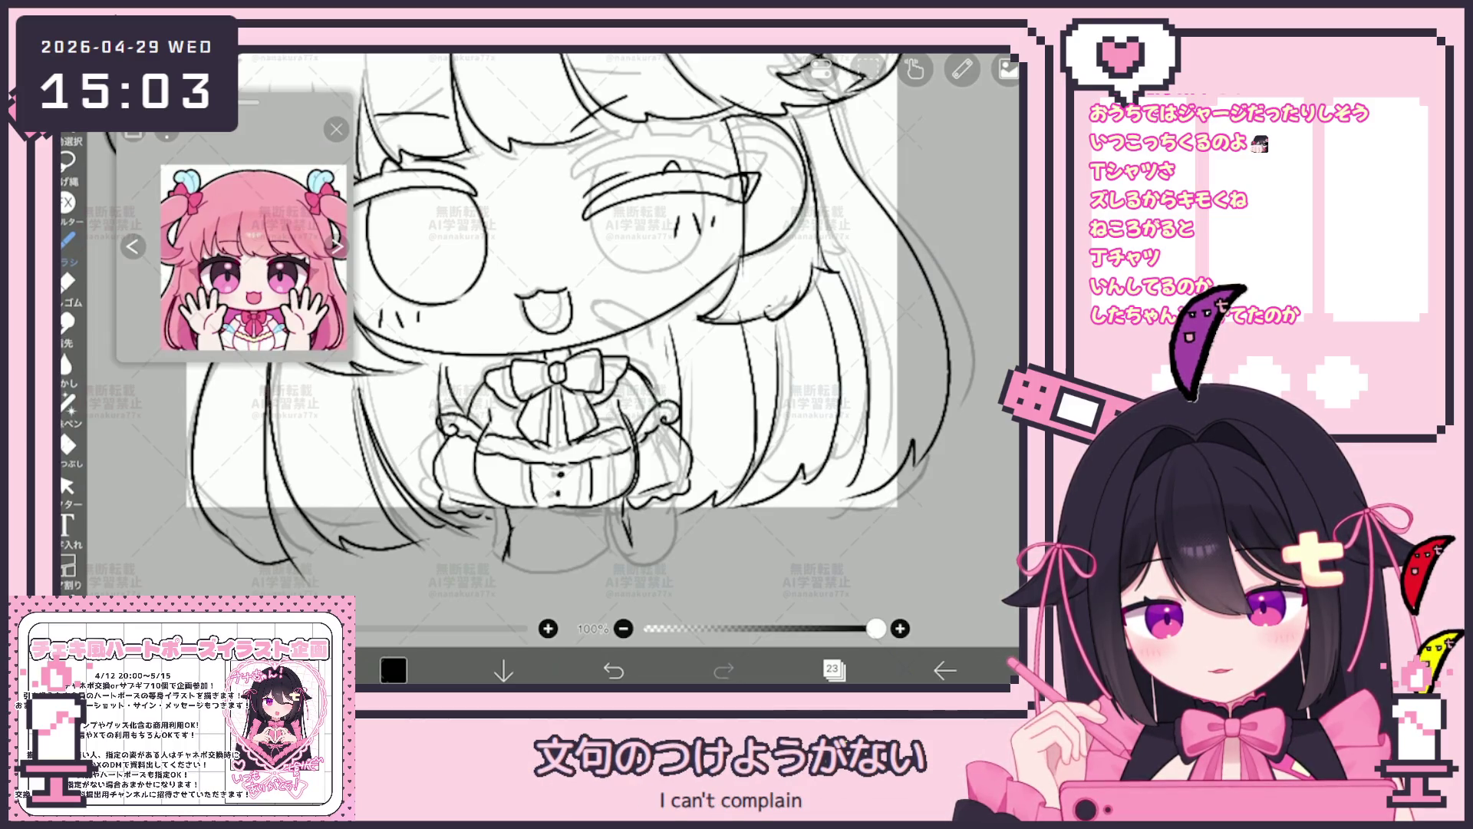
pyautogui.scroll(-5, 575, 323)
pyautogui.scroll(-2, 506, 334)
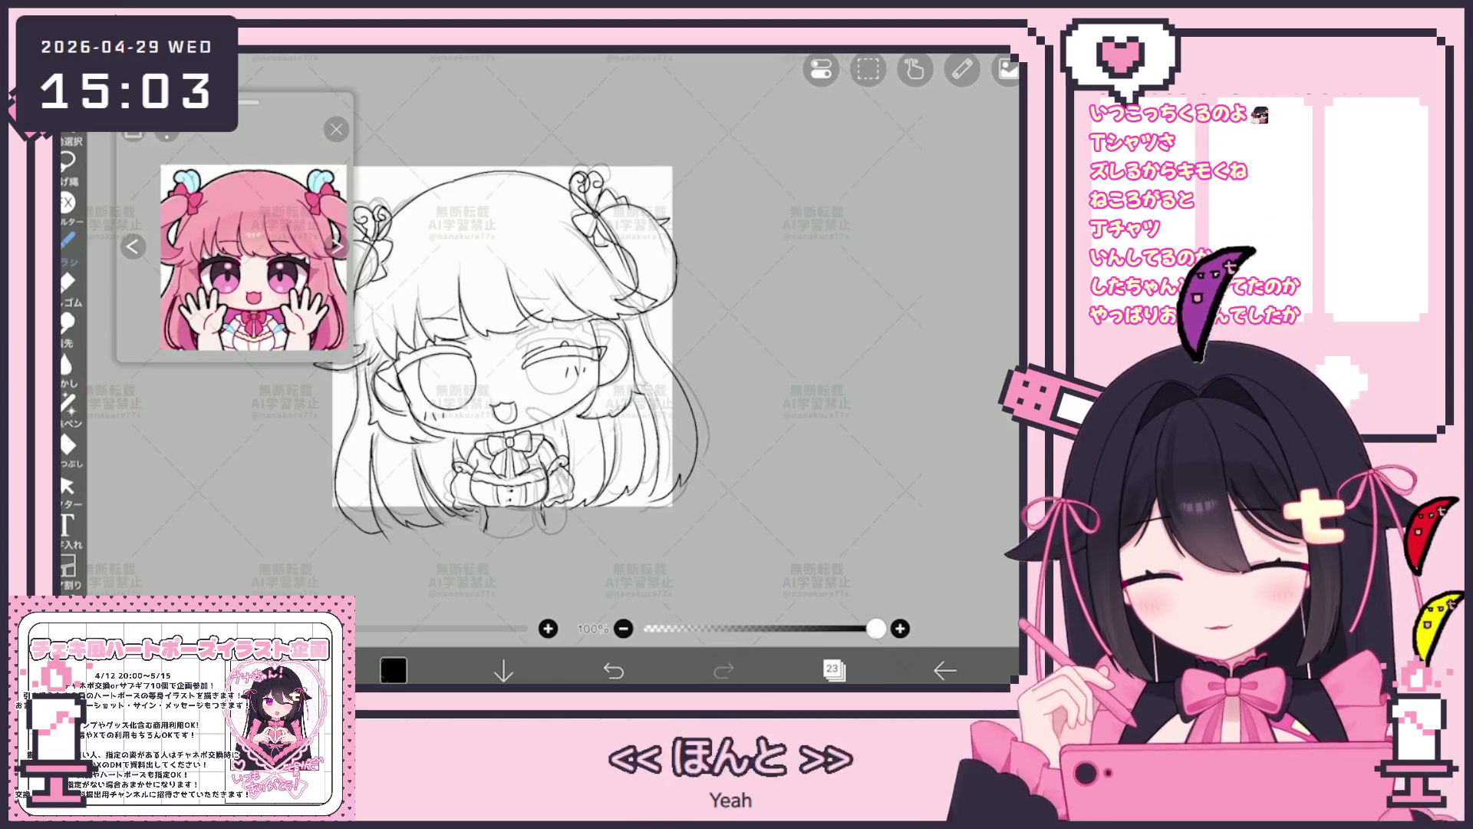
pyautogui.click(833, 670)
# Add new blank layer 24 and draw a short vertical line near the face.
pyautogui.click(558, 624)
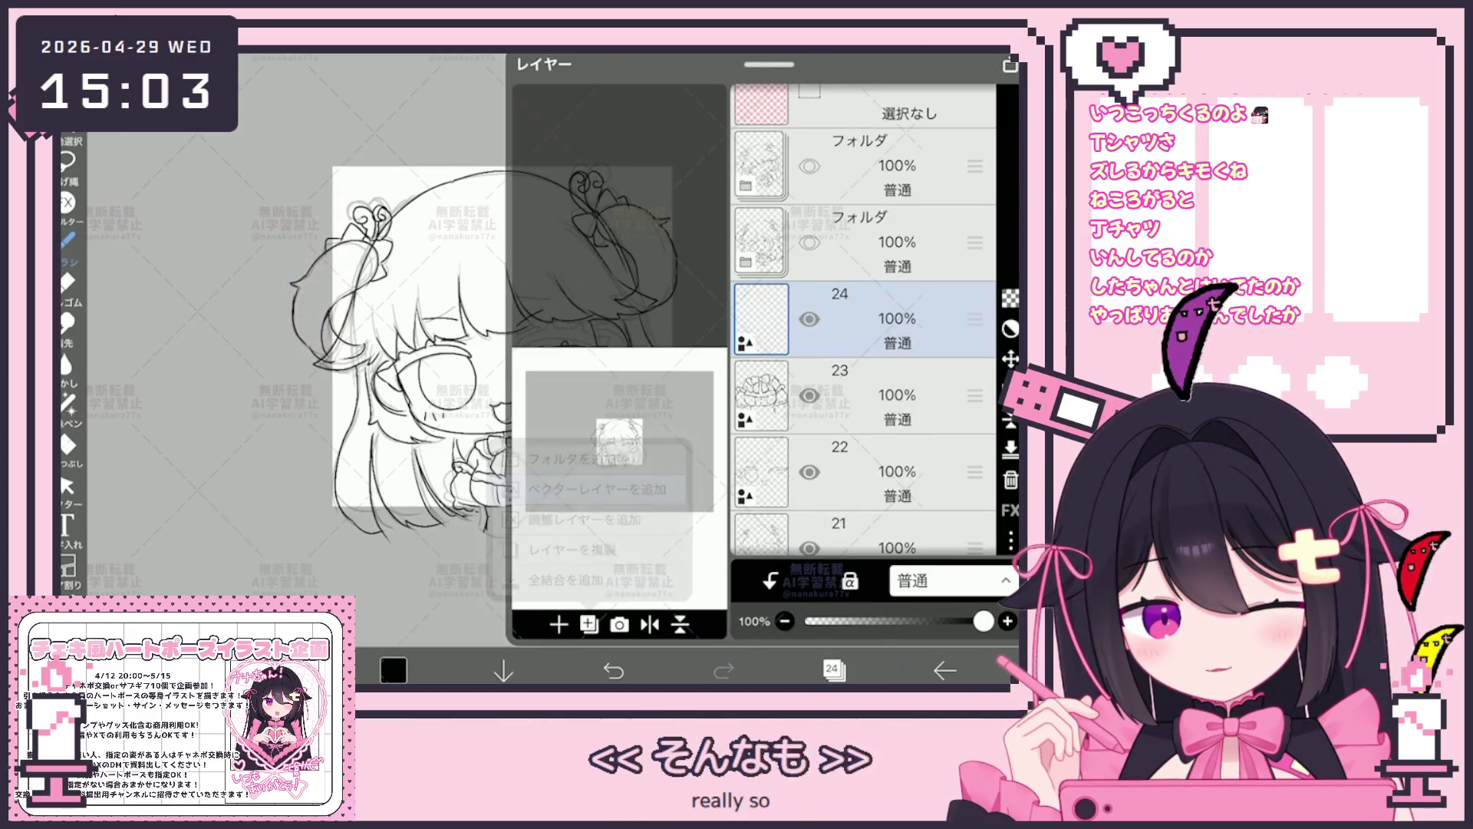
pyautogui.click(834, 669)
pyautogui.moveTo(576, 346); pyautogui.dragTo(645, 380)
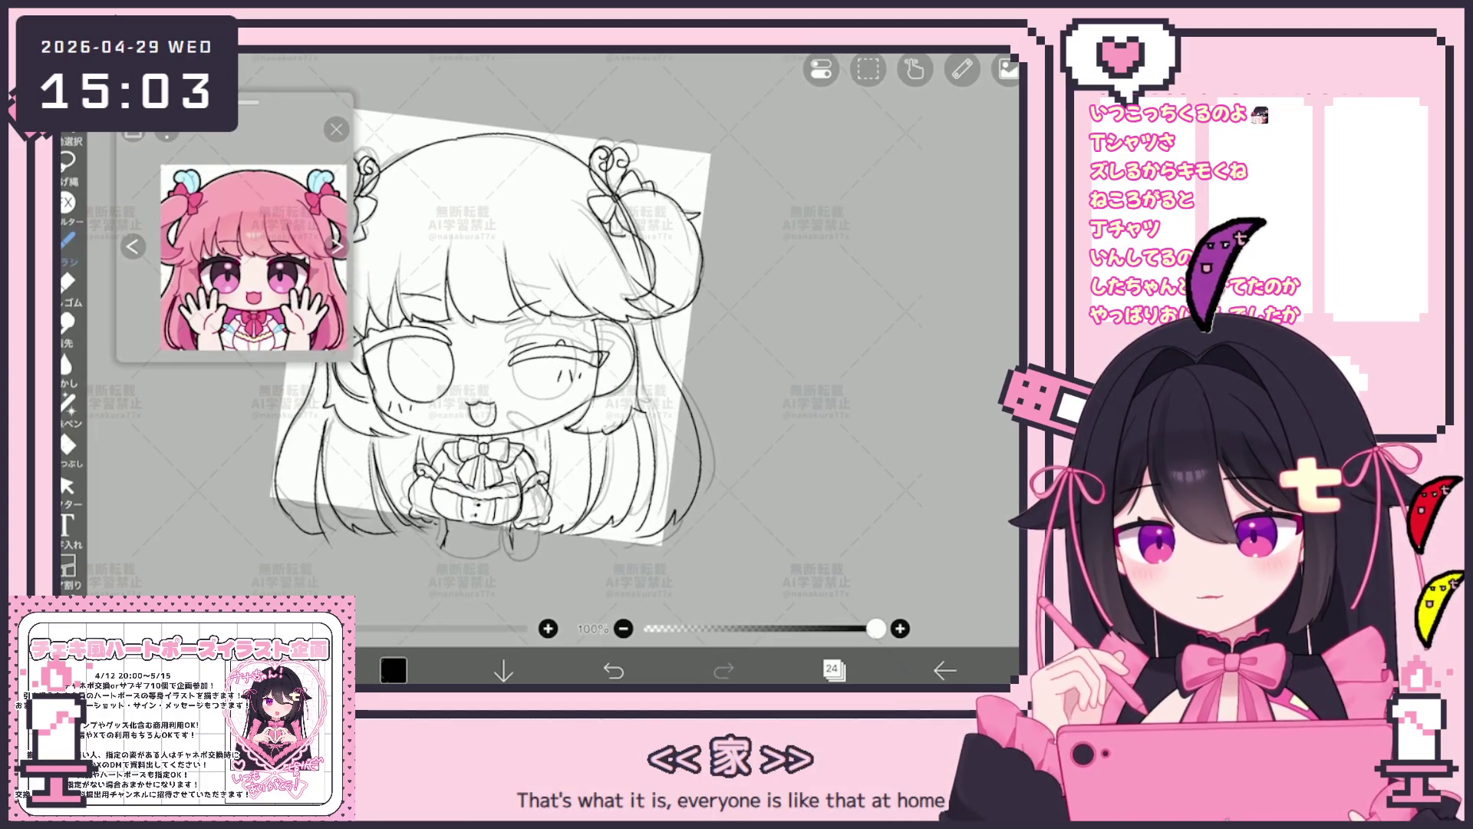
pyautogui.scroll(5, 496, 345)
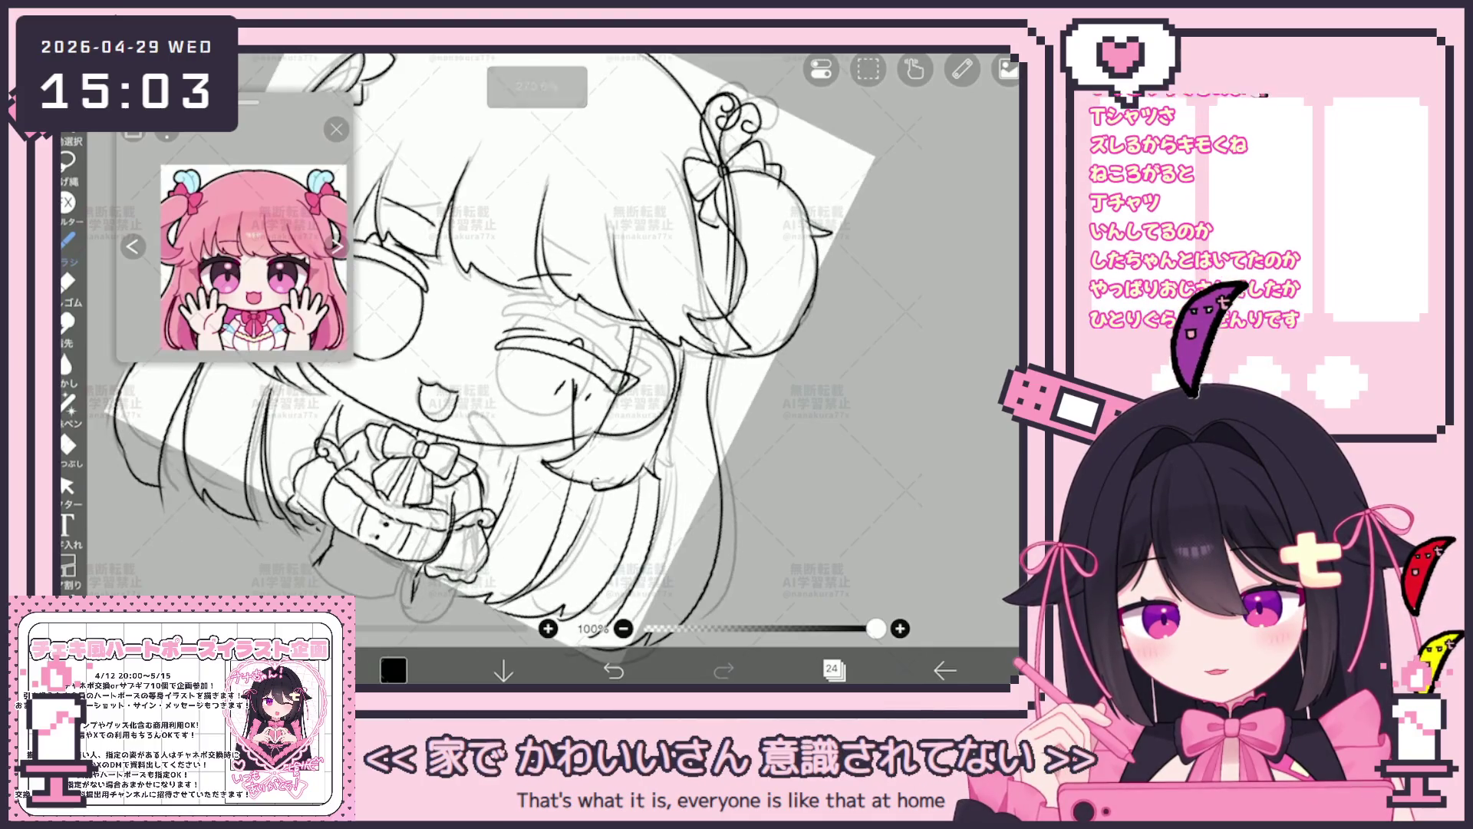
pyautogui.moveTo(557, 371); pyautogui.dragTo(553, 442)
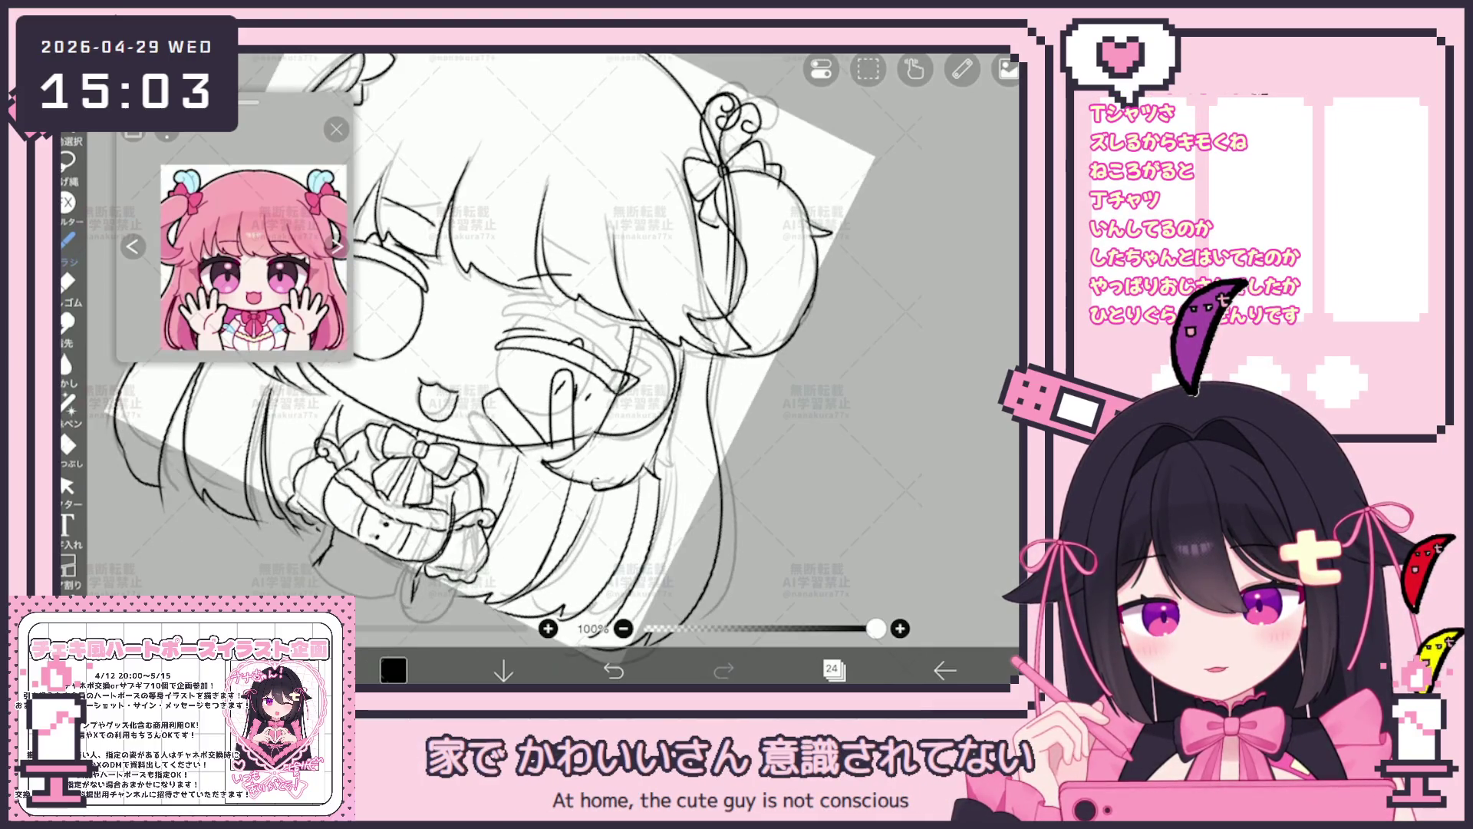
pyautogui.scroll(-2, 495, 345)
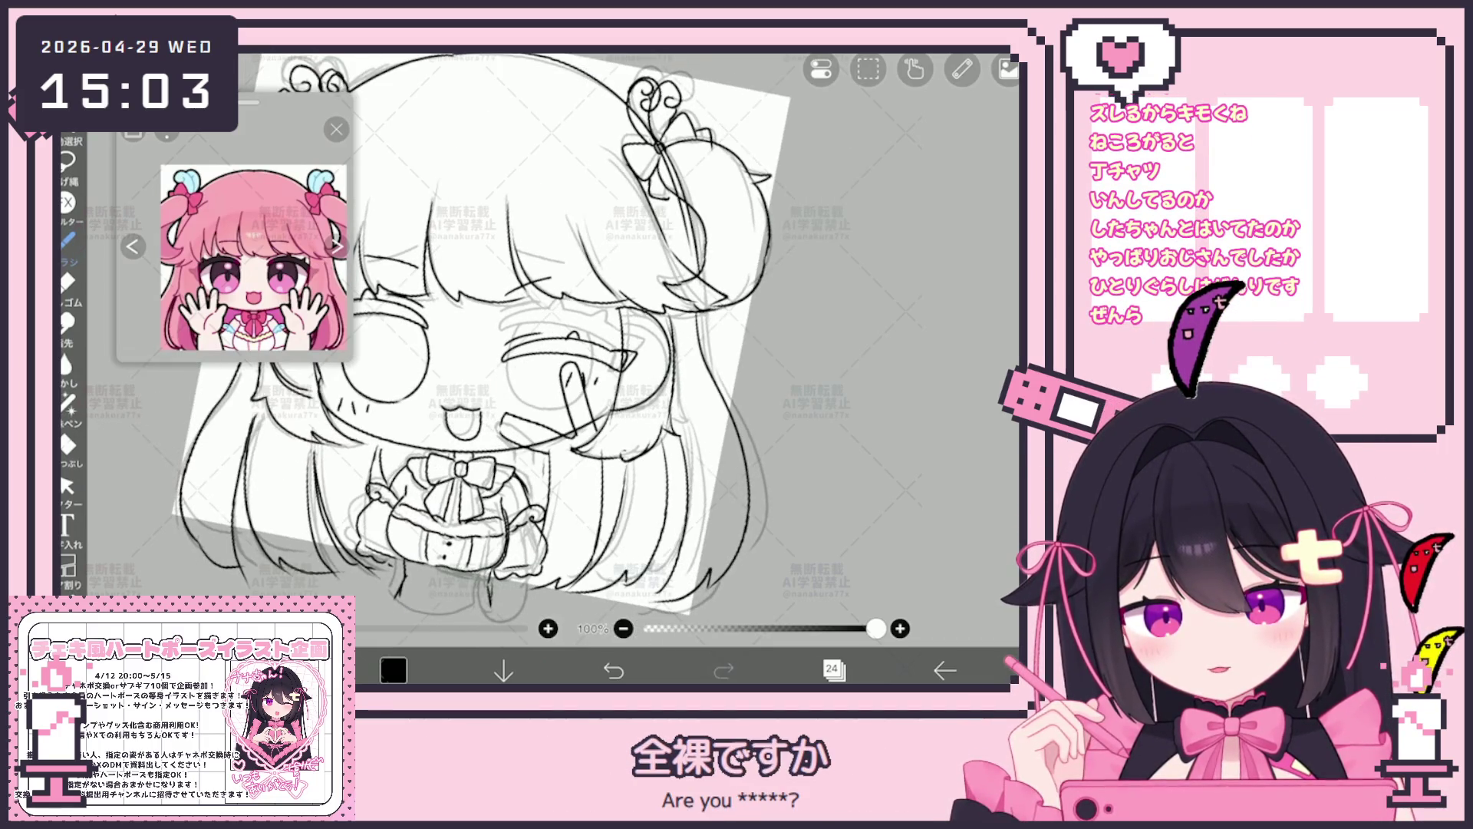
pyautogui.scroll(2, 495, 346)
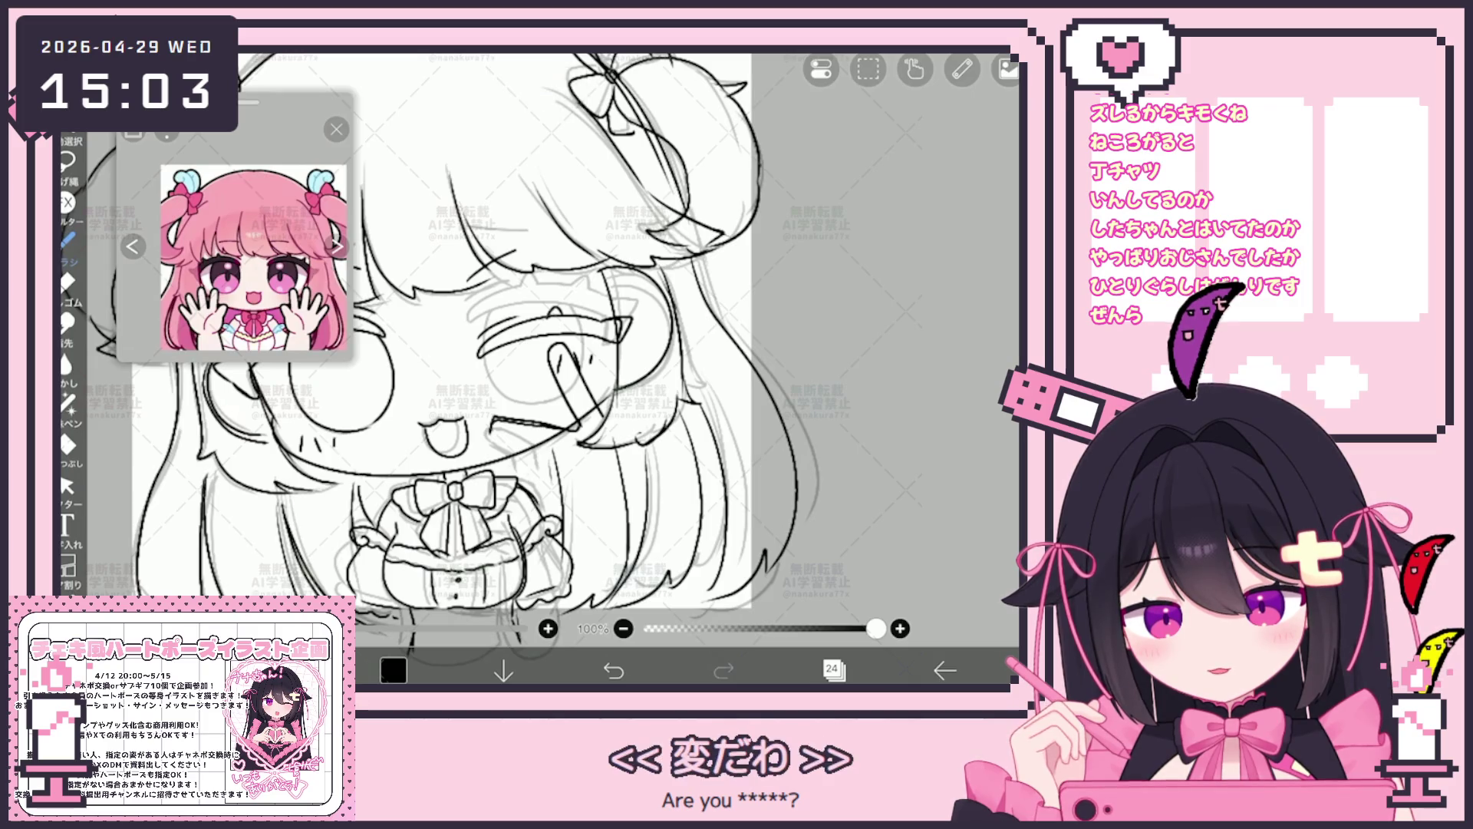
pyautogui.scroll(1, 495, 346)
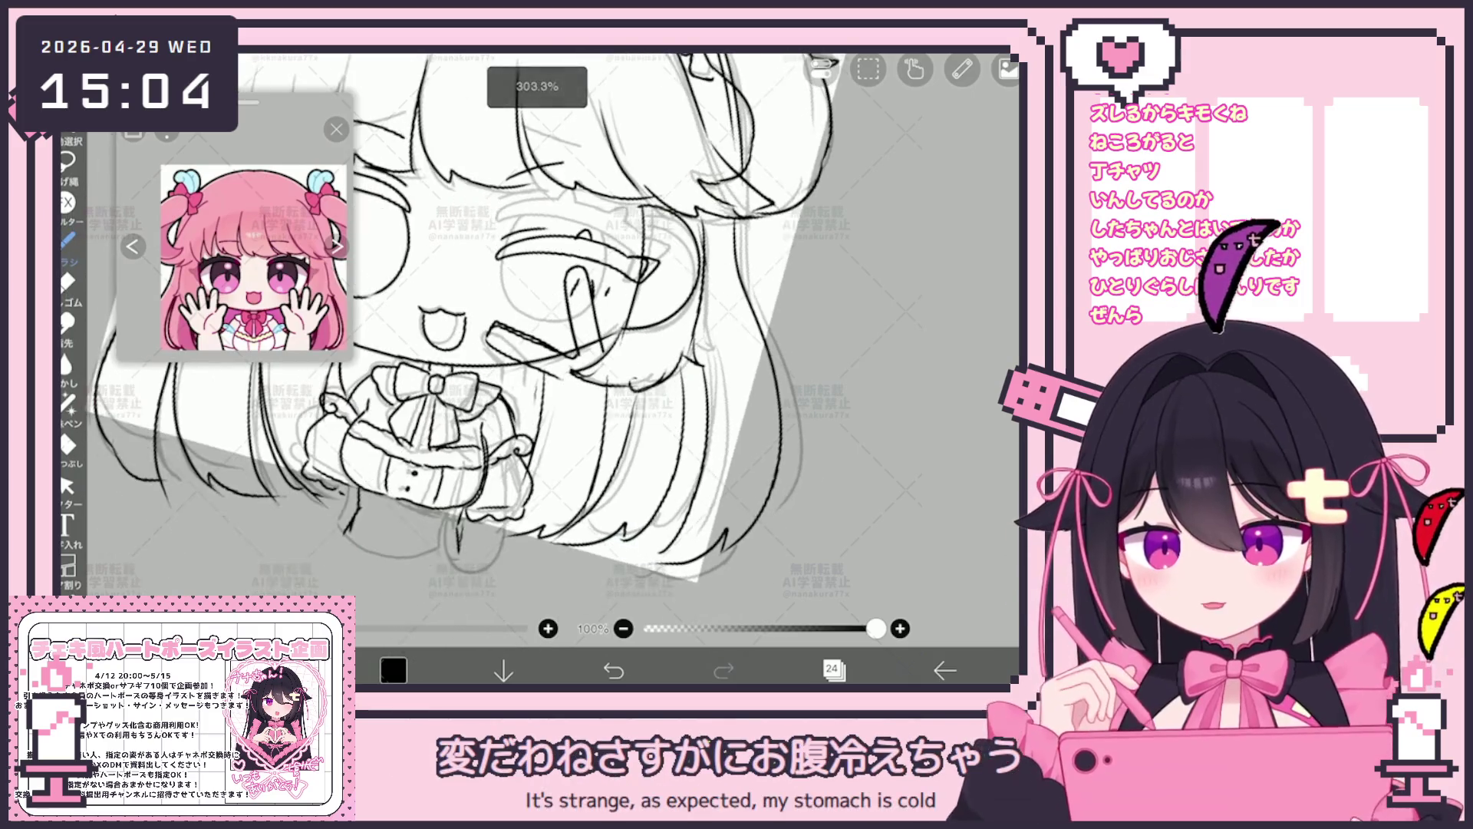
# Redraw the short strokes of the peace-sign hand, taking back the last stroke.
pyautogui.click(613, 670)
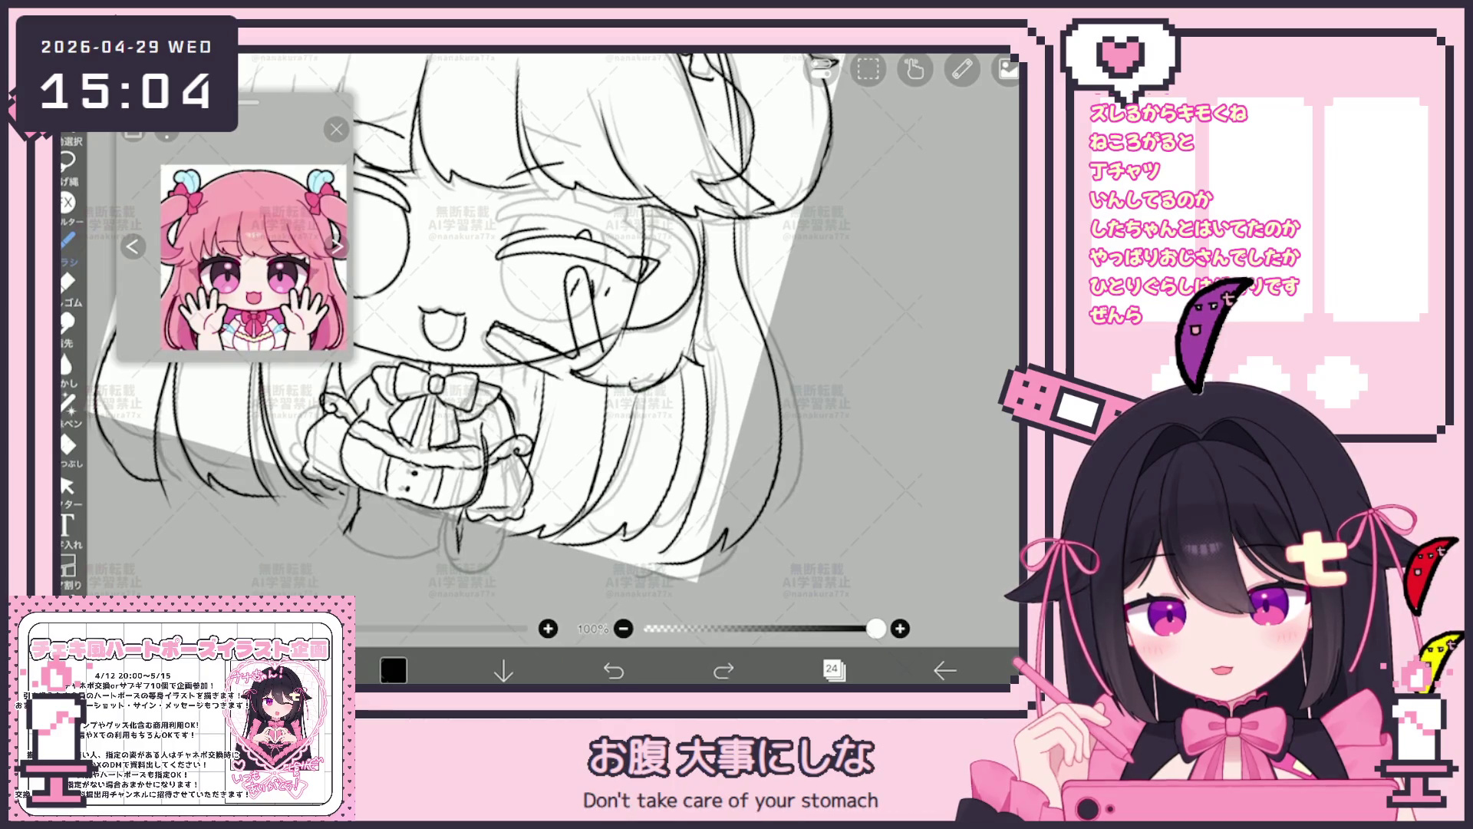
pyautogui.moveTo(606, 338); pyautogui.dragTo(609, 384)
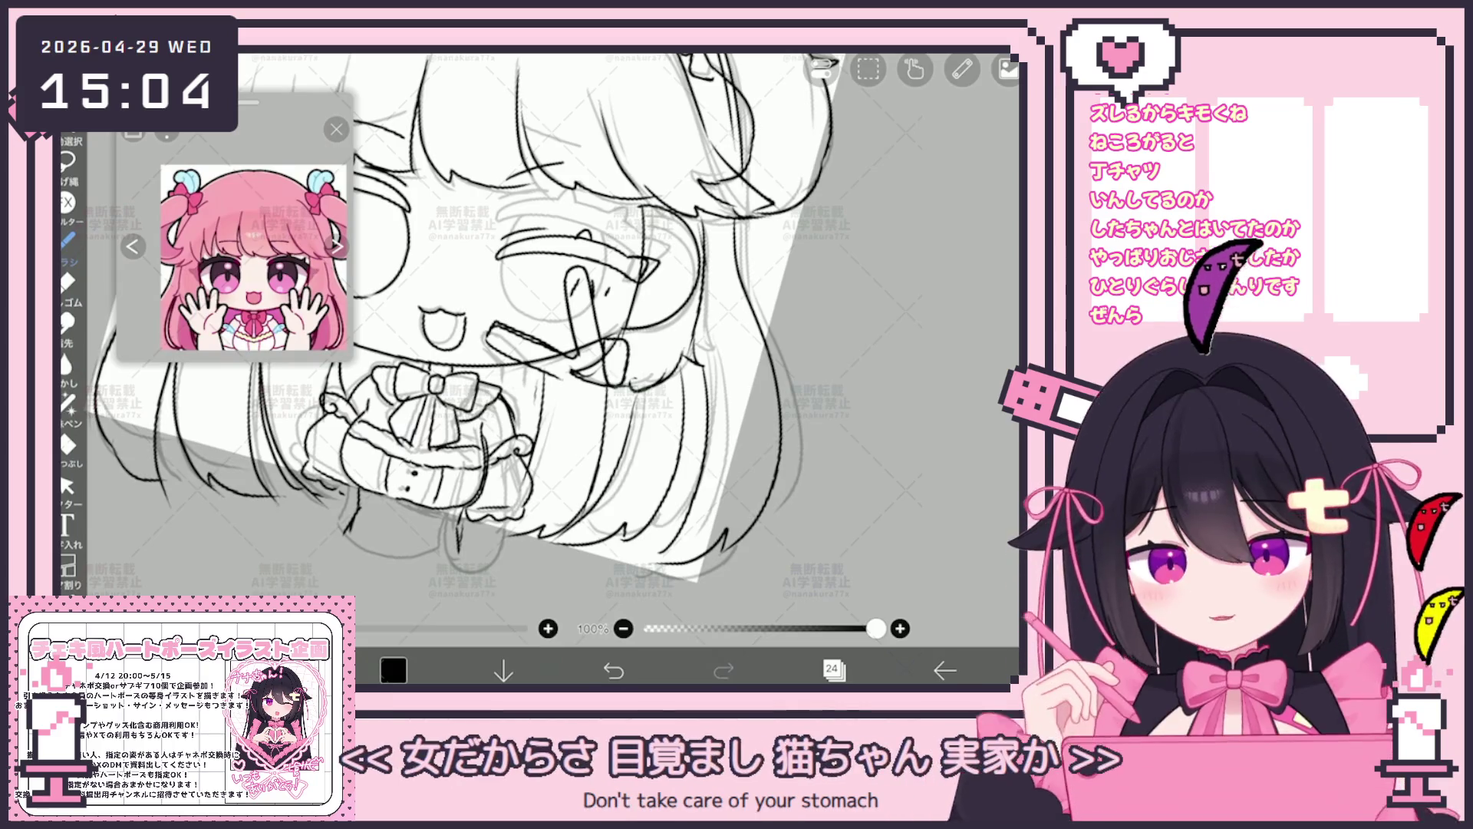
pyautogui.scroll(1, 495, 345)
pyautogui.moveTo(608, 360); pyautogui.dragTo(622, 404)
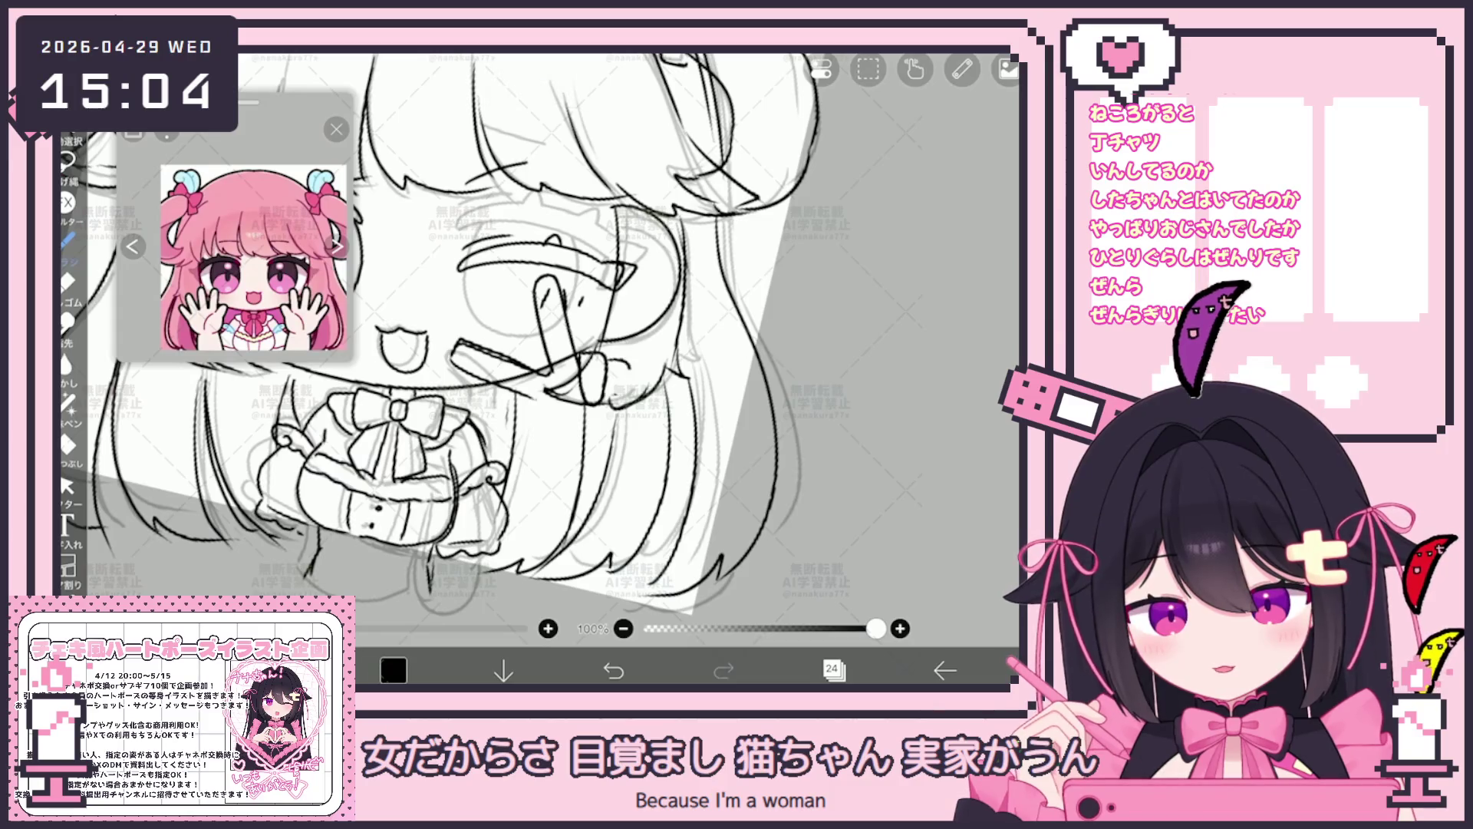
pyautogui.click(614, 671)
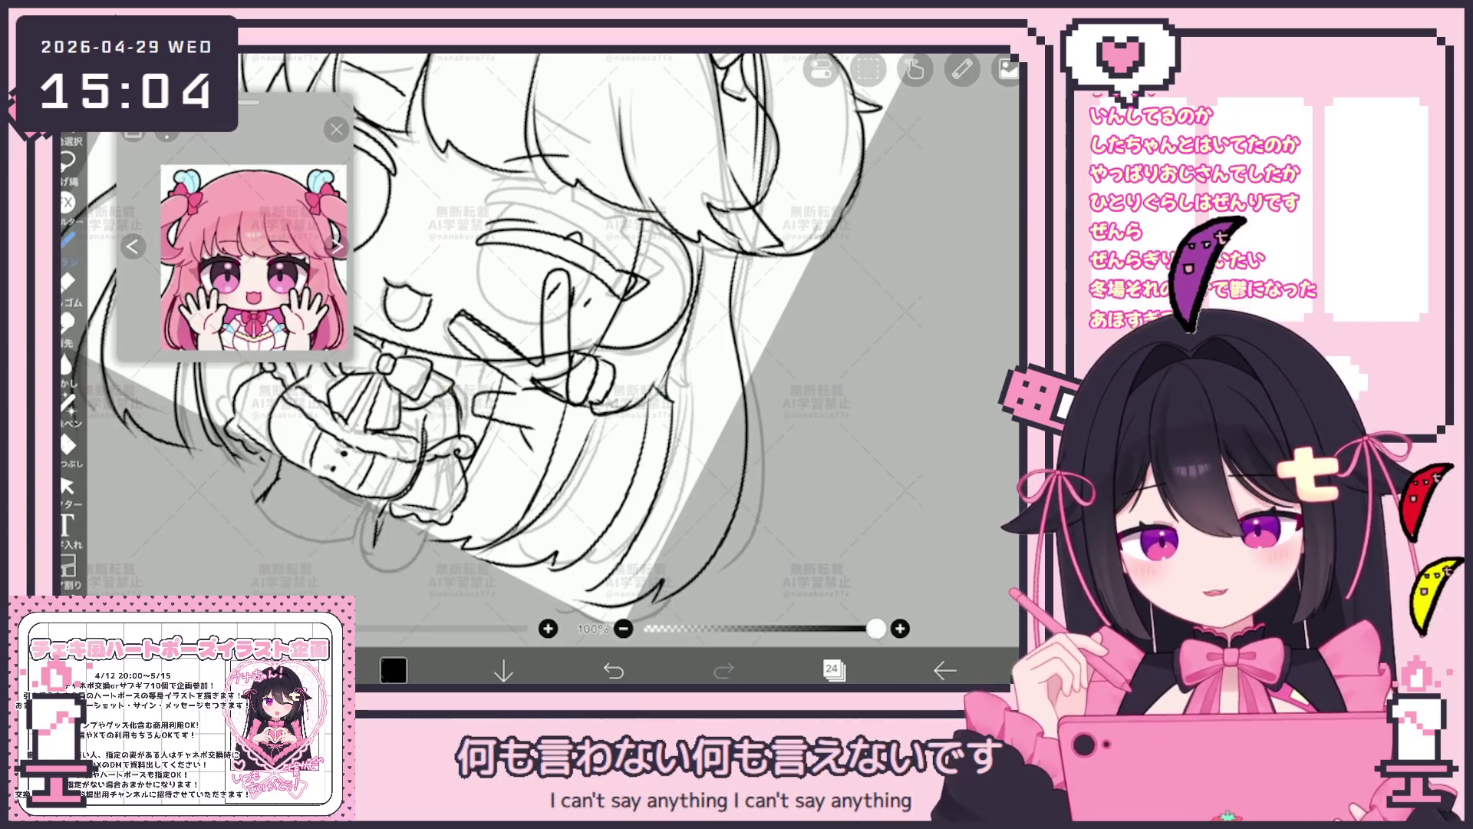
pyautogui.hotkey('ctrl', 'z')
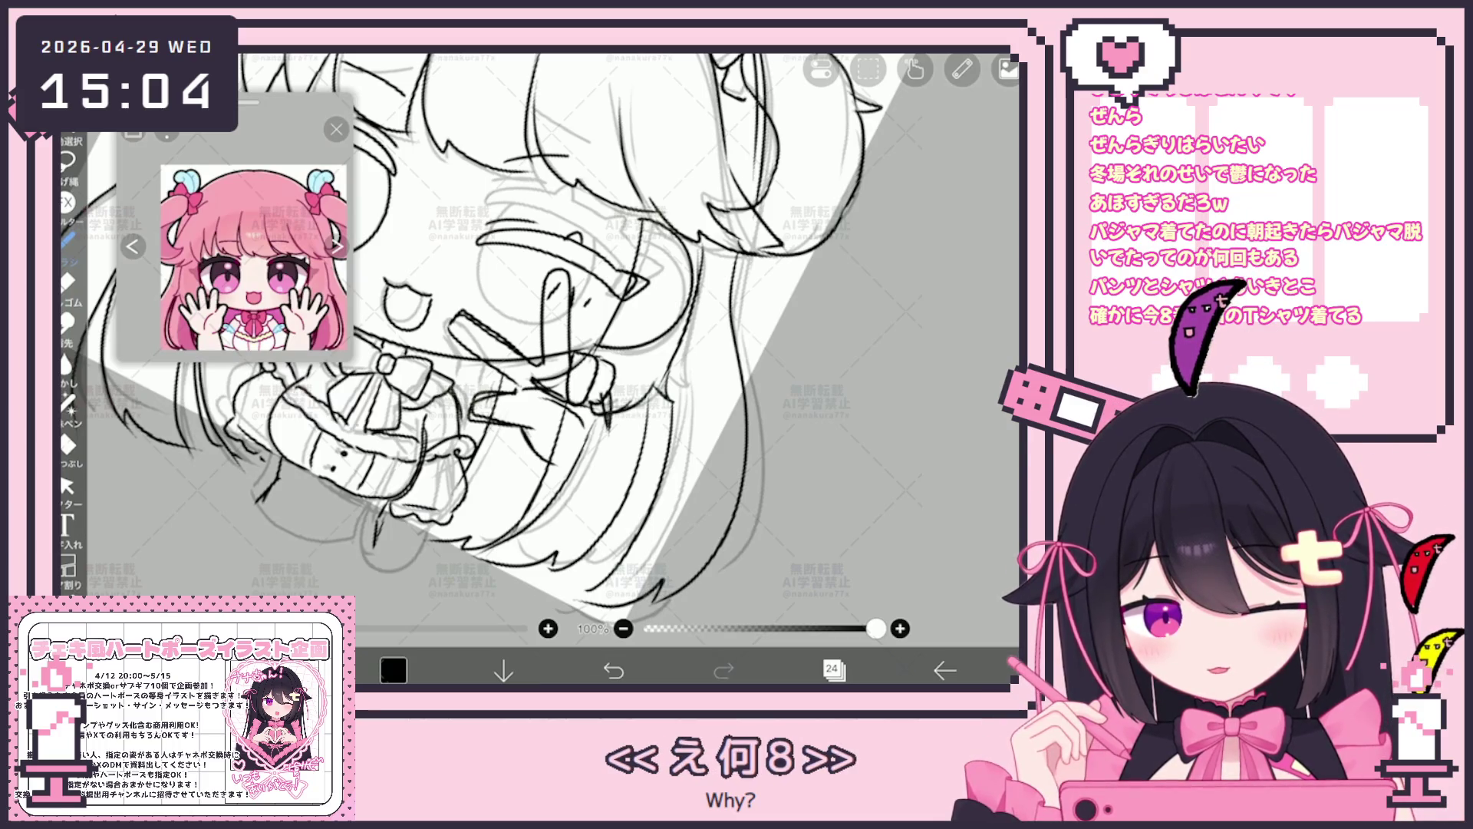
# Try the vector Select tool, switch back to the brush and undo the last change.
pyautogui.click(67, 485)
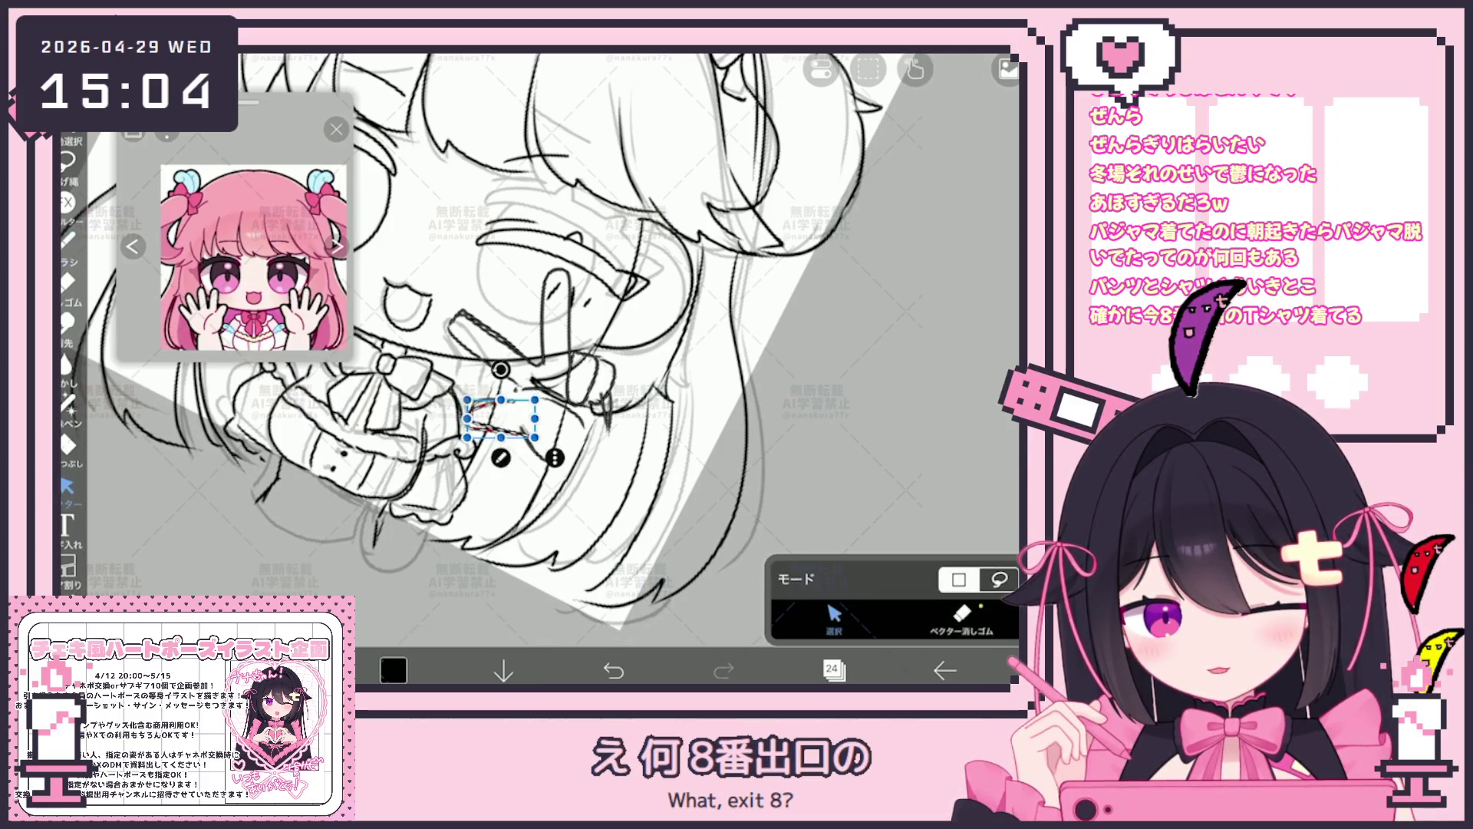
pyautogui.click(67, 239)
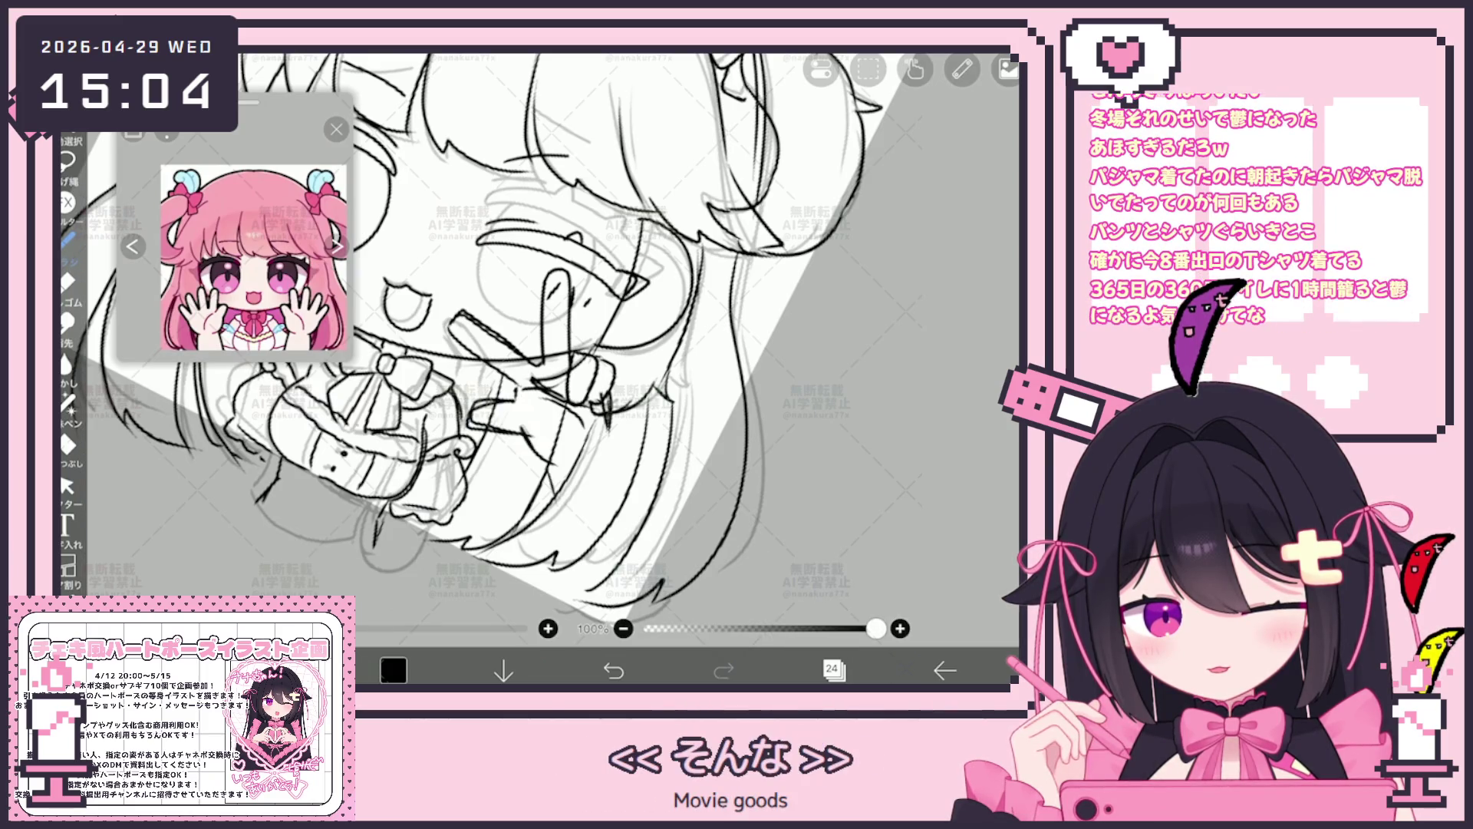
pyautogui.scroll(2, 540, 346)
pyautogui.hotkey('ctrl', 'z')
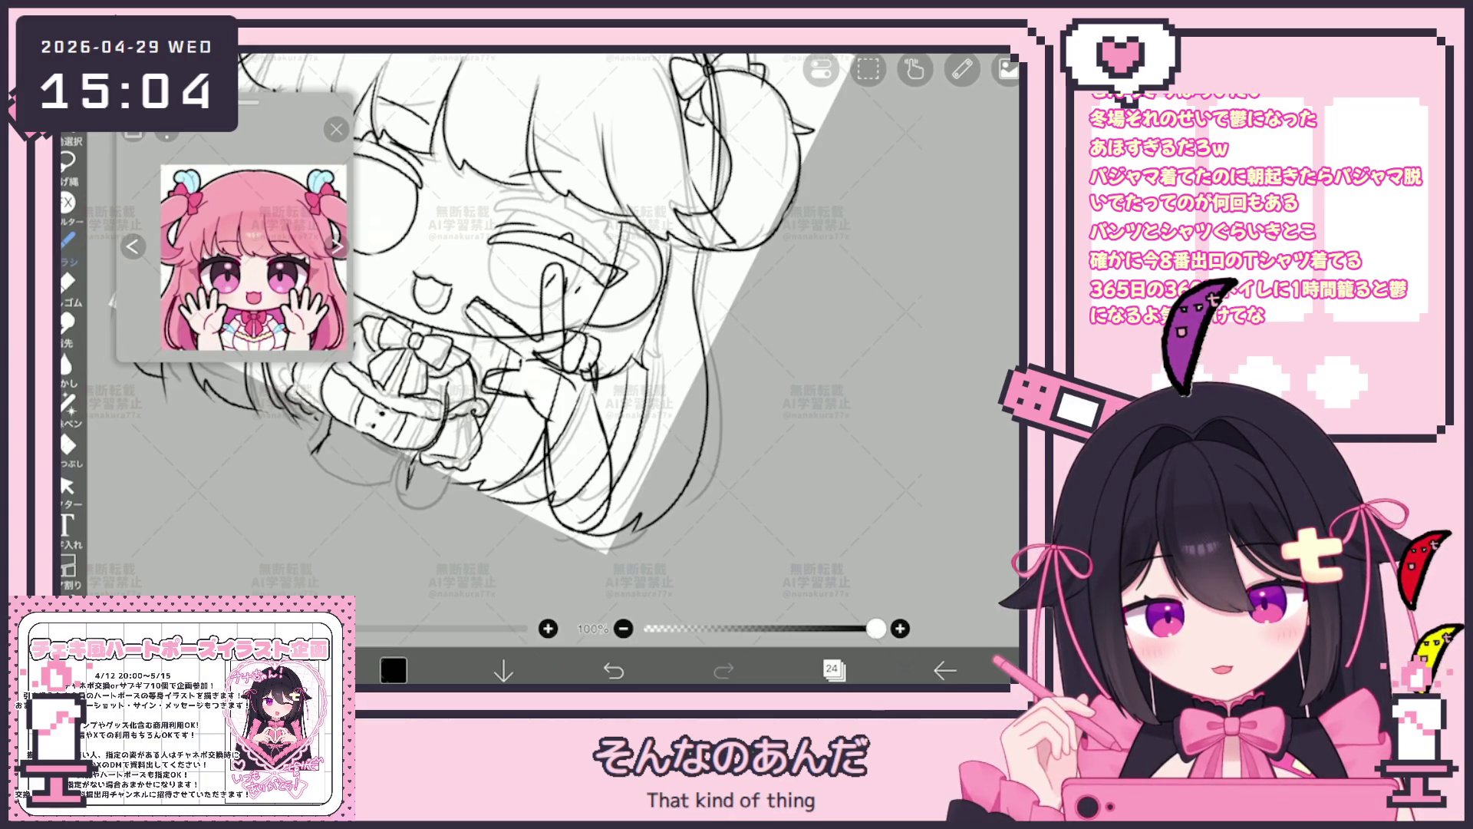
pyautogui.scroll(-3, 541, 312)
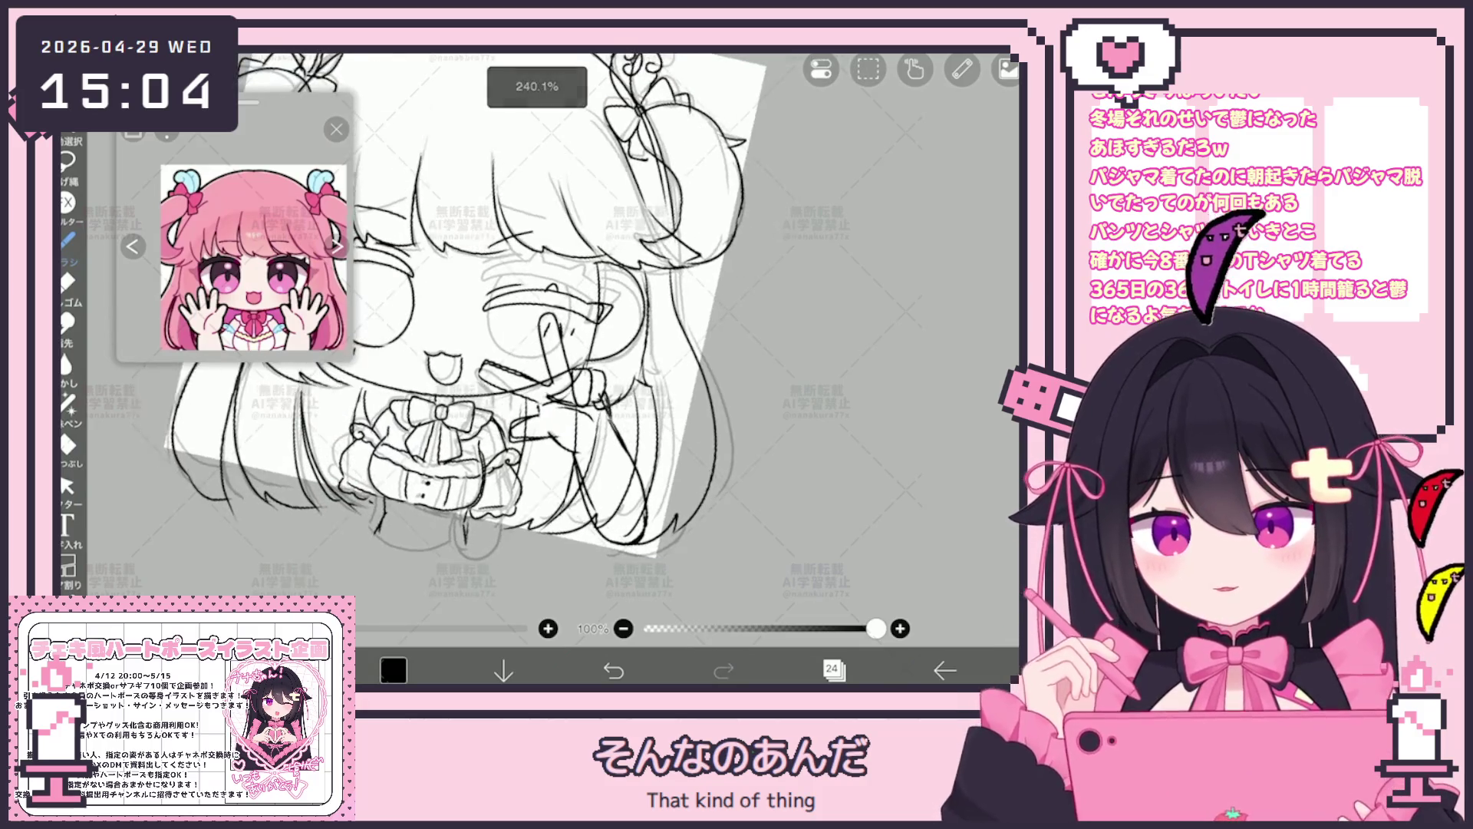
# Box-select the peace-sign hand strokes and rotate them slightly clockwise toward the face.
pyautogui.click(67, 483)
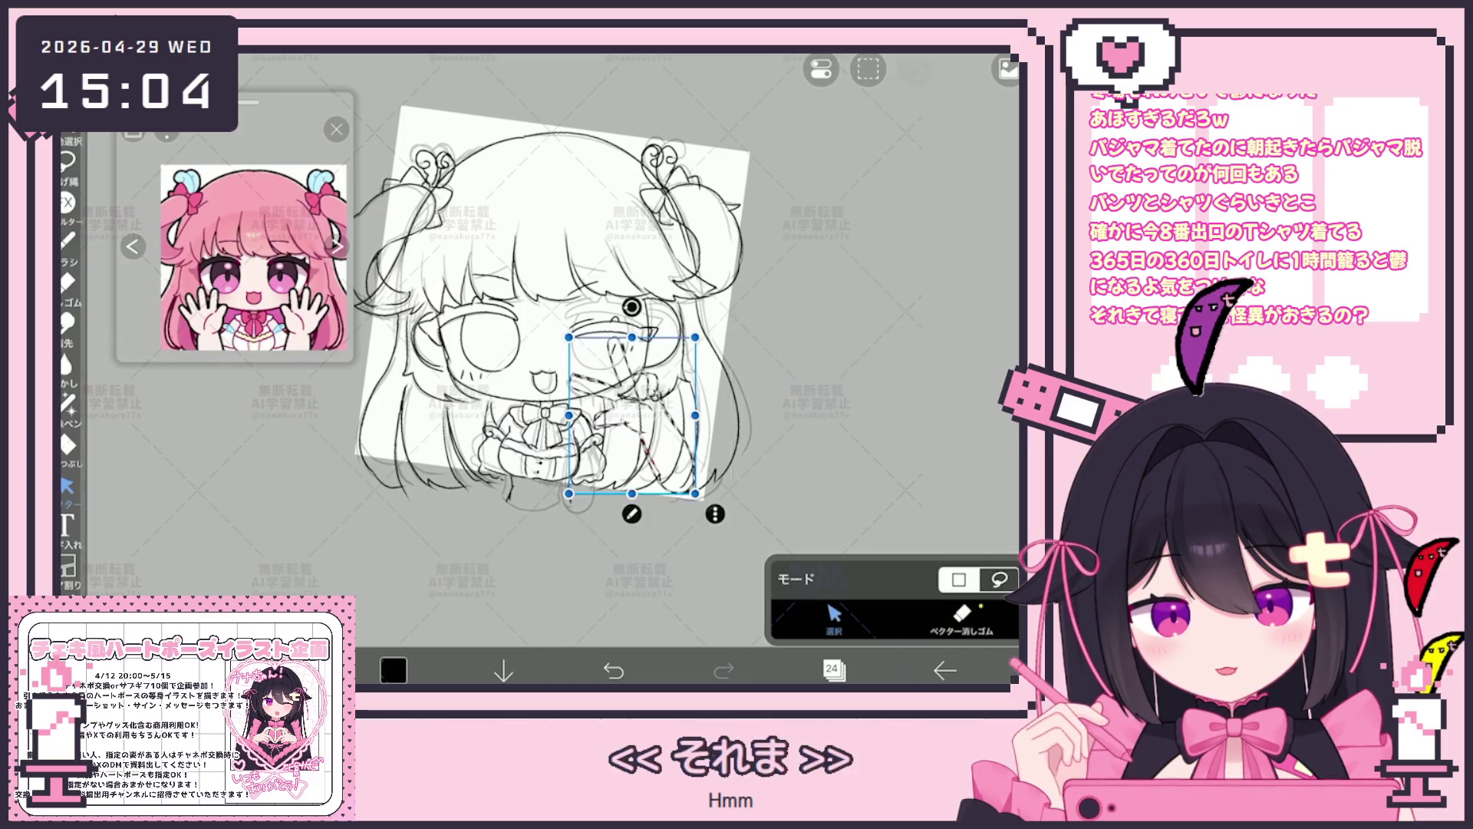
pyautogui.moveTo(546, 336); pyautogui.dragTo(672, 491)
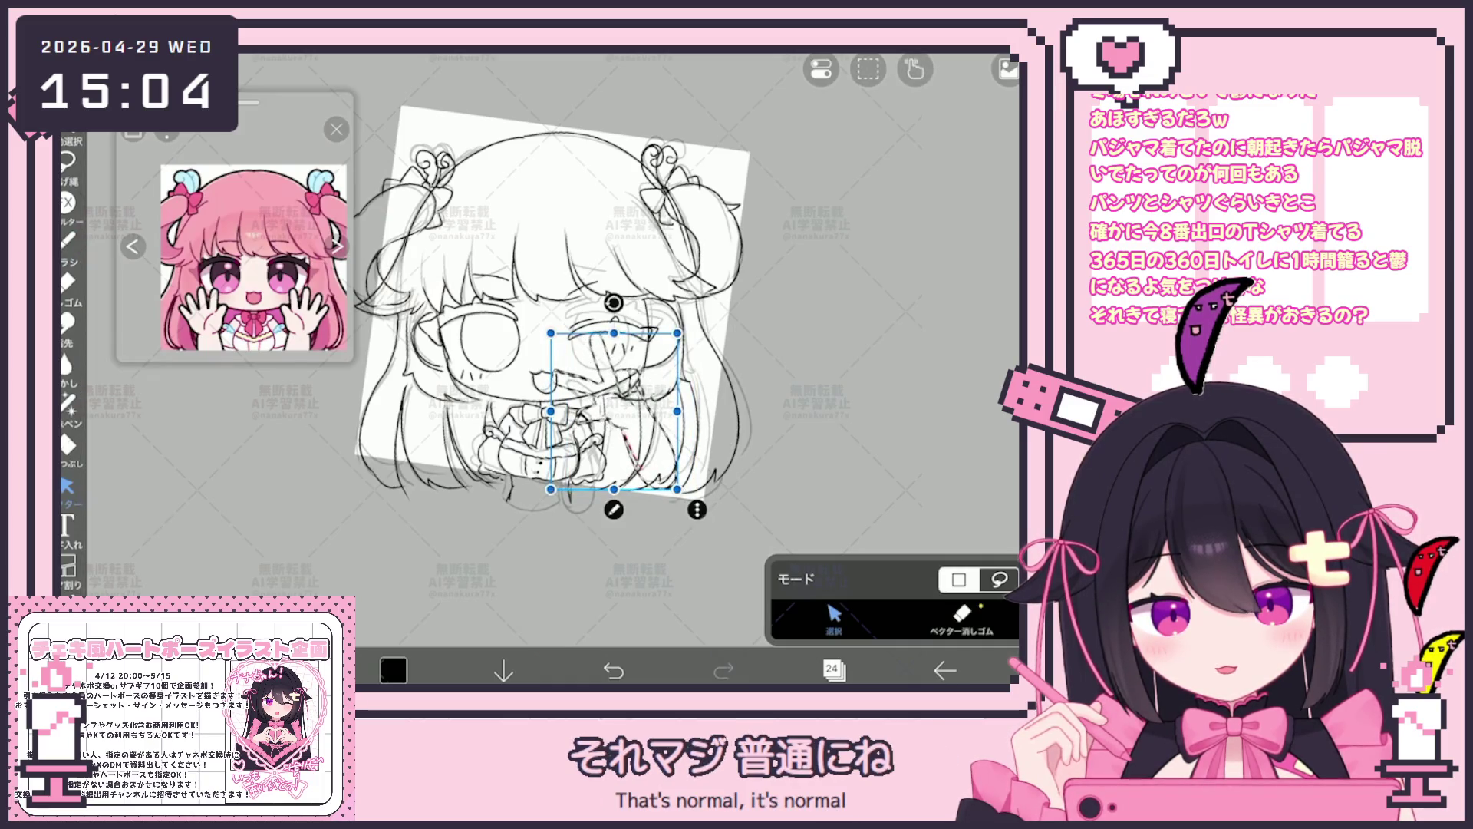
pyautogui.moveTo(609, 311); pyautogui.dragTo(631, 313)
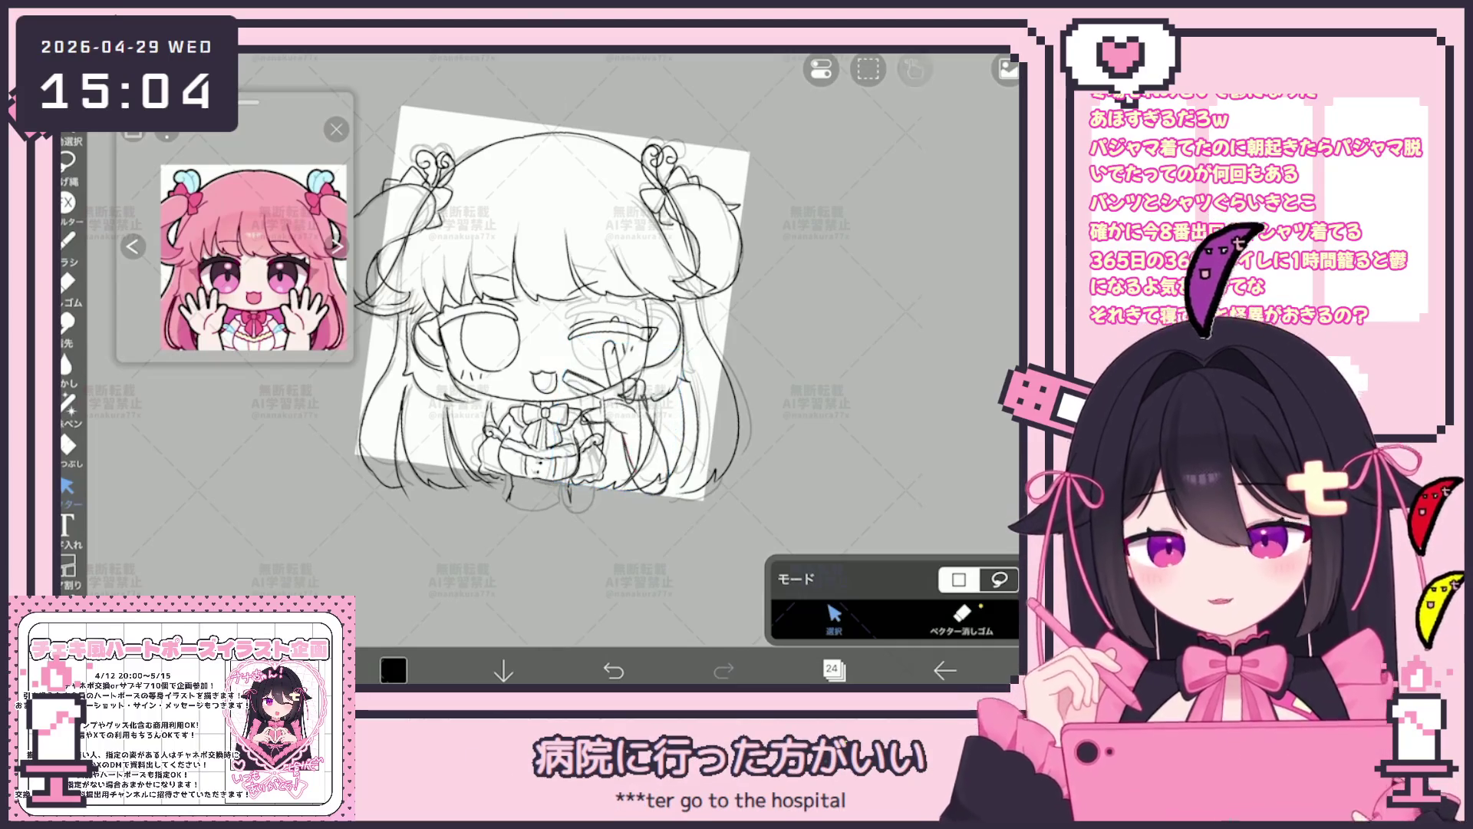
pyautogui.click(66, 240)
pyautogui.scroll(3, 610, 299)
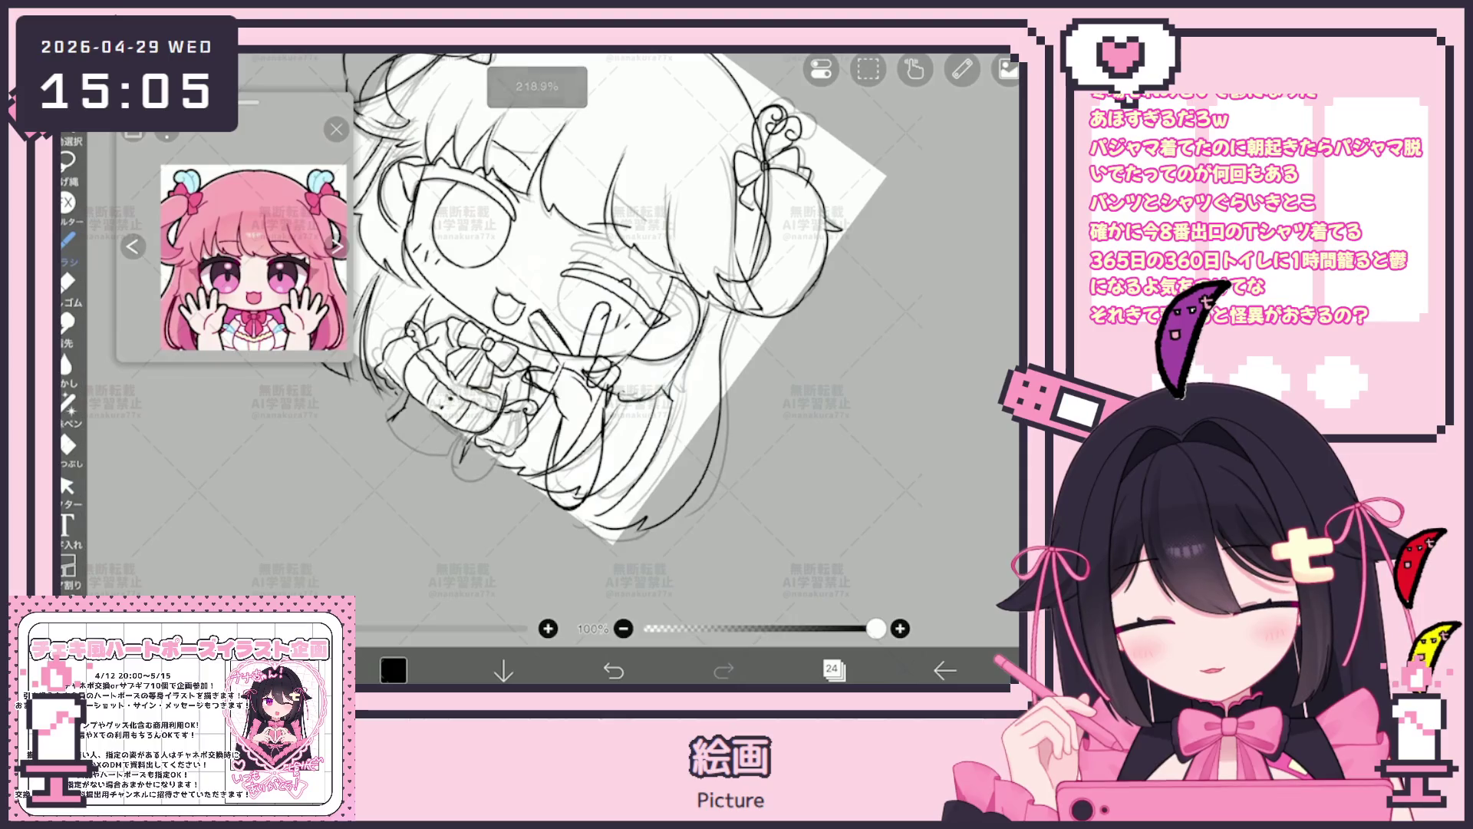
pyautogui.scroll(-5, 565, 299)
pyautogui.scroll(3, 461, 345)
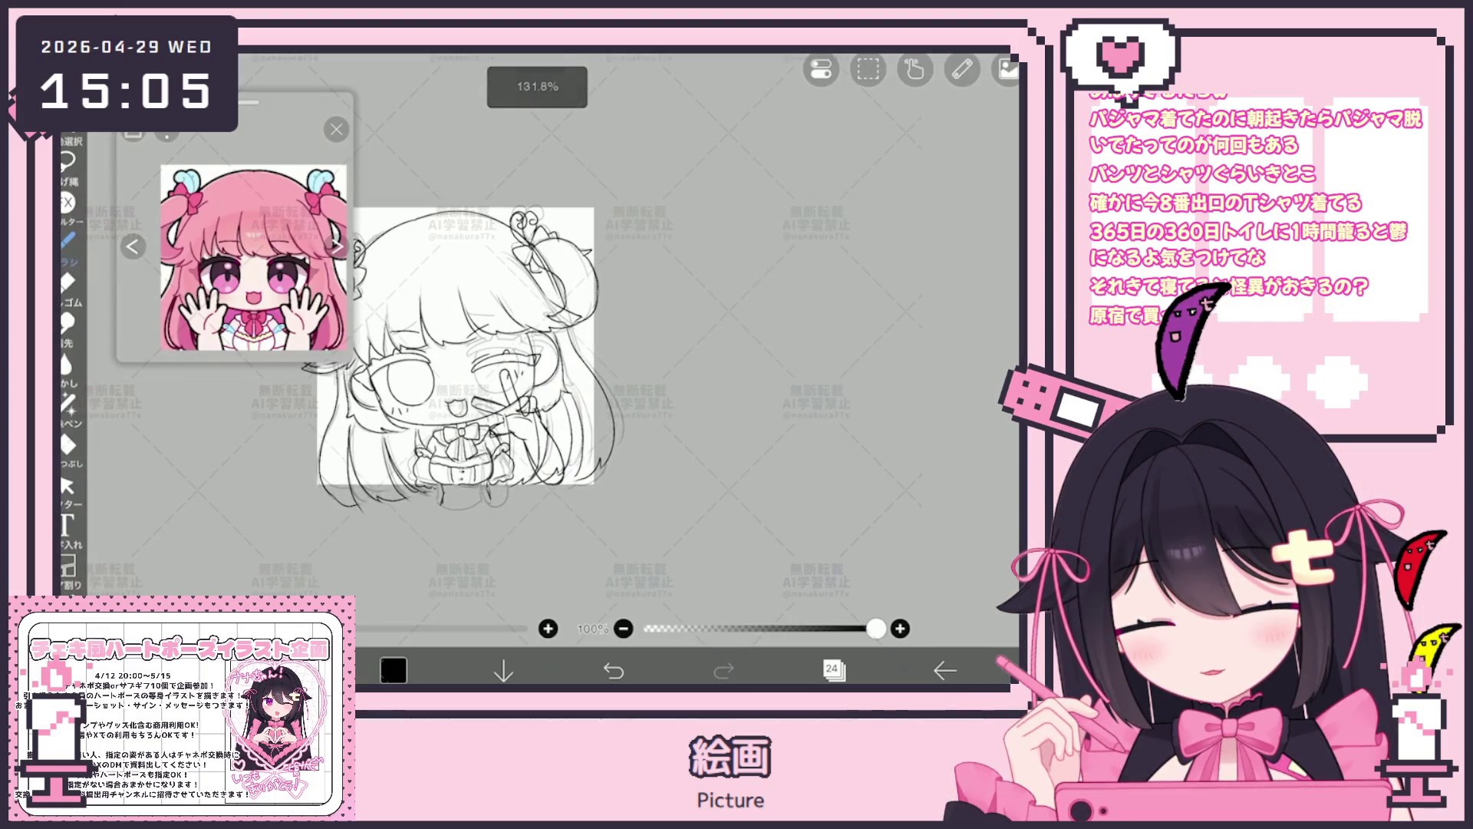
pyautogui.hotkey('ctrl', 't')
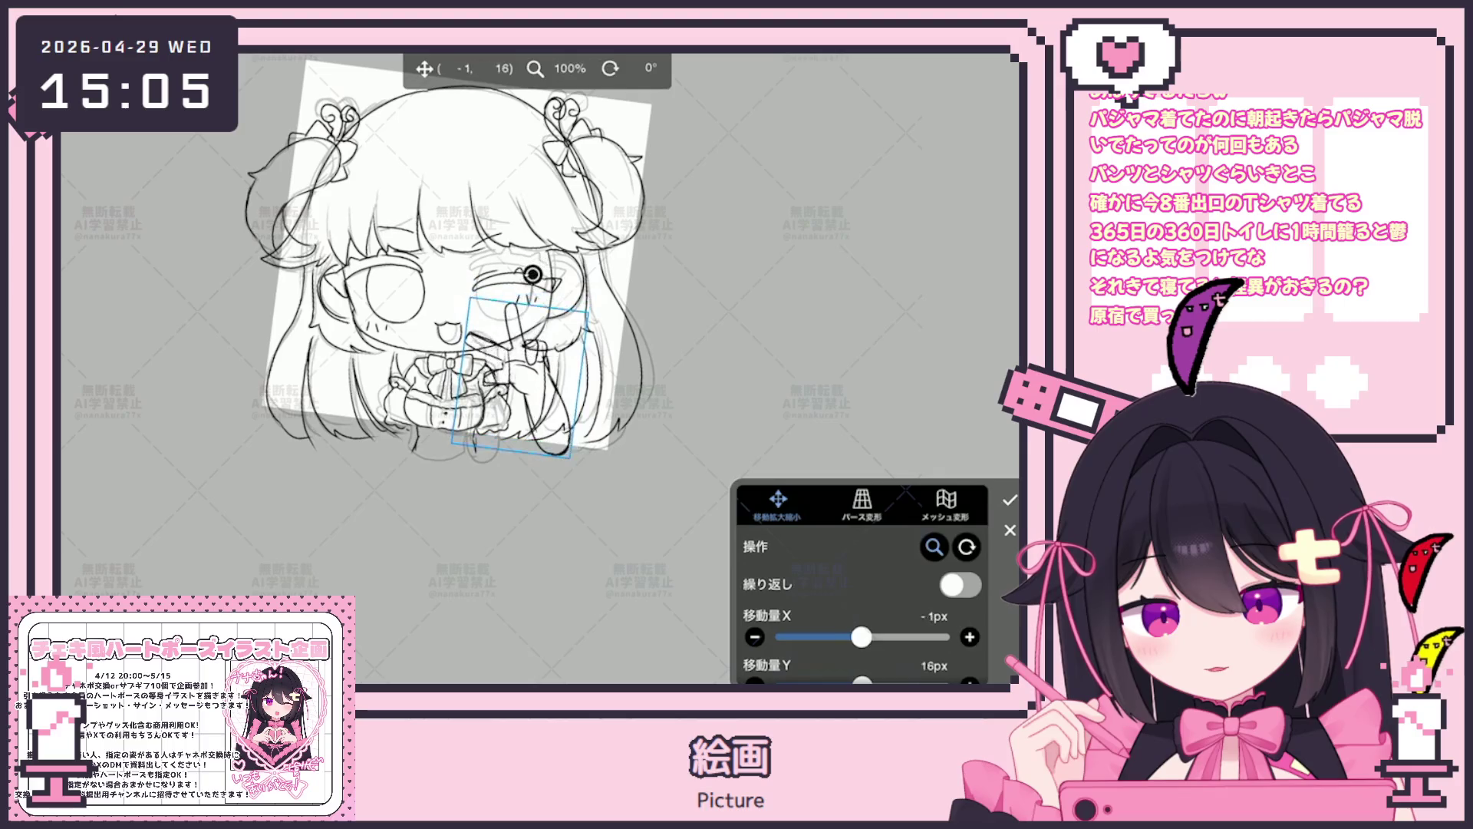
pyautogui.press('Return')
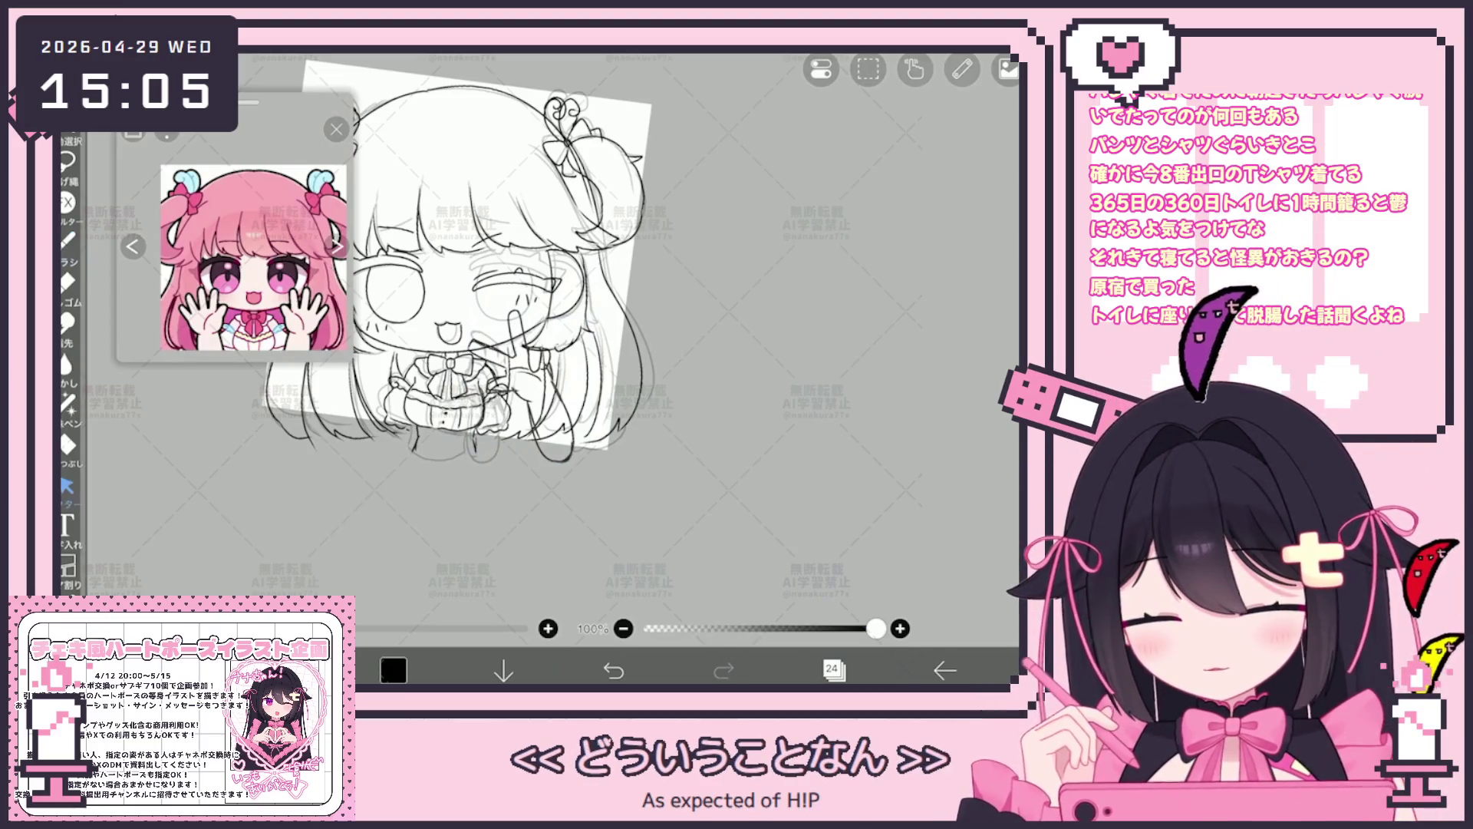
# Select the hand strokes on the current layer and nudge them into place.
pyautogui.click(67, 485)
pyautogui.scroll(2, 461, 289)
pyautogui.moveTo(449, 305); pyautogui.dragTo(581, 501)
pyautogui.moveTo(516, 402); pyautogui.dragTo(497, 392)
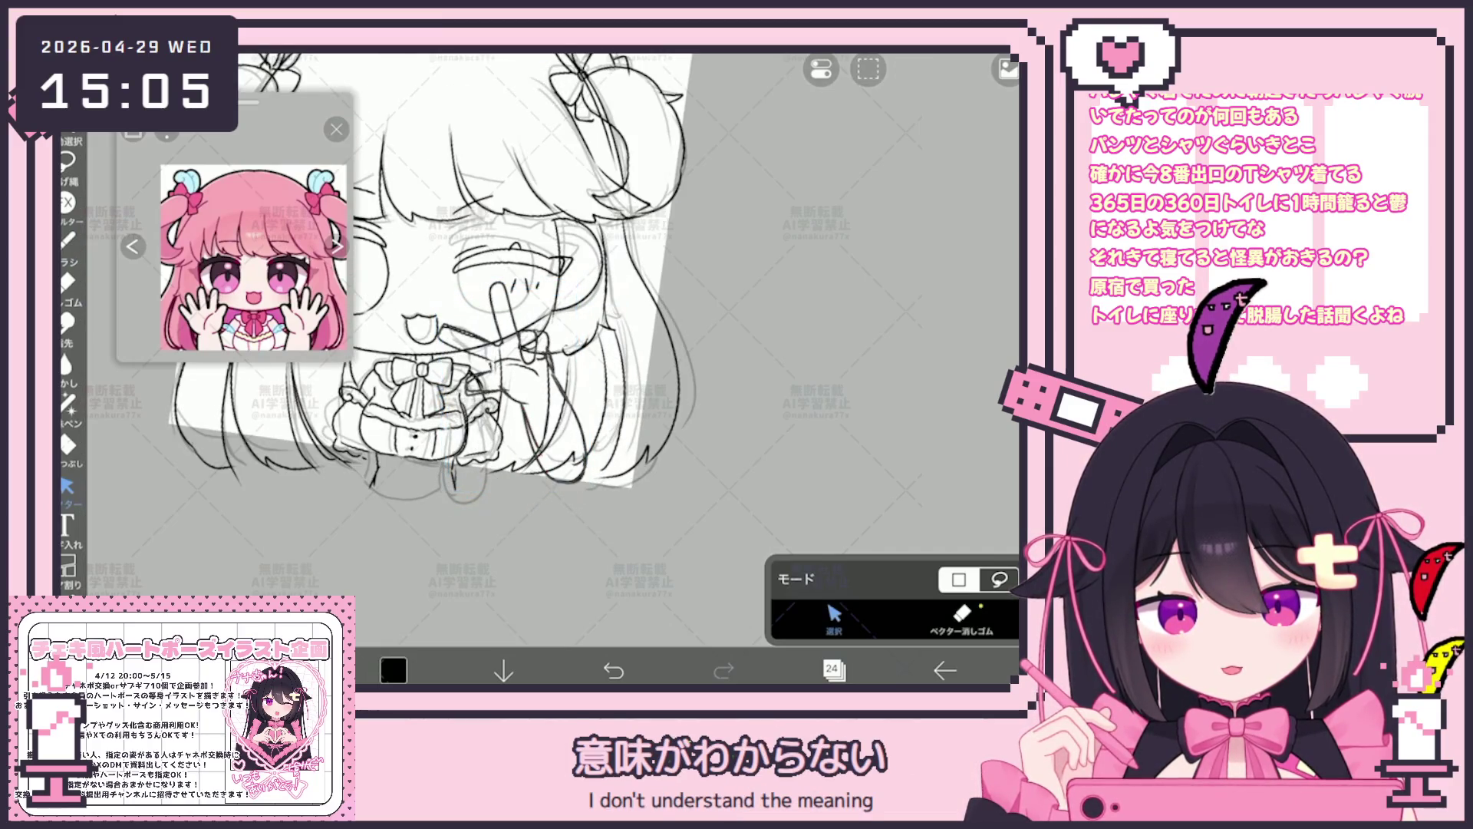
# On layer 23, lasso the hand strokes and rotate them so the finger rests on her cheek.
pyautogui.click(833, 669)
pyautogui.click(874, 391)
pyautogui.click(834, 670)
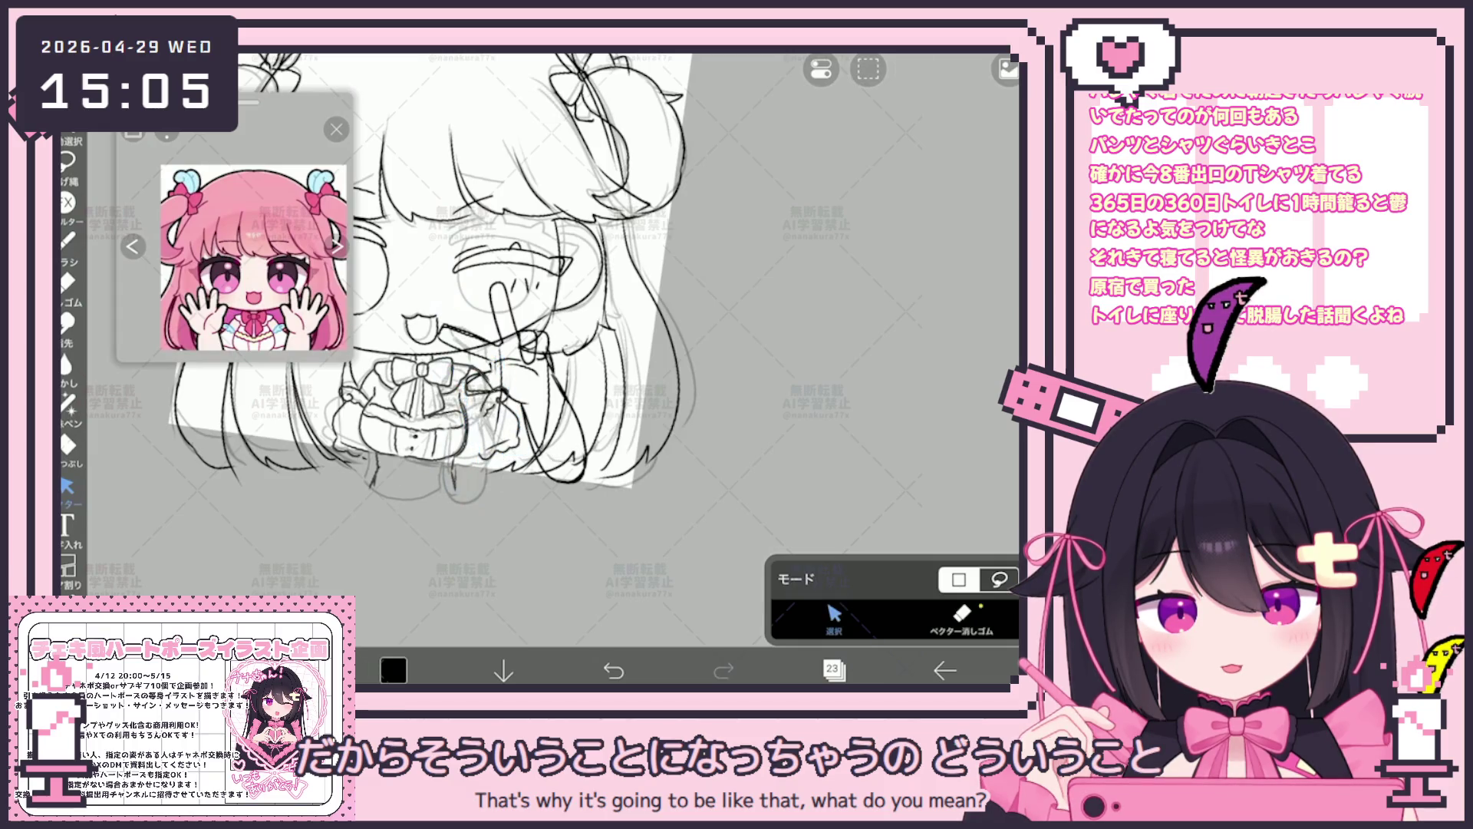
pyautogui.moveTo(346, 366); pyautogui.dragTo(341, 380)
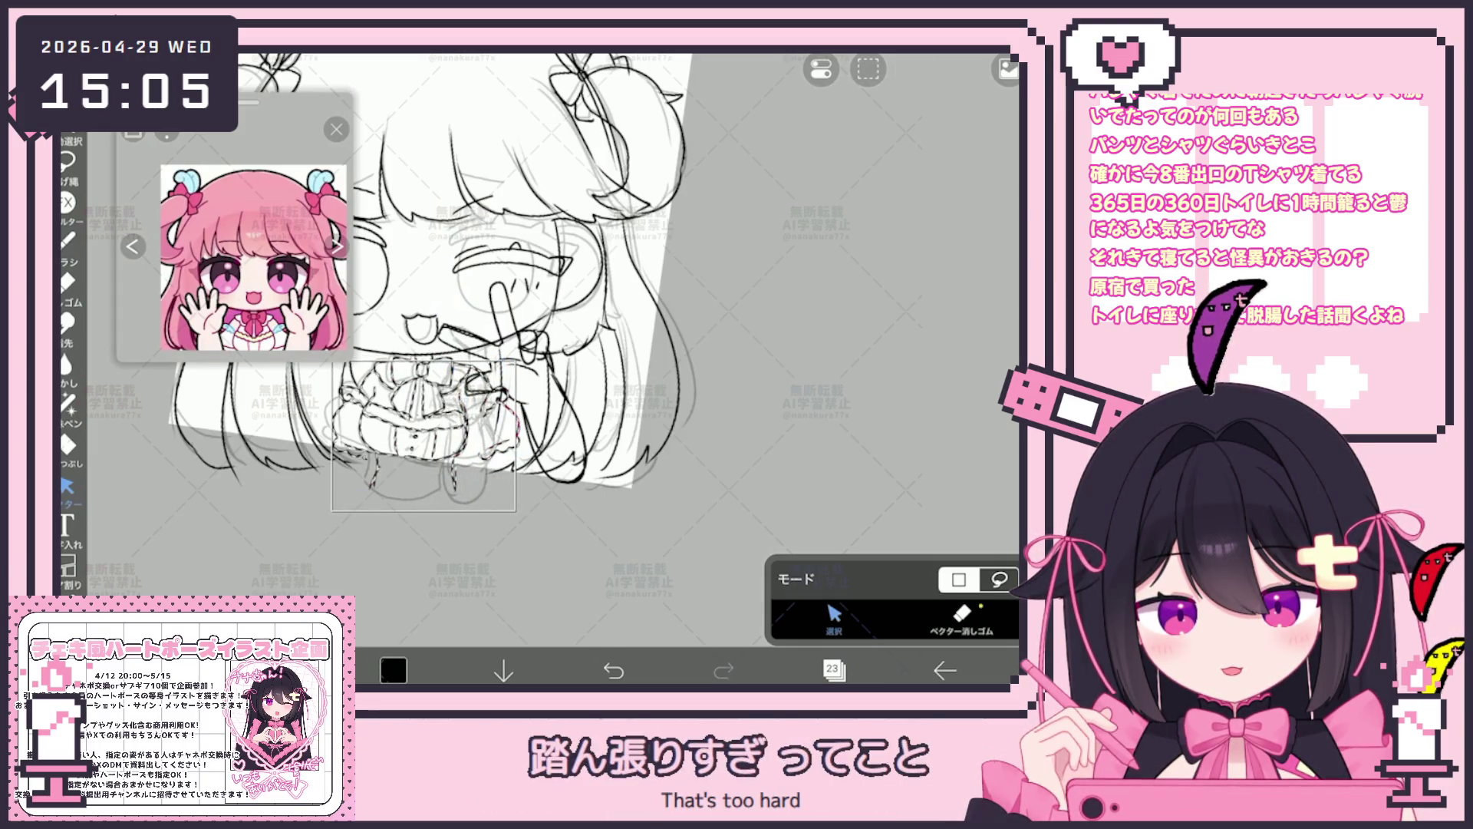
pyautogui.moveTo(432, 326); pyautogui.dragTo(420, 326)
pyautogui.moveTo(431, 426); pyautogui.dragTo(427, 414)
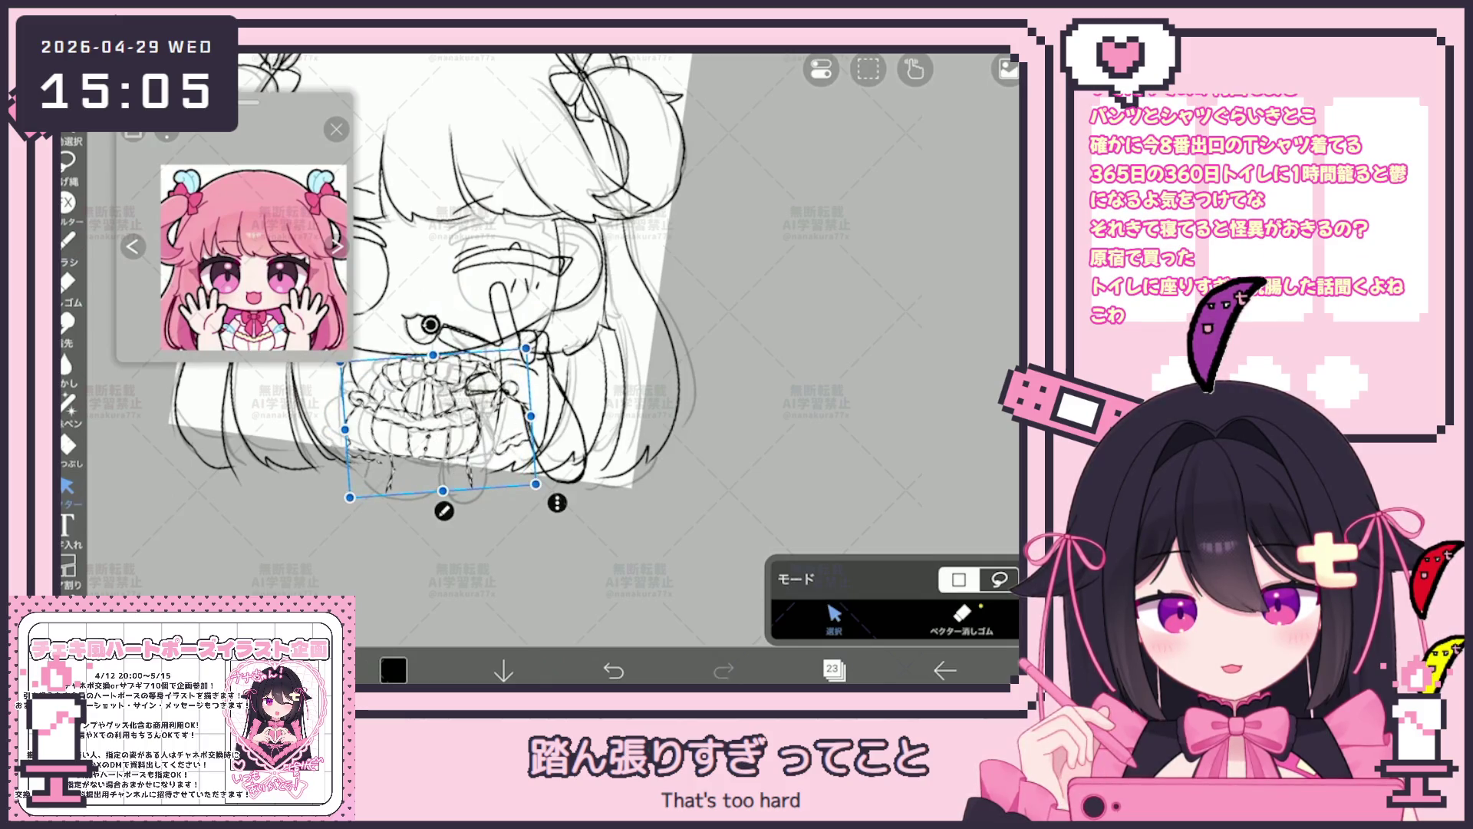
pyautogui.click(69, 239)
pyautogui.scroll(2, 460, 289)
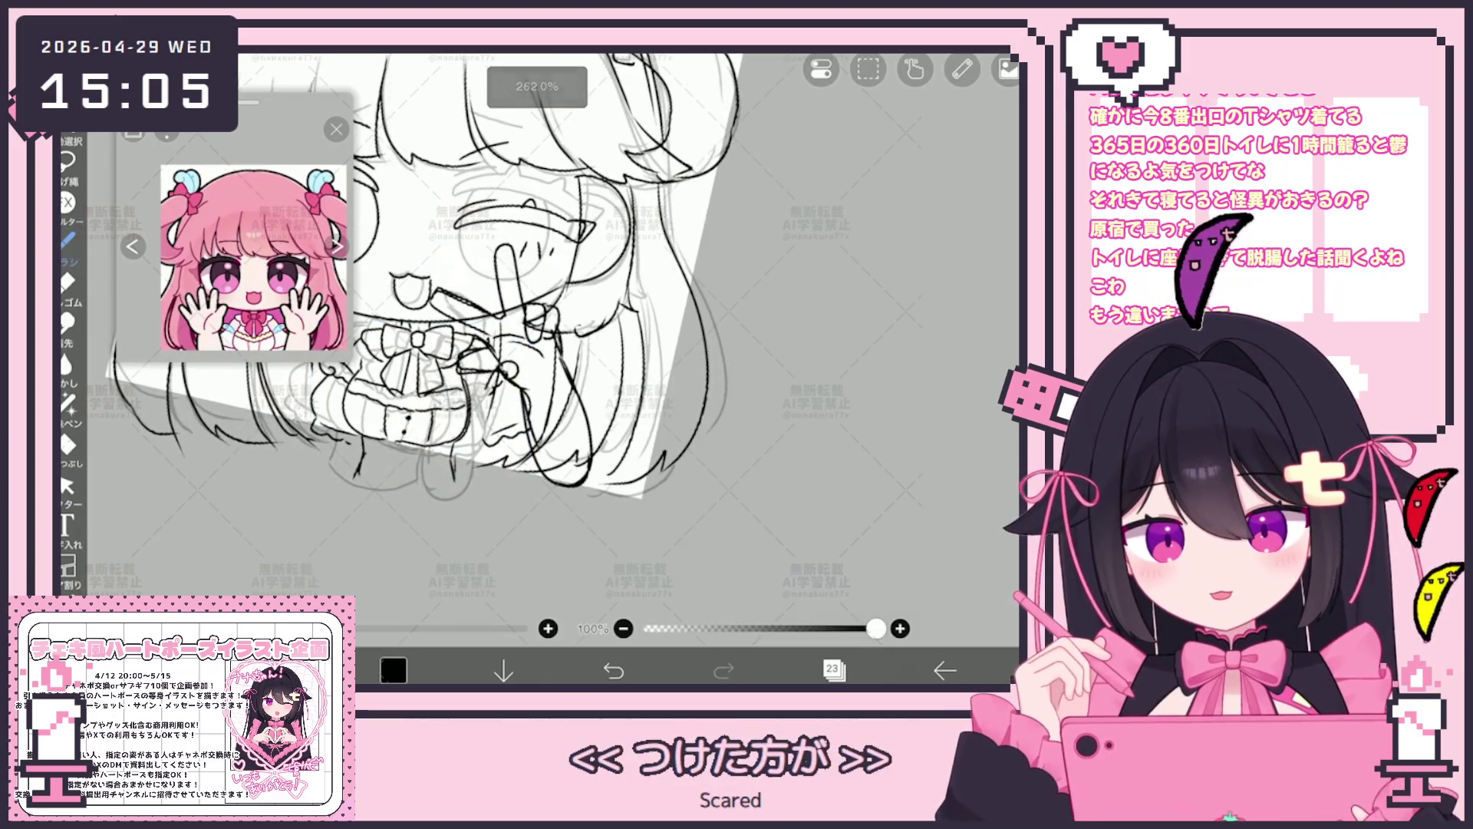